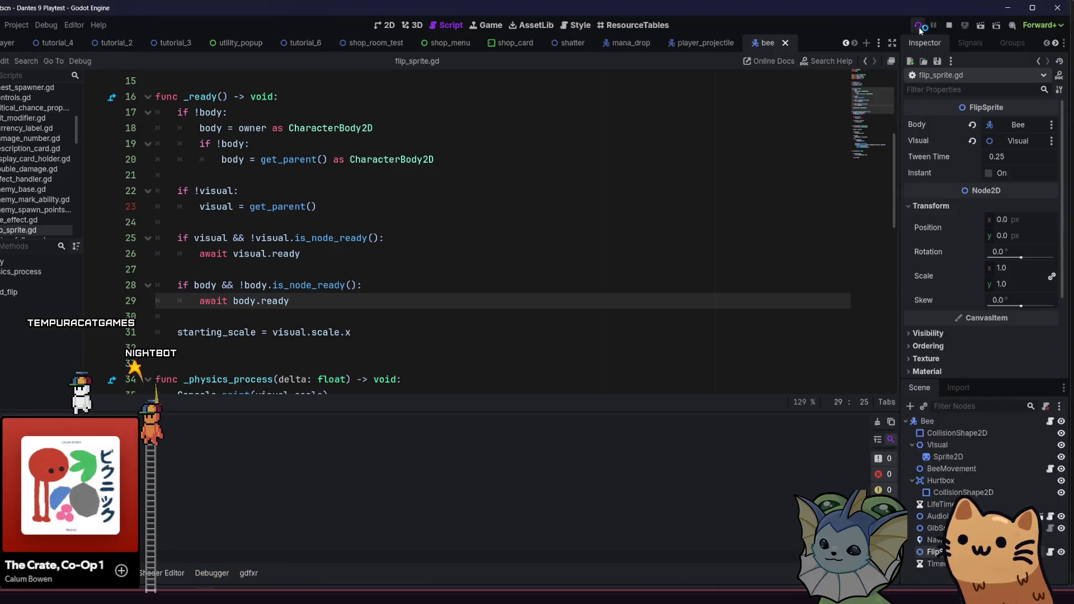
Run the project and start a new game from the Dante's 9 title menu
click(919, 26)
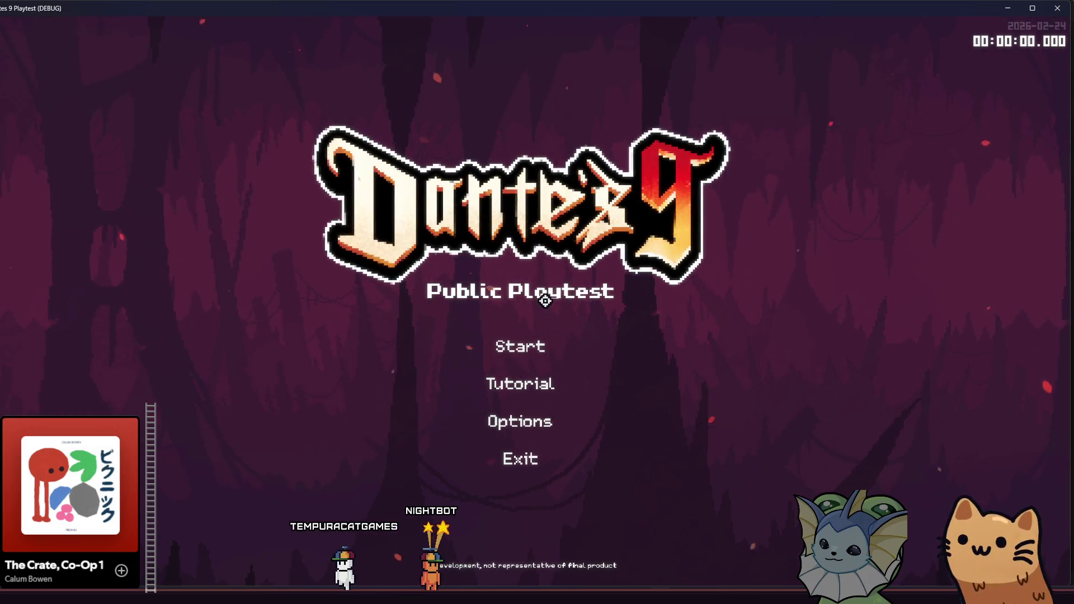
click(554, 351)
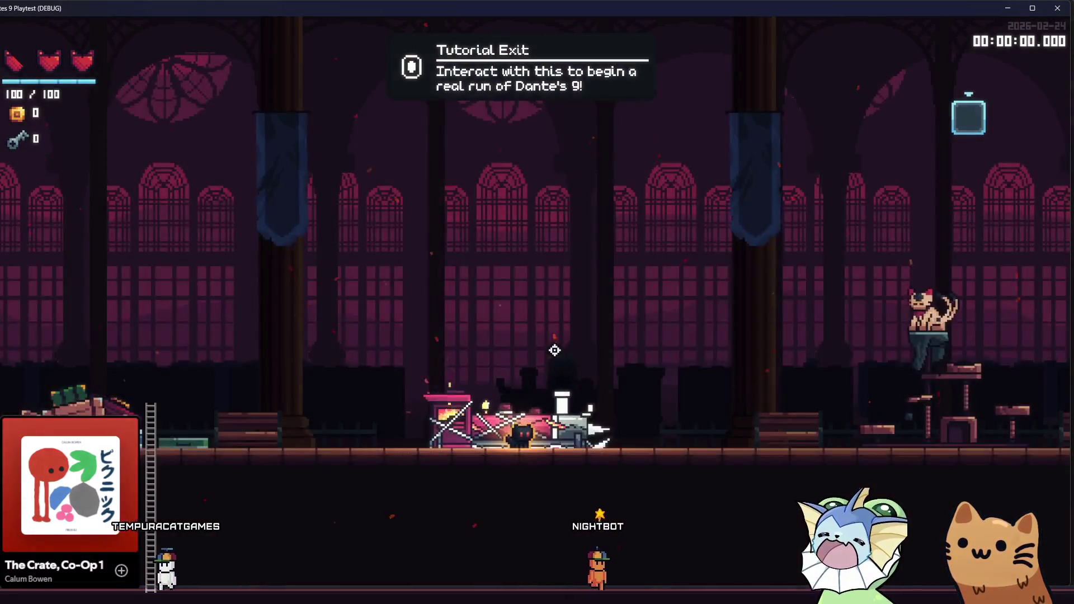
Add a Beehive card to the hand from the debug menu's card list
key(F1)
click(89, 147)
click(259, 103)
scroll(511, 201, down, 1)
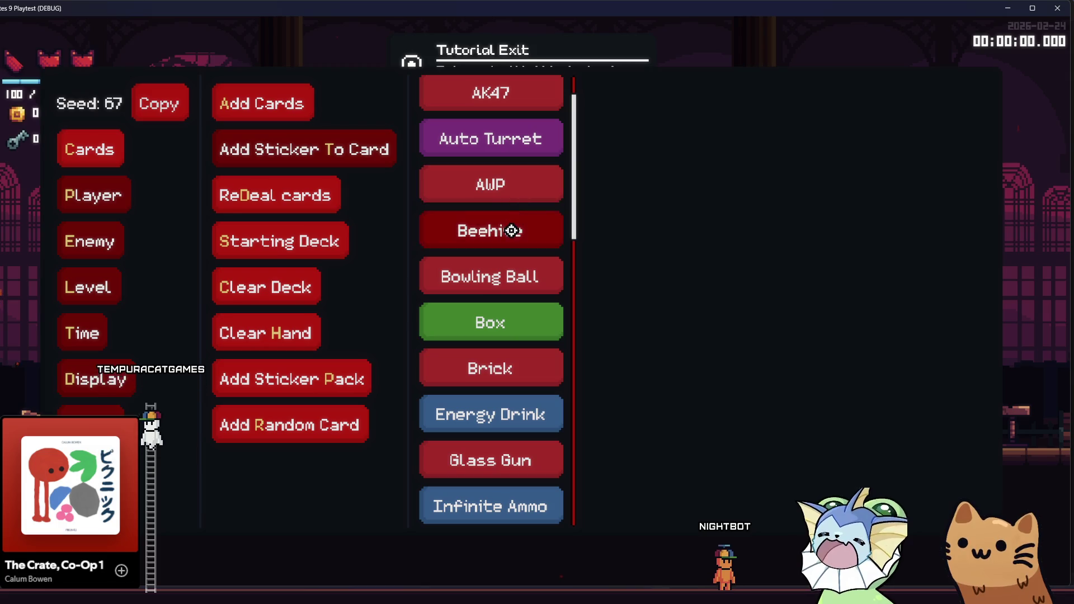
click(510, 231)
Apply the Beehive sticker to the card and close the debug menu
click(78, 196)
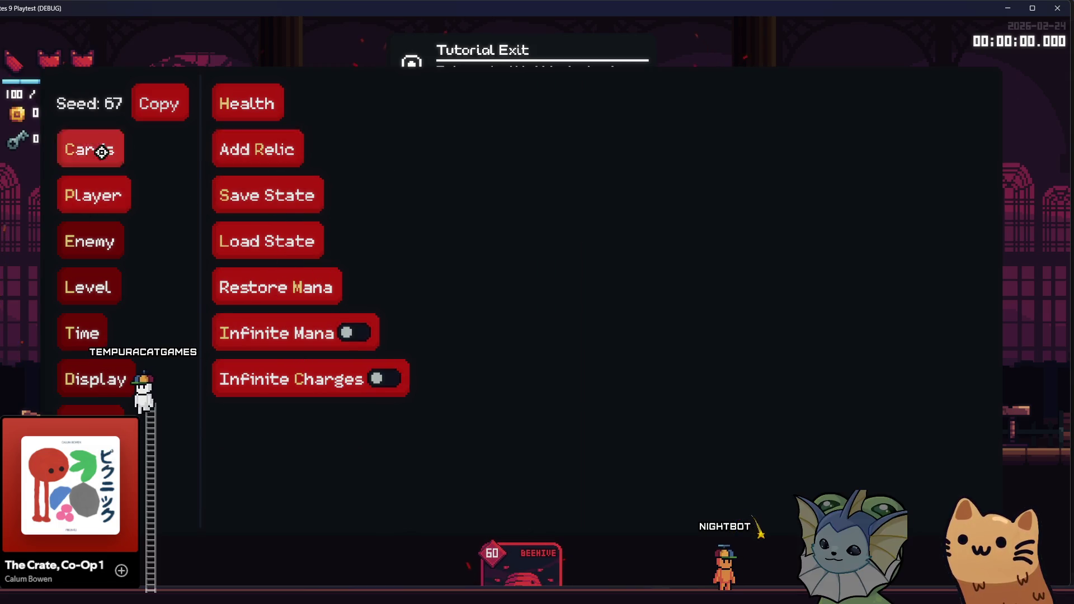
click(121, 152)
key(F1)
key(F1)
click(86, 149)
click(336, 150)
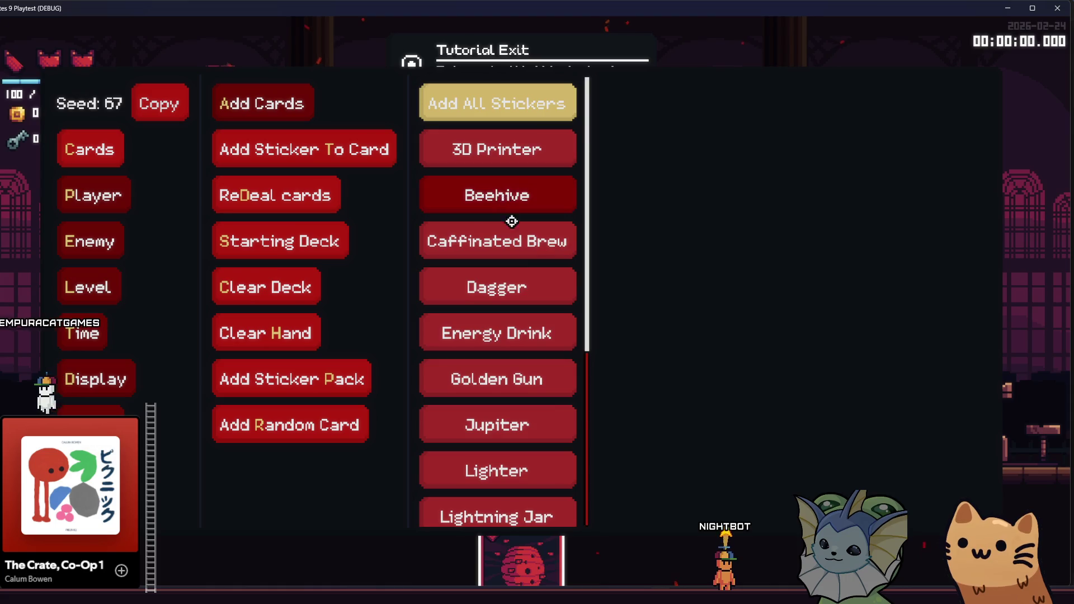
click(509, 214)
scroll(514, 252, down, 2)
key(F1)
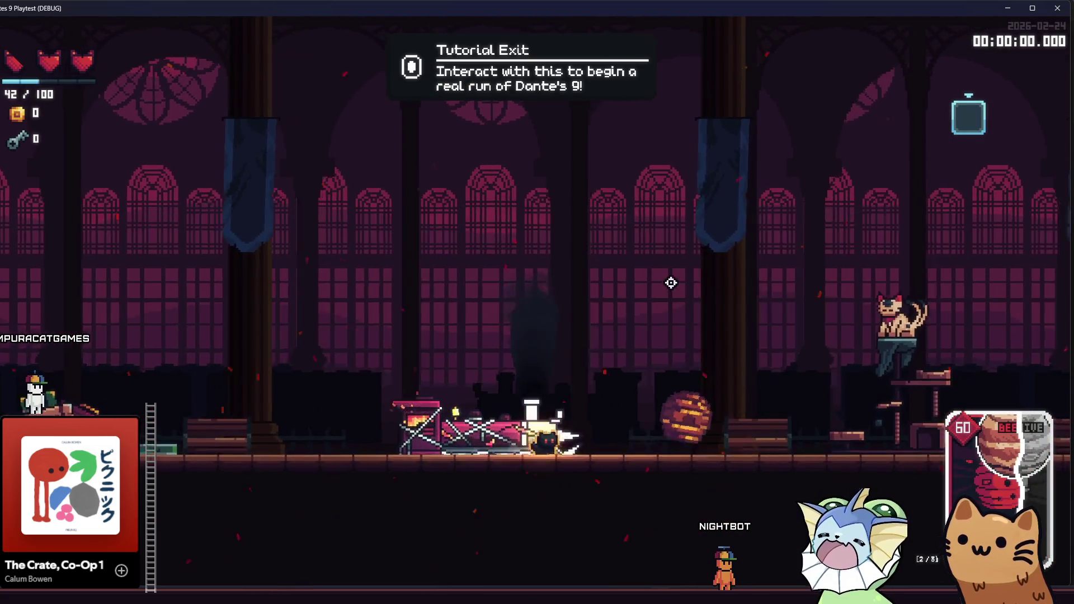
Walk the player across the hall while bees spawn, then return to the Godot editor
key(d)
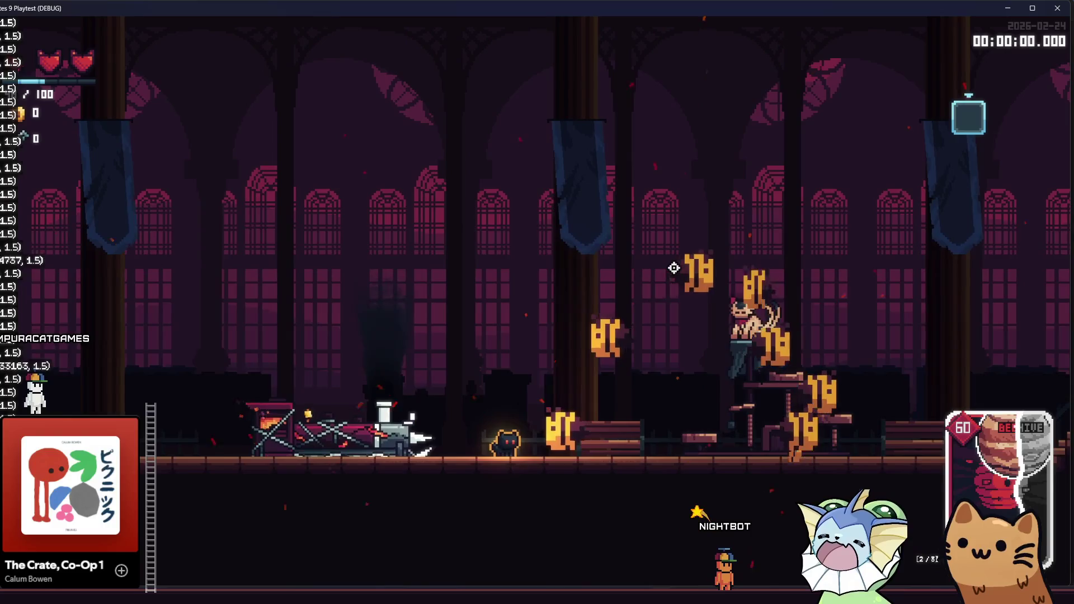
key(d)
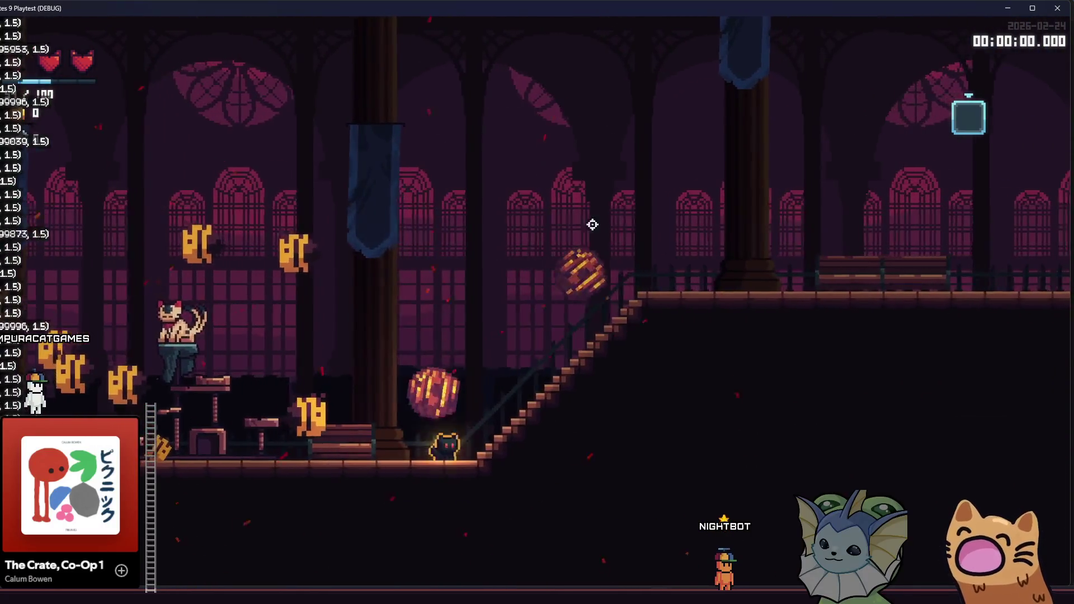
key(a)
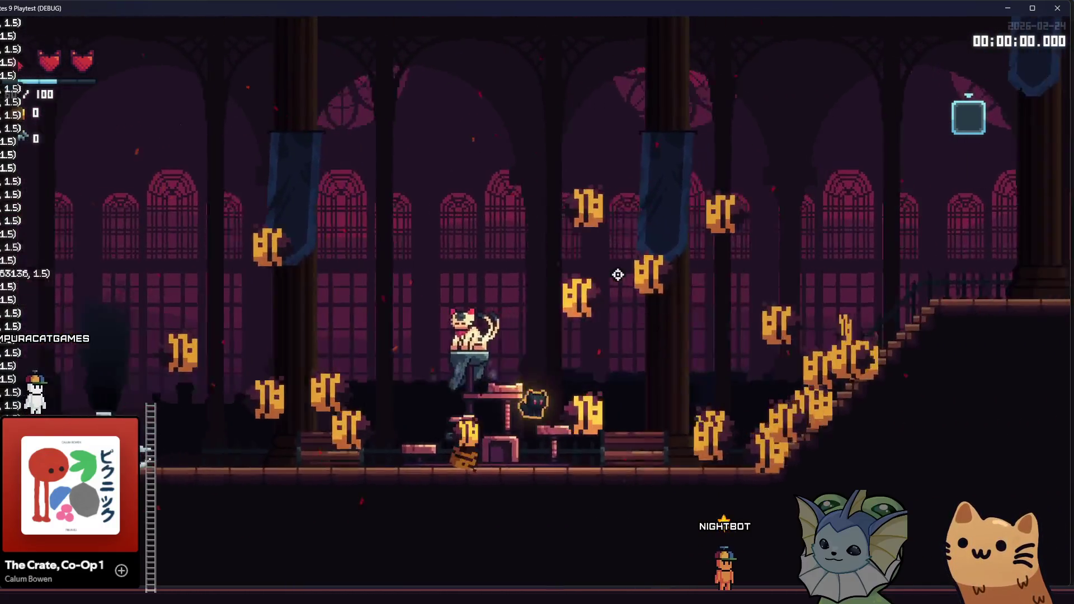
key(d)
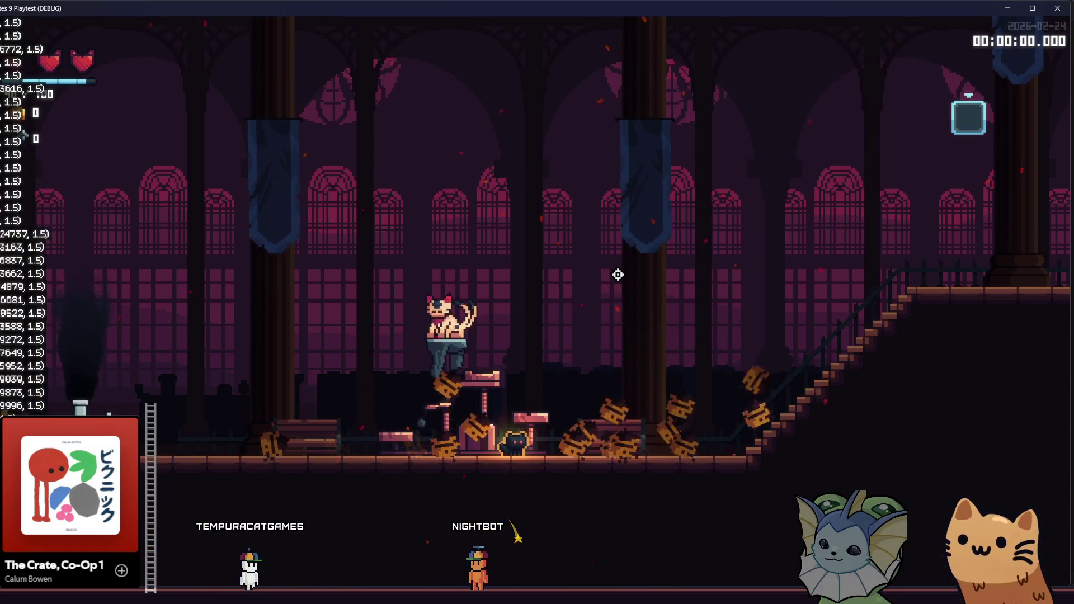
key(F8)
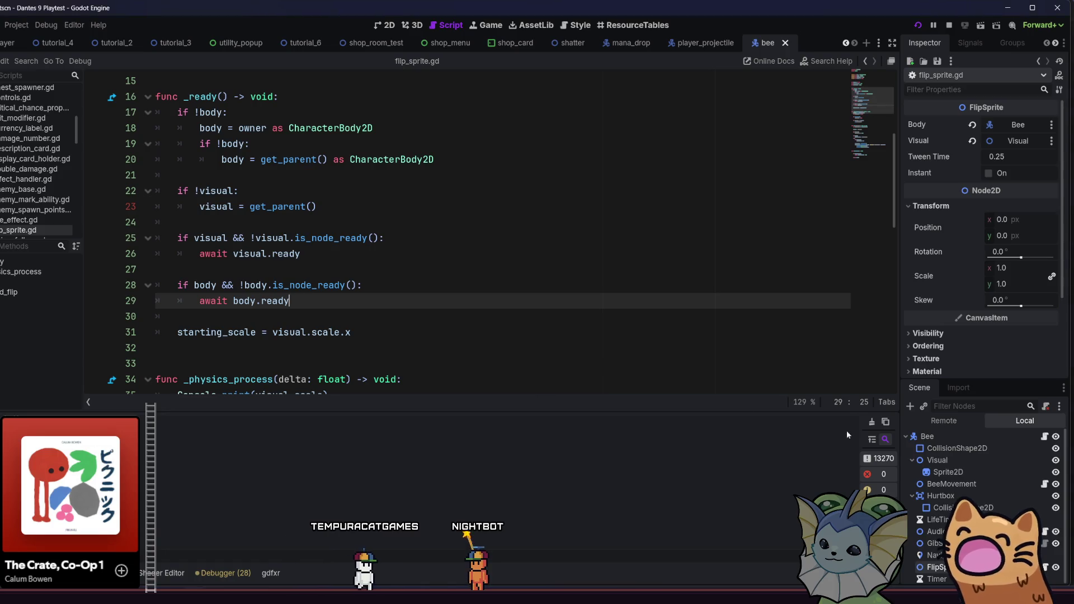
Inspect the Bee scene's CollisionShape2D, Visual and Sprite2D nodes, then open the Bee script
click(971, 453)
click(966, 461)
key(Down)
key(Up)
key(Up)
click(980, 455)
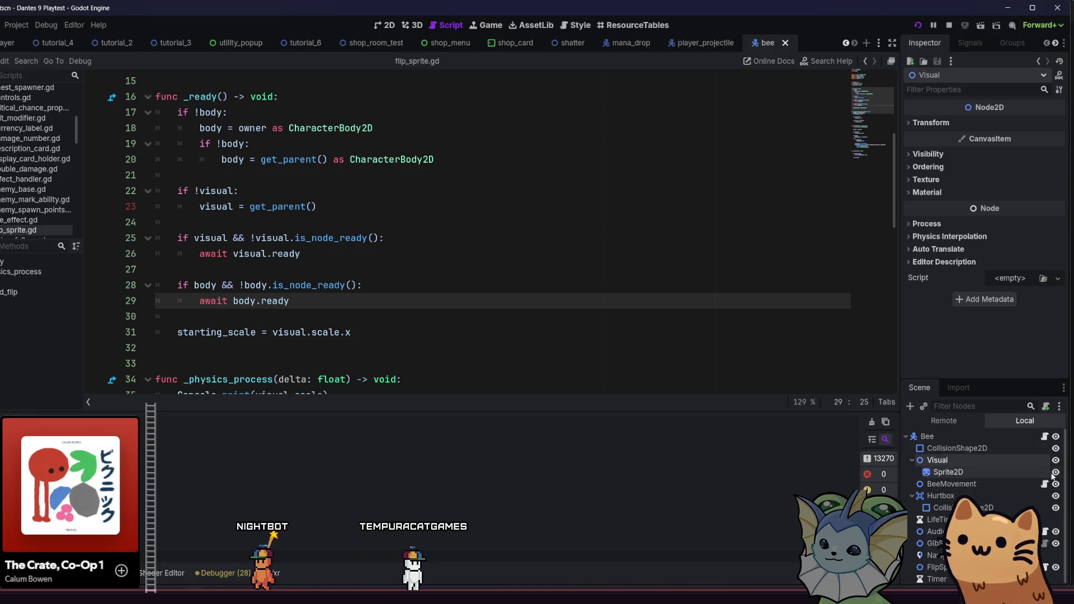
click(1009, 471)
click(1002, 448)
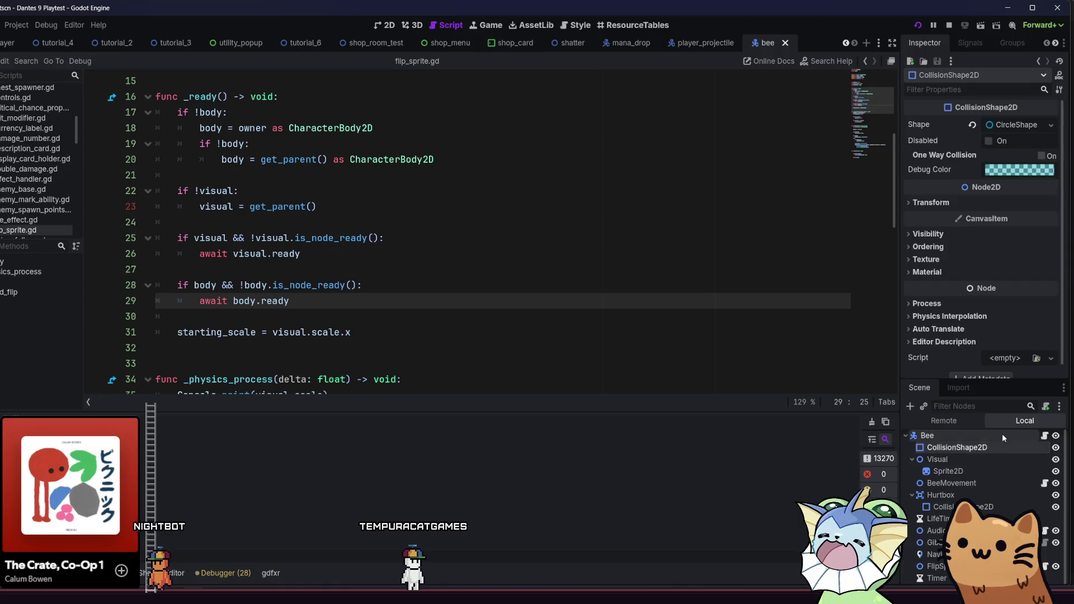
click(1001, 435)
Look through bee.gd and its CardAttack base class script
scroll(727, 309, down, 4)
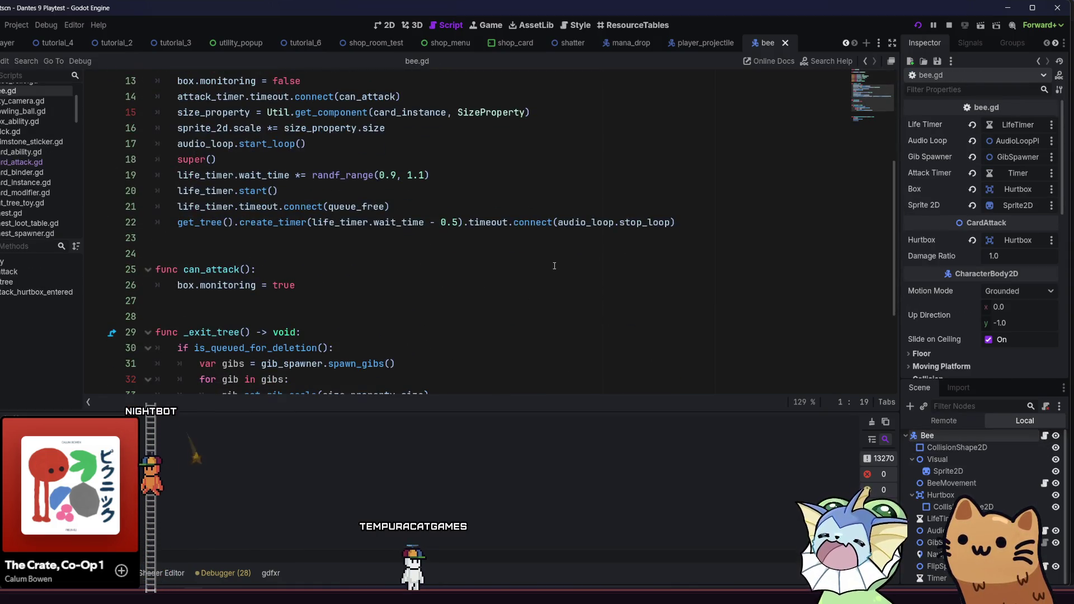
scroll(504, 241, up, 2)
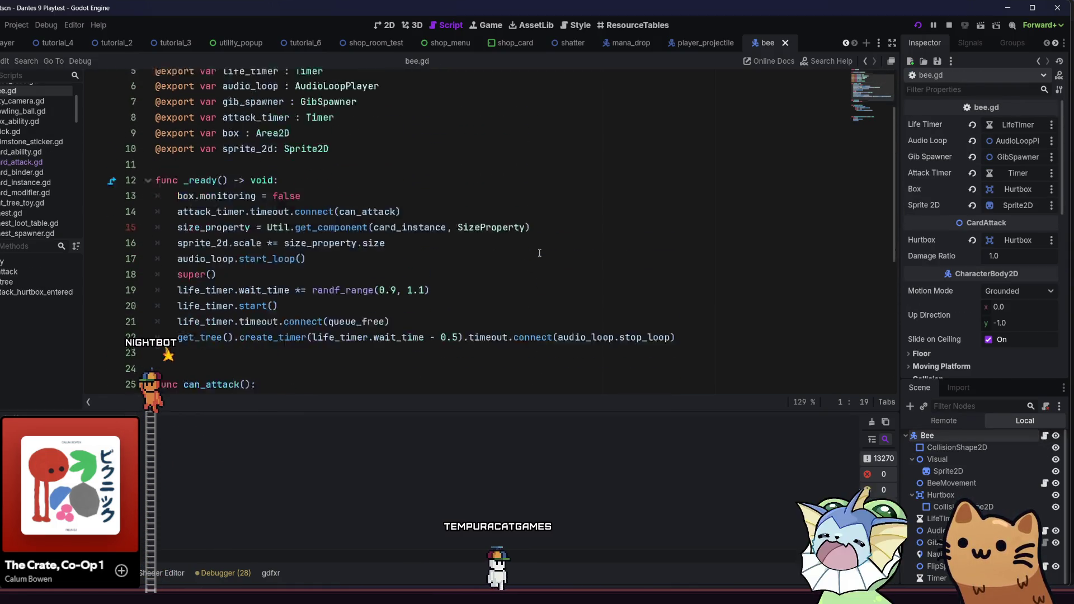
scroll(424, 222, up, 2)
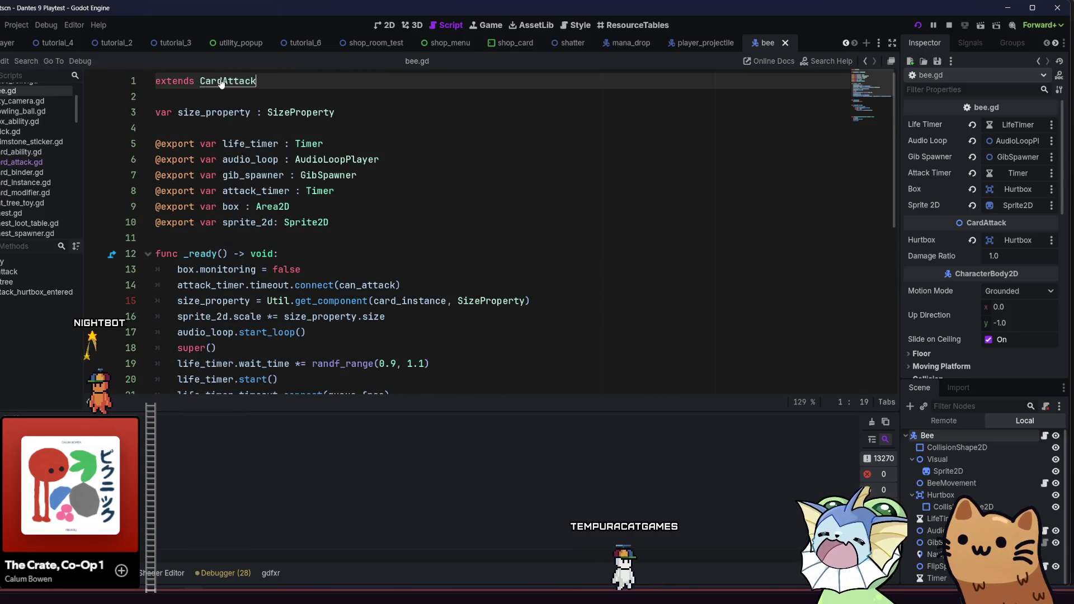
ctrl+click(229, 79)
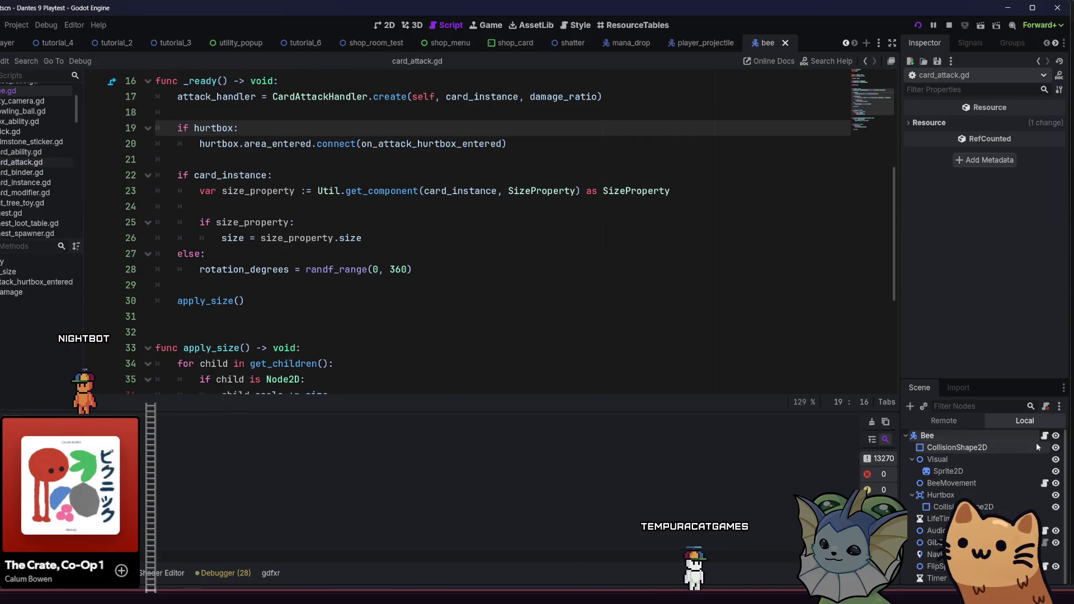
key(alt+Left)
scroll(351, 201, down, 1)
mouse_move(143, 269)
mouse_down()
mouse_move(143, 254)
mouse_move(143, 267)
mouse_up()
key(BackSpace)
key(BackSpace)
key(ctrl+s)
drag(373, 188, 157, 175)
key(BackSpace)
key(BackSpace)
key(ctrl+s)
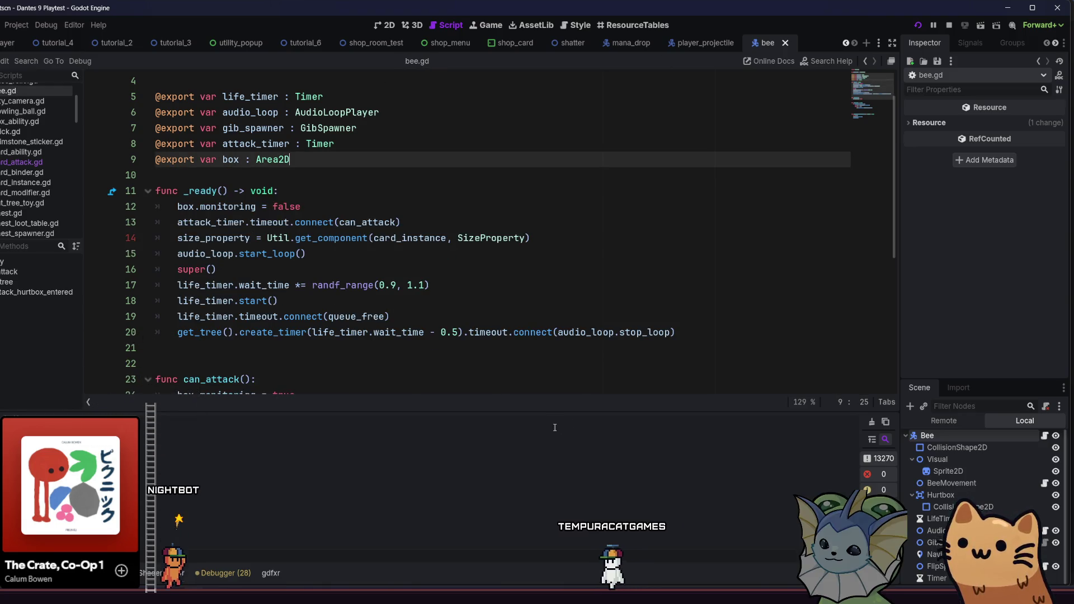
key(F5)
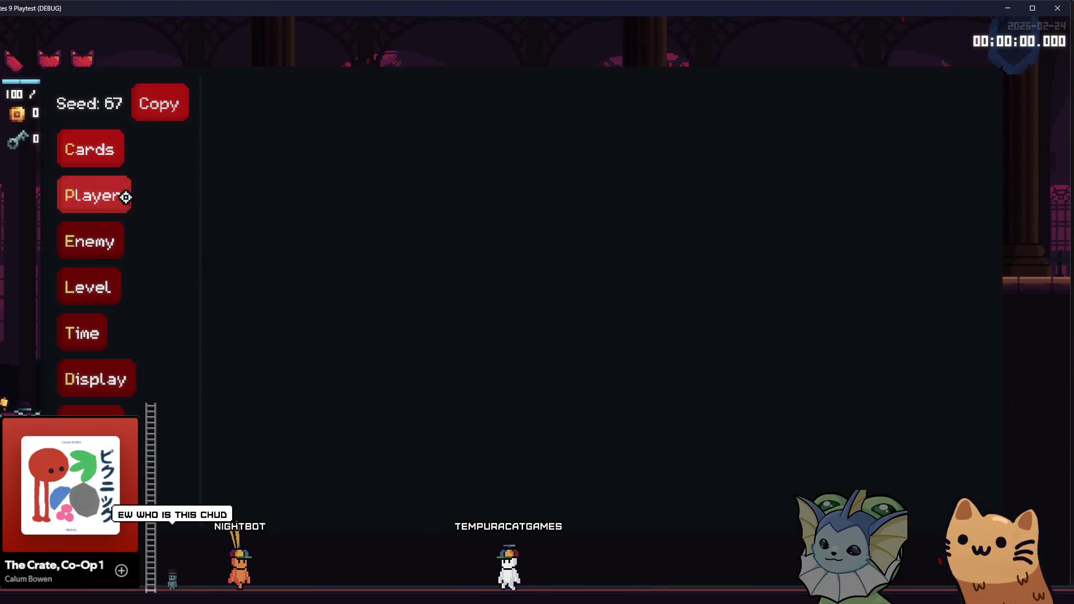
Re-deal the hand twice from the debug menu's card options
click(106, 153)
click(265, 103)
click(92, 195)
click(120, 163)
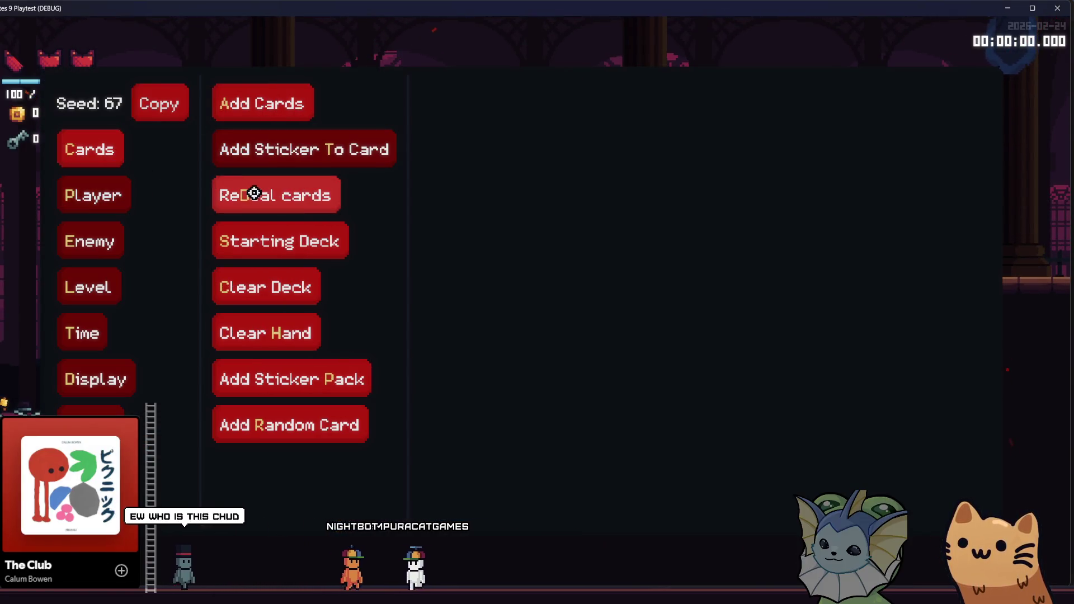
click(254, 193)
key(F1)
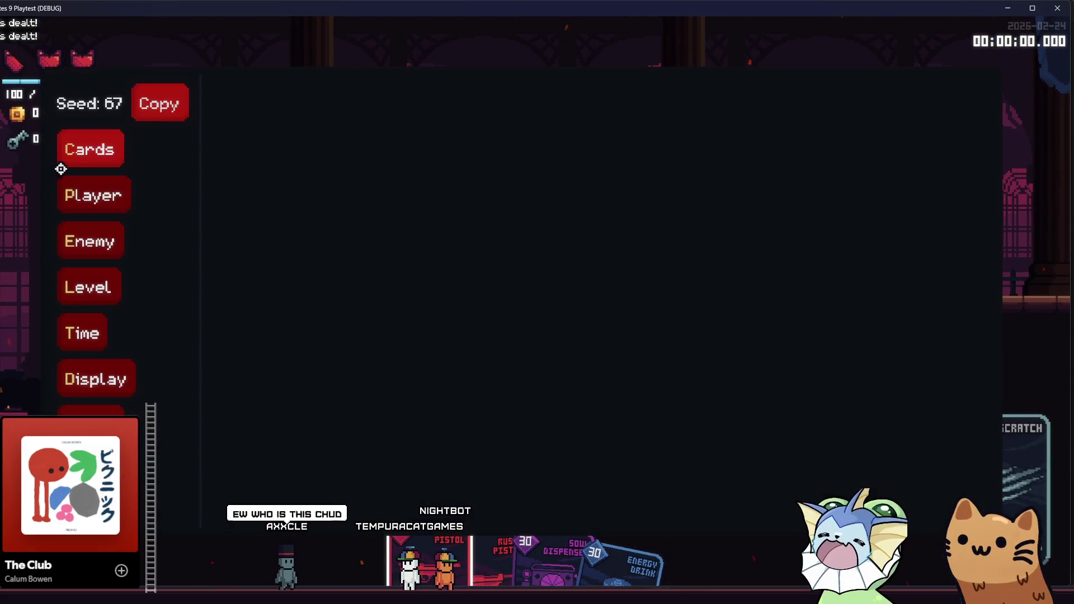
click(73, 156)
click(254, 195)
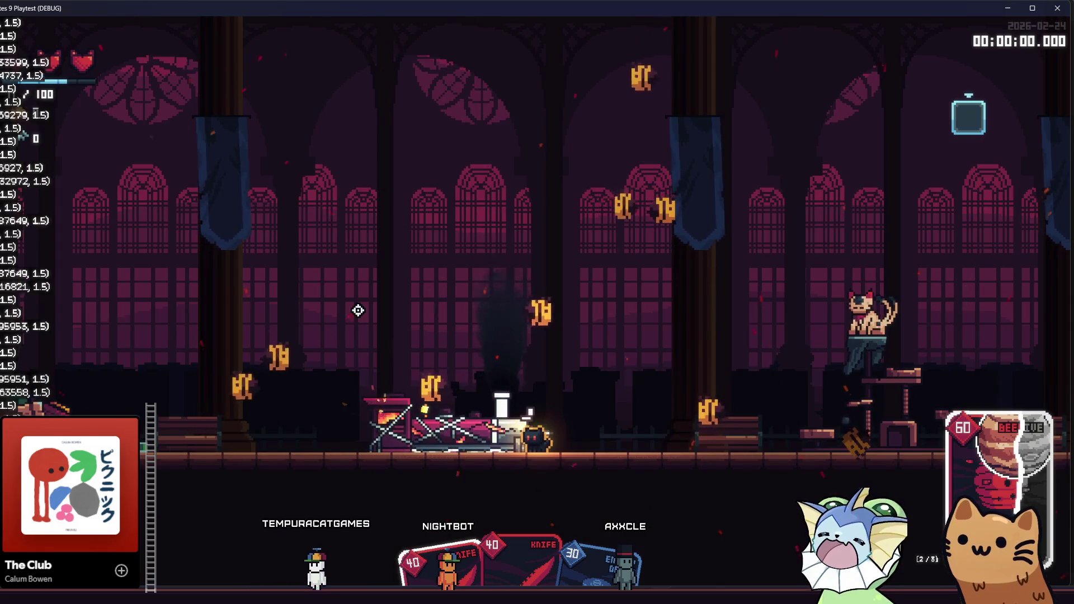
Browse the debug menu's card list again without adding a card
key(F1)
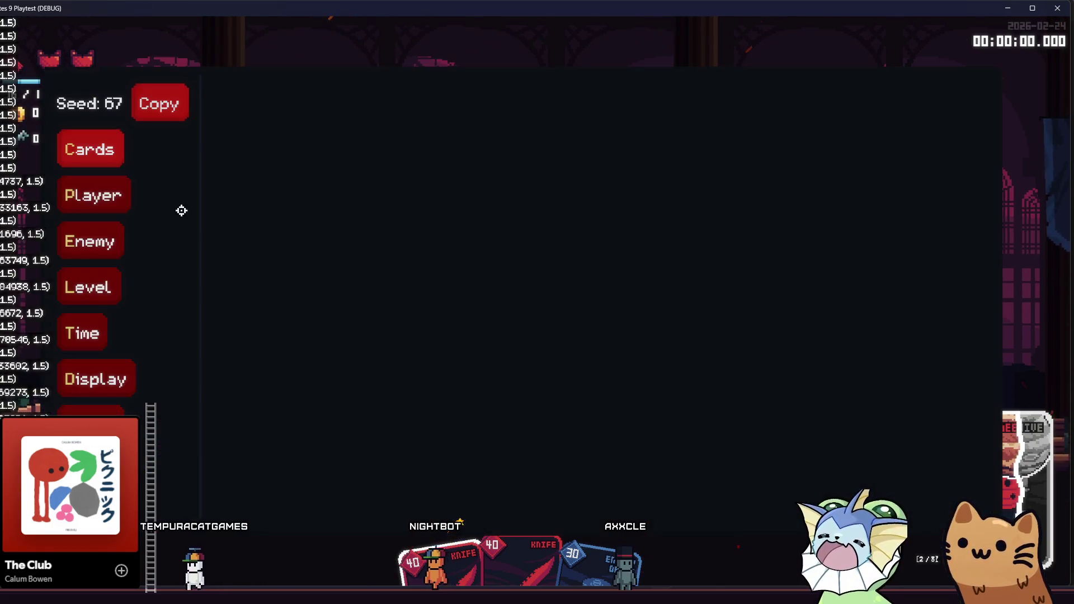
click(89, 149)
click(262, 103)
scroll(496, 287, down, 5)
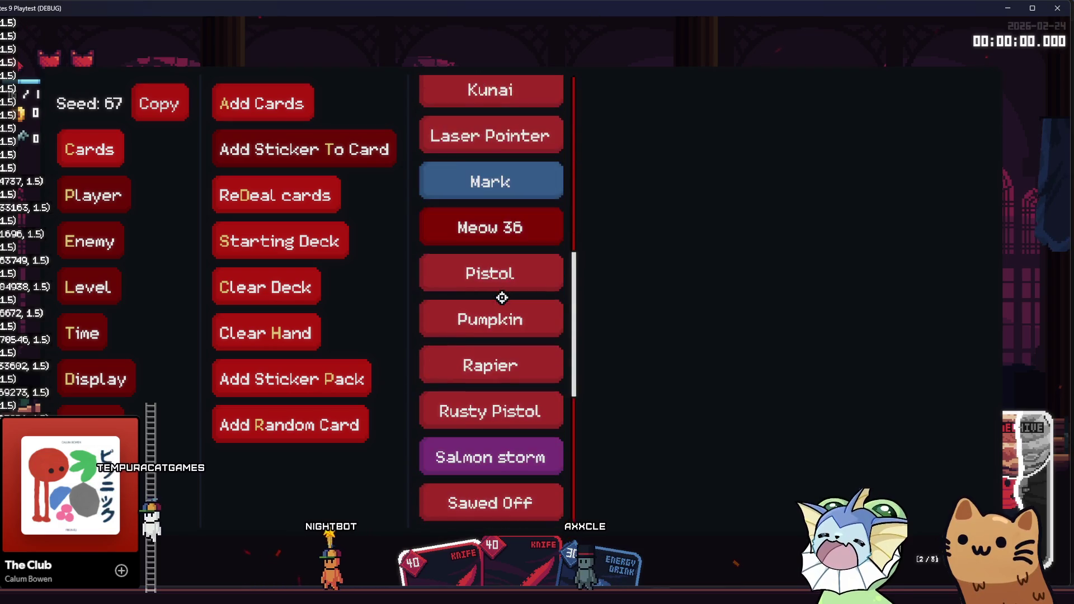
click(492, 324)
key(F1)
click(106, 191)
click(106, 151)
click(260, 106)
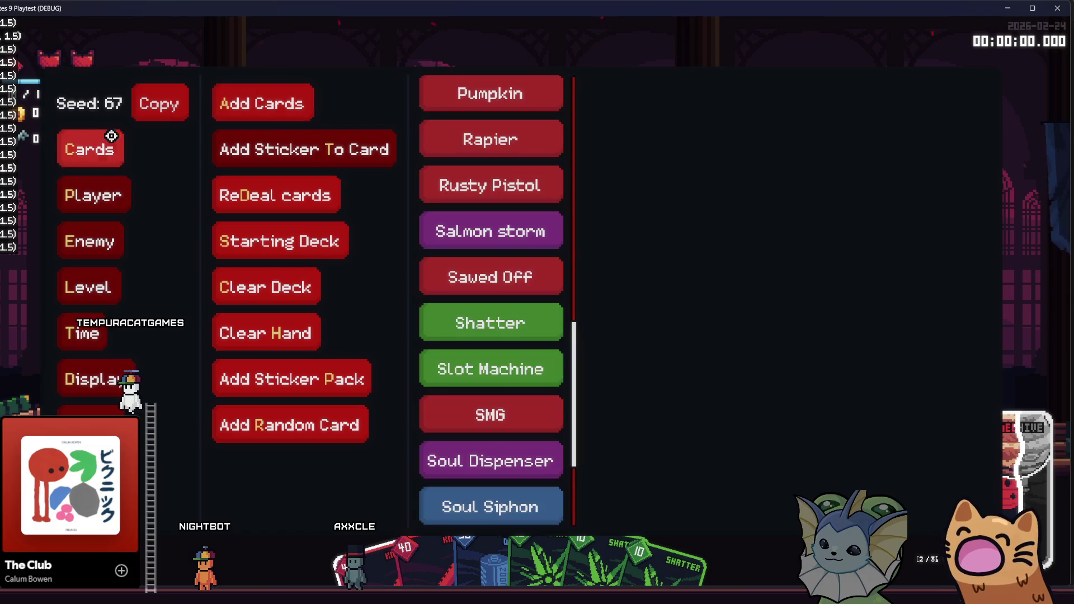
Bind mana_drop.tscn to Debug 1 and spawn mana drops into the hall
click(89, 286)
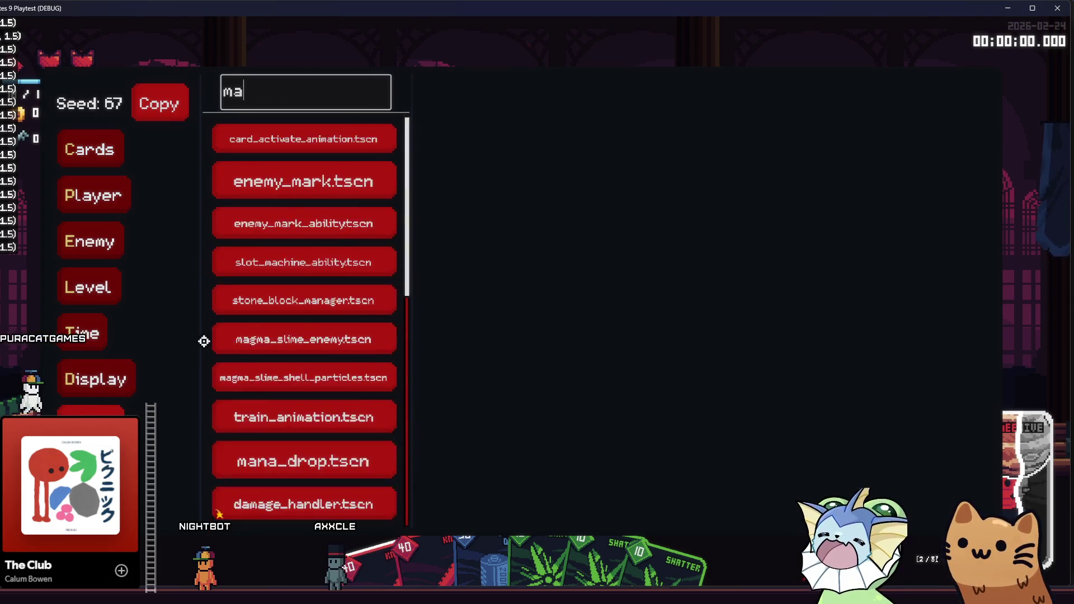
click(264, 179)
click(458, 132)
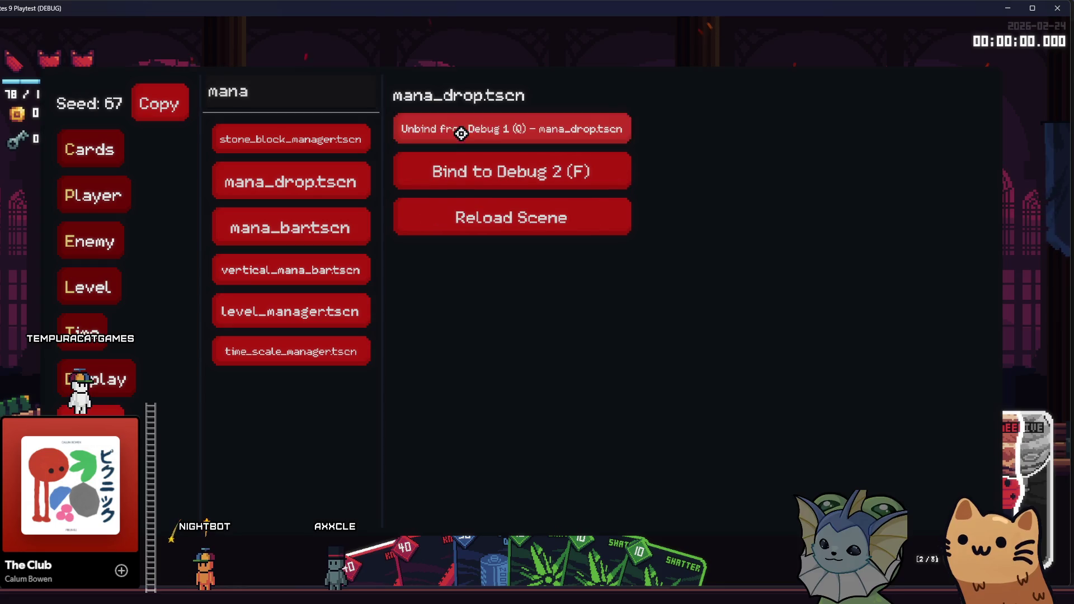
key(F1)
key(a)
scroll(448, 242, down, 2)
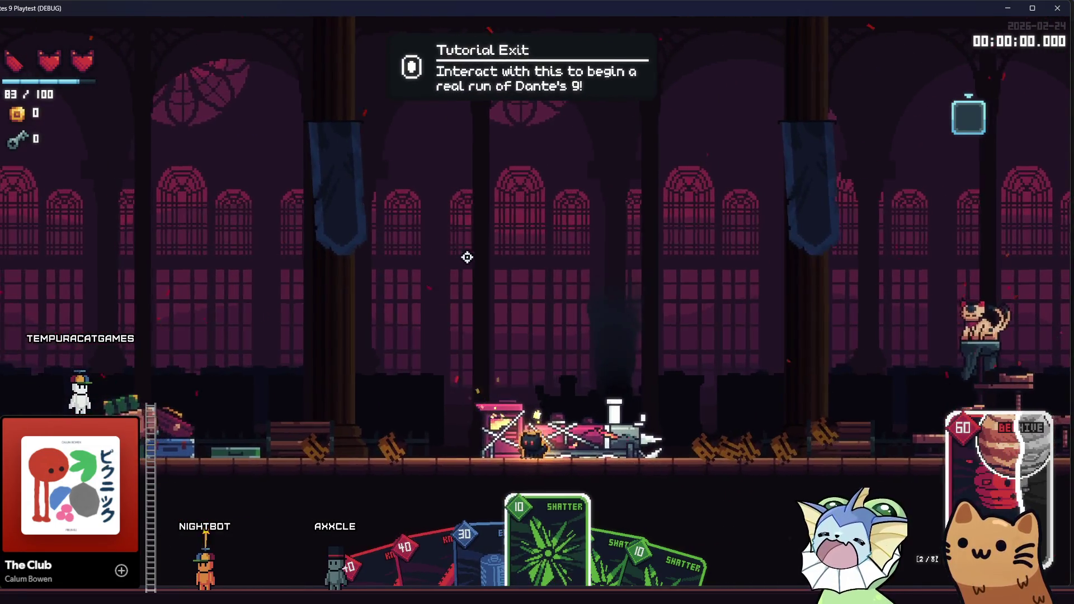
Spawn mana drops with the 1 key and collect them past the Tutorial Exit, then open the debug panel
key(1)
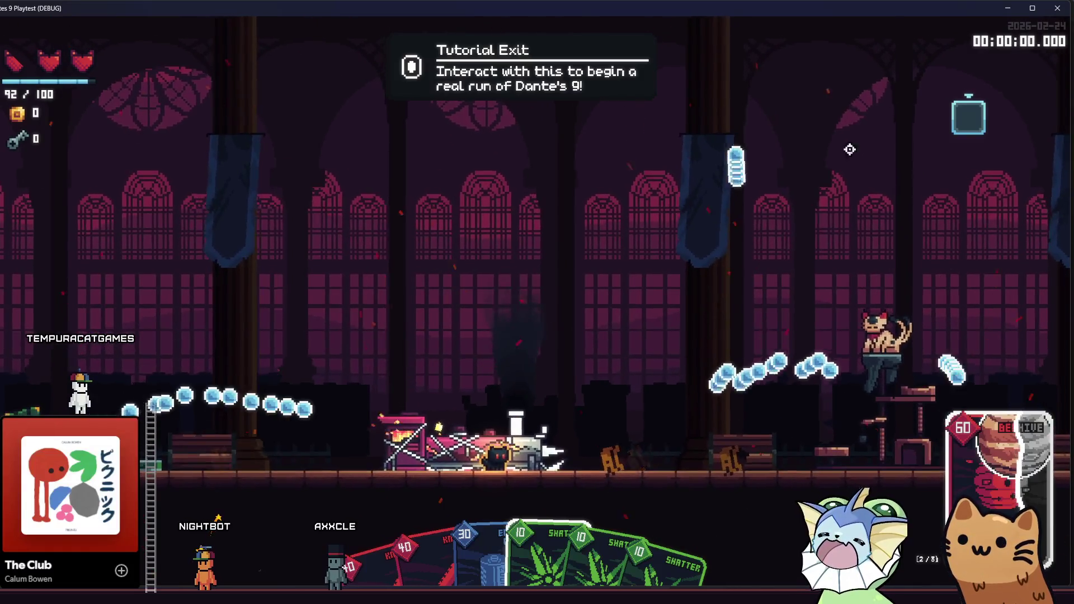
key(1)
key(1)
key(1)
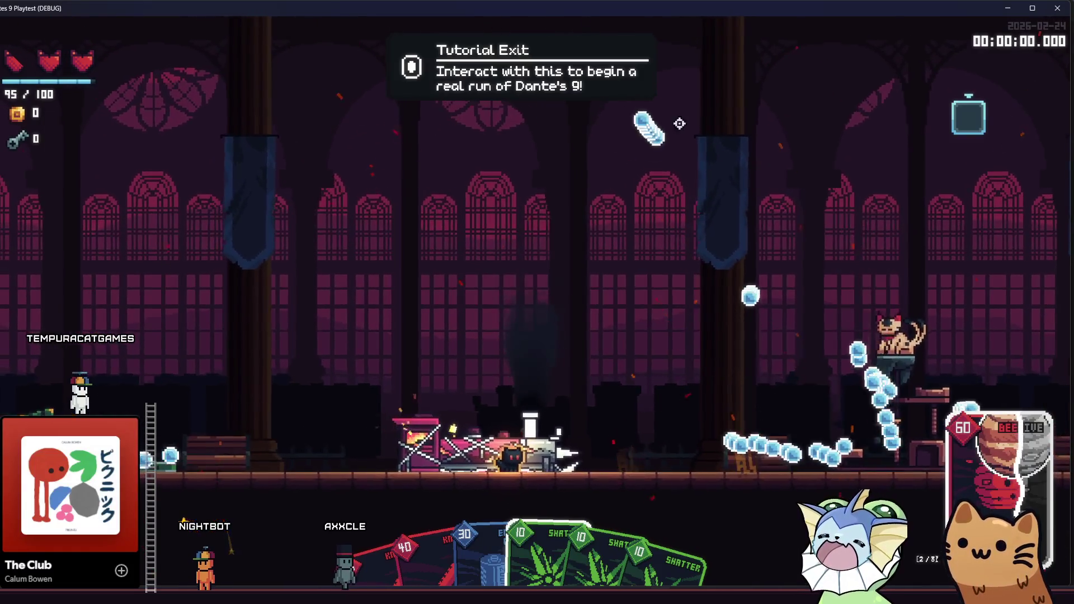
key(1)
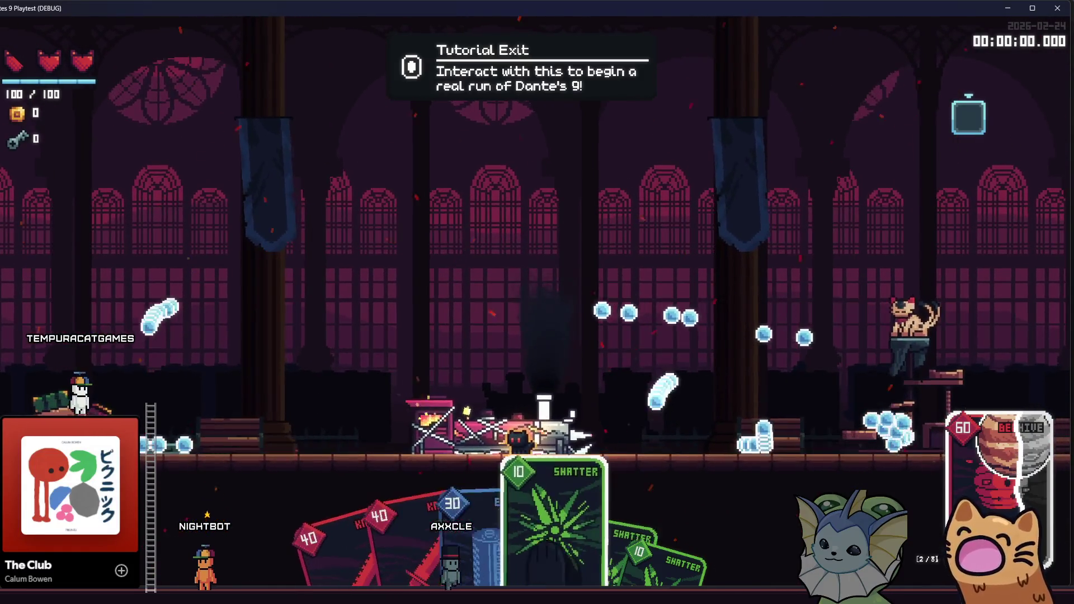
key(d)
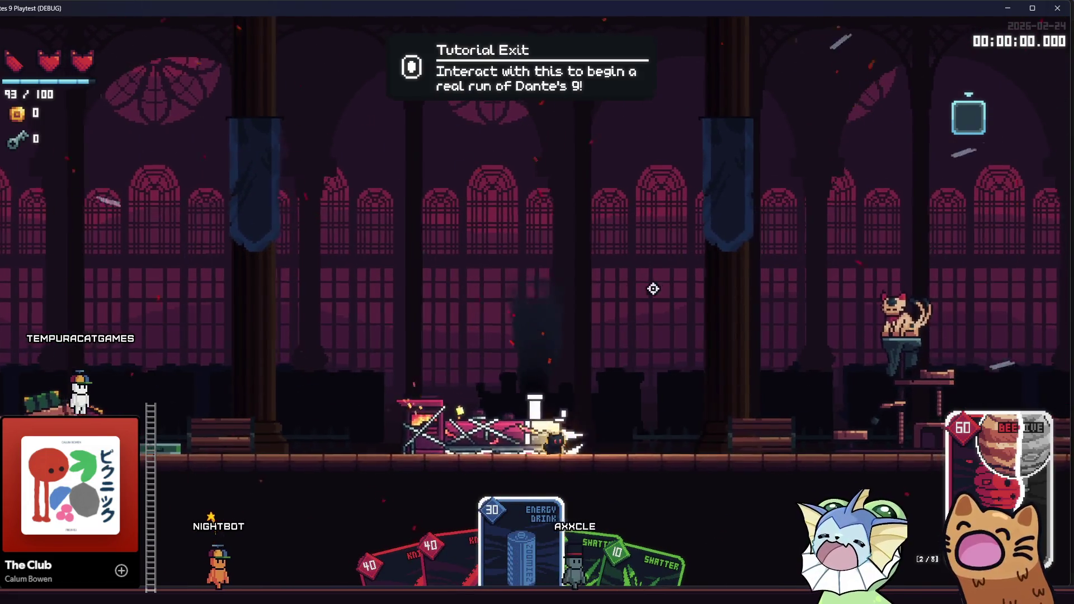
key(1)
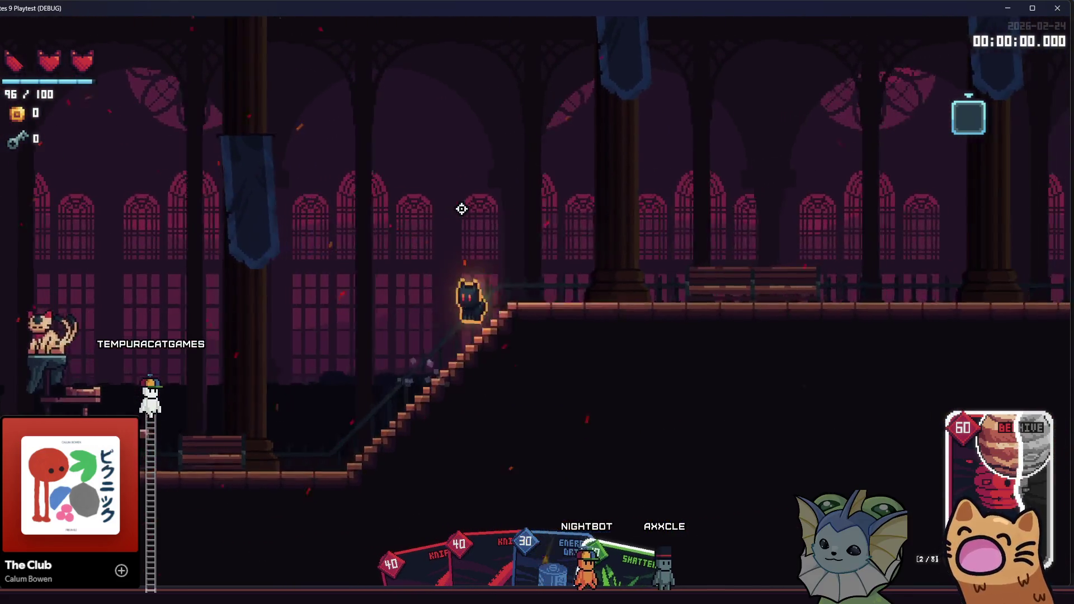
key(a)
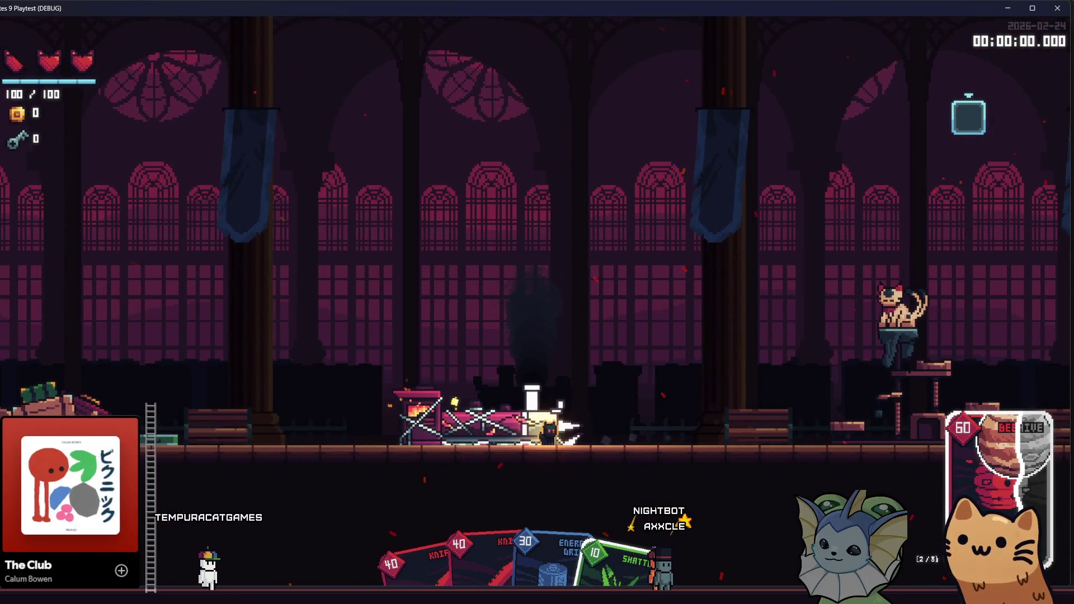
key(F1)
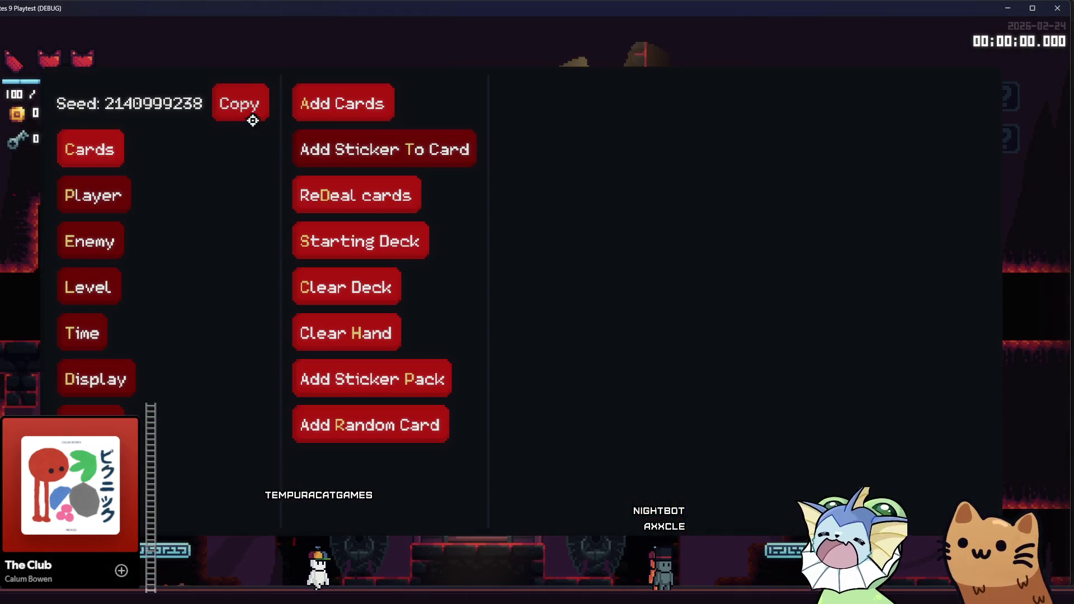
Add another Shatter card and load a new cave room to start the run
click(584, 323)
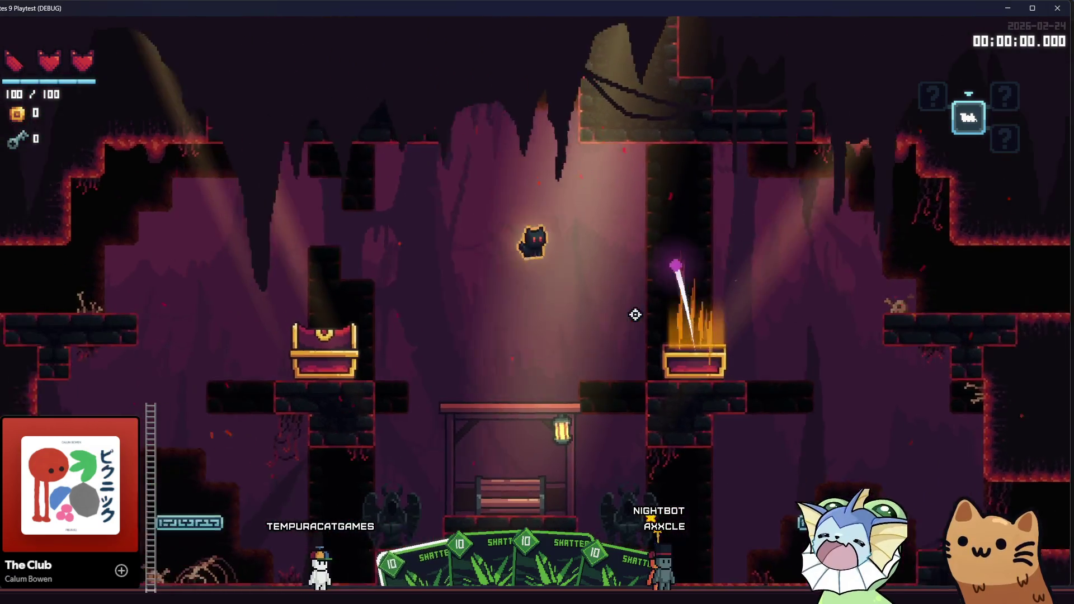
key(a)
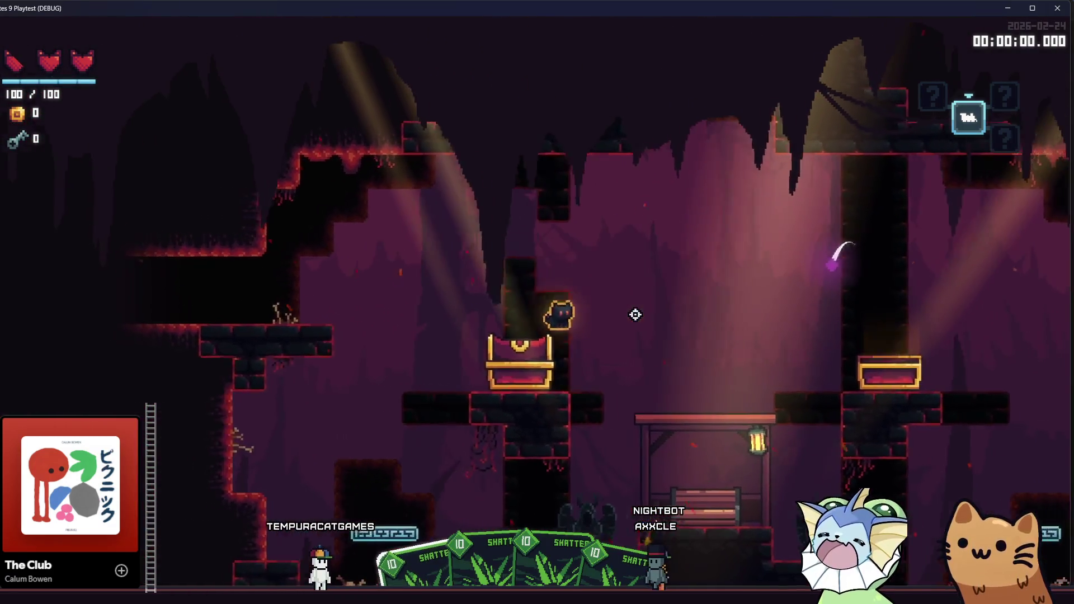
click(635, 314)
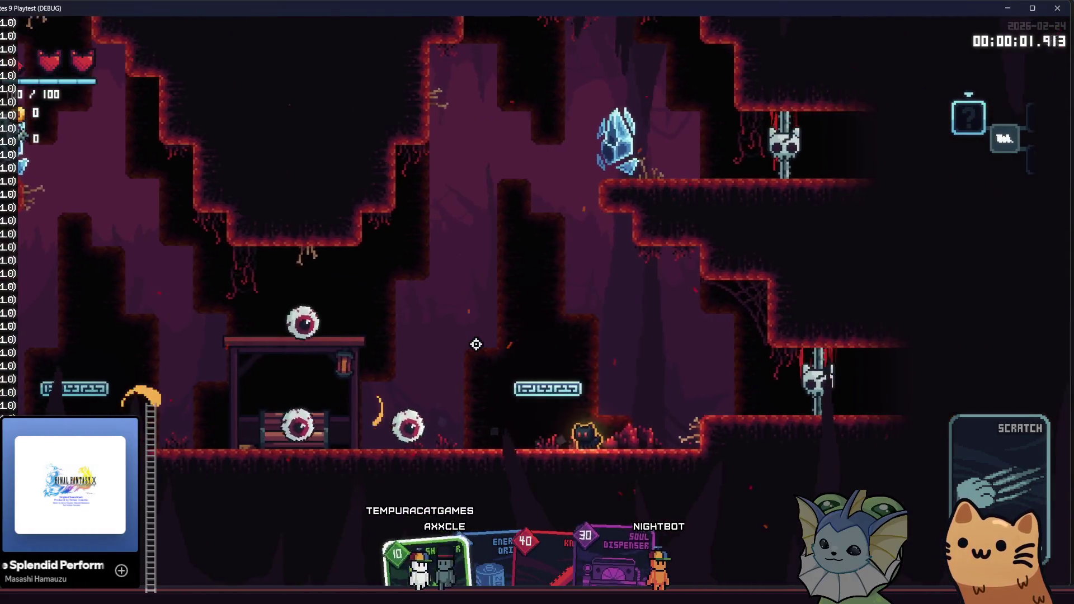
Jump and fight the enemy at the shrine, running back and forth past it
key(space)
key(a)
key(a)
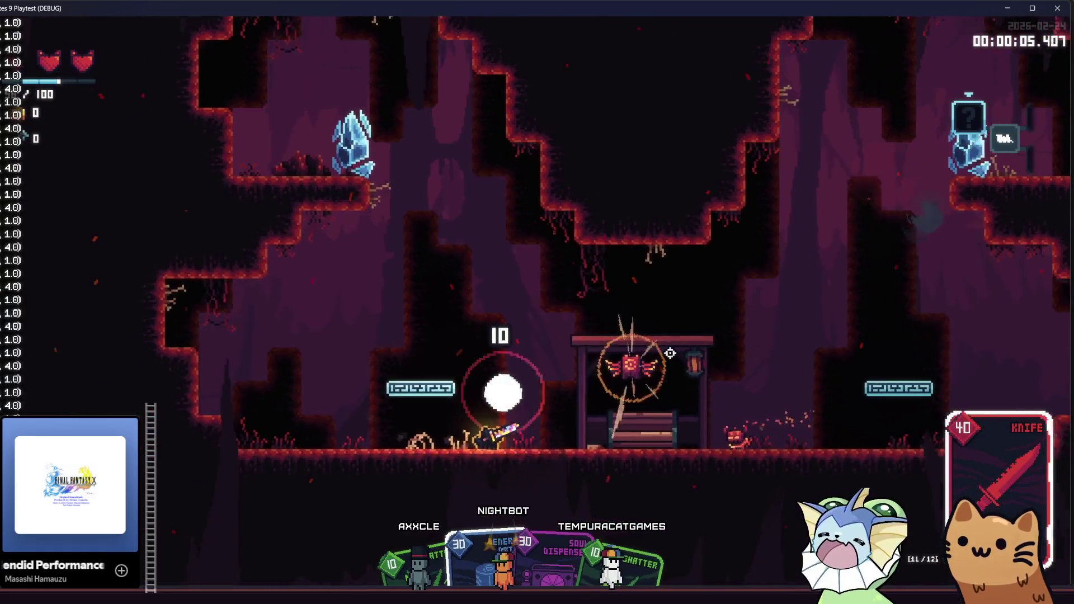
key(d)
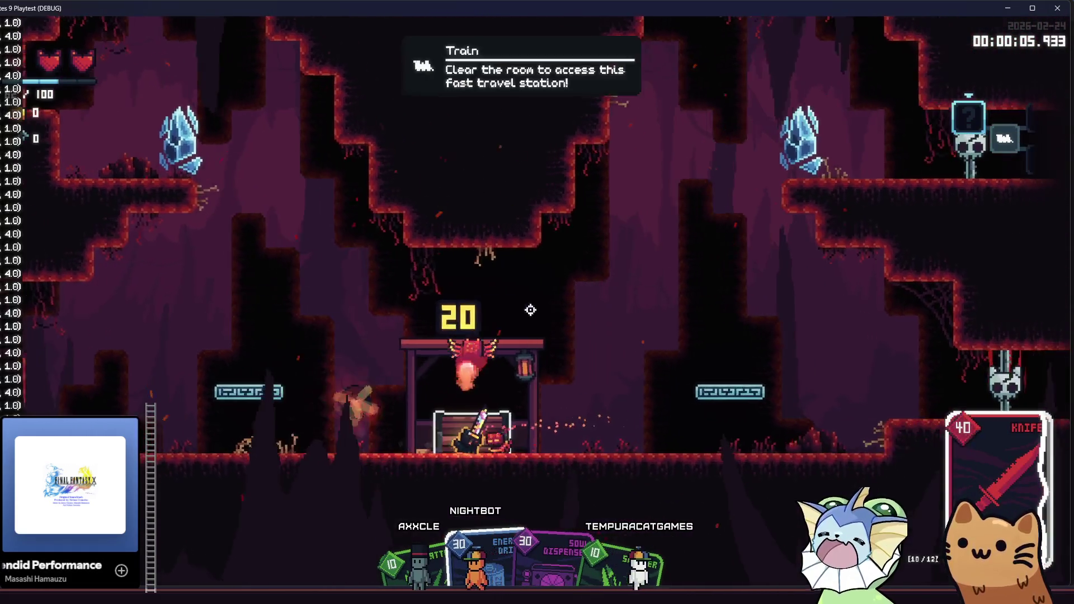
key(space)
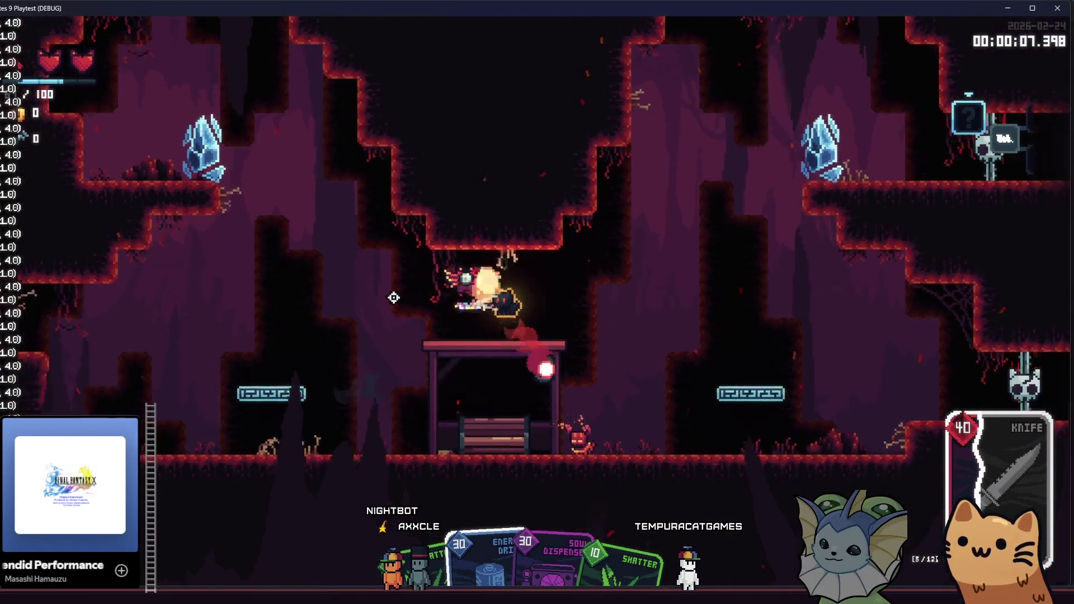
key(a)
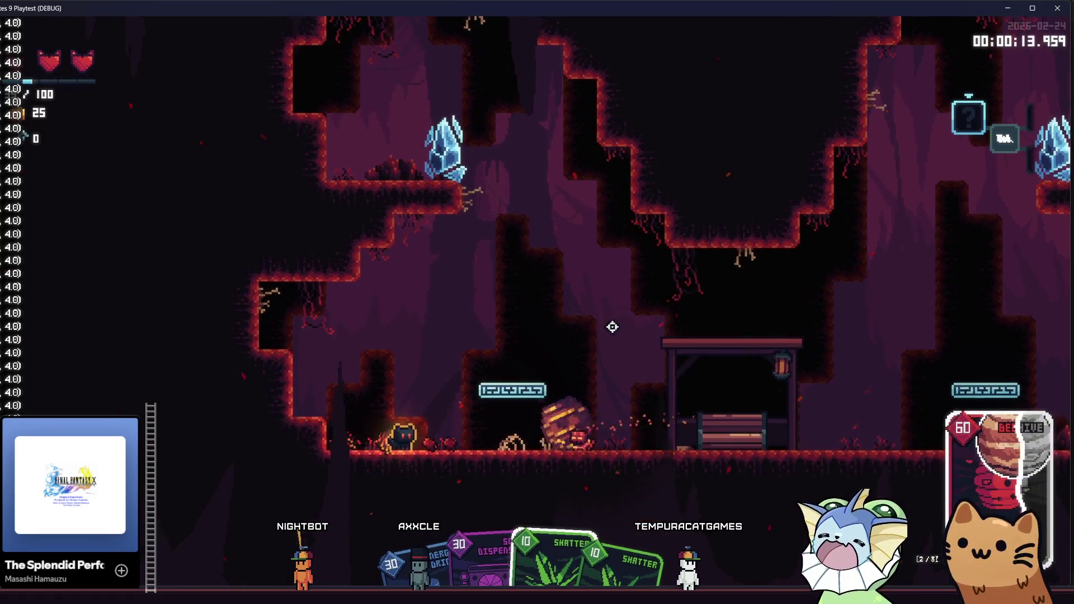
key(d)
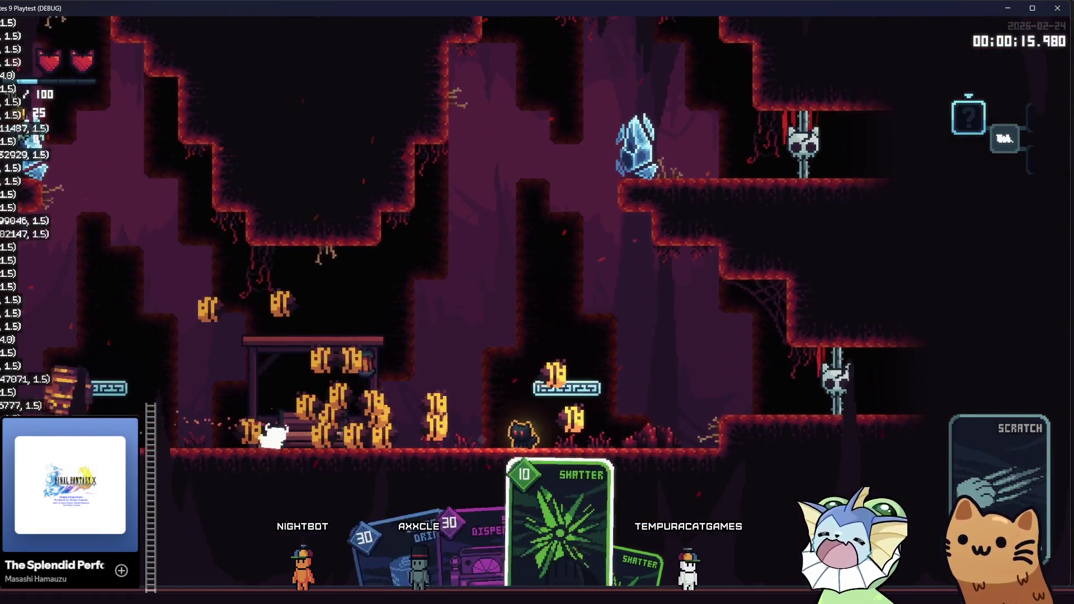
key(a)
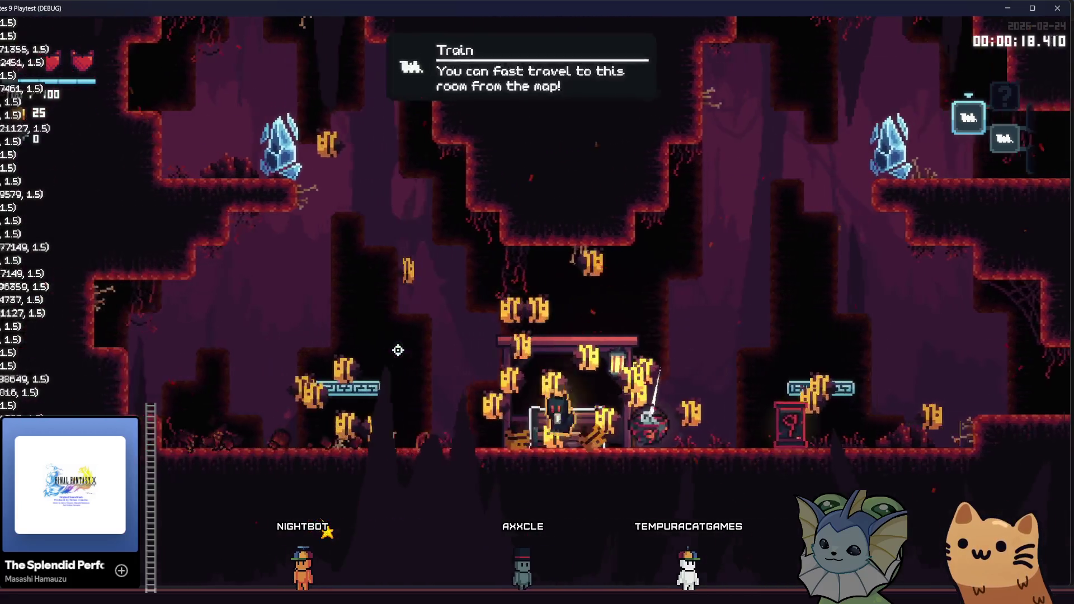
key(space)
Climb the wall into the next cave room and break the crystal enemy
key(d)
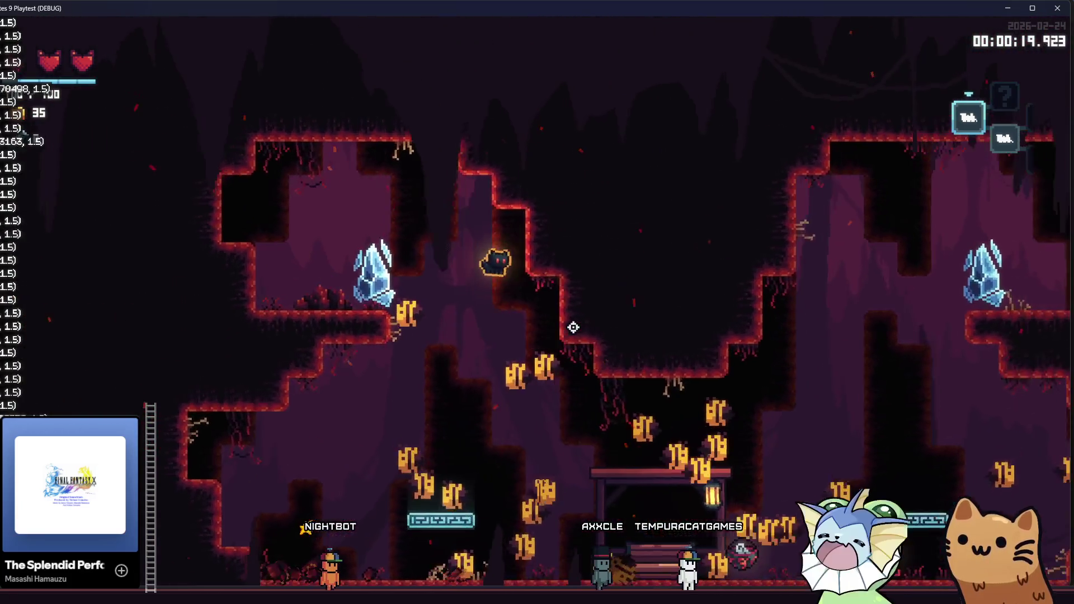
key(space)
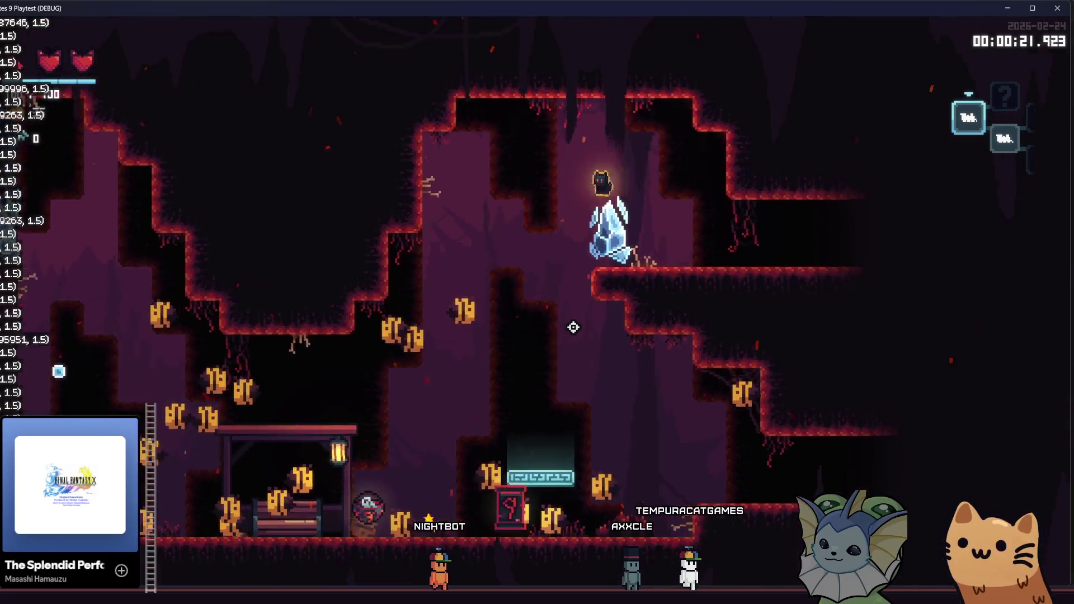
key(d)
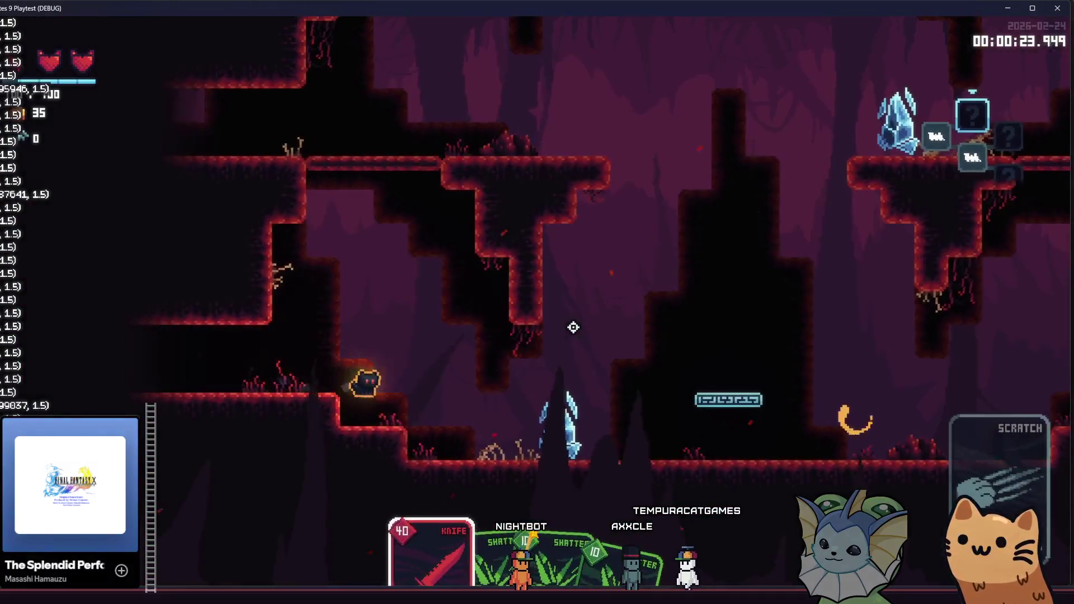
key(d)
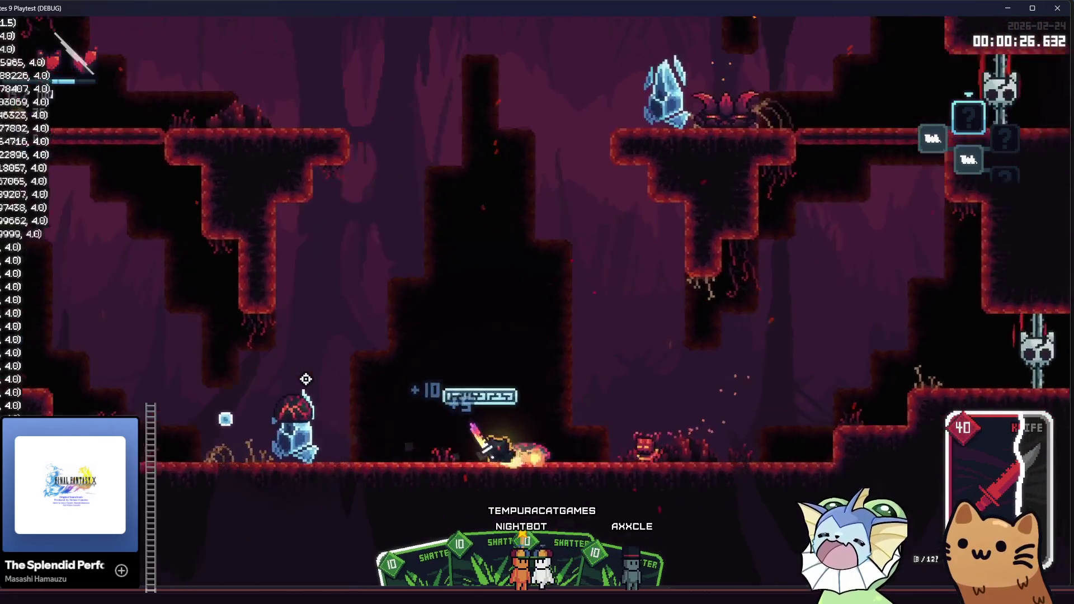
key(d)
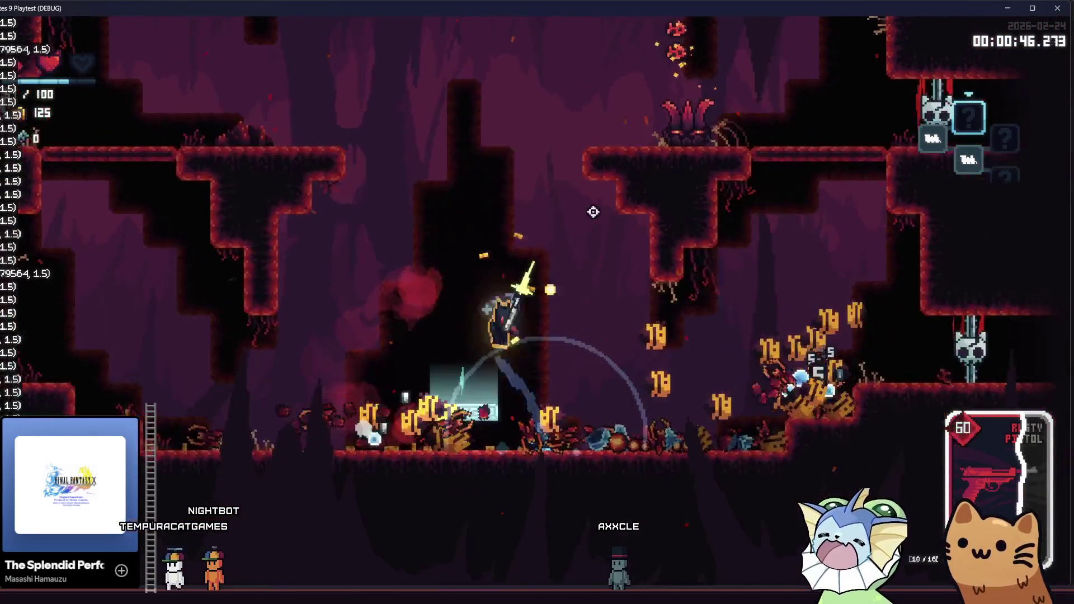
Attack enemies and fire the Rusty Pistol from the lower ledge
click(593, 211)
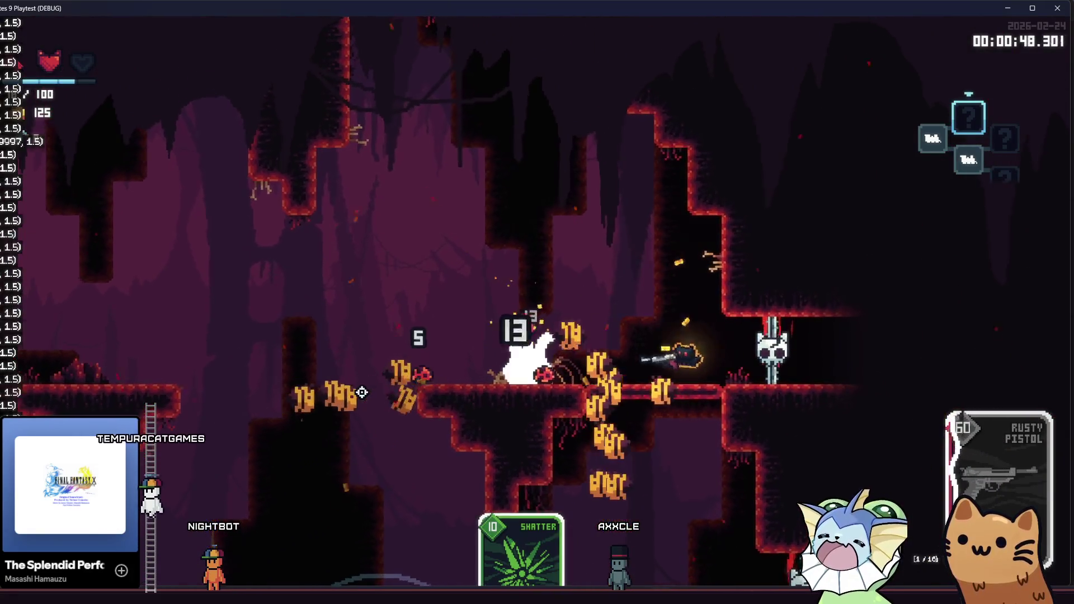
click(602, 337)
key(a)
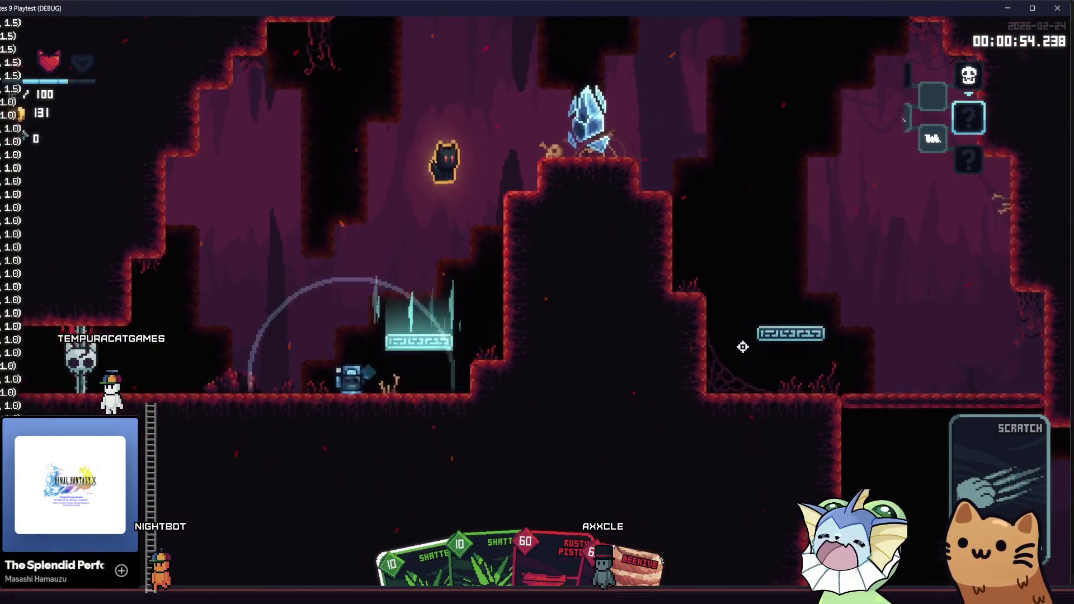
key(d)
scroll(671, 391, down, 1)
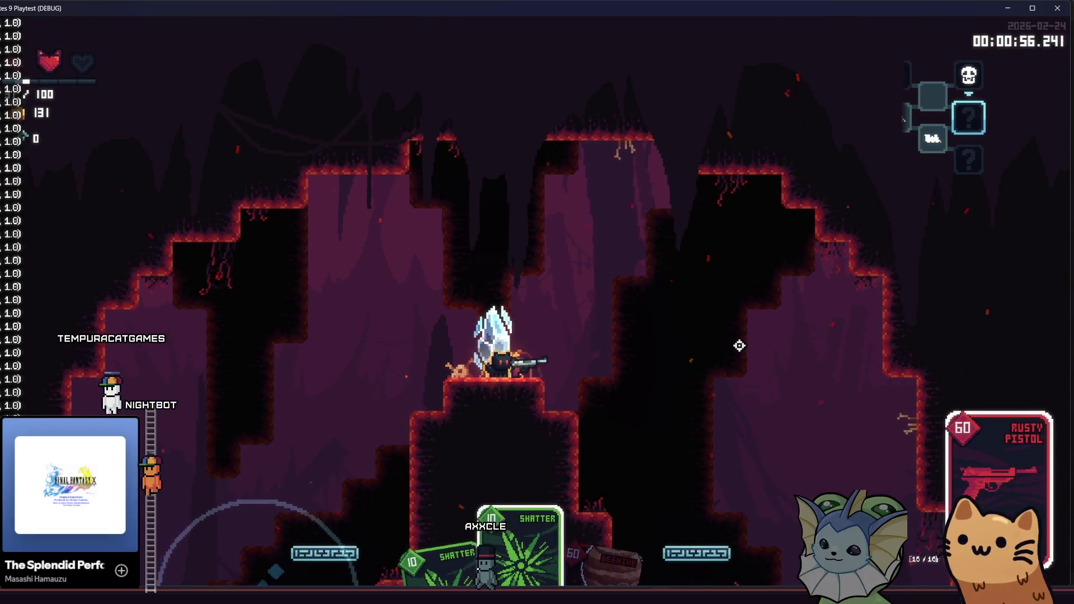
click(611, 429)
Keep moving right into the next cave section, firing pistol shots at enemies
key(d)
click(611, 430)
click(551, 448)
click(575, 388)
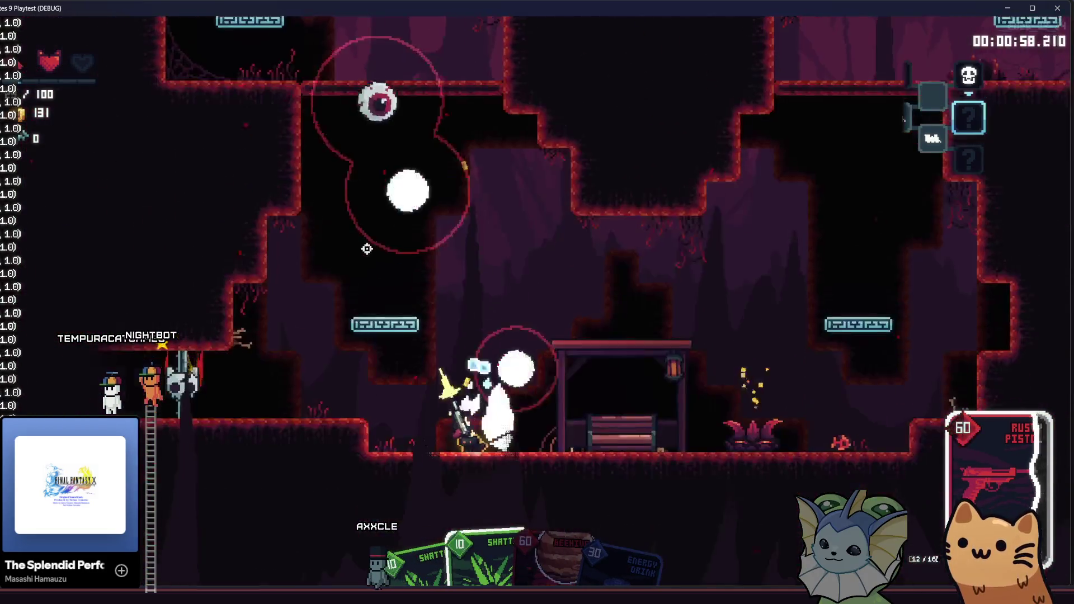
key(d)
click(398, 244)
click(581, 302)
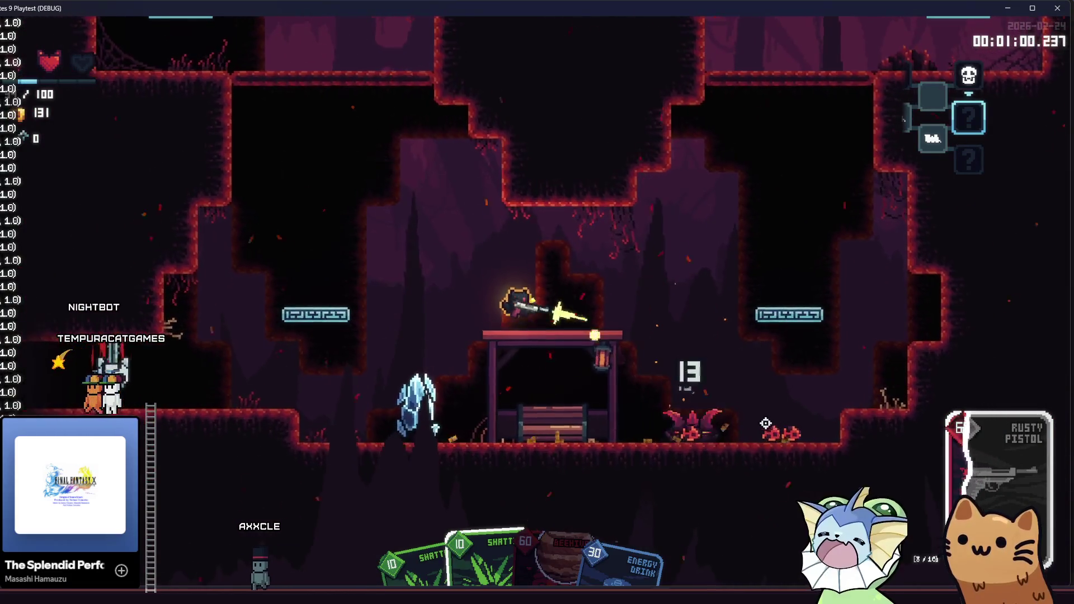
key(d)
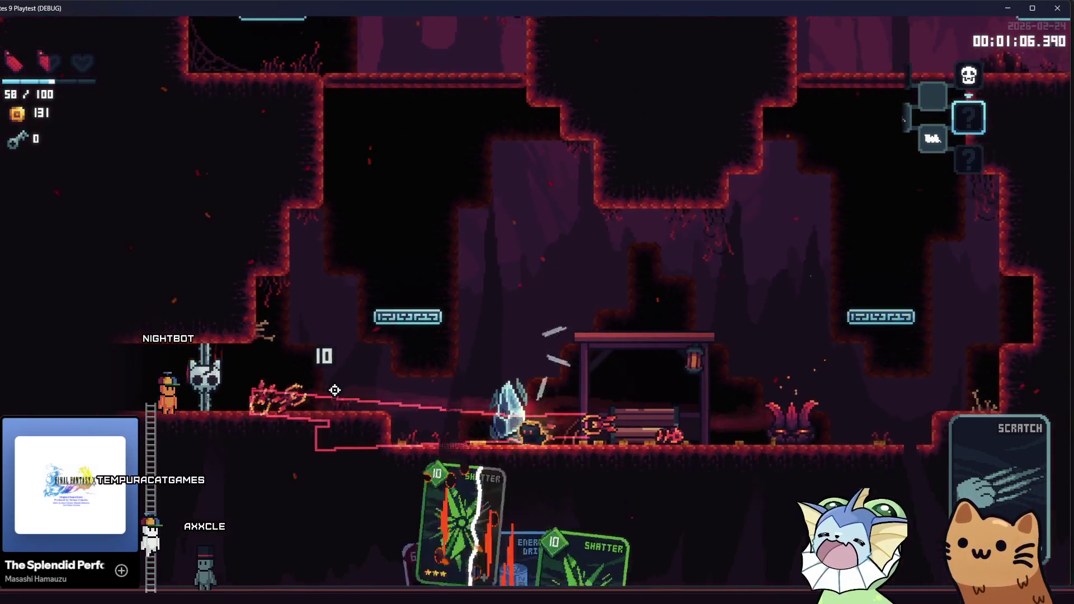
Throw a Beehive from the glowing platform, play a Shatter card, and climb up
key(space)
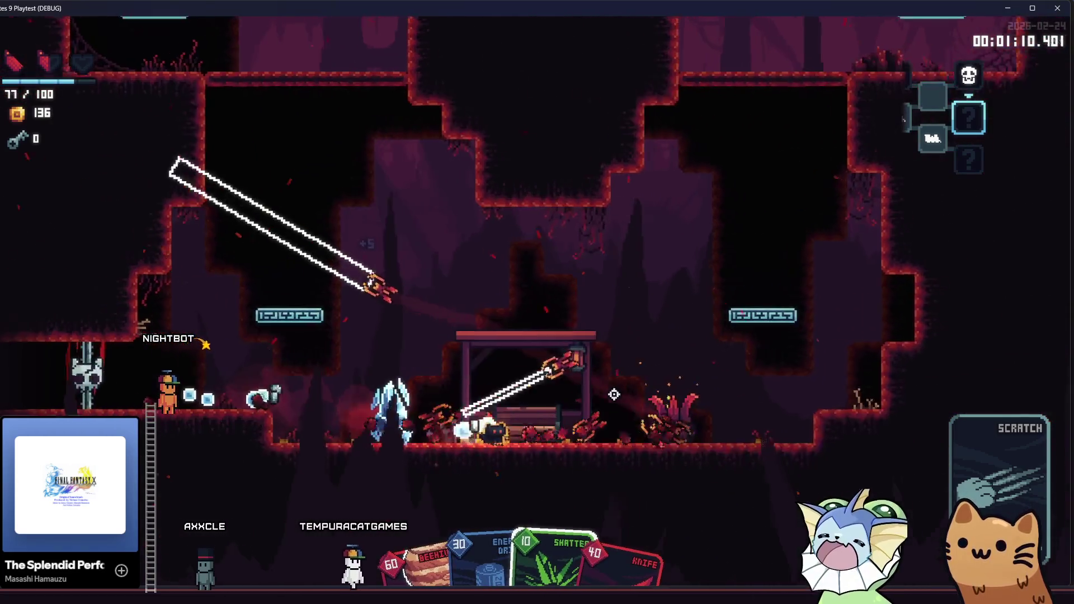
click(548, 414)
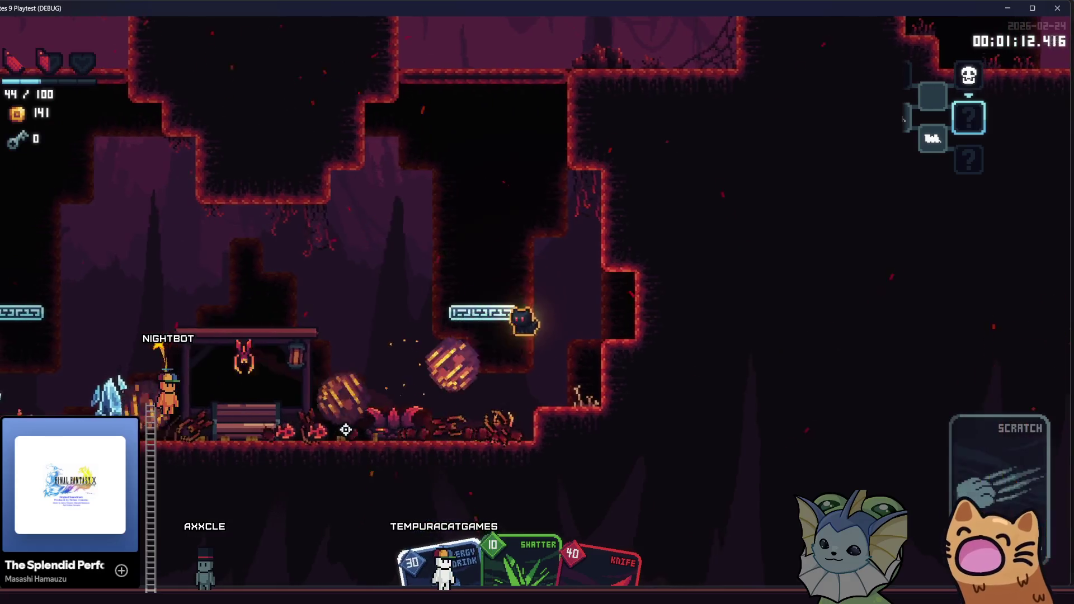
key(s)
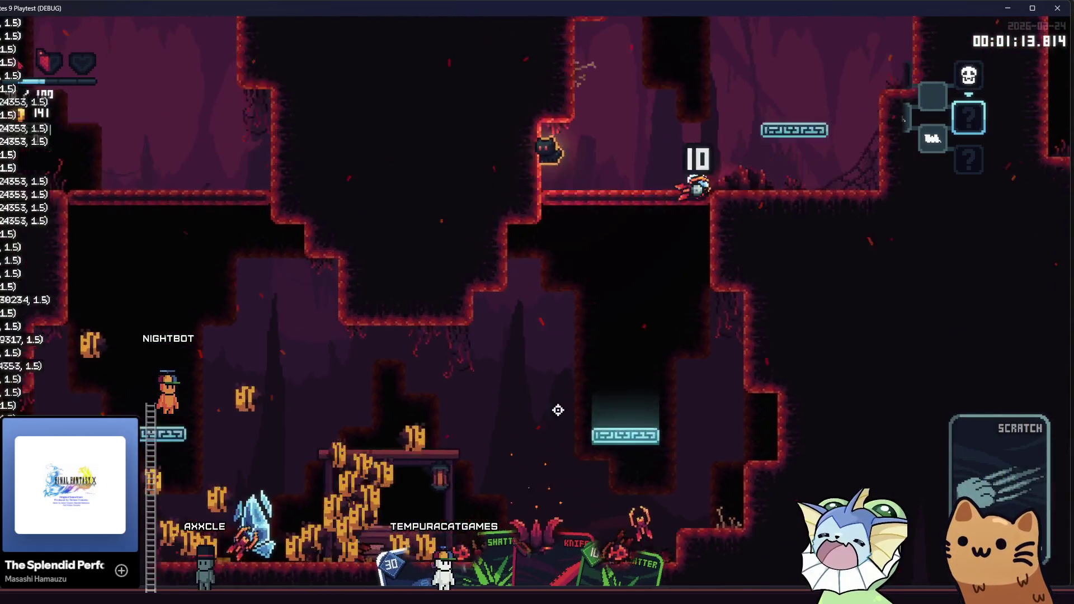
click(561, 408)
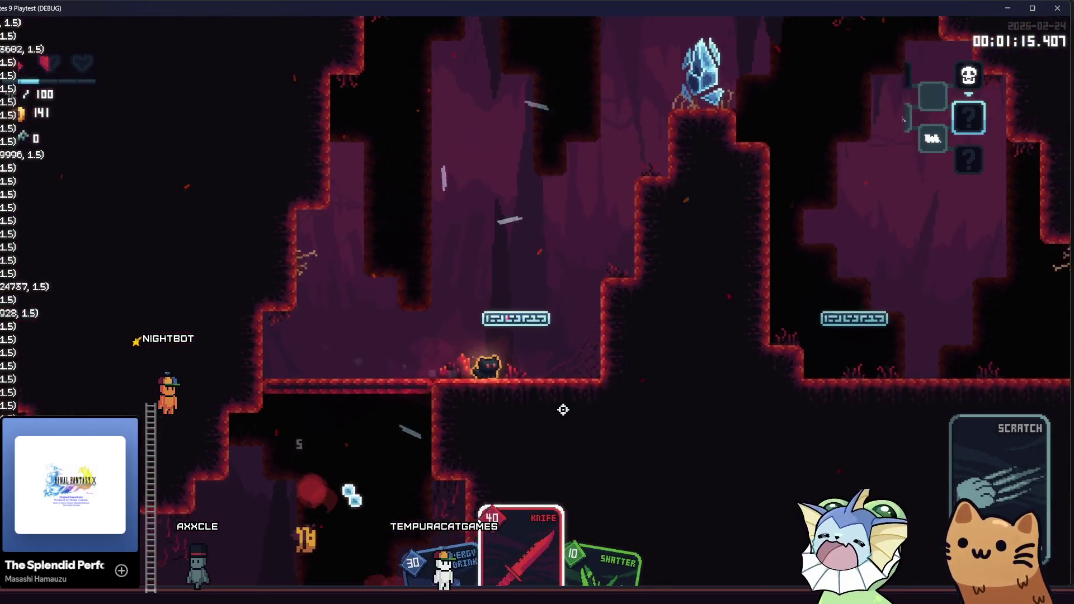
key(space)
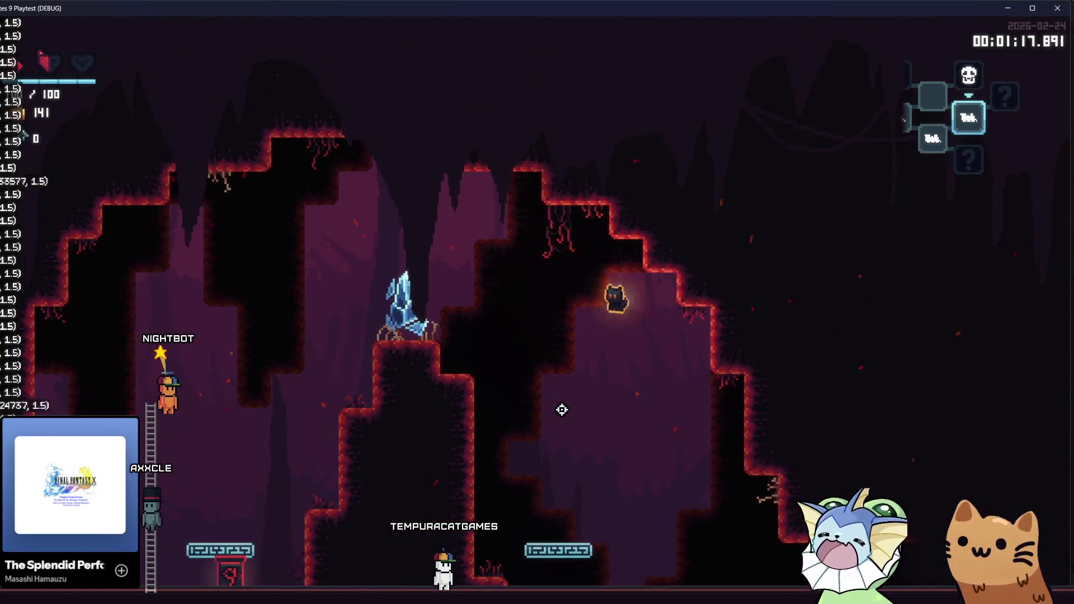
In the new cave room, jump onto the glowing platform, throw the Beehive, and climb onward
key(a)
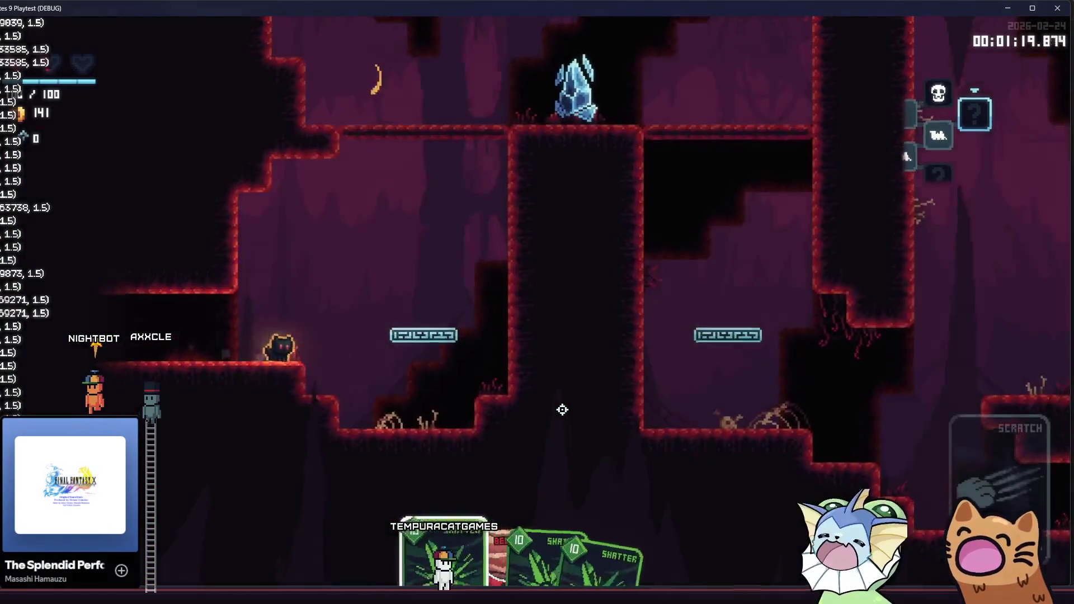
key(d)
key(space)
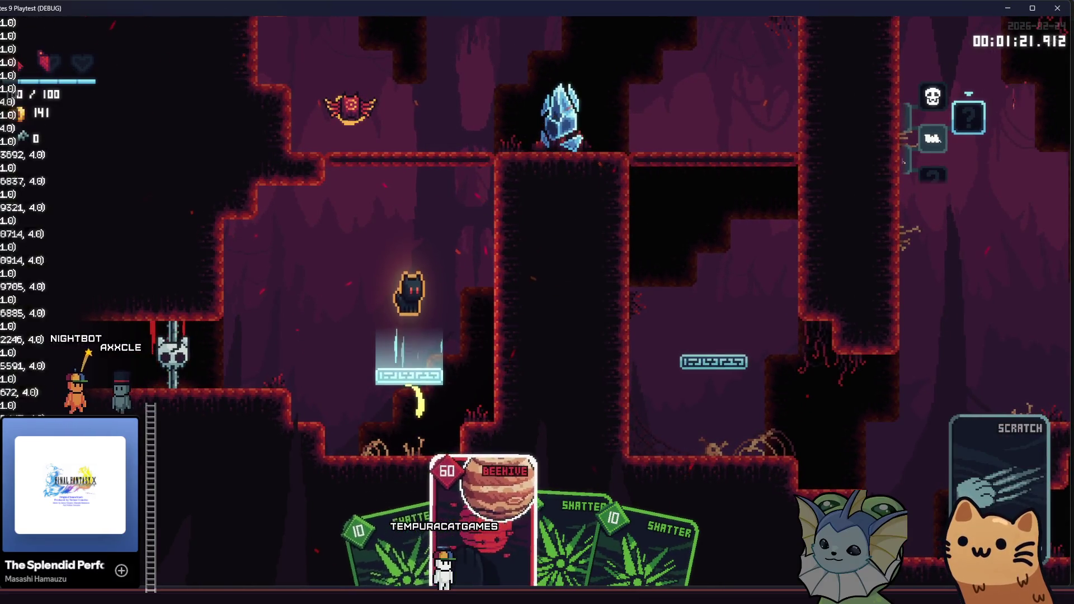
click(515, 151)
key(space)
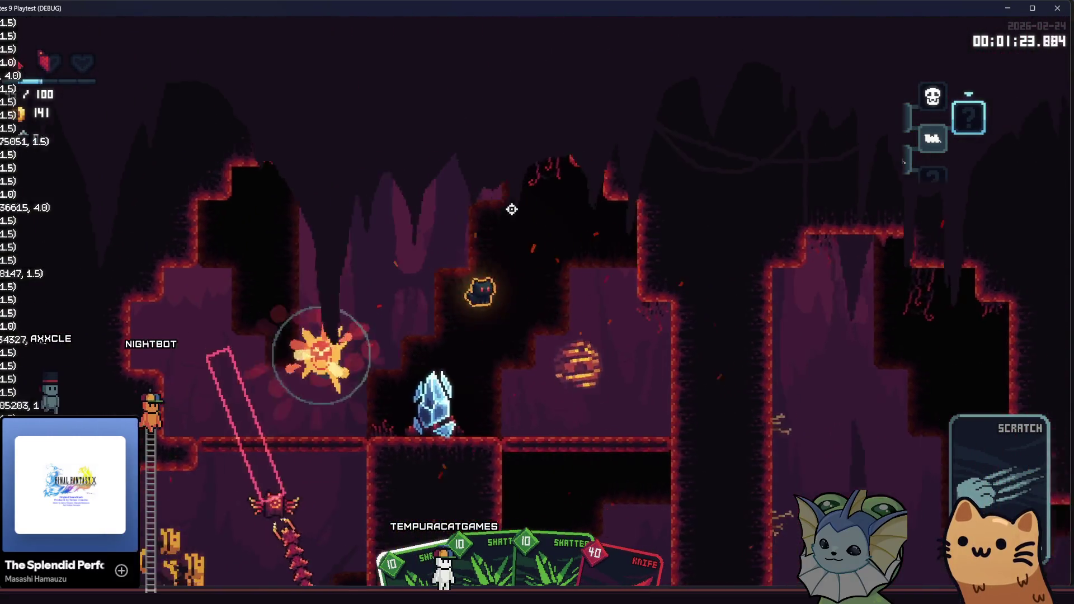
Drop down beside the crystal, fire knives up-right, and head into the next room
key(d)
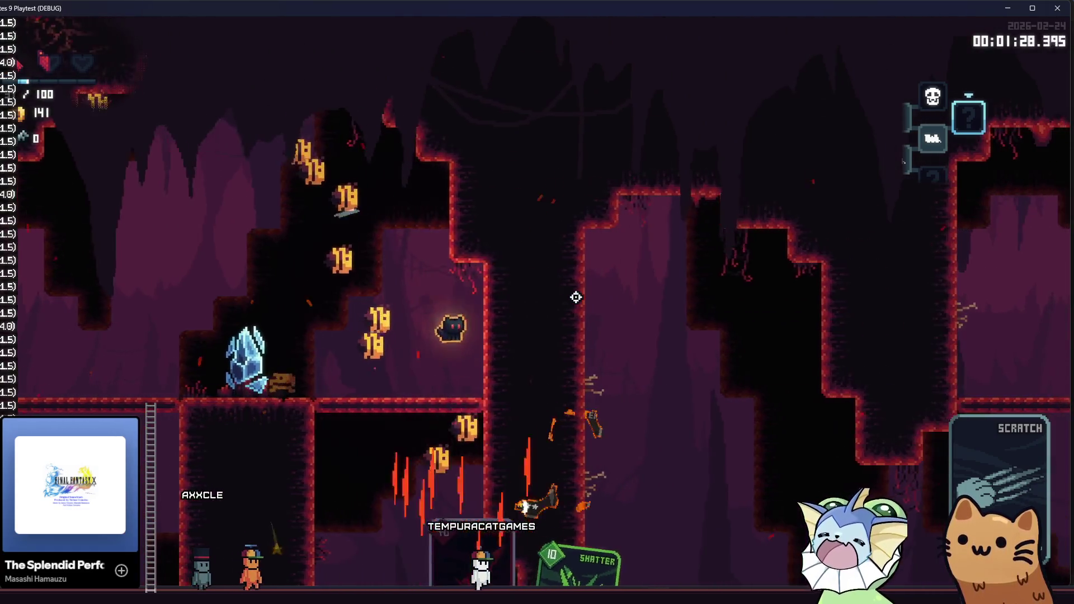
key(a)
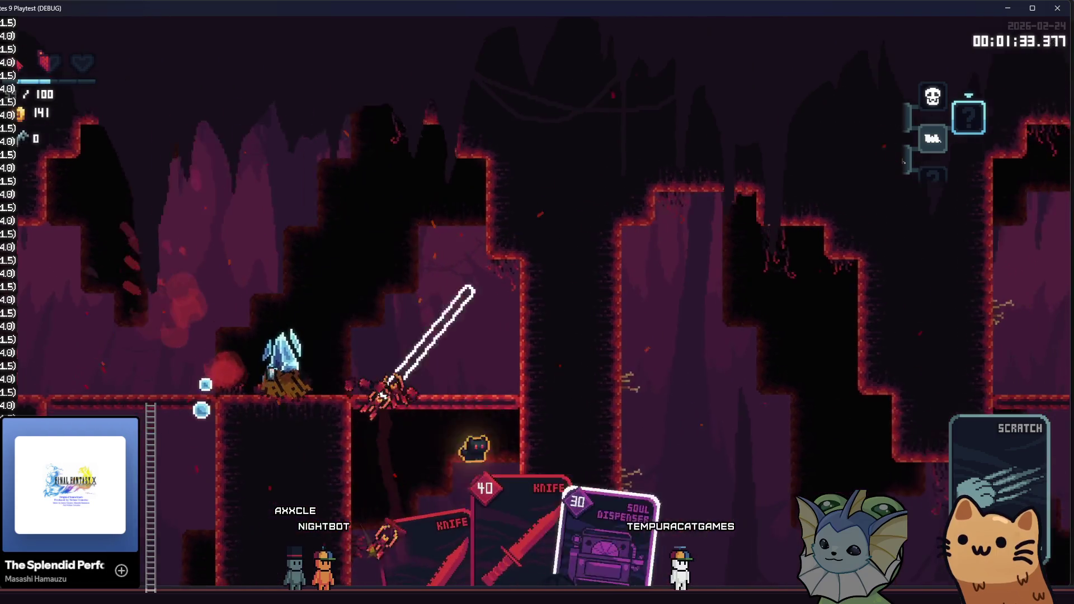
click(565, 295)
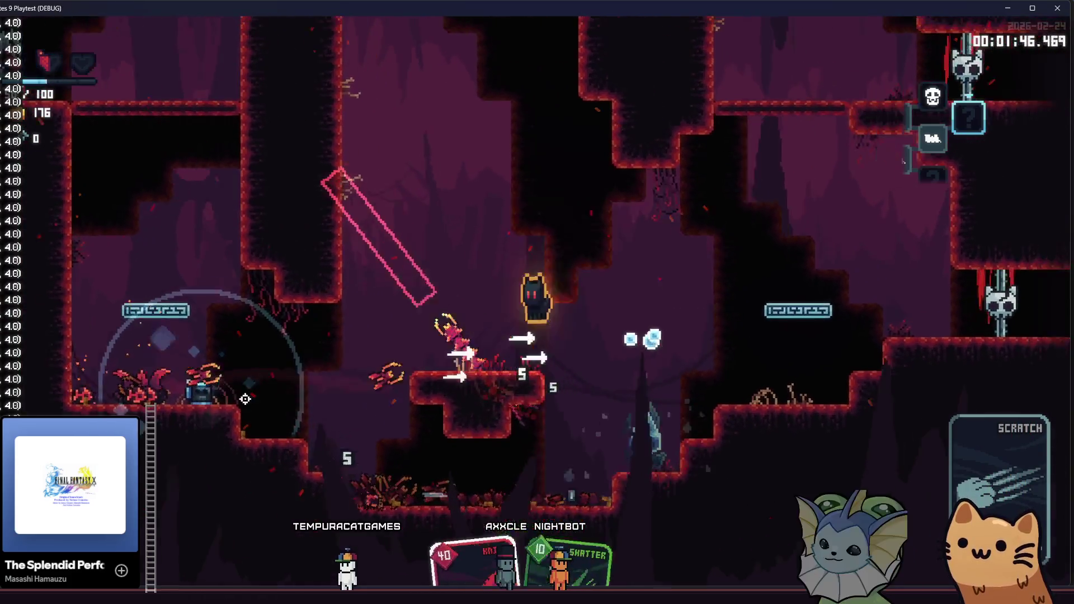
key(d)
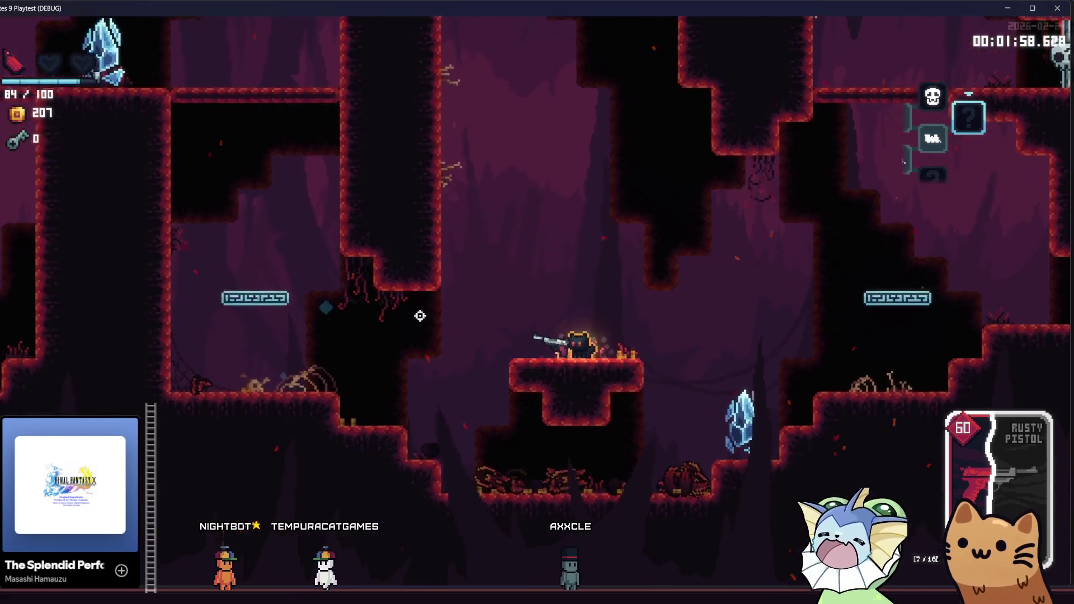
key(d)
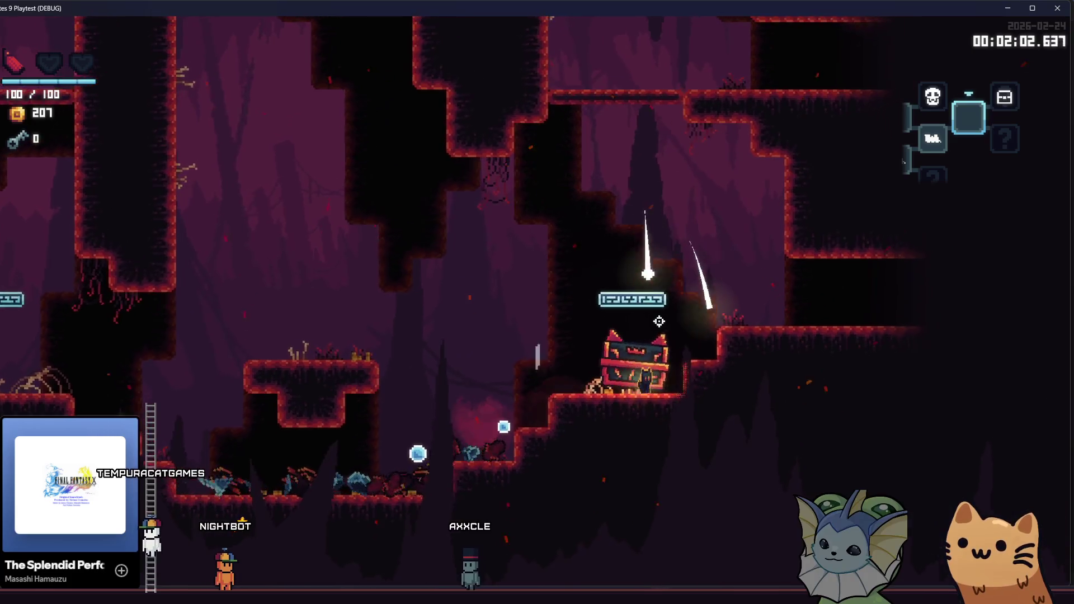
key(space)
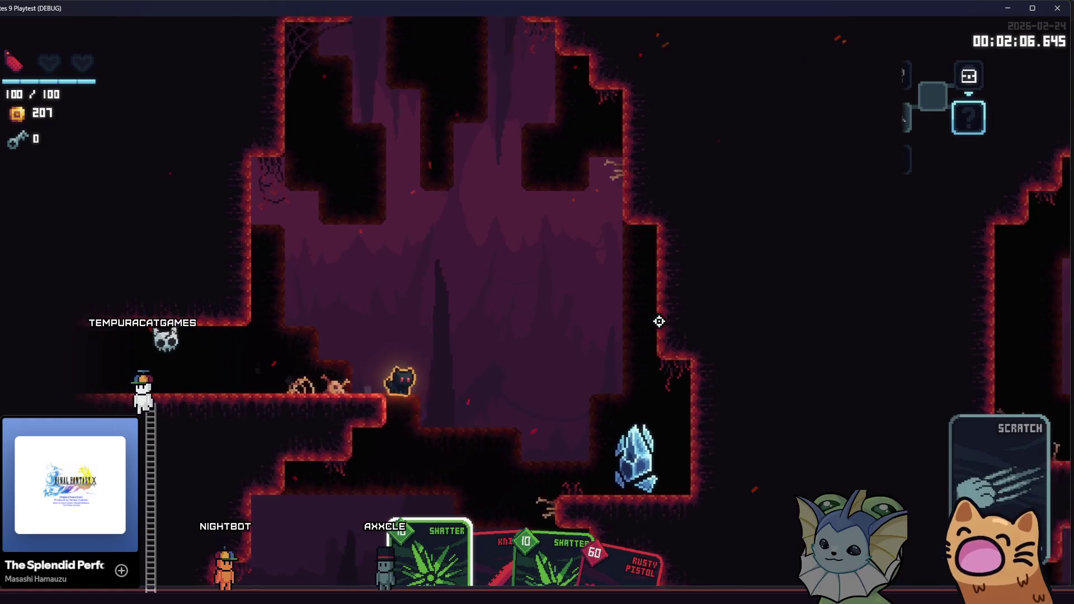
Attack the eyeball enemy and the centipede with Knife and Shatter cards
key(d)
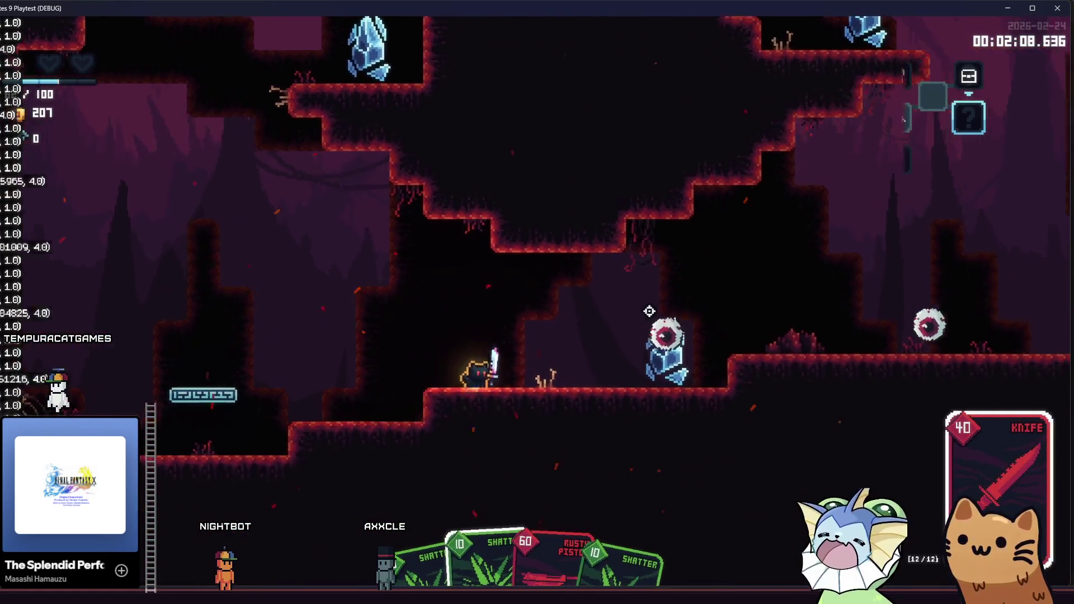
click(655, 312)
key(a)
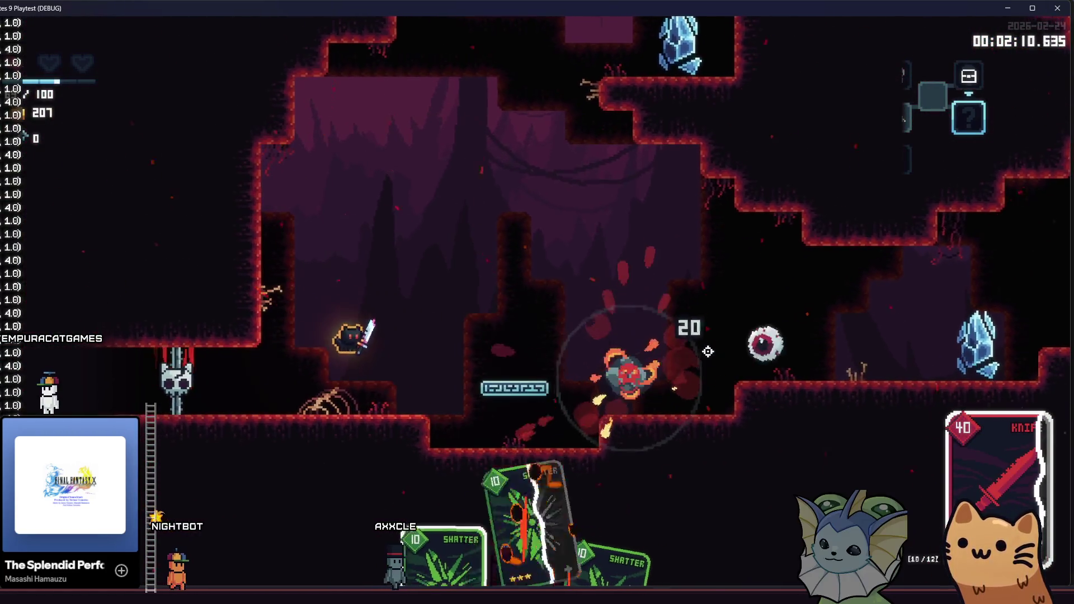
key(d)
click(709, 332)
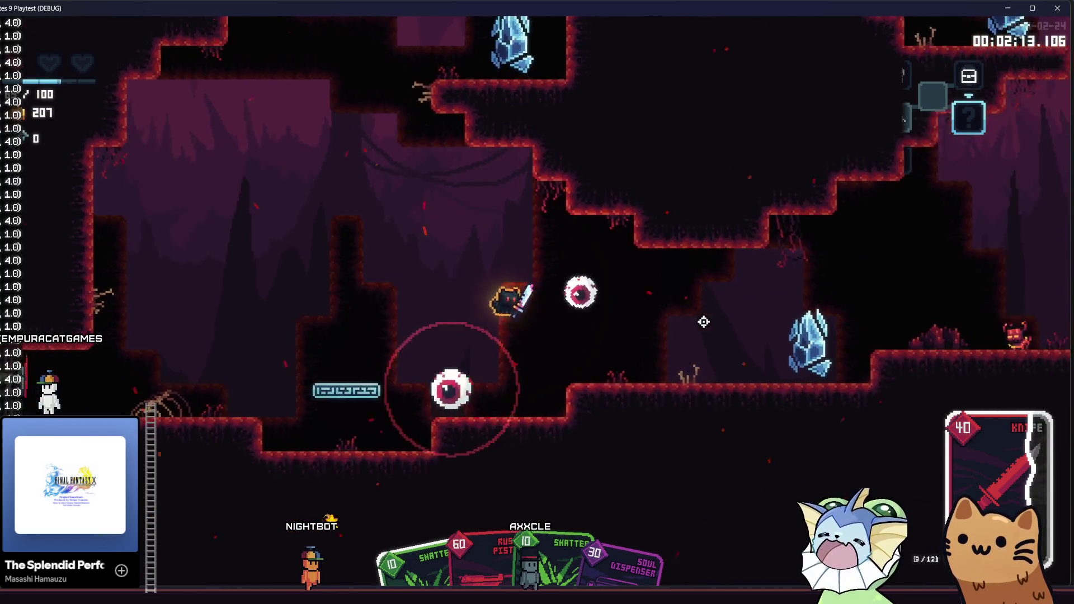
key(a)
click(618, 307)
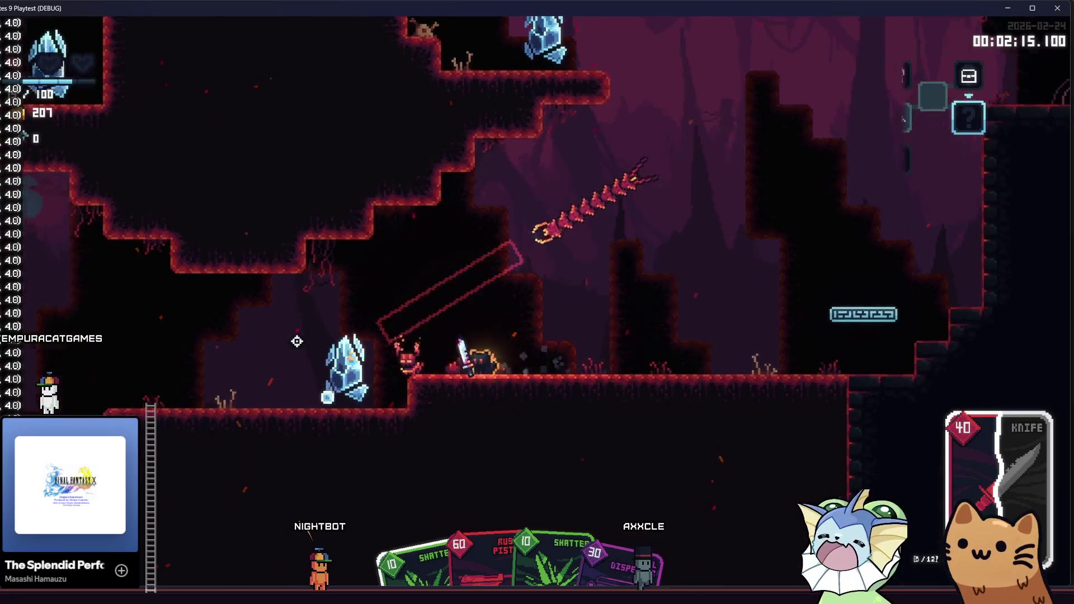
key(d)
click(321, 268)
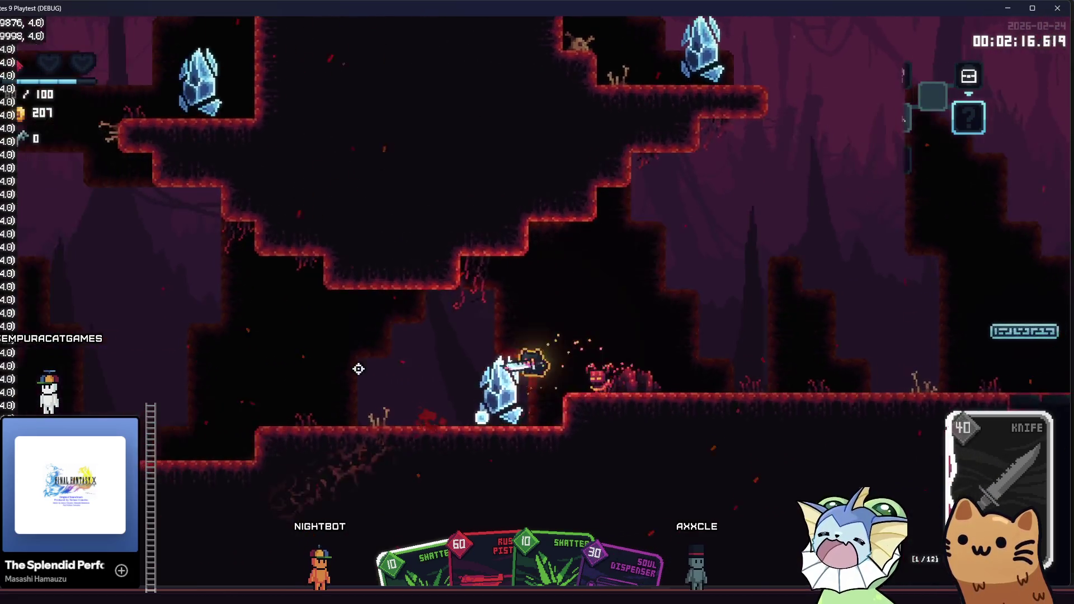
click(357, 367)
Fire repeated Rusty Pistol shots at the enemies while running left
key(d)
click(261, 357)
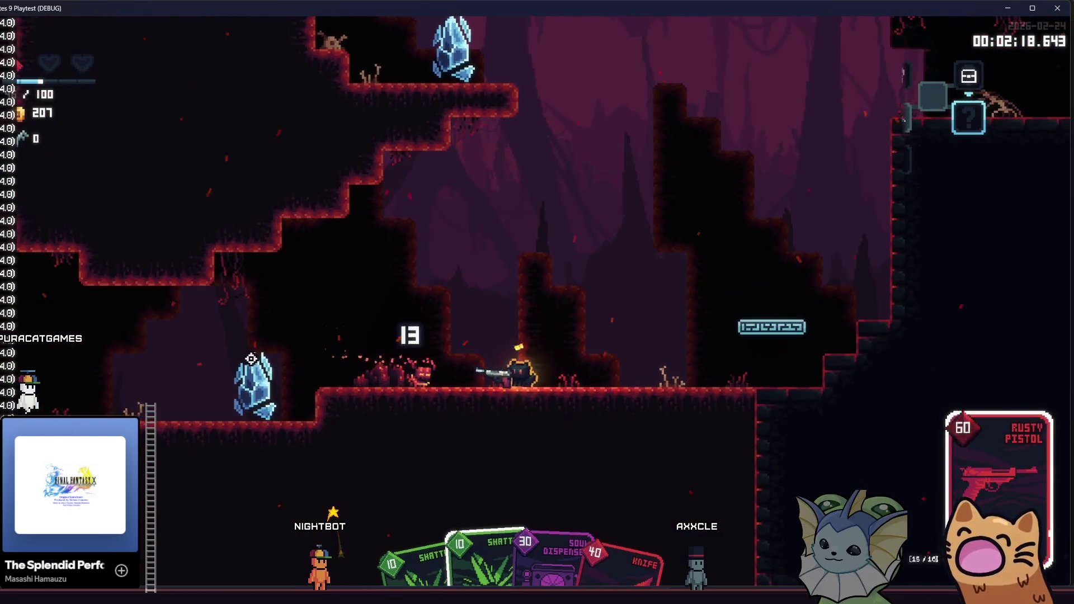
key(a)
click(241, 364)
click(235, 364)
click(235, 378)
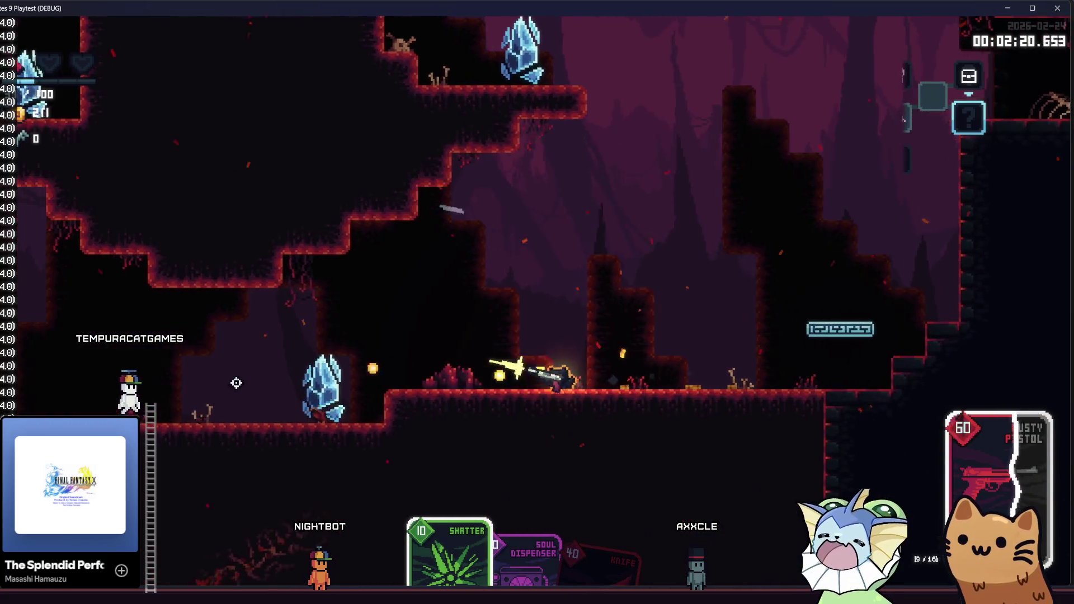
click(212, 387)
key(a)
click(211, 386)
click(211, 386)
click(210, 385)
click(210, 384)
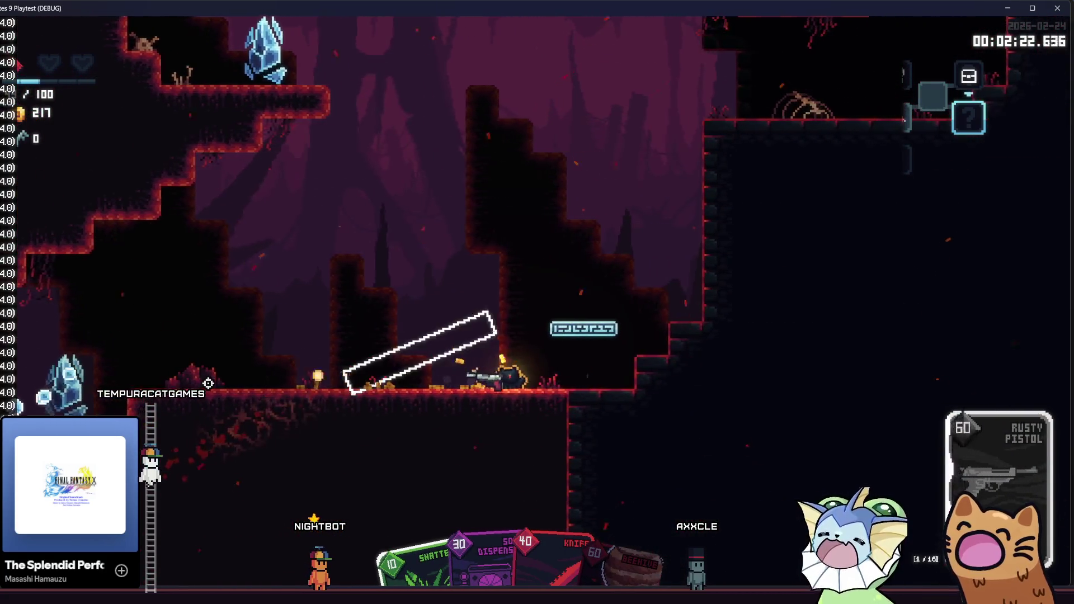
Slash at the enemy mid-jump, retreat left from the worm, and stop the playtest with F8
click(208, 383)
key(space)
click(319, 319)
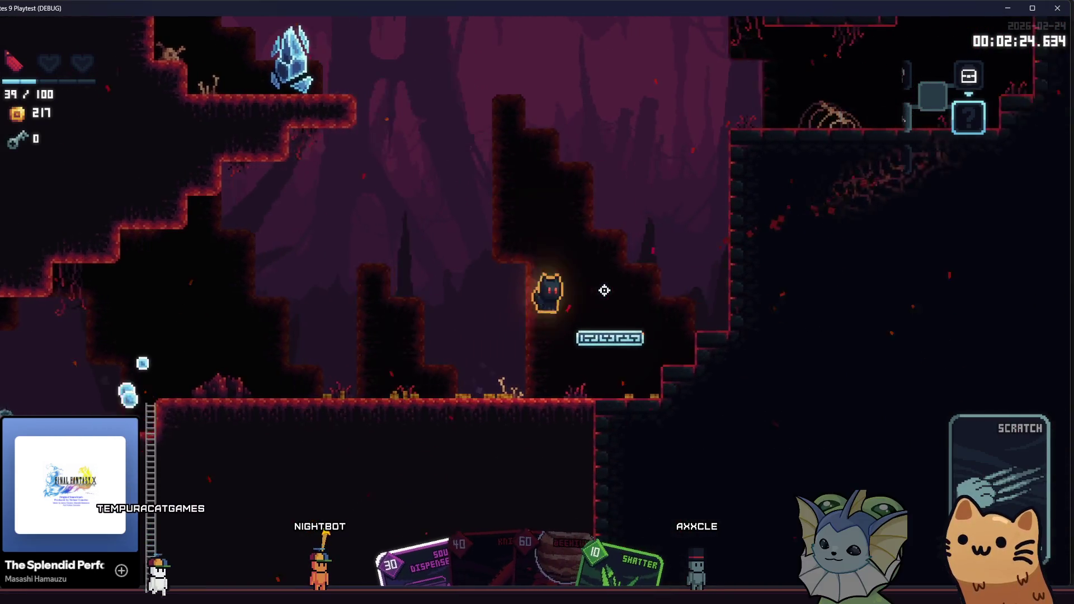
key(a)
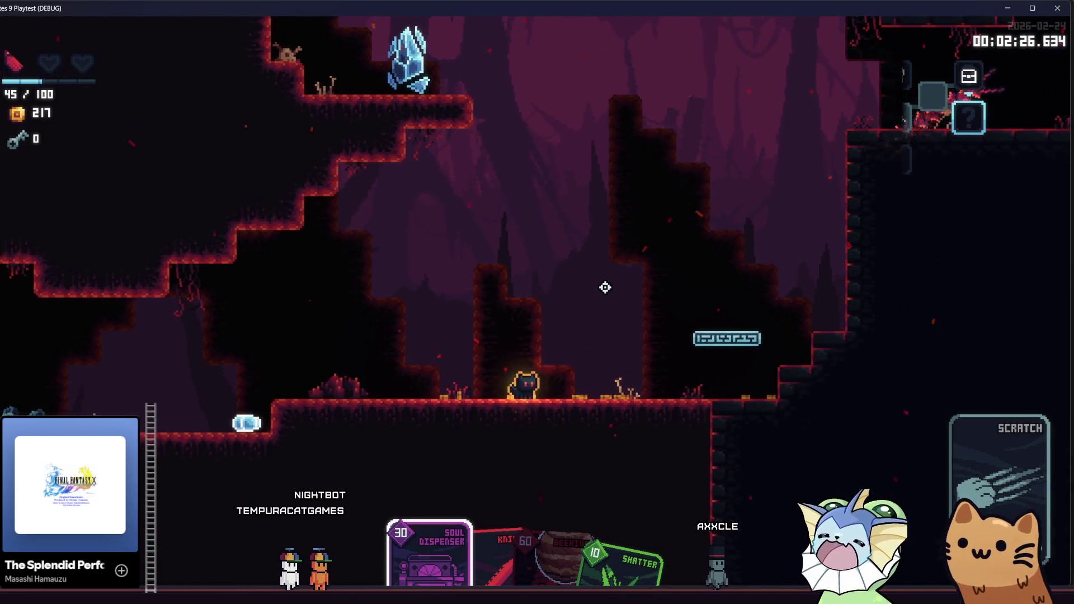
key(a)
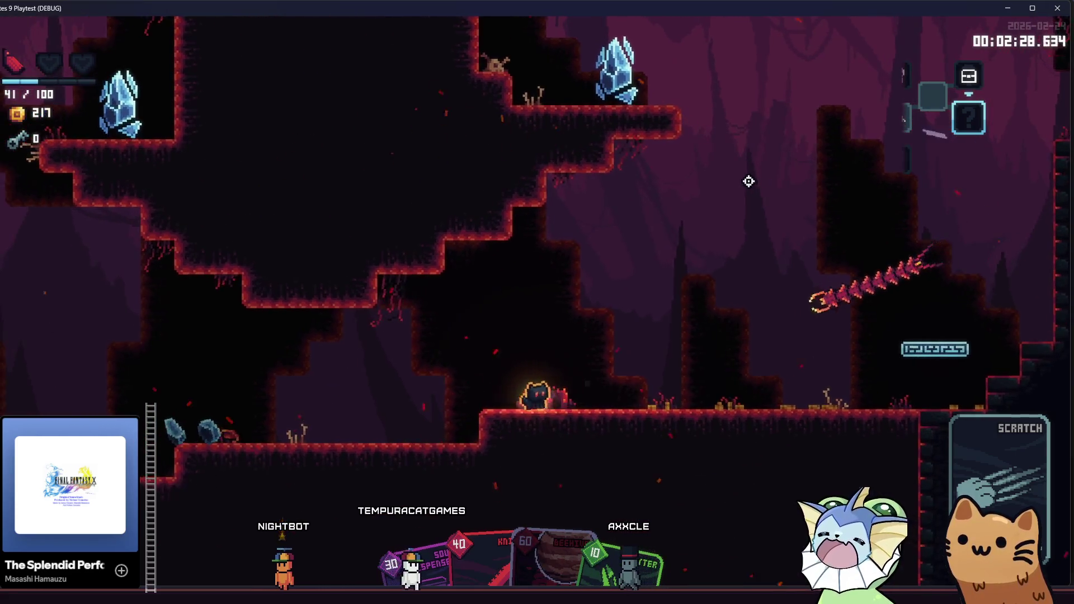
key(F8)
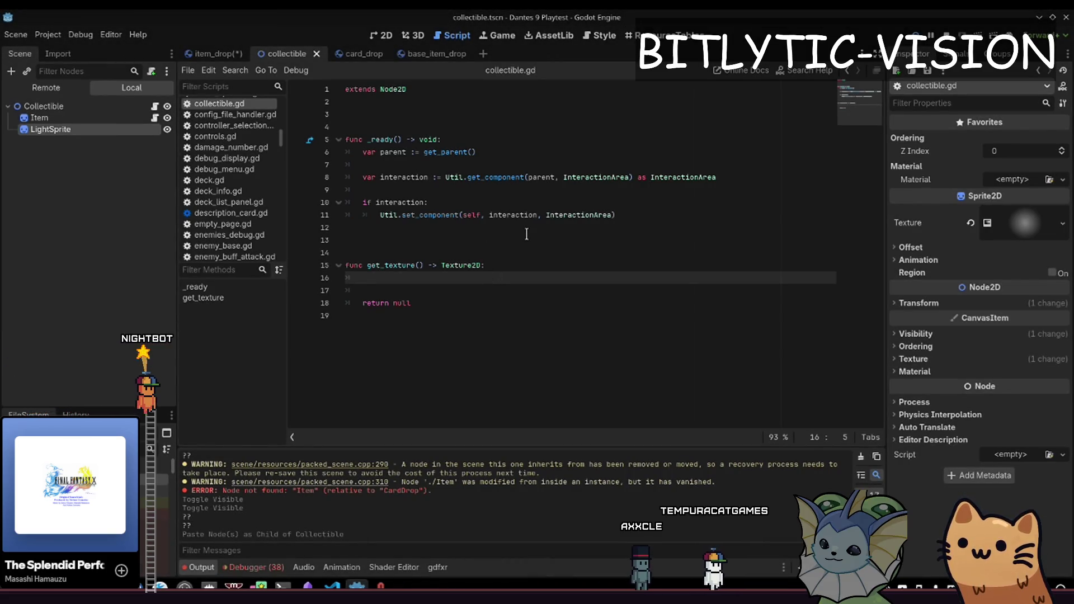
Inspect the item_drop scene's ItemDrop root node, then return to the collectible scene
key(Down)
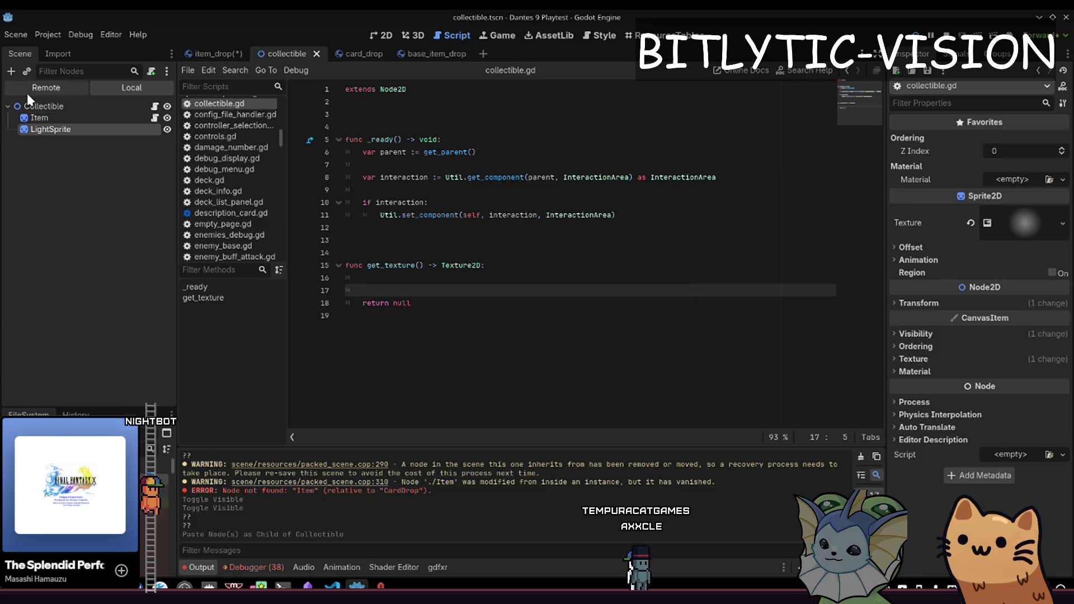
click(39, 106)
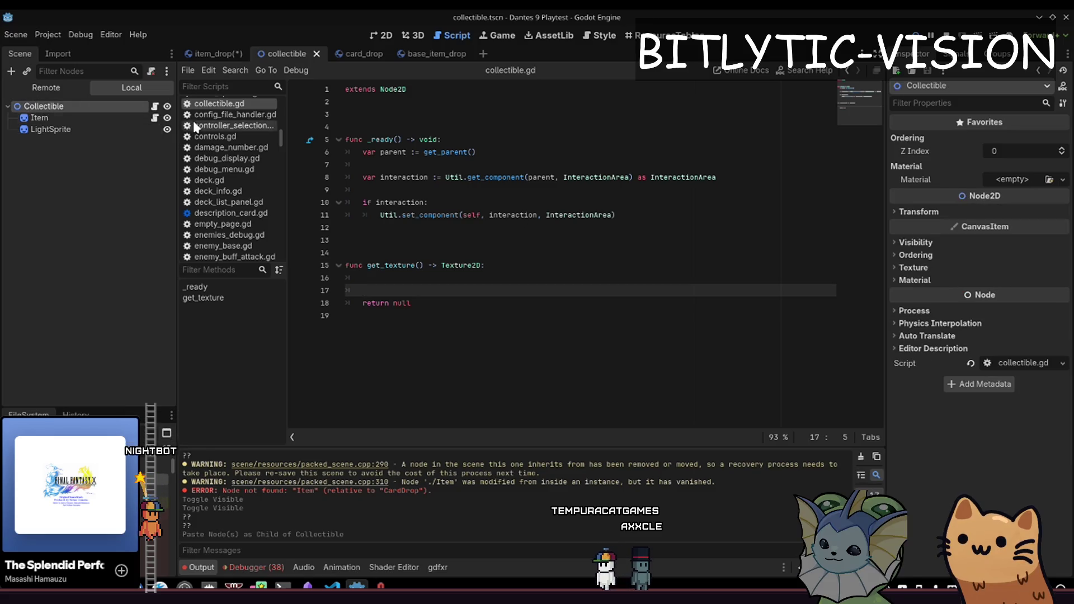
click(215, 54)
key(Up)
key(Up)
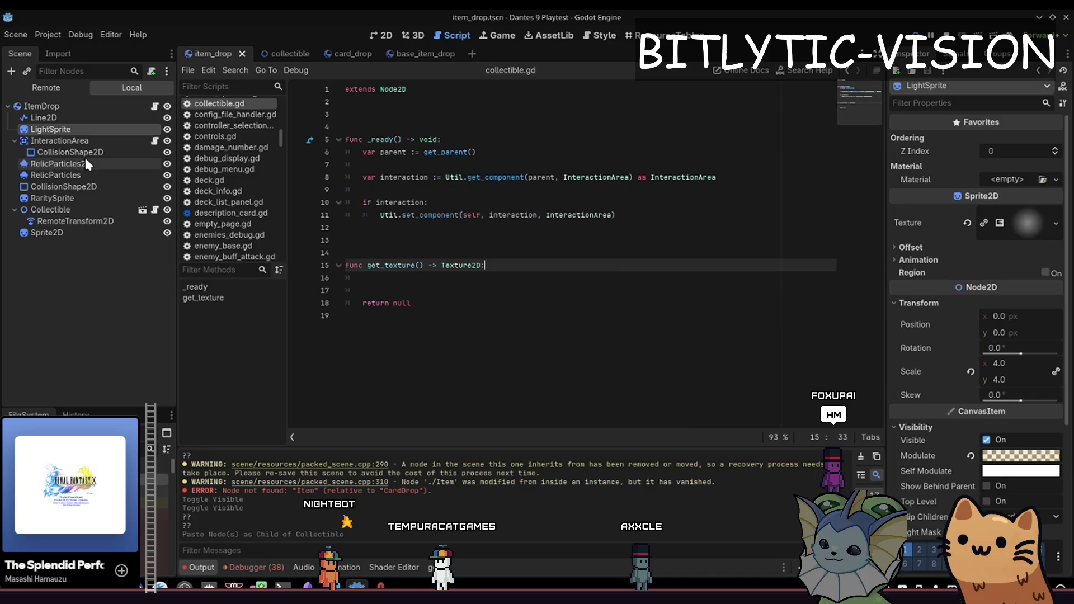
click(43, 106)
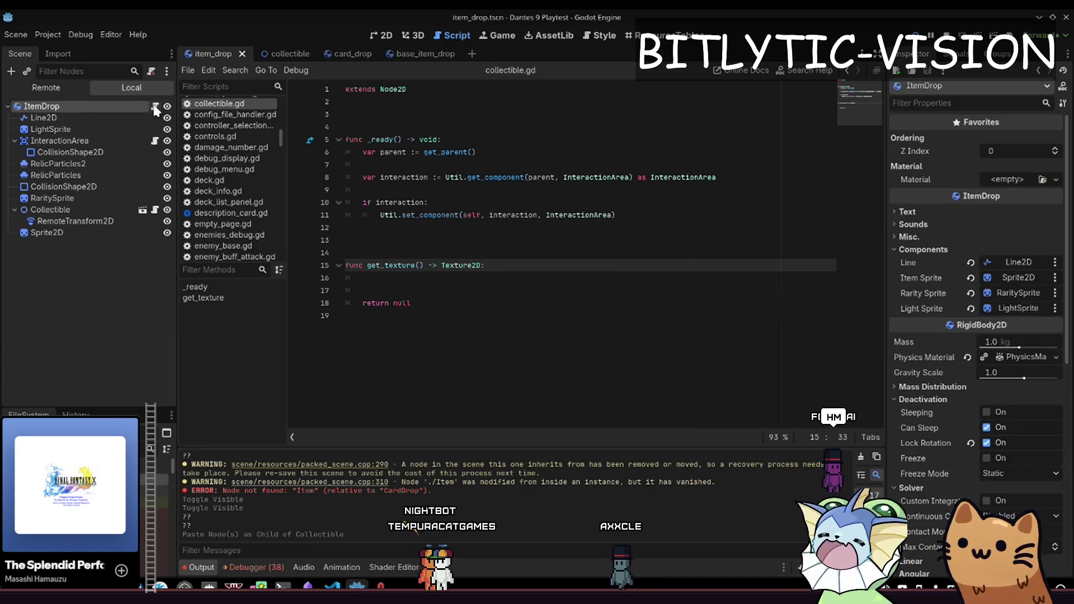
click(457, 285)
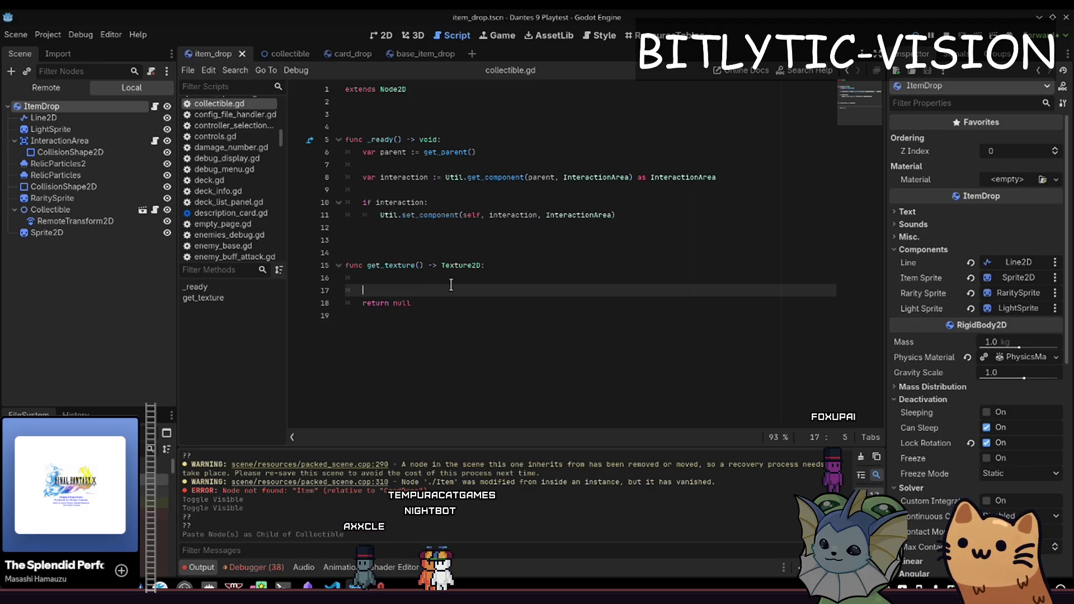
click(380, 114)
click(275, 53)
Add a 'class_name Collectible' line above extends Node2D in collectible.gd and save it
key(Up)
key(Up)
key(Return)
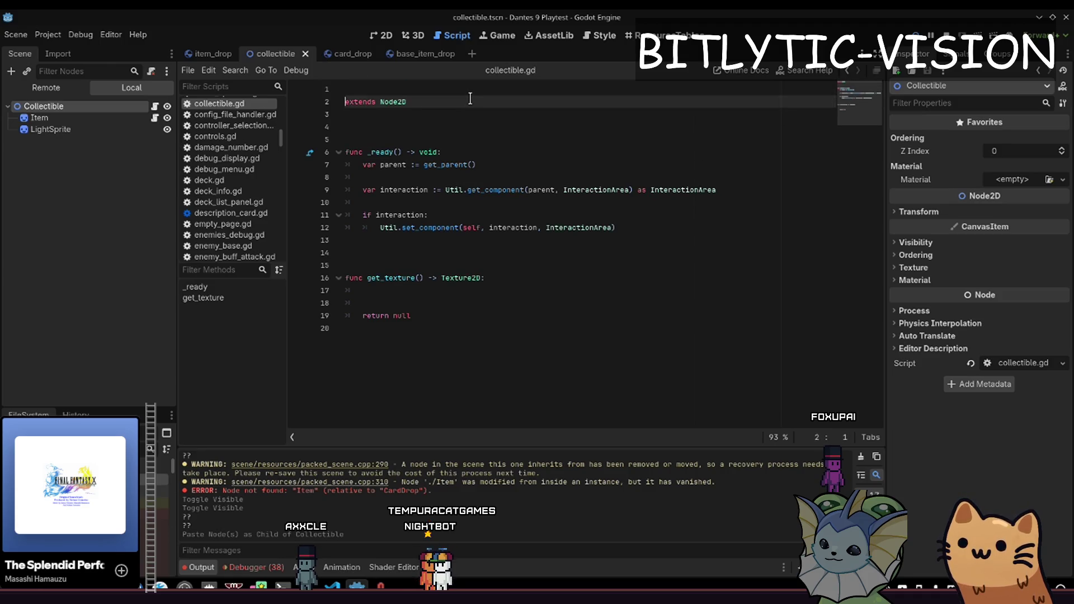
key(Up)
text(cal)
key(BackSpace)
key(BackSpace)
key(BackSpace)
text(lass_name Collectible)
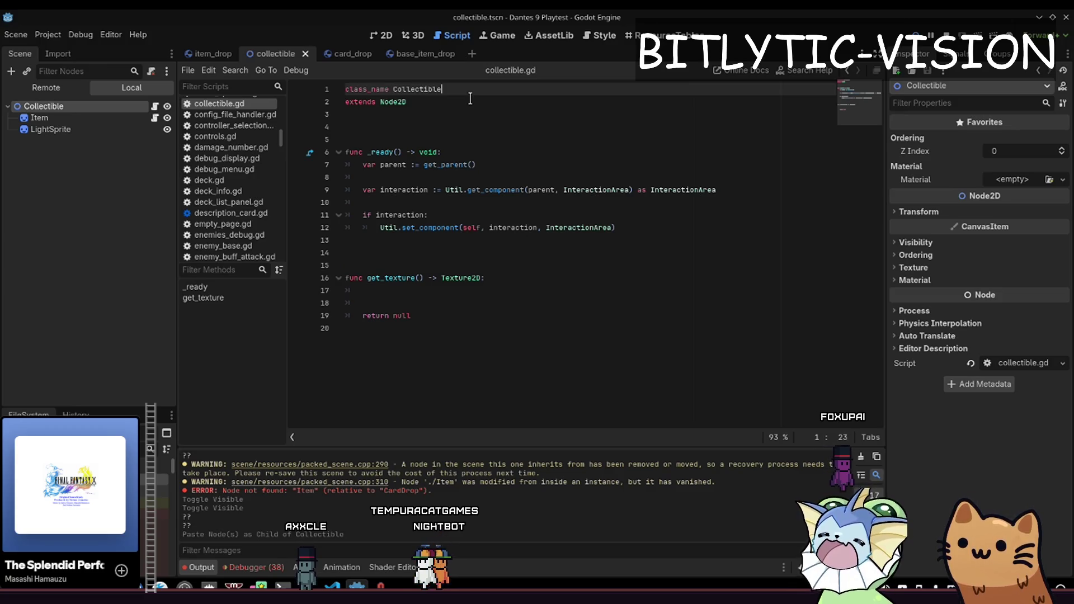
text(Ite)
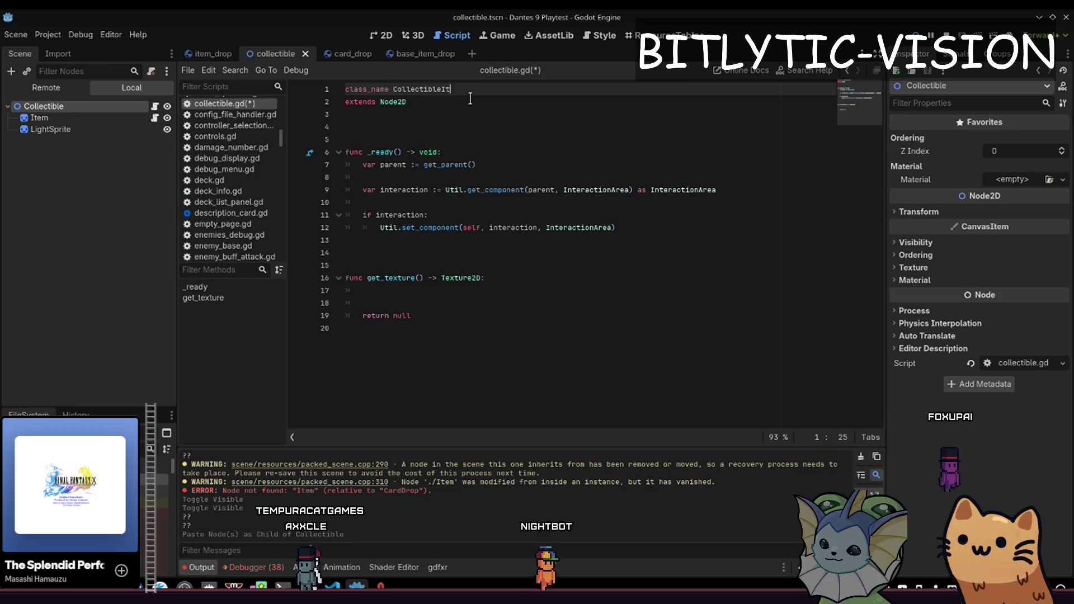
key(BackSpace)
key(BackSpace)
key(BackSpace)
key(Down)
key(Down)
key(Down)
key(Up)
key(Up)
key(Up)
key(Up)
key(End)
key(ctrl+s)
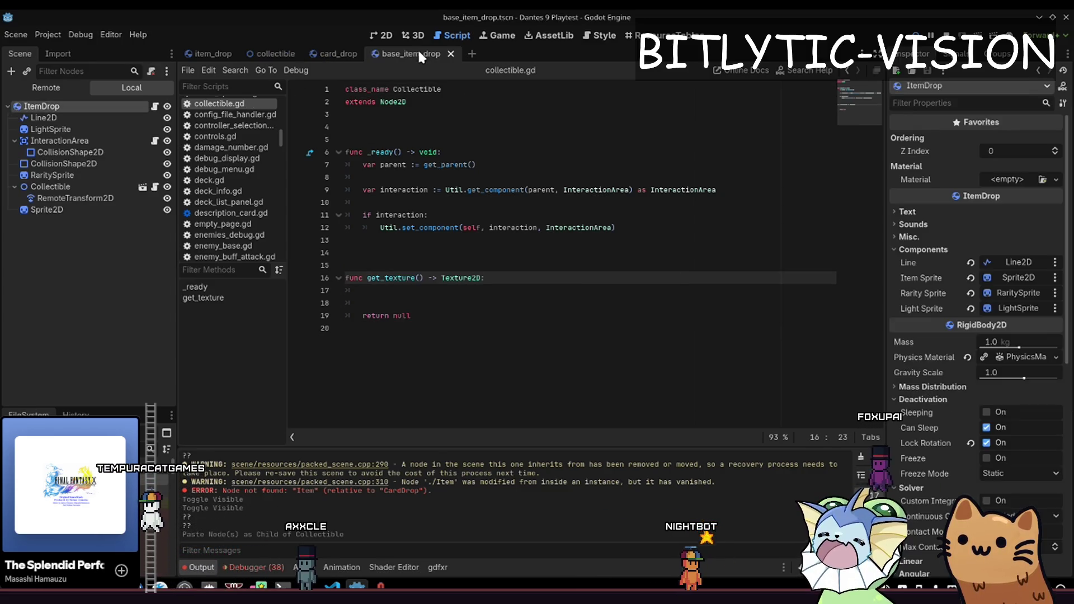
Open item_drop.gd and scroll through its functions
click(154, 106)
scroll(430, 203, down, 15)
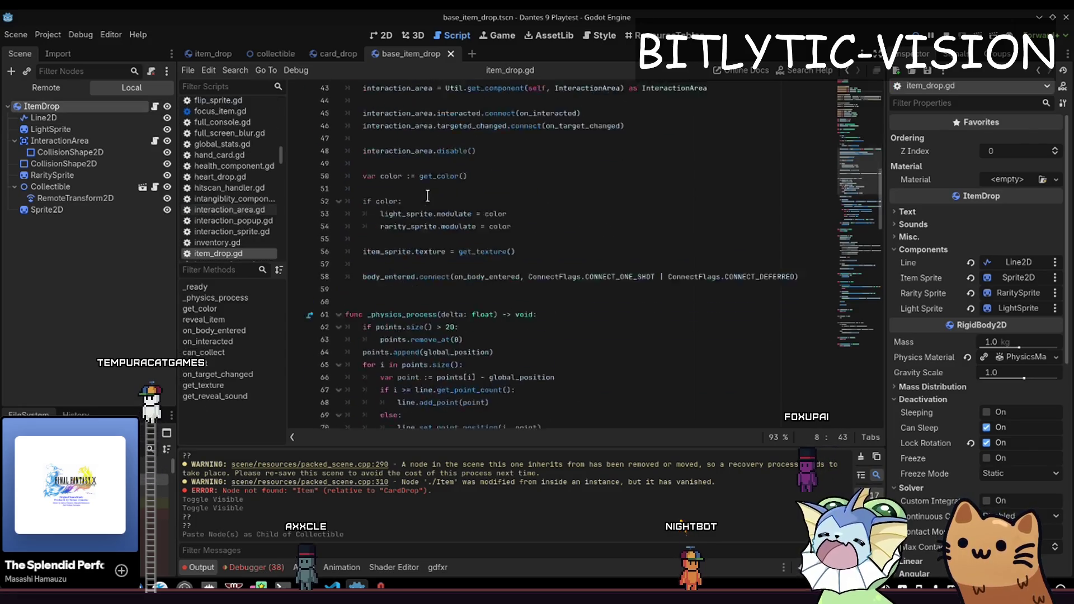
scroll(429, 203, up, 6)
scroll(362, 208, down, 11)
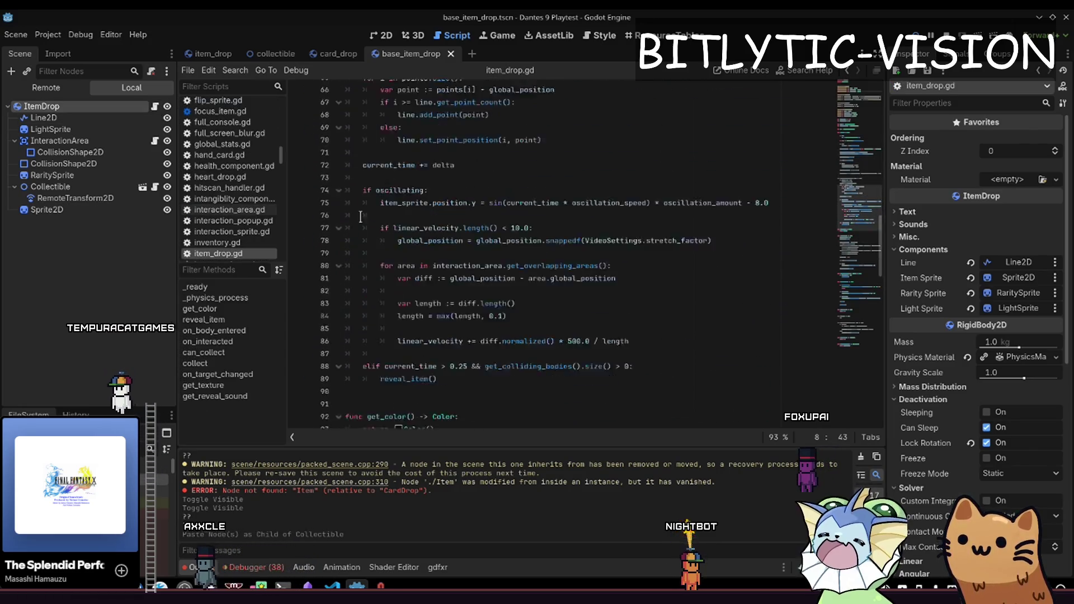
scroll(362, 208, down, 2)
drag(435, 205, 354, 197)
scroll(355, 197, down, 10)
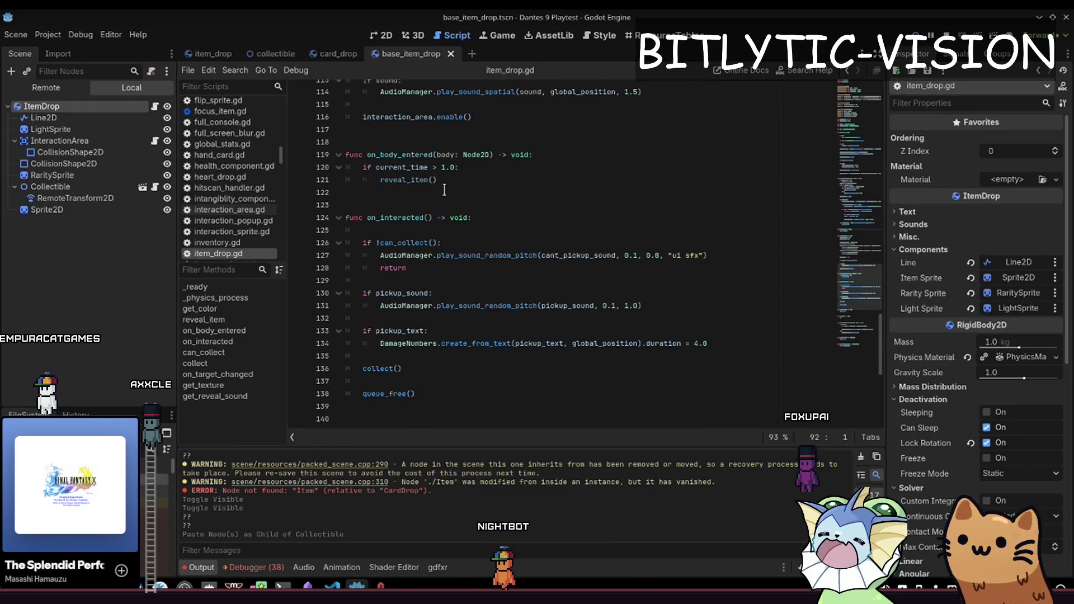
scroll(435, 224, down, 4)
scroll(417, 280, up, 3)
Select the item_drop.gd code from func _ready onward to copy it
drag(417, 356, 334, 183)
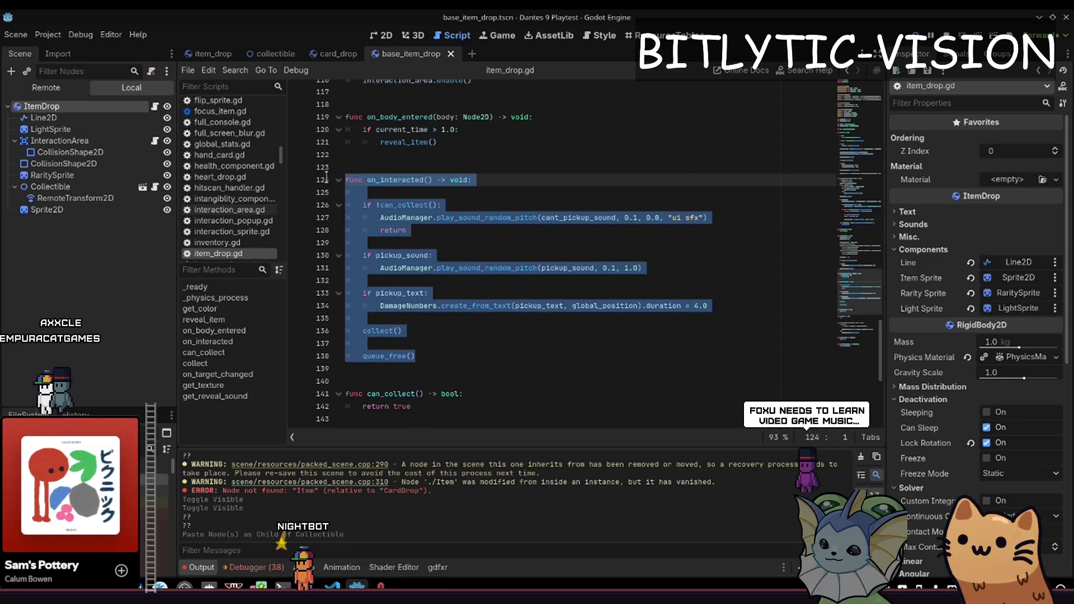
scroll(382, 235, down, 7)
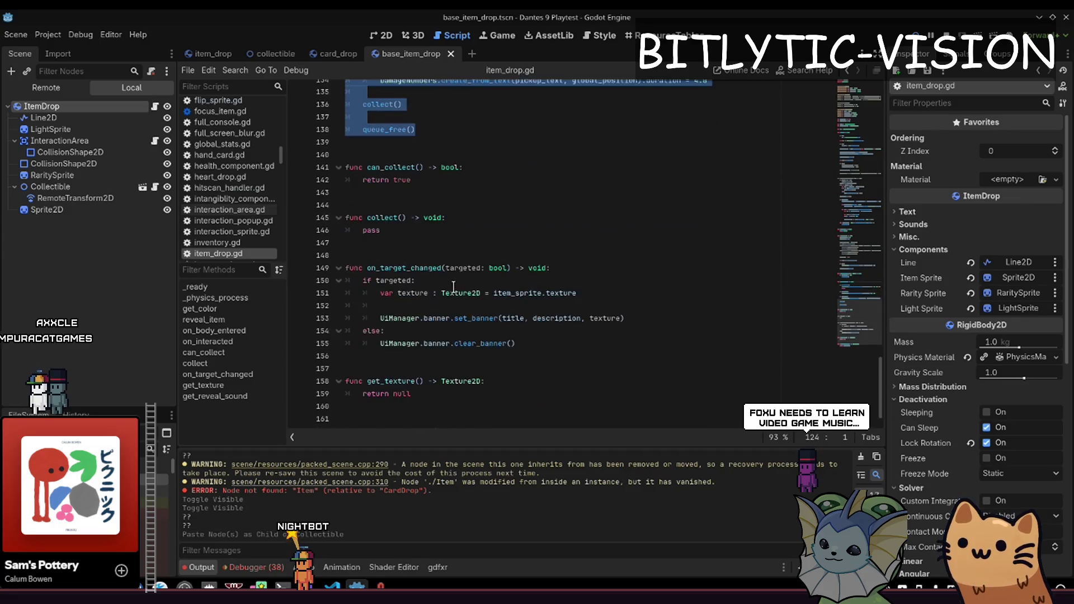
scroll(435, 280, up, 10)
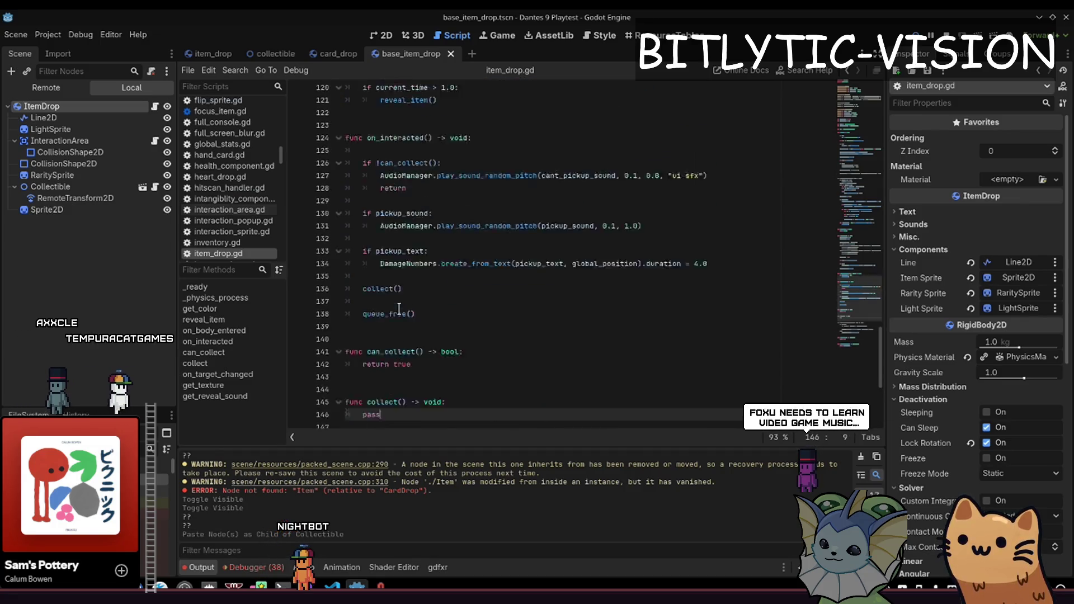
scroll(414, 291, down, 4)
click(406, 307)
click(414, 257)
drag(414, 257, 353, 246)
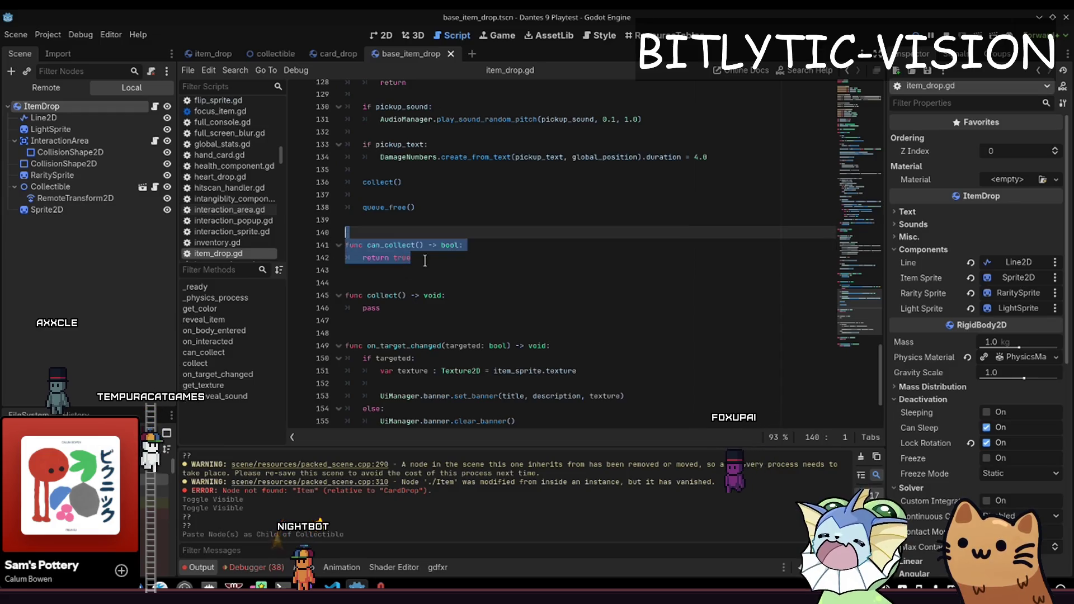
click(414, 257)
scroll(404, 224, down, 3)
click(404, 219)
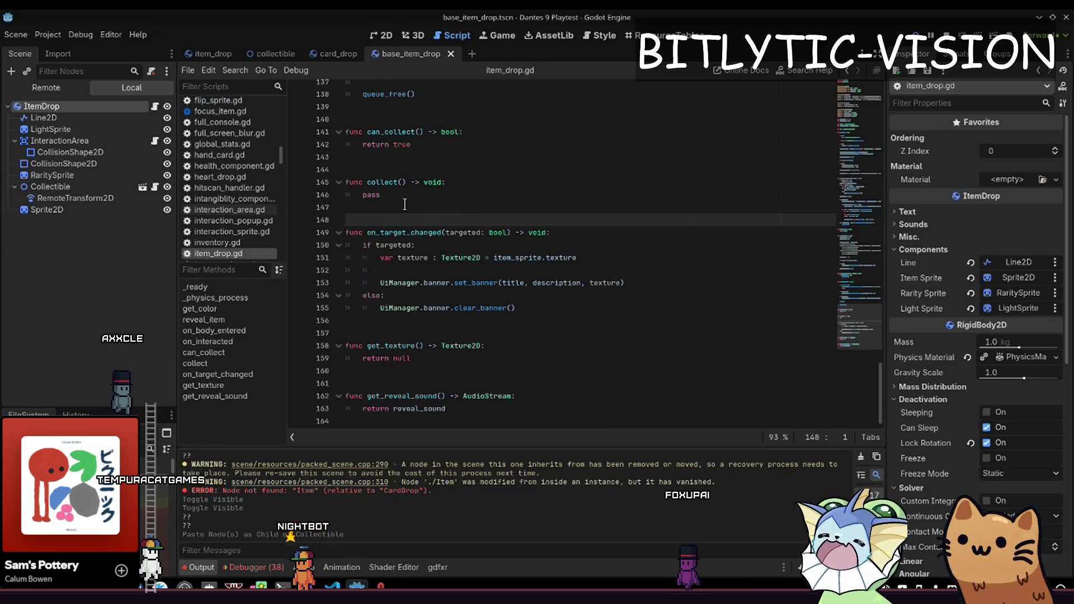
mouse_move(456, 418)
mouse_down()
mouse_move(391, 283)
mouse_move(358, 279)
mouse_move(328, 181)
mouse_move(334, 143)
mouse_move(341, 241)
mouse_move(343, 208)
mouse_up()
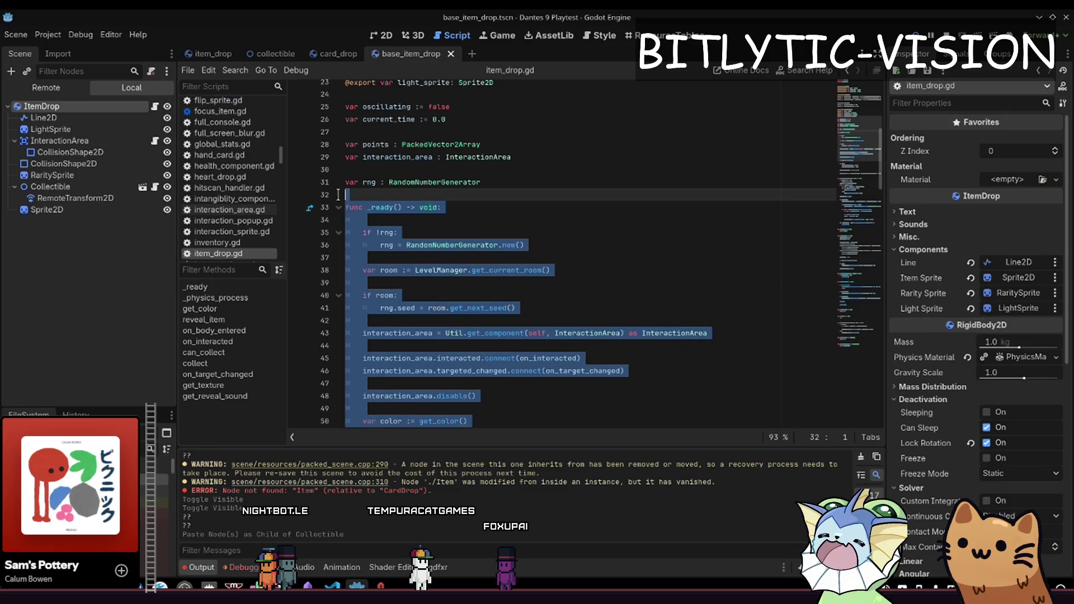
Paste the copied item drop code on a new line at the end of collectible.gd
click(274, 54)
click(155, 106)
click(429, 336)
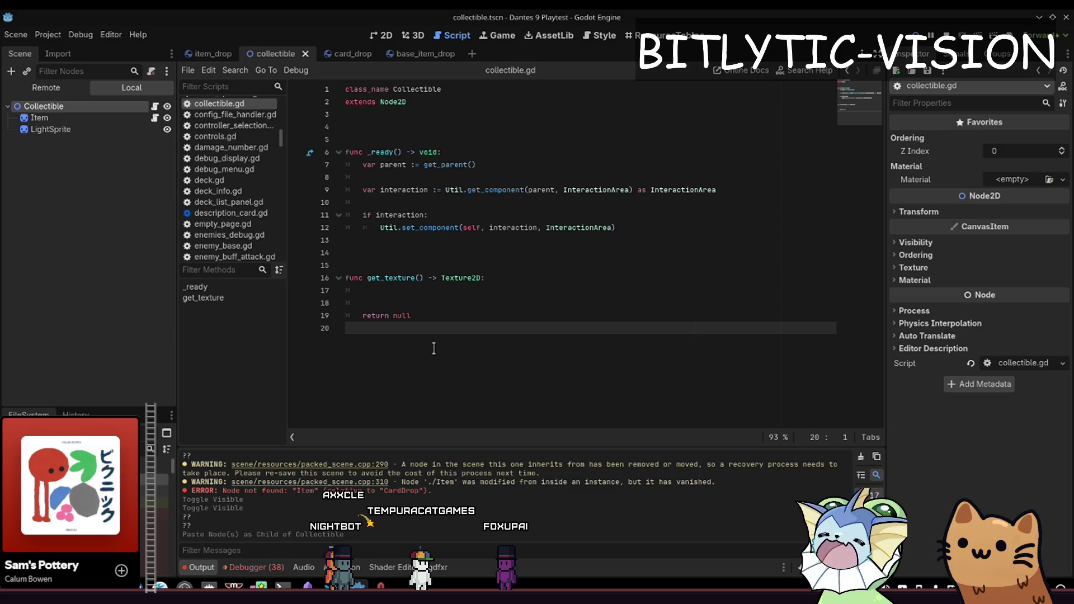
key(Return)
key(Return)
key(ctrl+v)
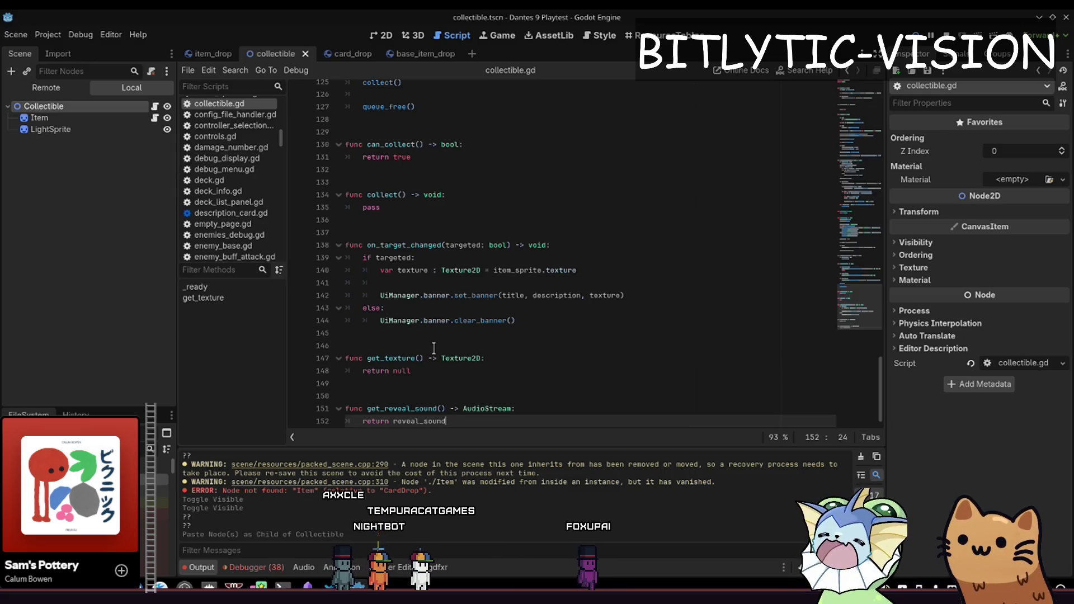
Shift-select the duplicate pasted _ready function block, ending the selection at line 47
click(434, 360)
scroll(447, 336, up, 7)
right_click(479, 350)
key(Escape)
scroll(733, 323, up, 4)
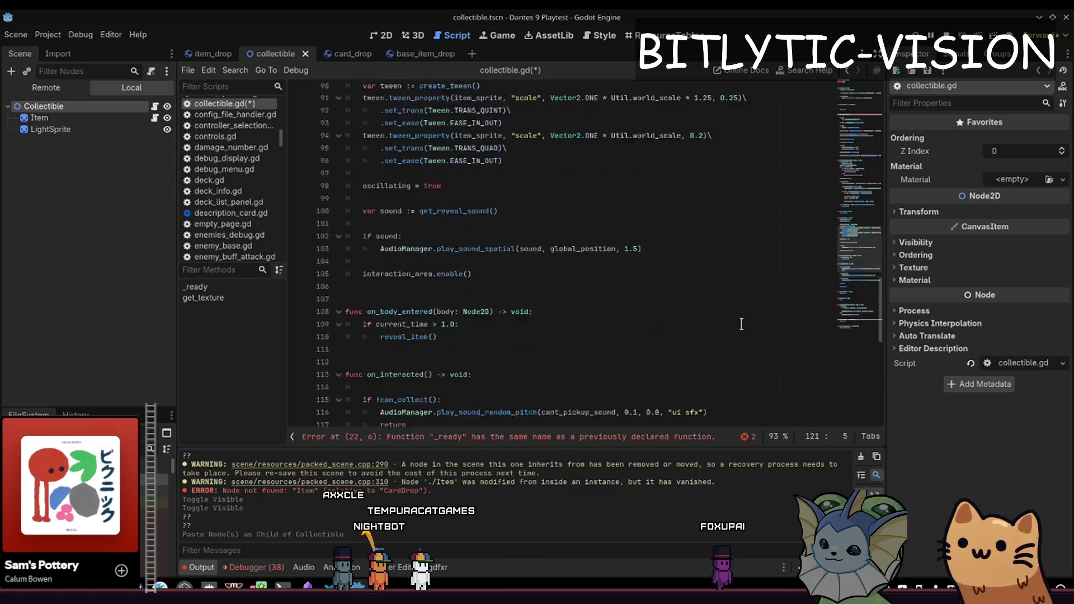
scroll(734, 323, up, 5)
mouse_move(847, 89)
mouse_down()
mouse_move(870, 356)
mouse_move(861, 136)
mouse_move(847, 130)
mouse_up()
click(346, 286)
key(shift+Down)
key(shift+Down)
key(shift+Down)
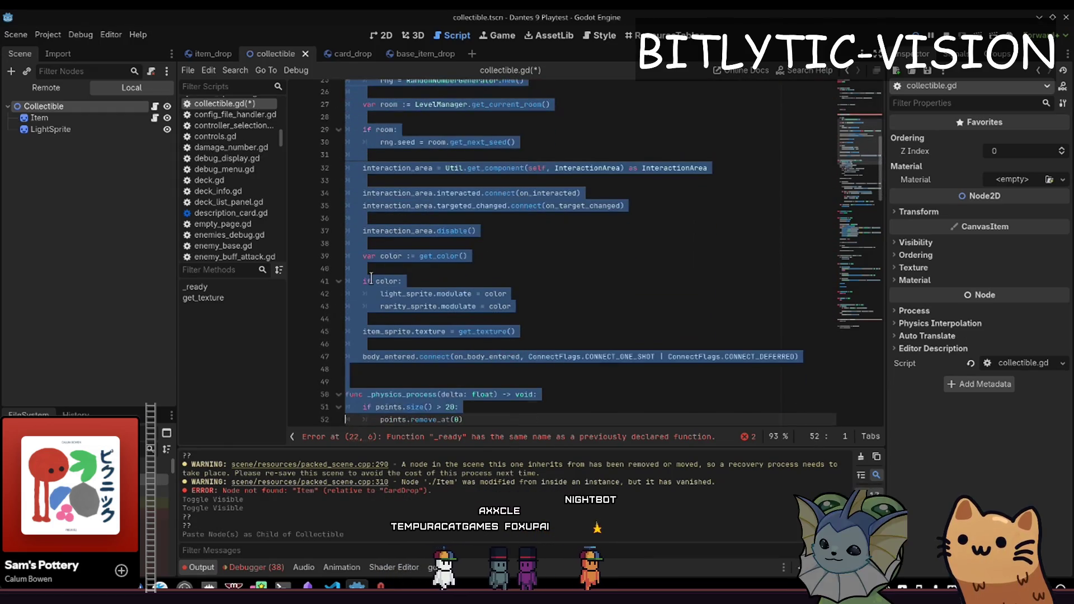
key(shift+Up)
key(shift+Up)
key(shift+Up)
key(shift+Left)
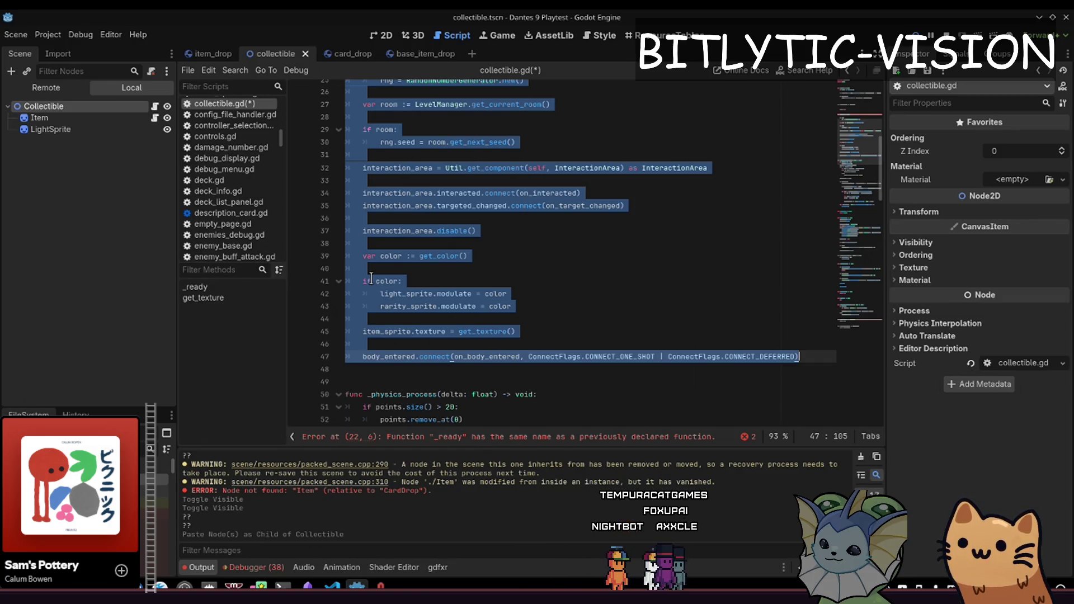
scroll(371, 278, up, 5)
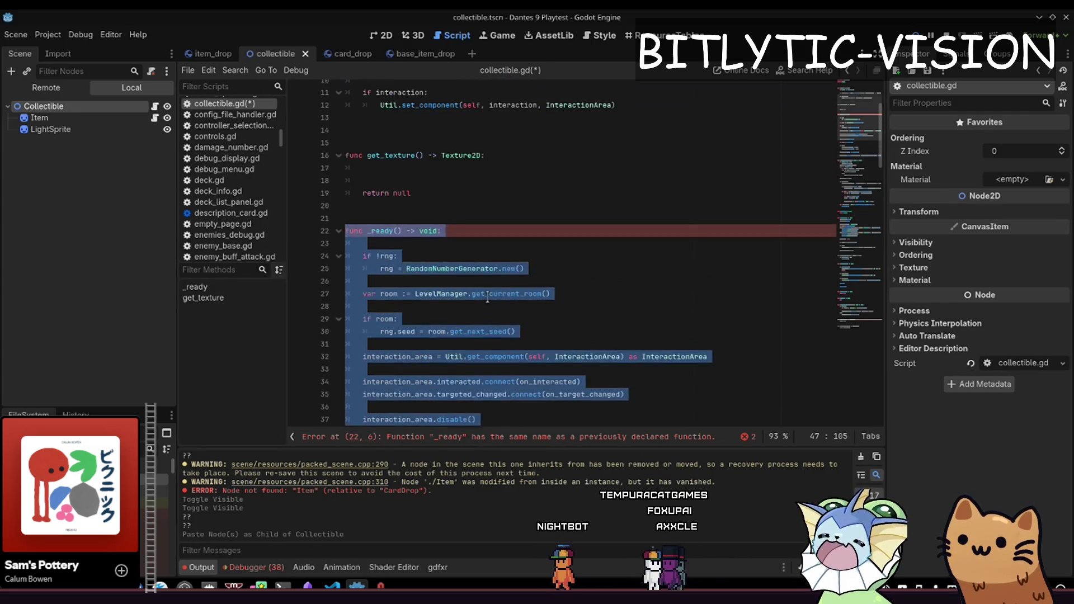
Delete the pasted interaction area setup lines
scroll(447, 274, down, 3)
click(484, 268)
mouse_move(648, 306)
mouse_down()
mouse_move(369, 269)
mouse_move(343, 243)
mouse_up()
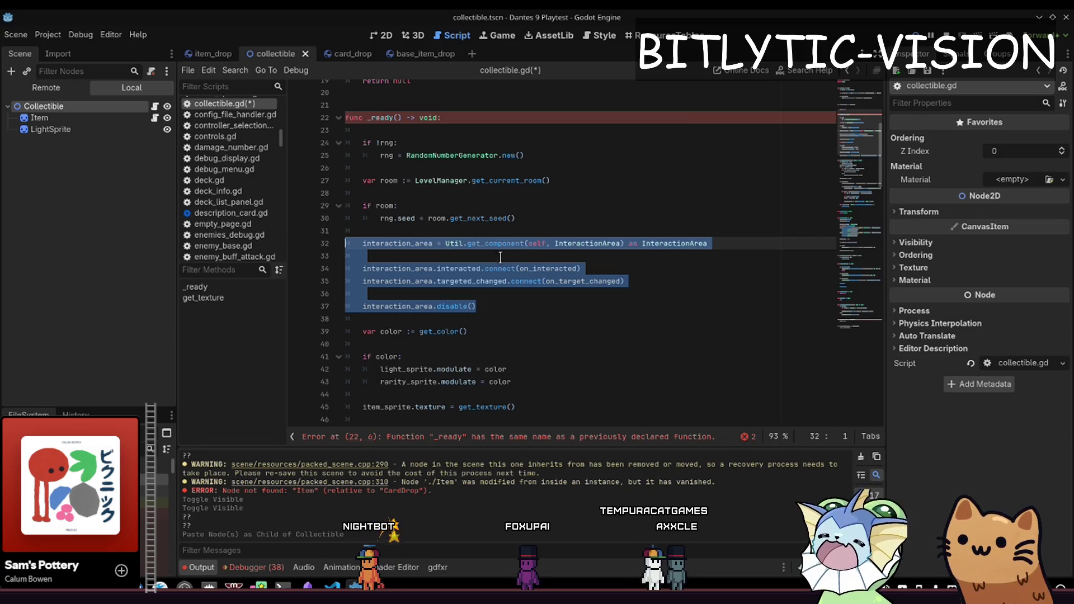
mouse_move(475, 239)
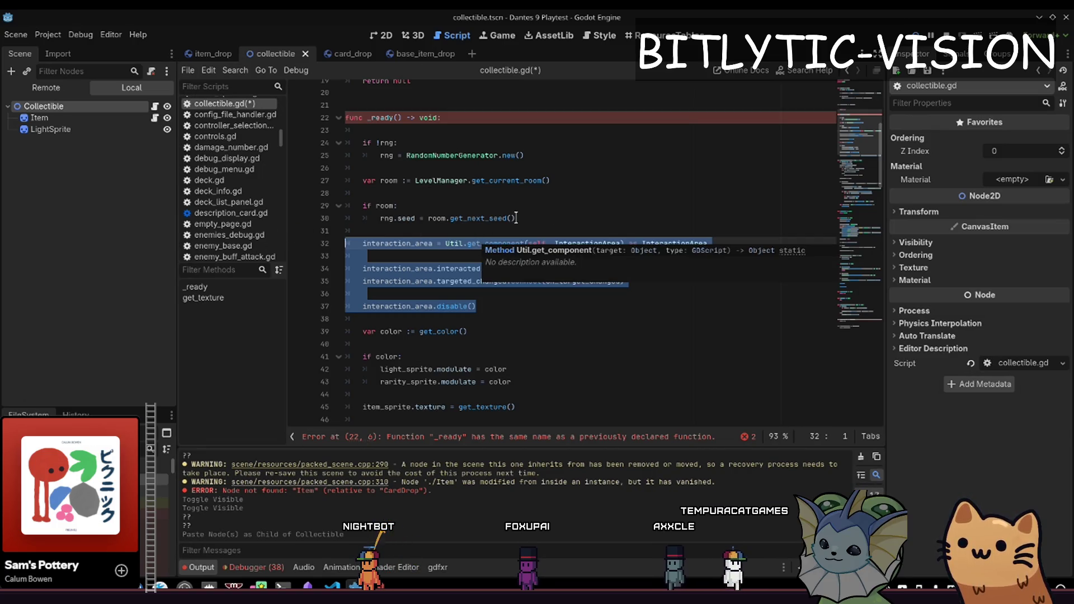
key(BackSpace)
key(BackSpace)
key(BackSpace)
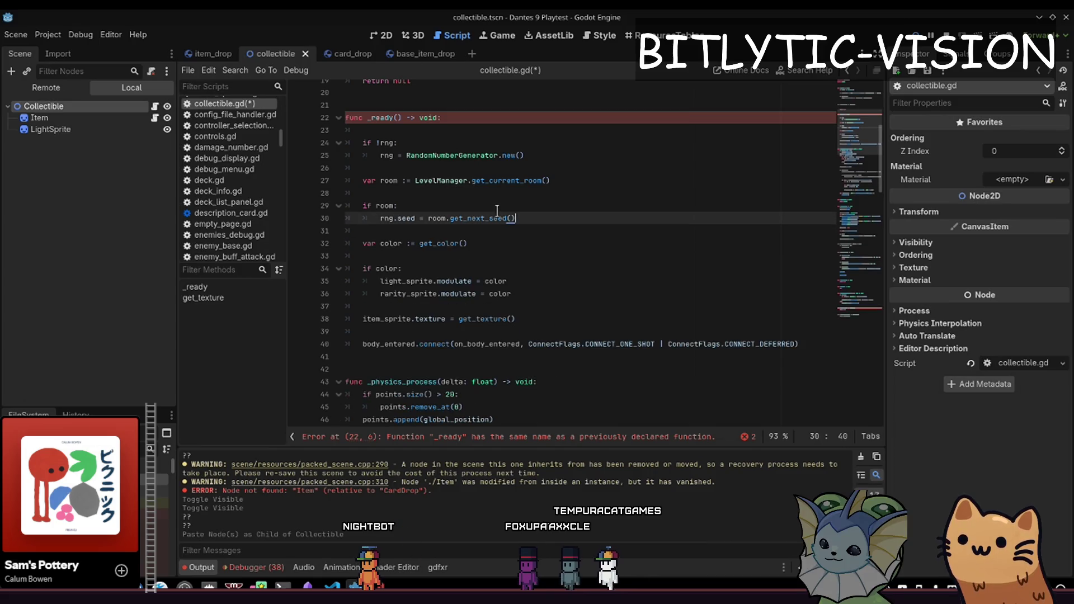
key(shift+Up)
key(shift+Up)
key(shift+Down)
key(shift+Down)
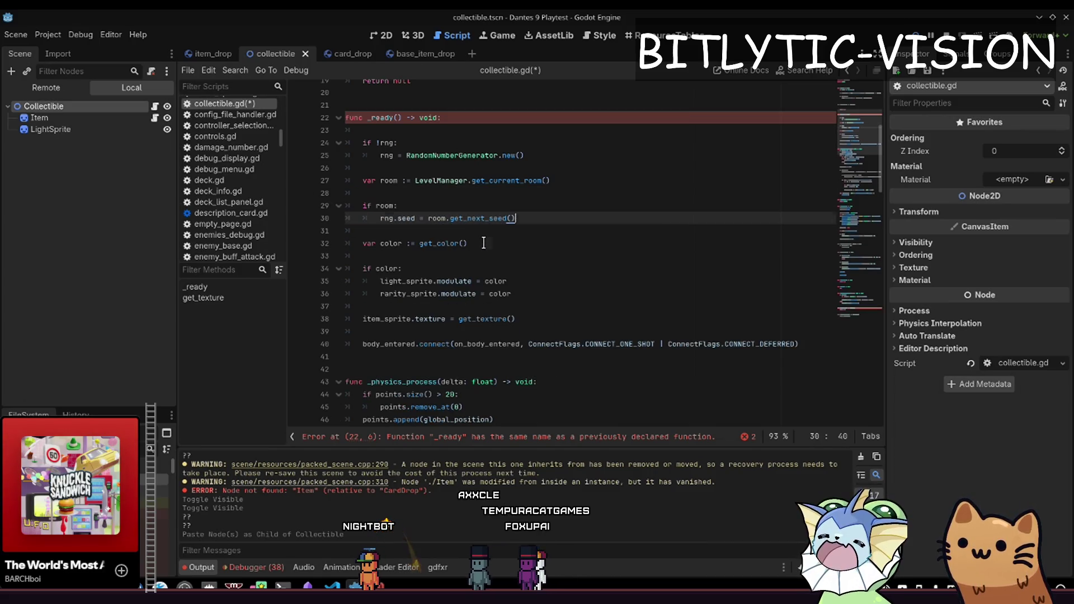
Review the color variable line and the duplicate _ready and get_texture code
drag(483, 243, 312, 238)
click(463, 230)
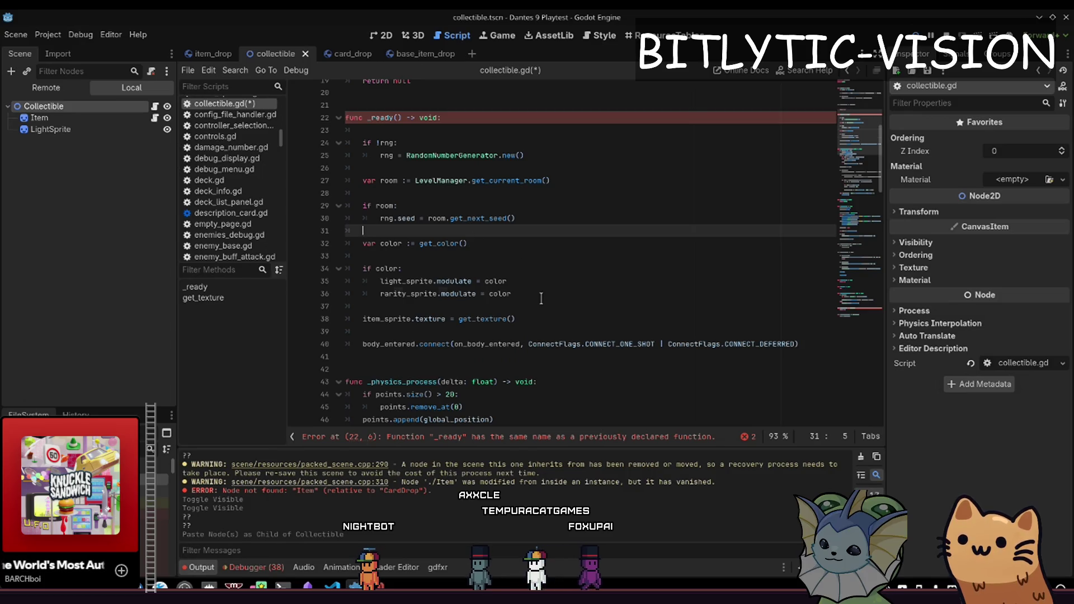
drag(363, 268, 511, 294)
click(502, 144)
click(859, 386)
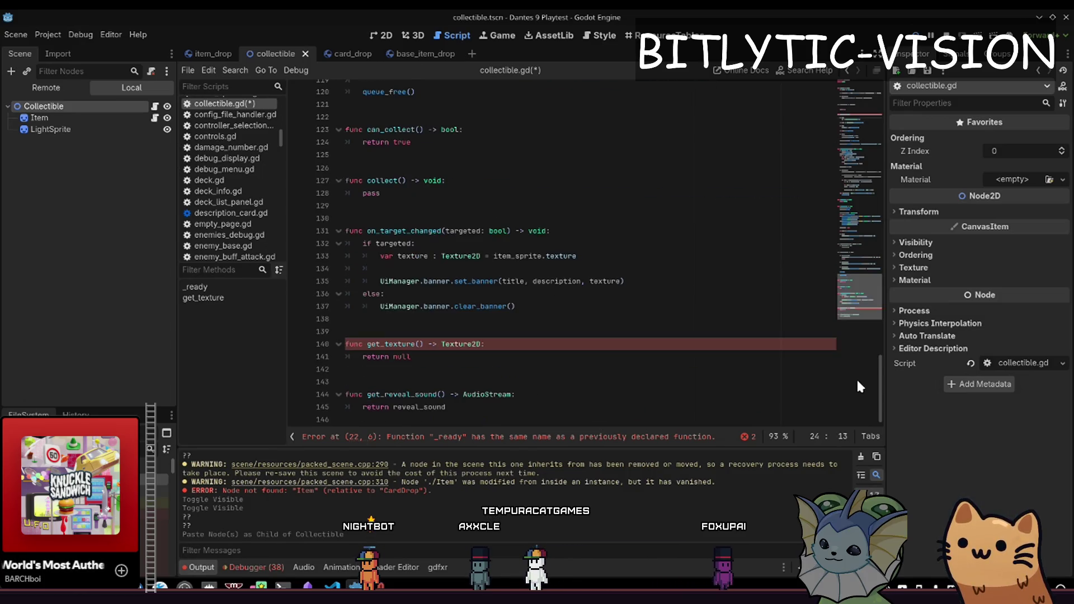
click(499, 358)
scroll(503, 352, up, 15)
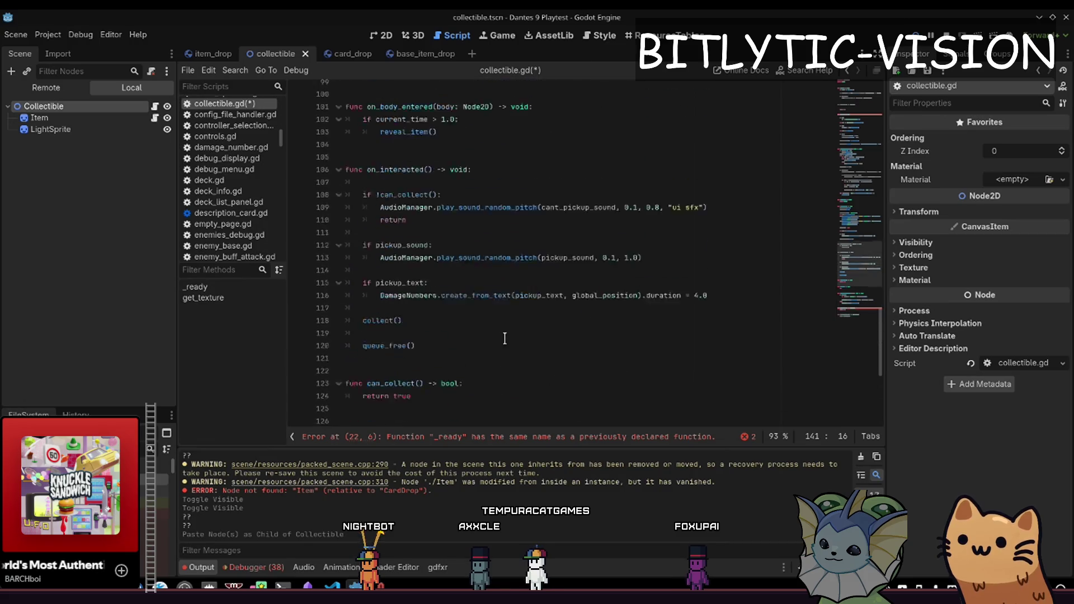
scroll(506, 345, up, 13)
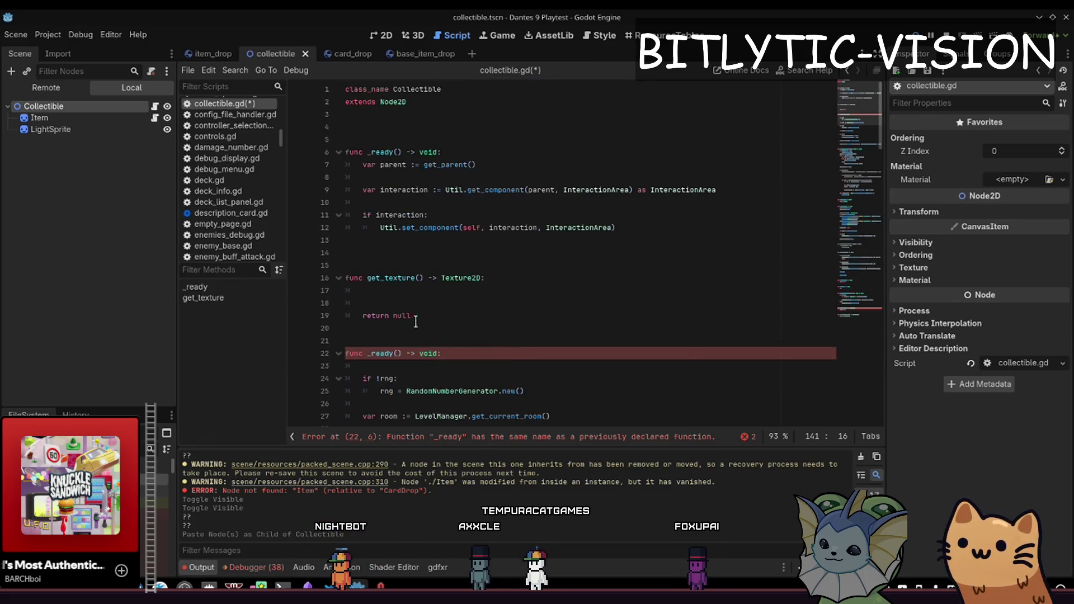
click(459, 240)
scroll(470, 185, down, 5)
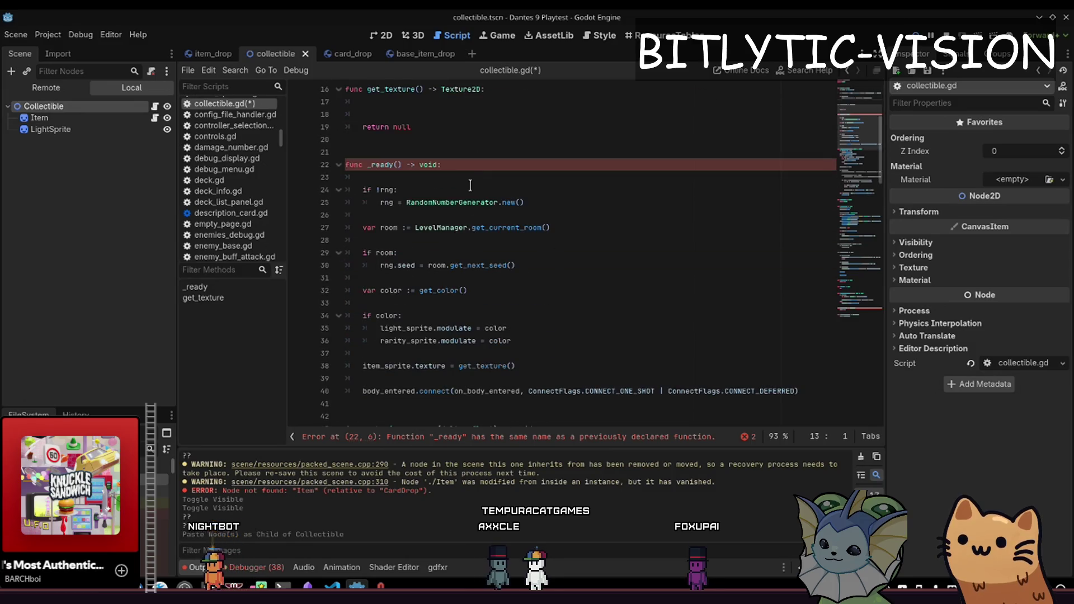
Move the duplicate _ready's rng and color setup into the original _ready after set_component
drag(360, 189, 806, 390)
key(ctrl+c)
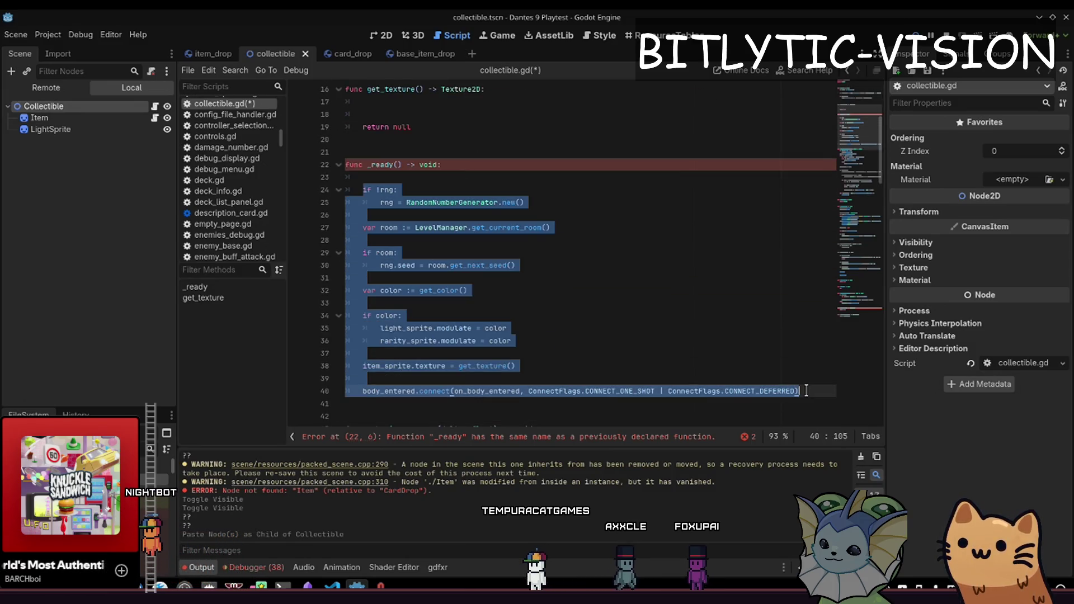
key(BackSpace)
key(BackSpace)
key(BackSpace)
key(BackSpace)
key(Up)
key(Up)
key(Up)
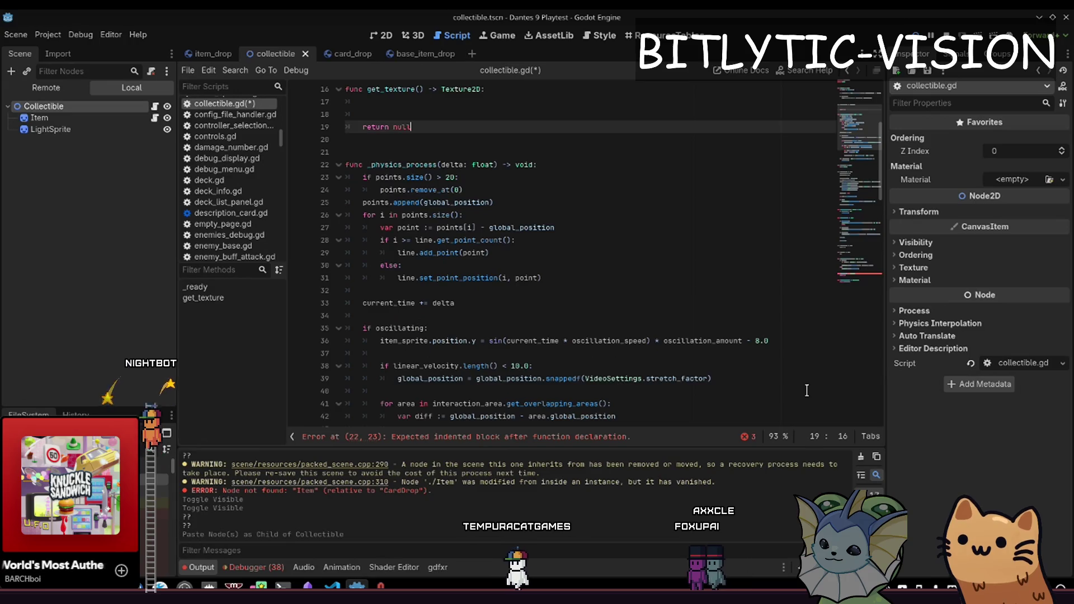
key(Down)
key(Down)
key(Down)
key(End)
key(Return)
key(Down)
key(End)
key(Return)
key(Return)
key(ctrl+v)
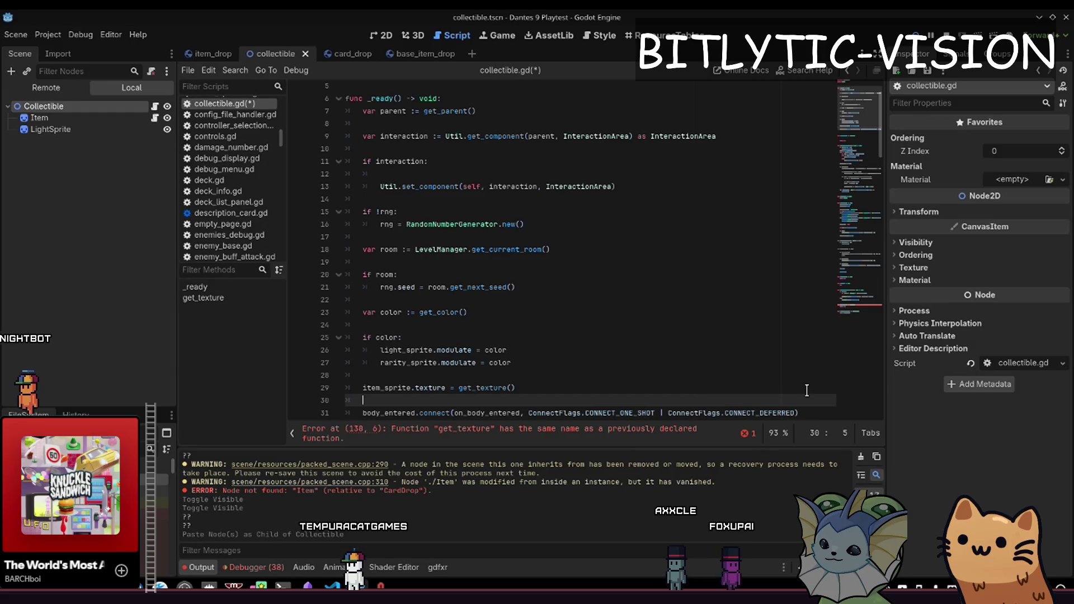
Delete the stray empty line 12 in the merged _ready function
click(532, 241)
click(453, 228)
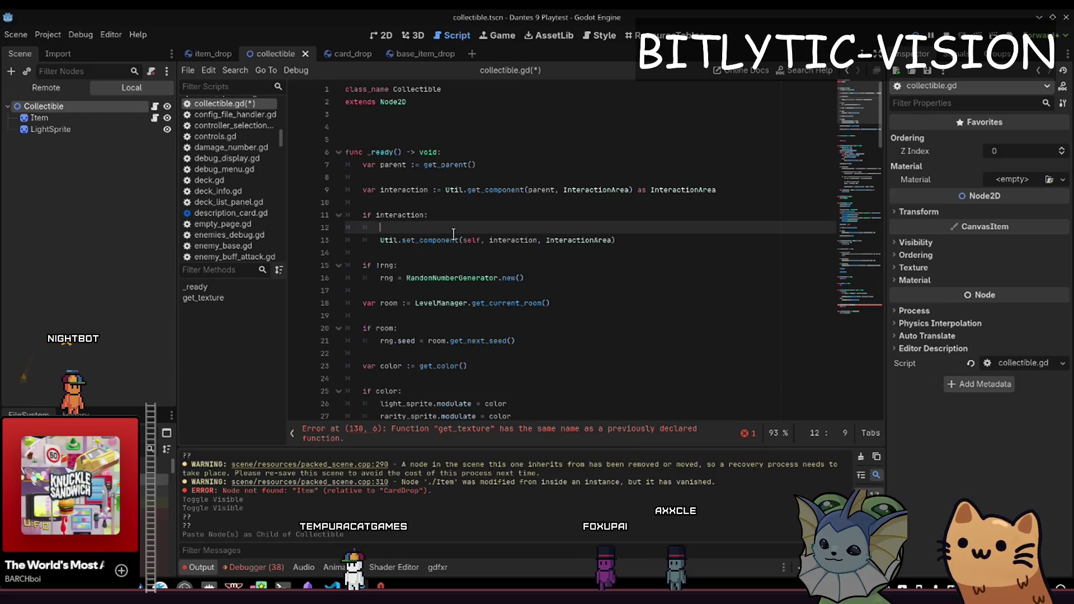
key(Delete)
scroll(441, 185, down, 1)
click(440, 189)
click(645, 177)
click(643, 203)
shift+click(637, 191)
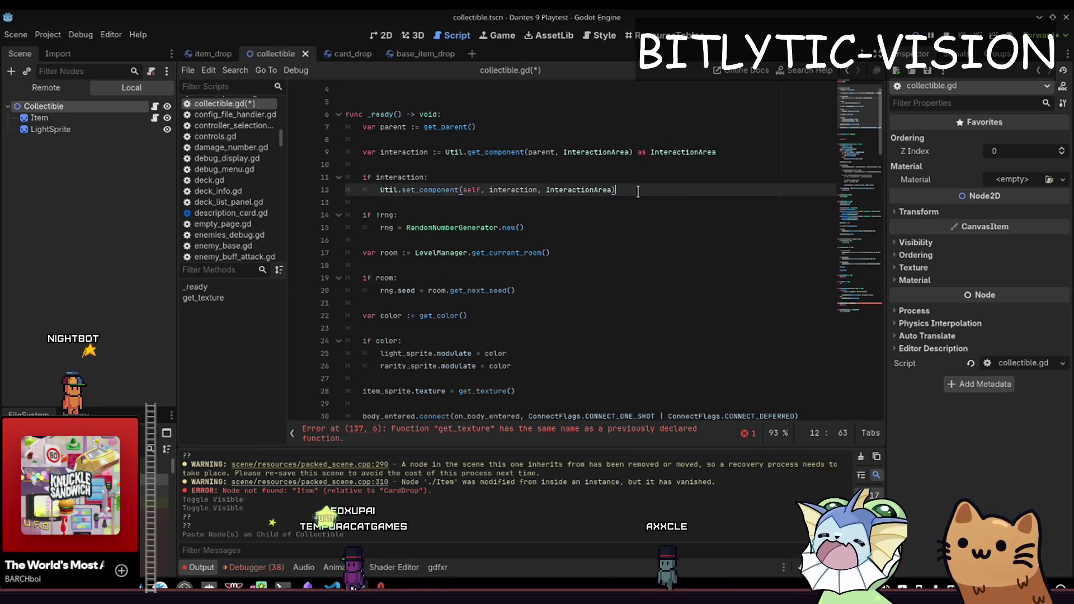
scroll(635, 193, up, 1)
scroll(637, 212, down, 3)
scroll(640, 224, up, 3)
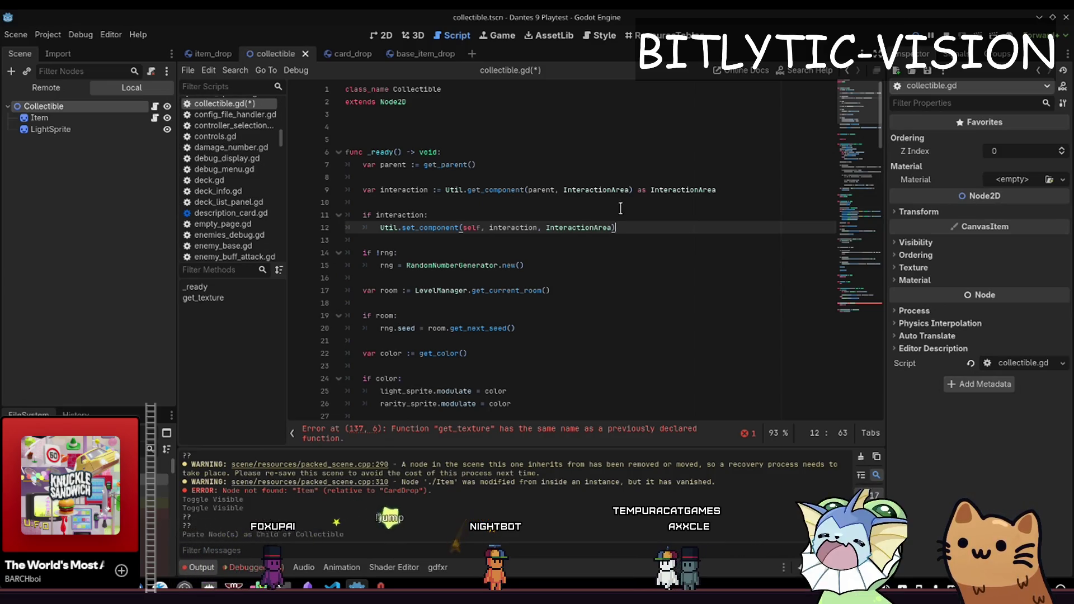
scroll(632, 230, down, 10)
scroll(632, 231, down, 20)
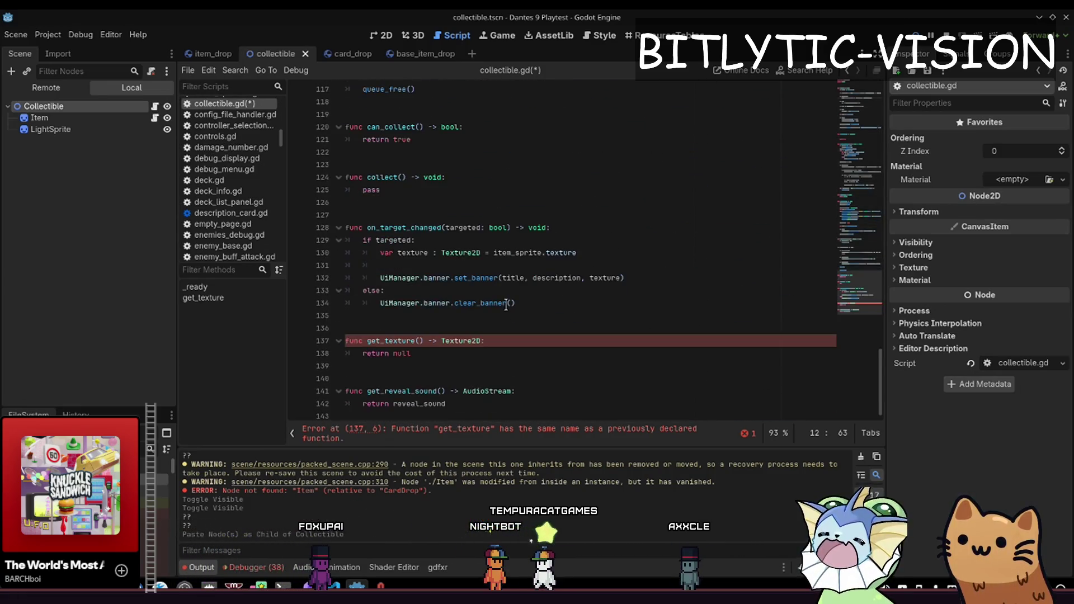
Delete the duplicate get_texture function from collectible.gd
drag(416, 354, 347, 327)
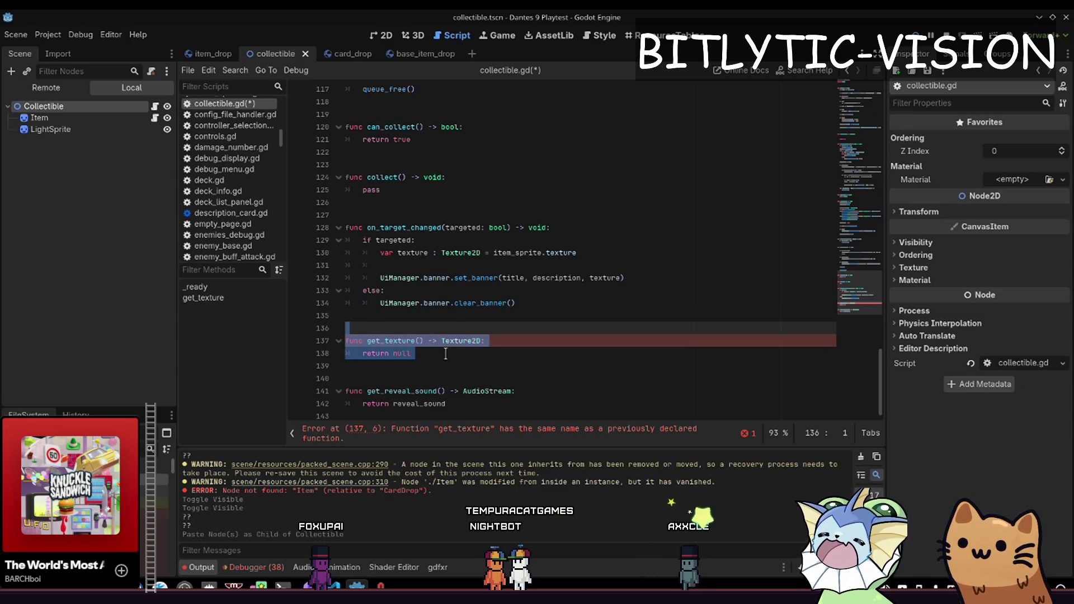
scroll(858, 133, up, 20)
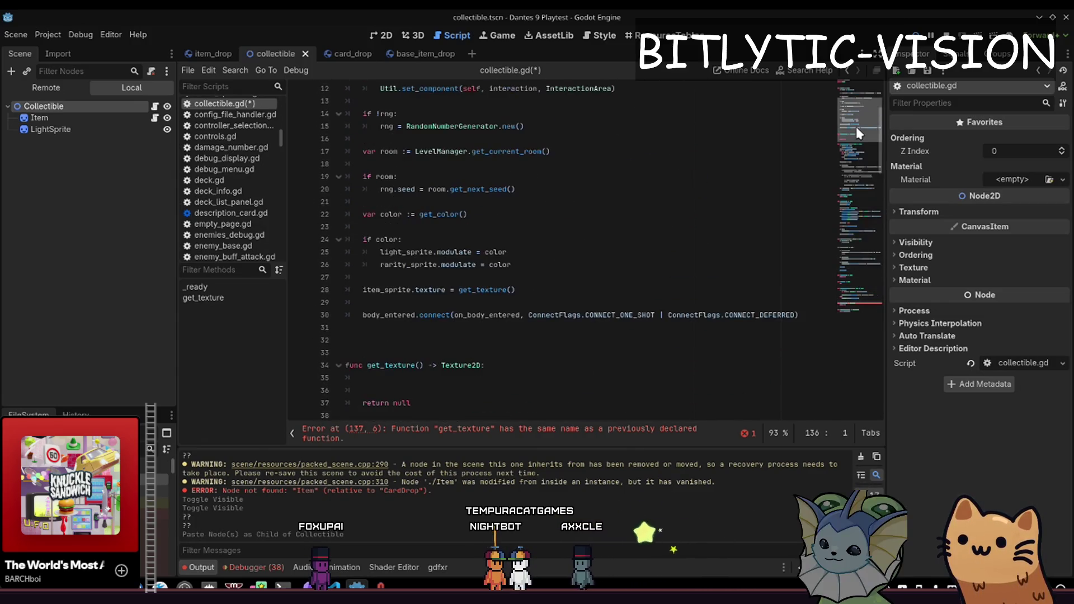
scroll(393, 294, down, 2)
drag(395, 327, 397, 283)
key(BackSpace)
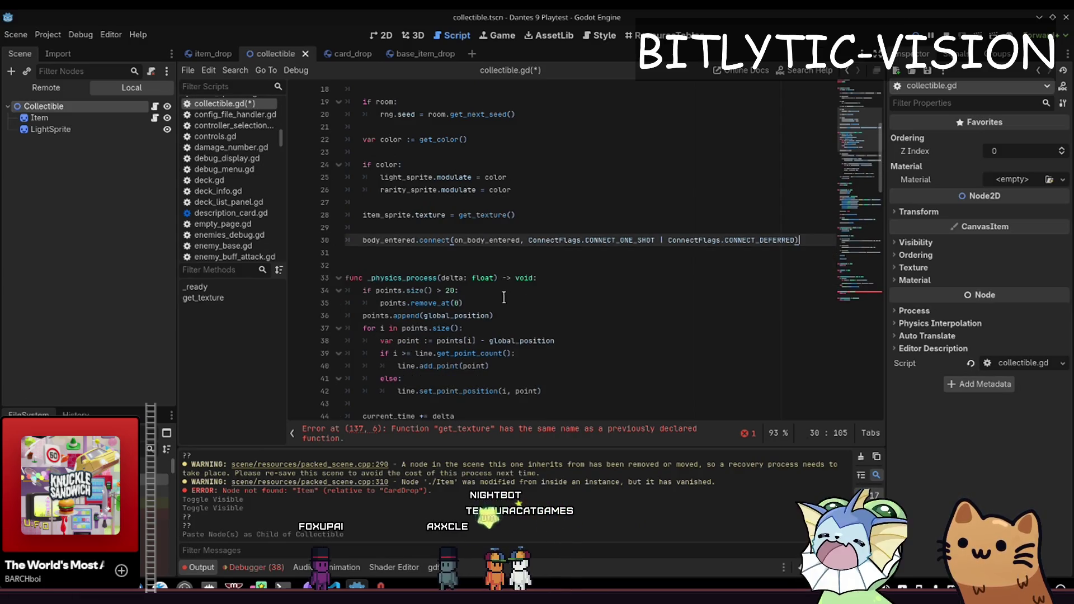
scroll(433, 255, down, 2)
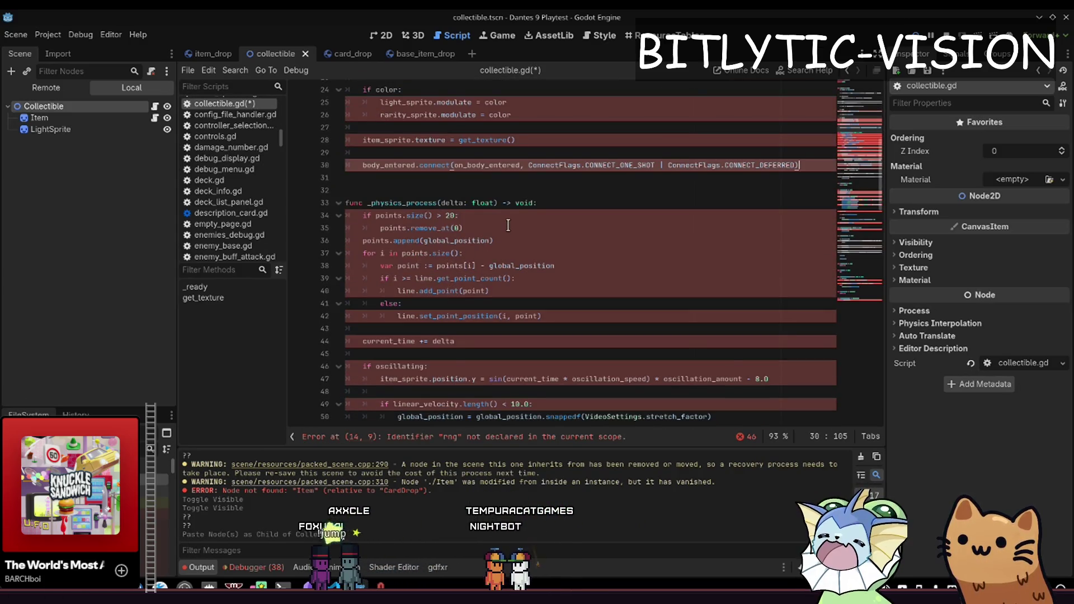
scroll(508, 225, up, 8)
click(398, 124)
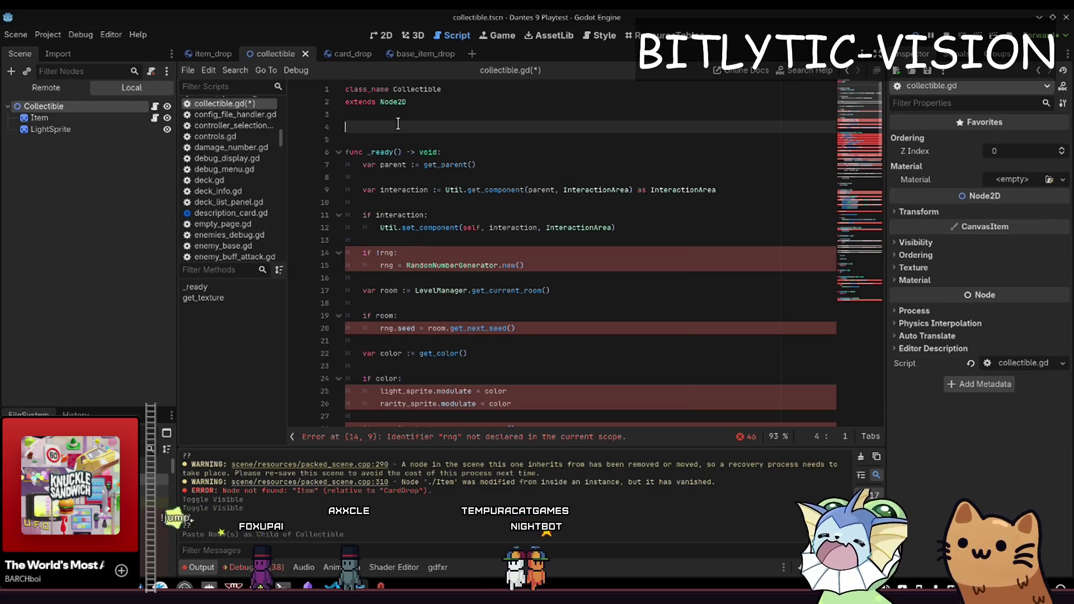
Declare var rng : RandomNumberGenerator near the top of collectible.gd
key(Return)
key(Return)
key(Up)
text(var rng : Ran)
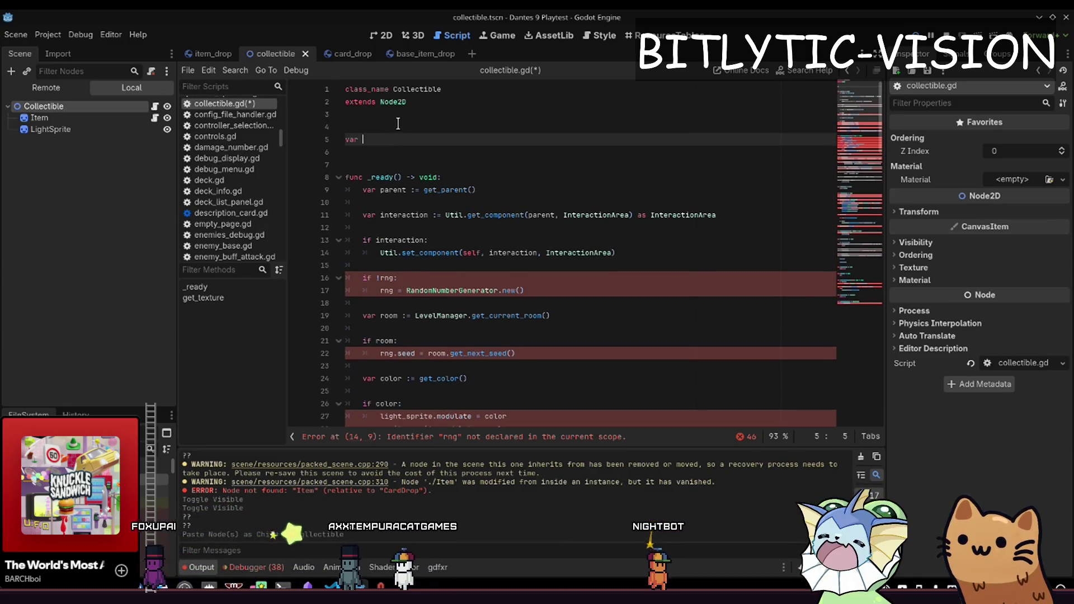
text(domNumberg)
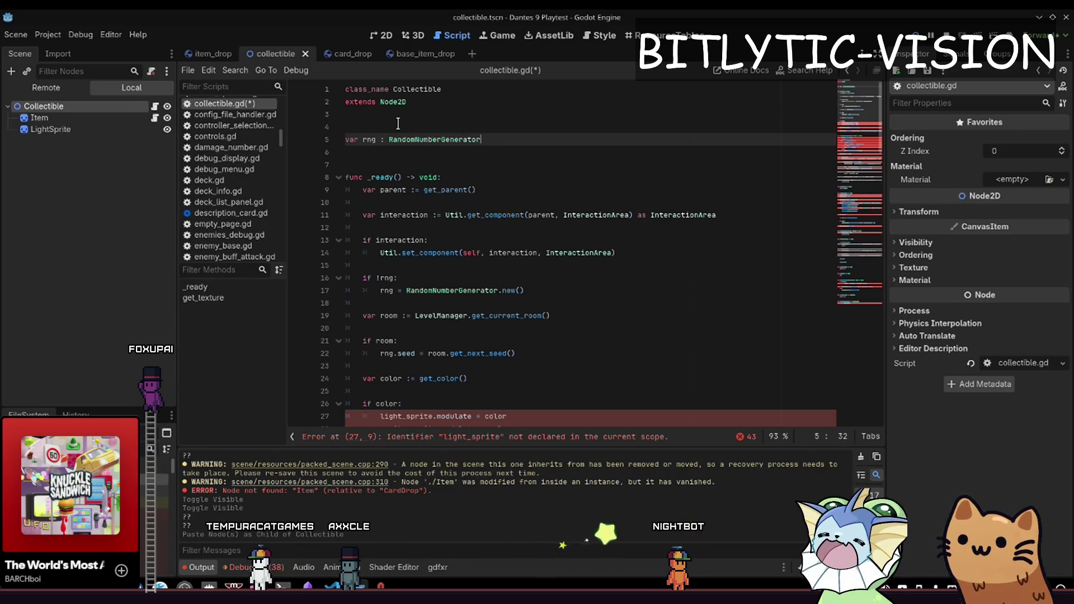
key(ctrl+End)
scroll(397, 122, down, 3)
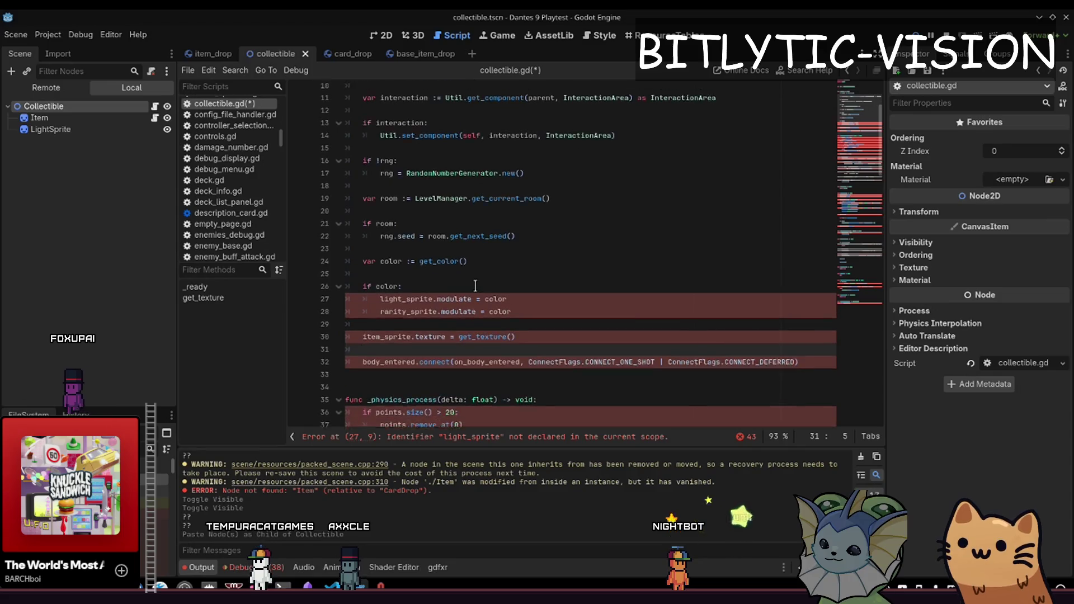
Add exported references to the LightSprite and Item nodes, with a blank line above them
drag(512, 278, 453, 253)
scroll(453, 252, up, 5)
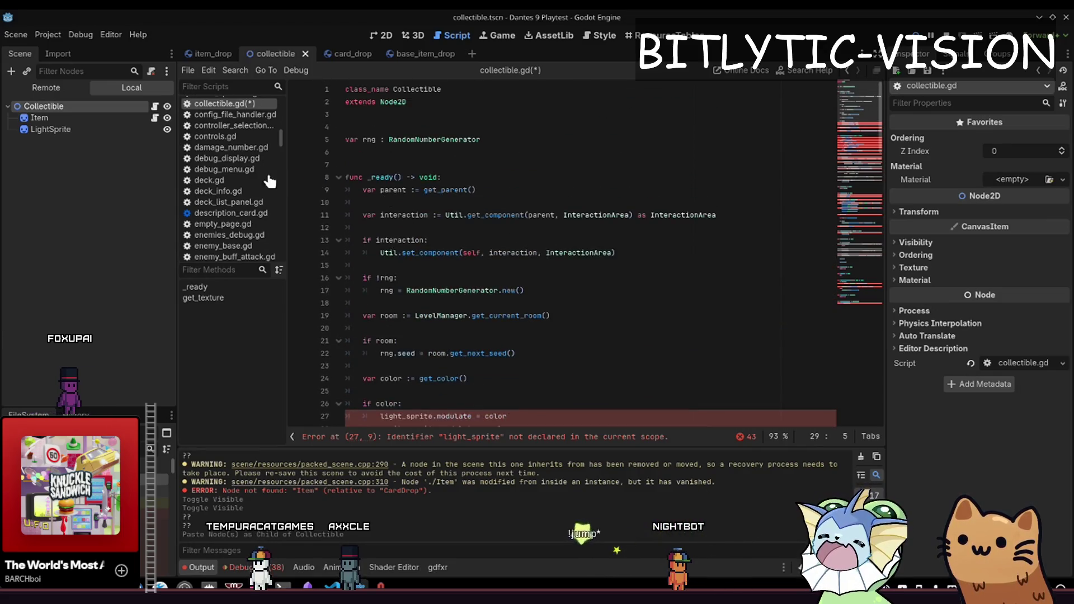
drag(39, 129, 414, 124)
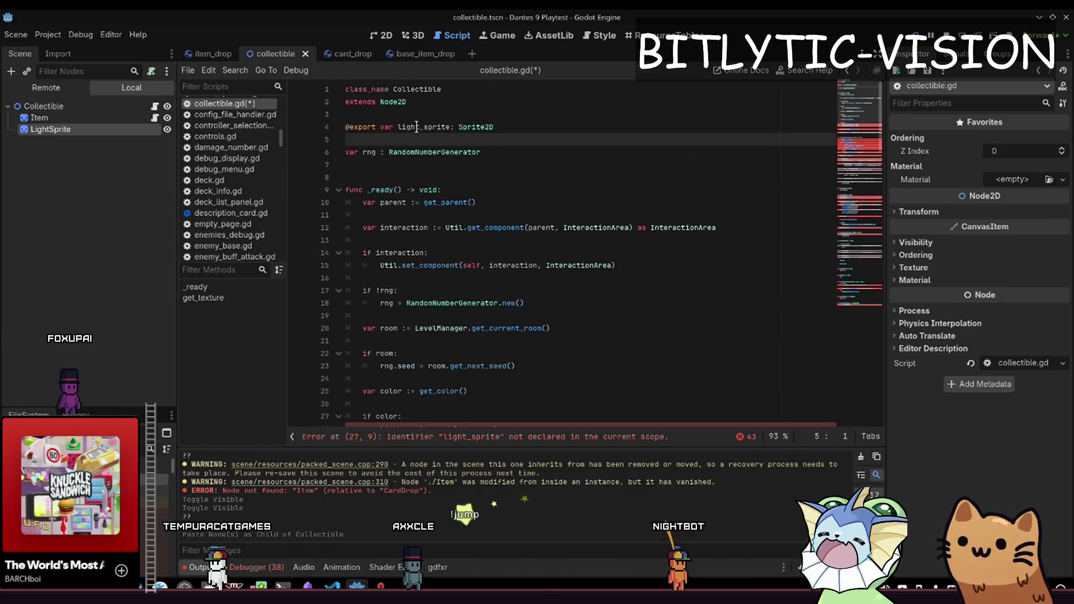
click(499, 151)
scroll(534, 271, down, 4)
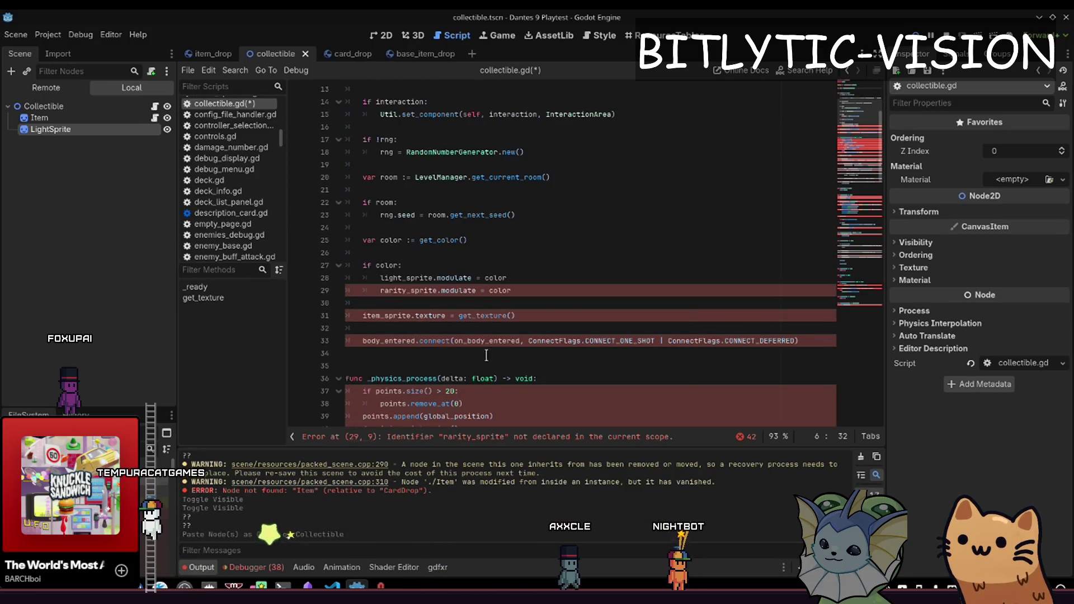
click(537, 271)
scroll(537, 271, up, 4)
drag(39, 118, 532, 138)
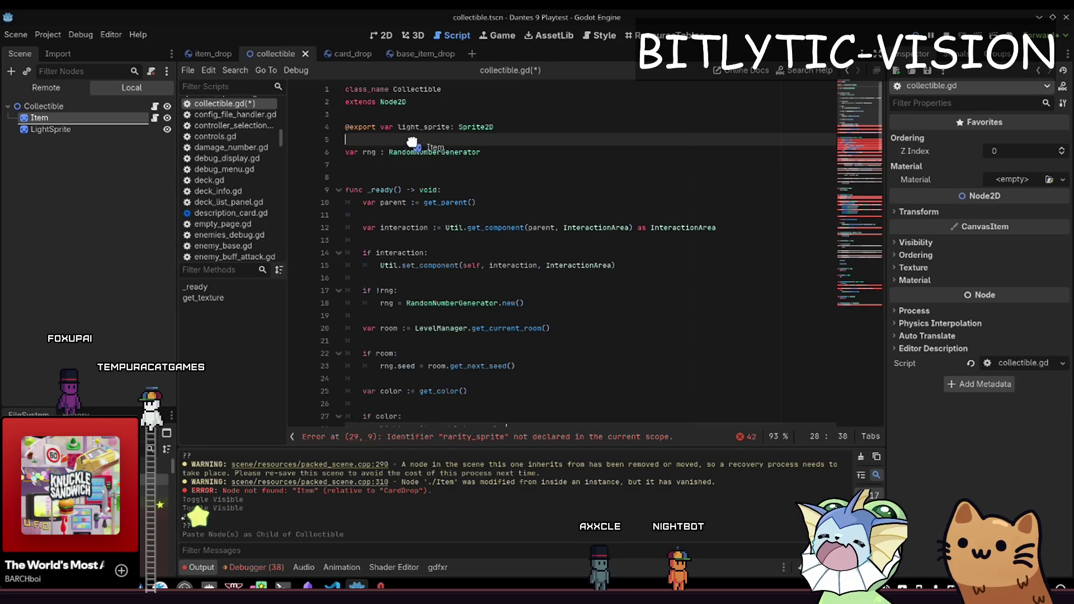
key(Up)
key(Up)
key(Return)
key(Down)
key(Down)
key(Down)
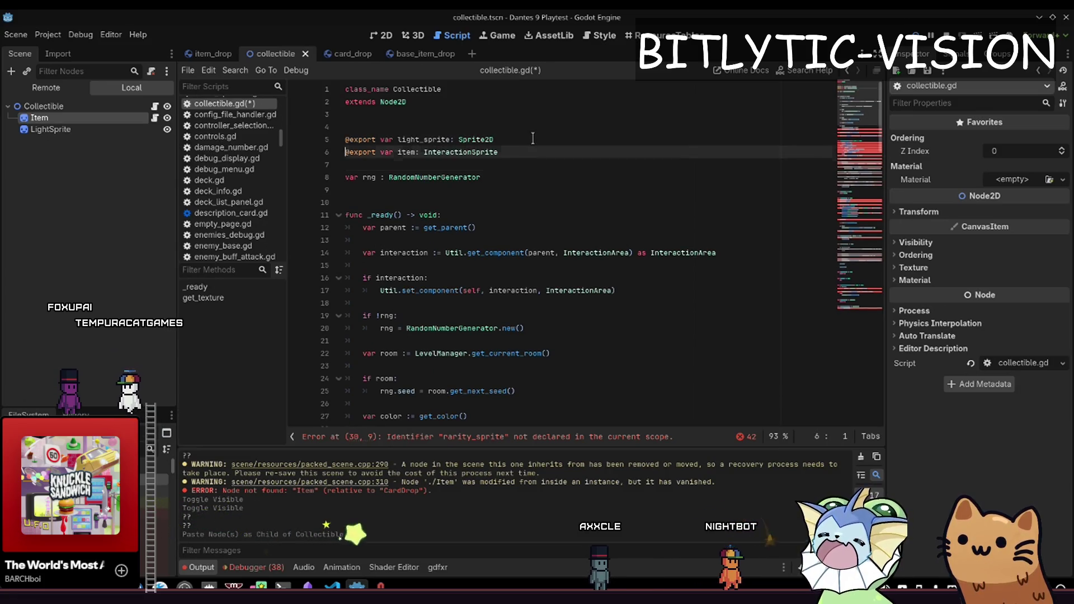
scroll(498, 152, down, 5)
Delete the rarity_sprite colour line, rename the Item export to item_sprite, and save
drag(534, 202, 582, 193)
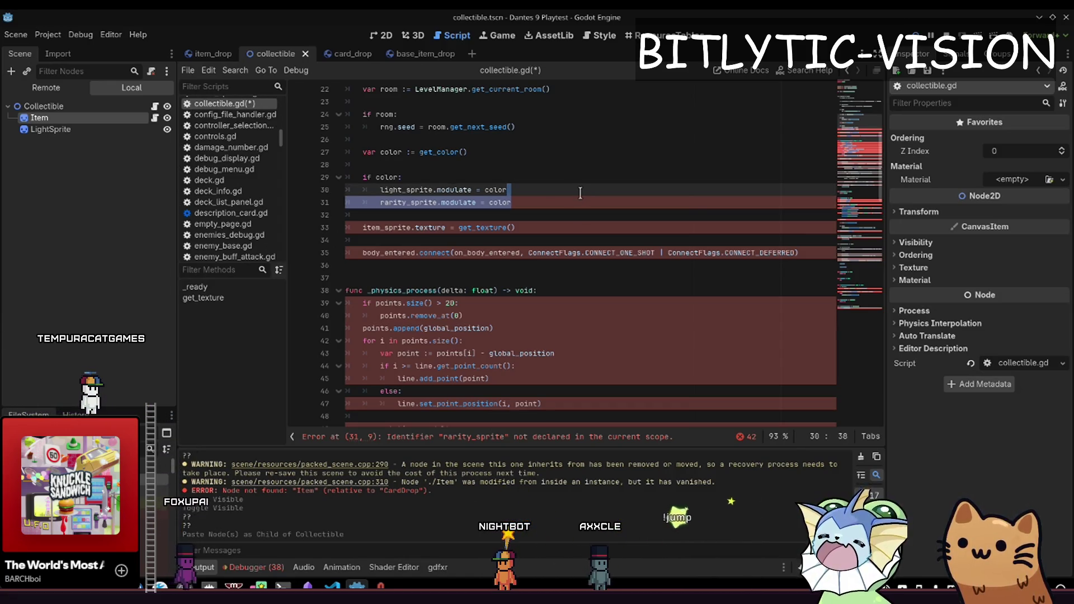
key(BackSpace)
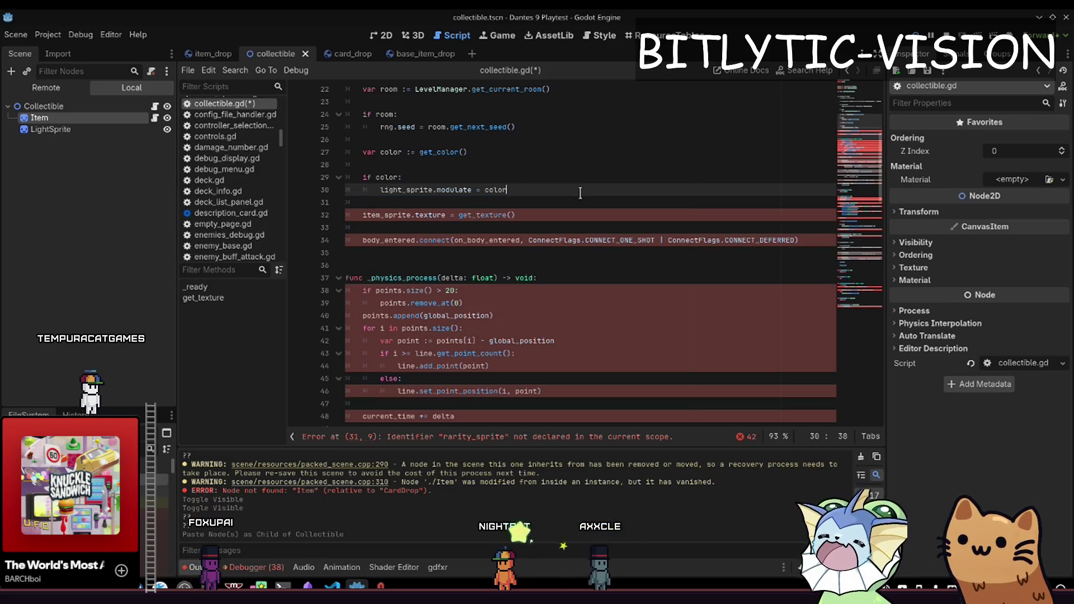
key(Down)
key(Down)
key(Home)
key(ctrl+z)
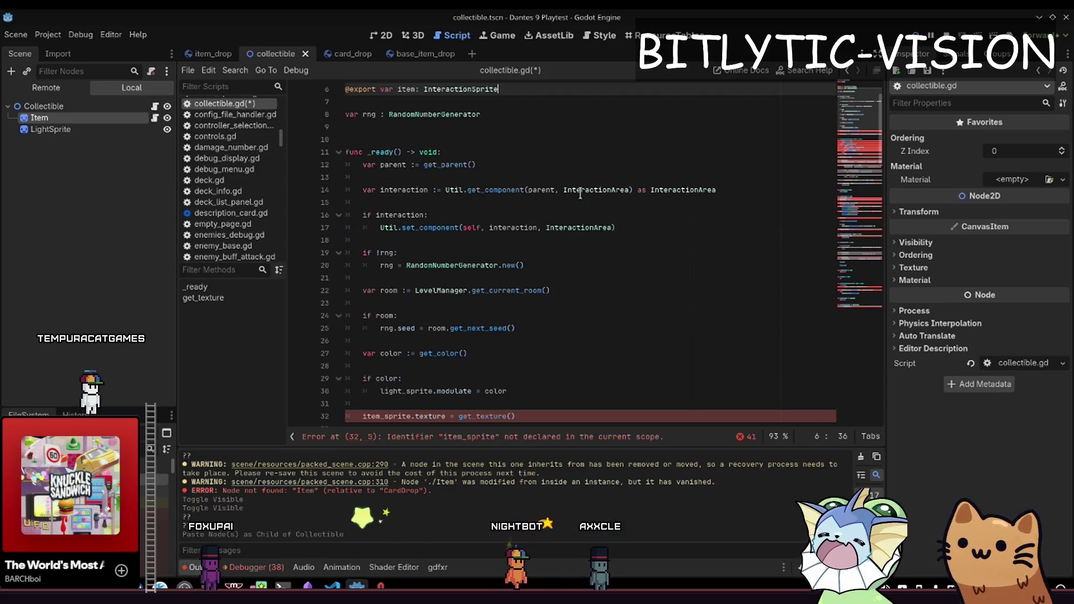
key(ctrl+Left)
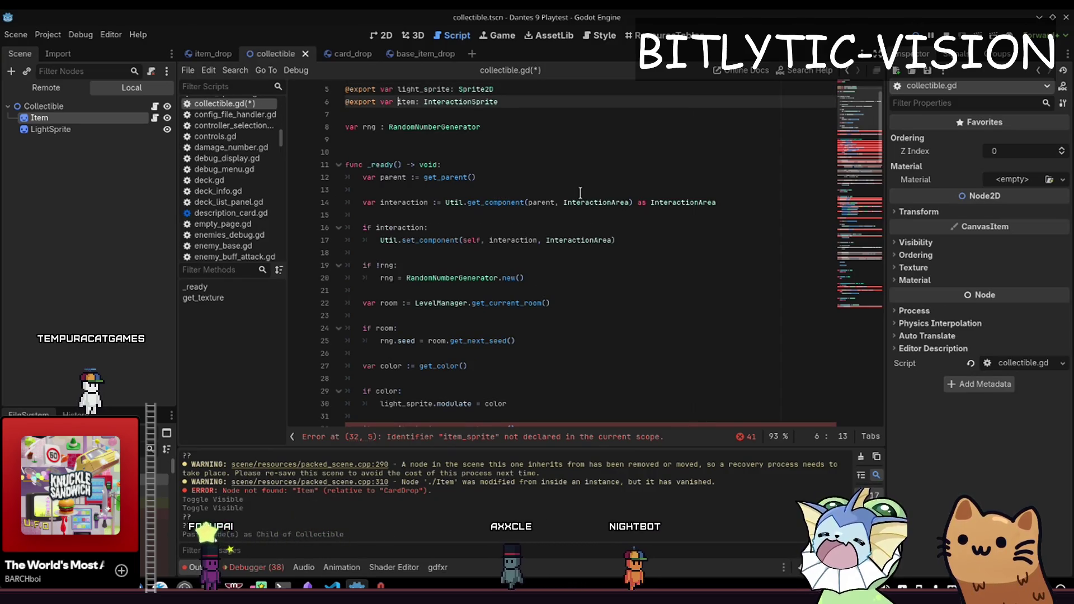
text(sprite)
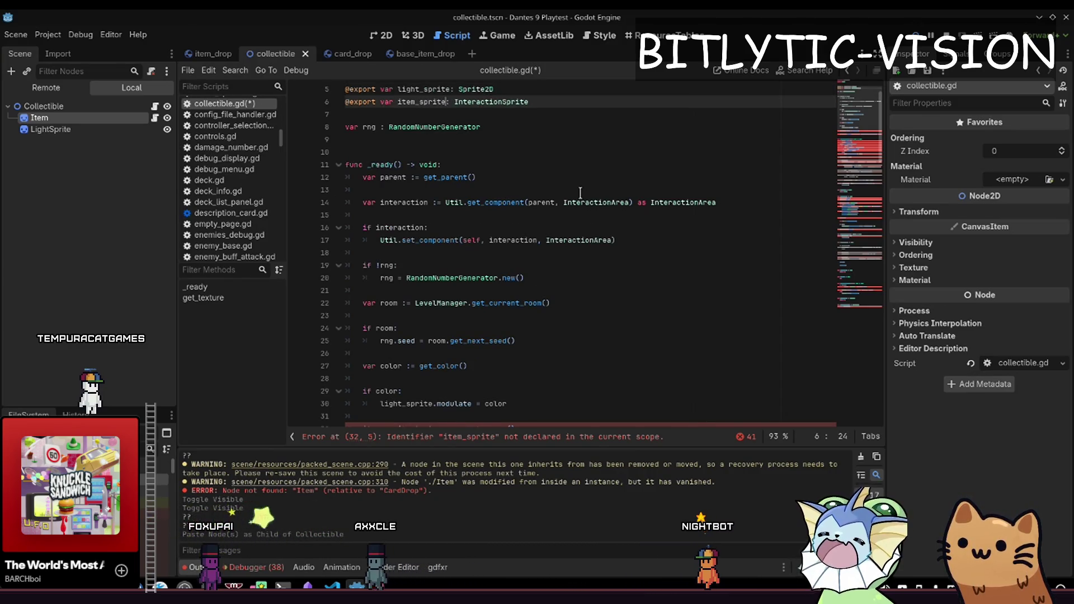
key(ctrl+s)
scroll(559, 173, down, 7)
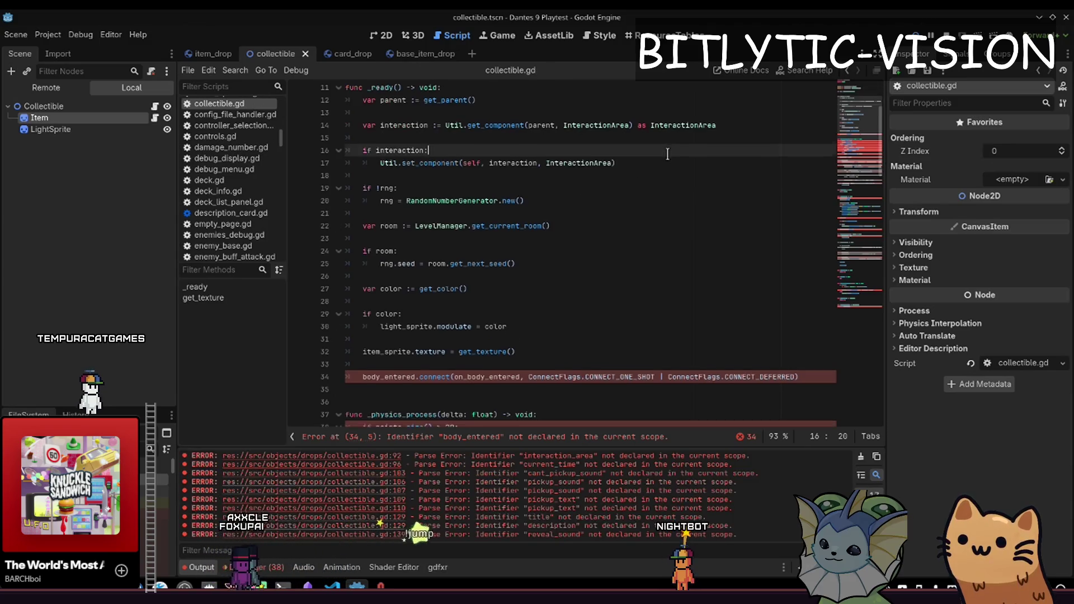
Delete the body_entered.connect line from collectible.gd
scroll(559, 168, up, 2)
click(521, 265)
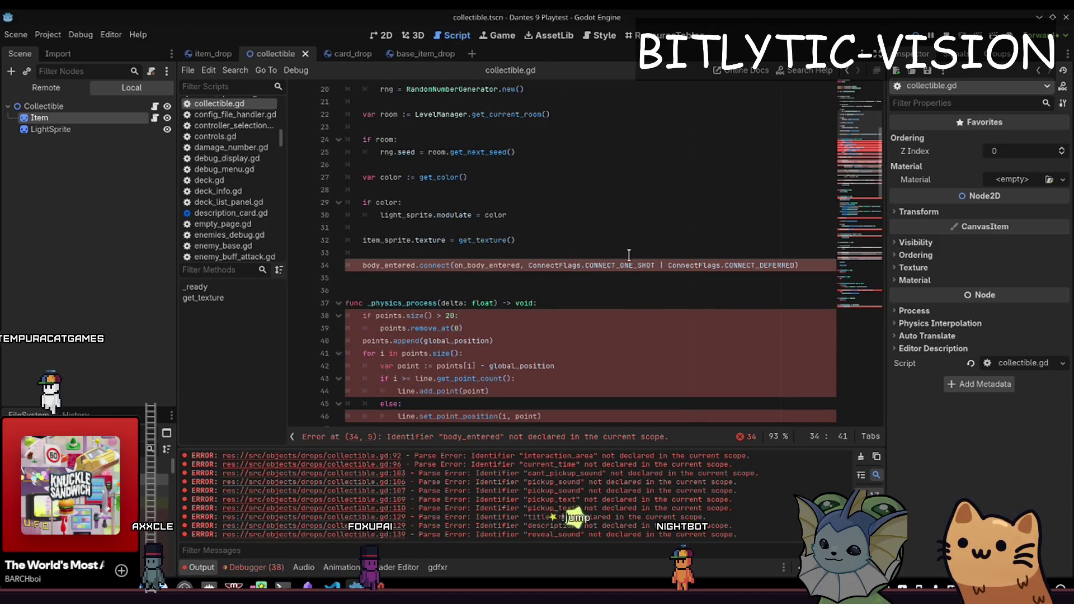
key(End)
key(shift+Home)
key(BackSpace)
key(BackSpace)
key(BackSpace)
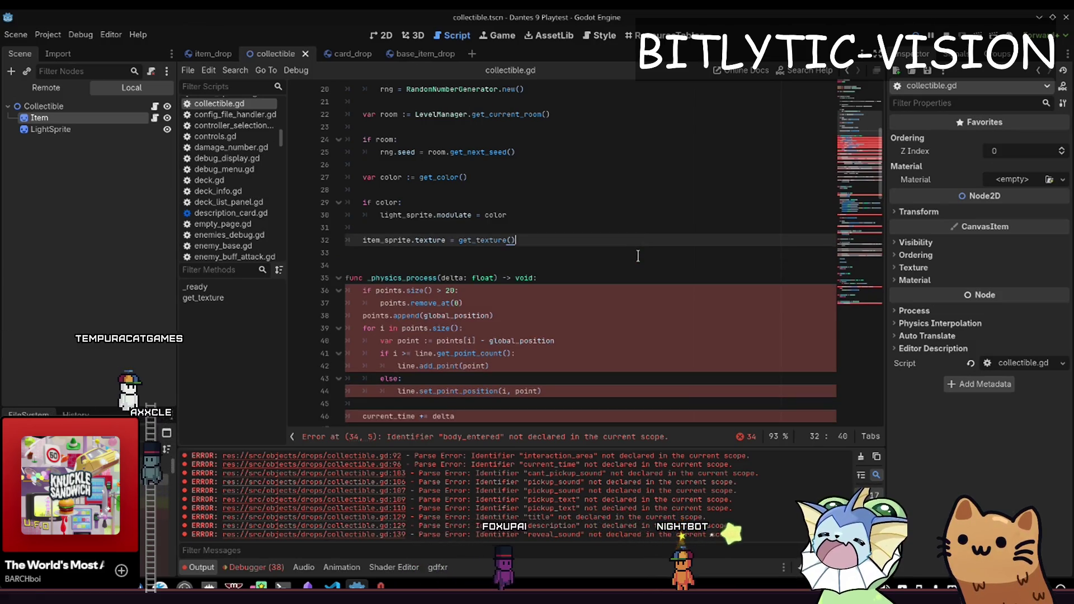
Remove the whole _physics_process function
key(Down)
key(Down)
key(Down)
key(Up)
key(Up)
key(Down)
key(Down)
key(Down)
key(Down)
key(Down)
key(Up)
key(Up)
scroll(559, 291, down, 3)
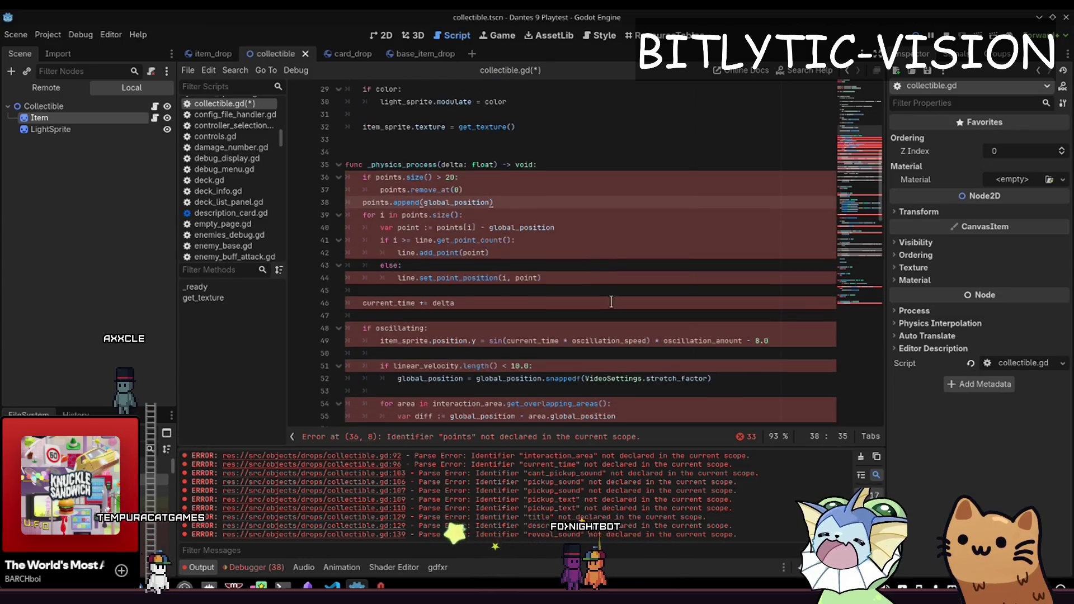
mouse_move(494, 202)
mouse_down()
mouse_move(493, 420)
mouse_move(498, 354)
mouse_up()
scroll(498, 354, down, 2)
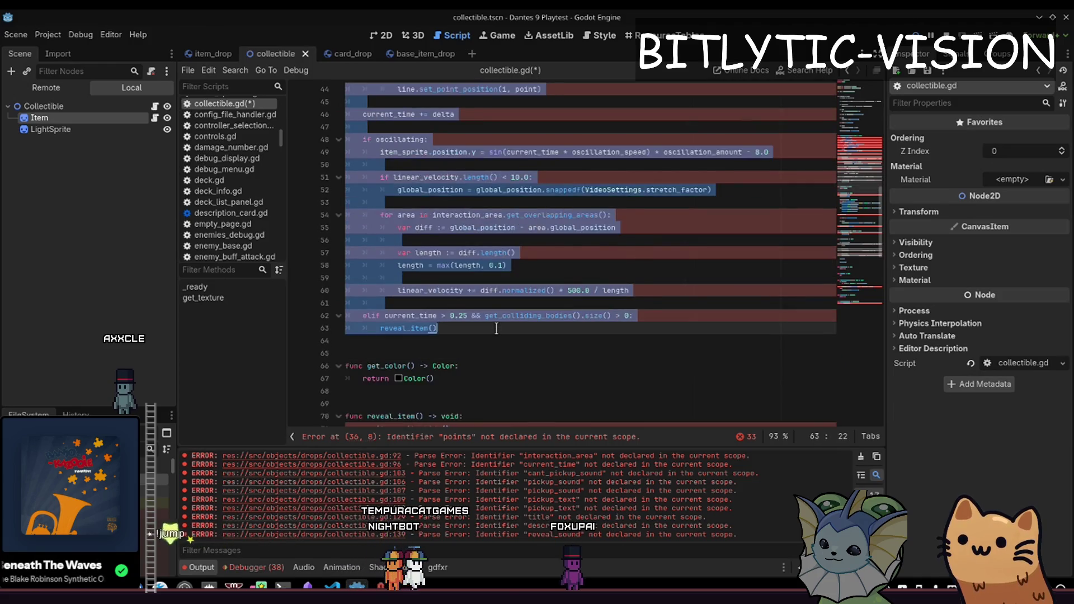
click(493, 325)
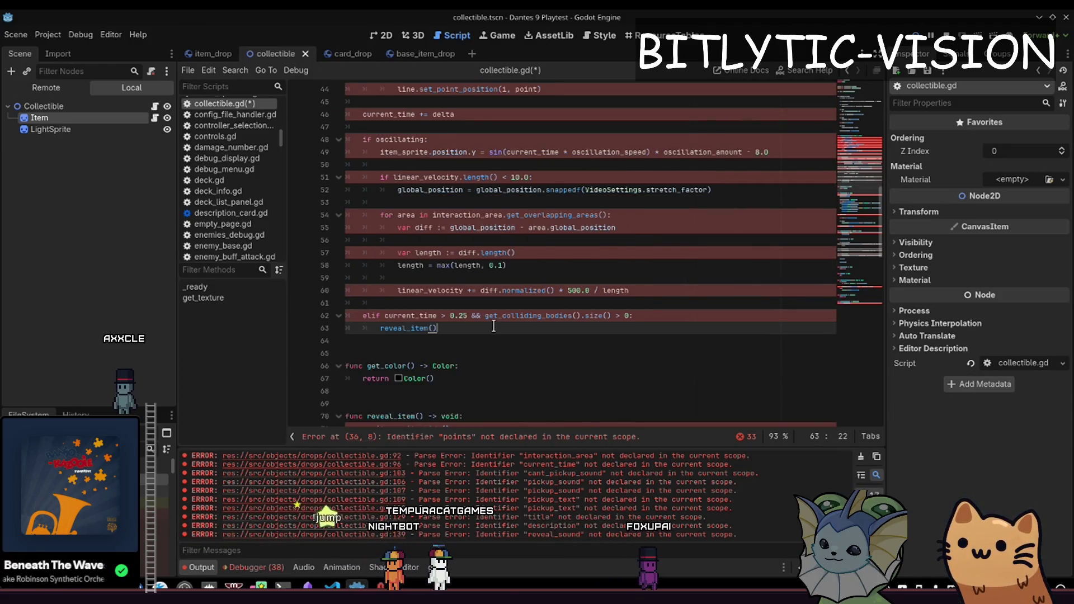
scroll(416, 146, up, 4)
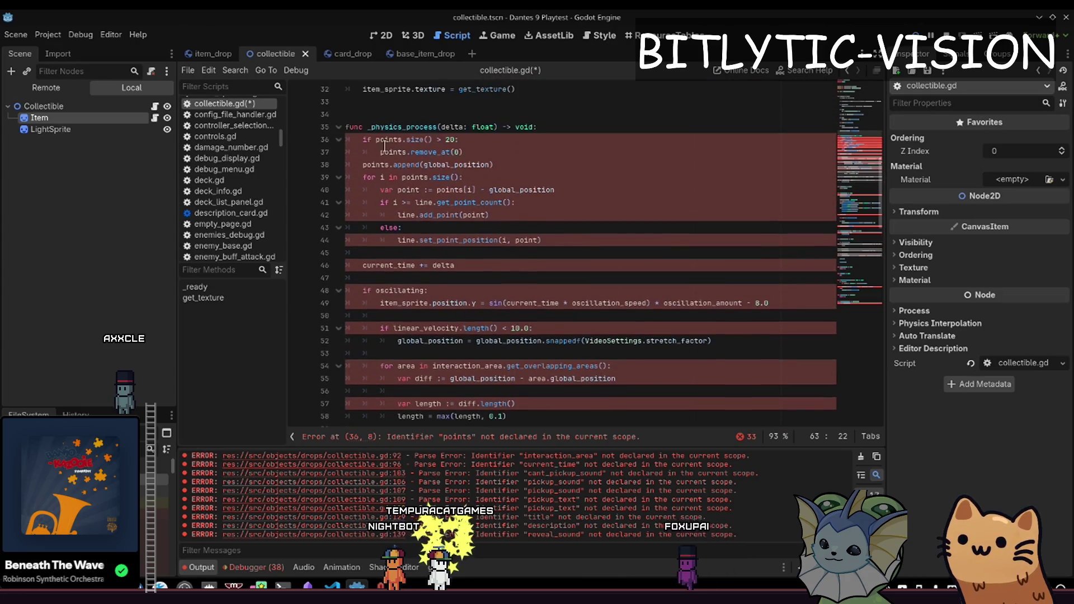
shift+click(346, 127)
key(BackSpace)
key(BackSpace)
key(BackSpace)
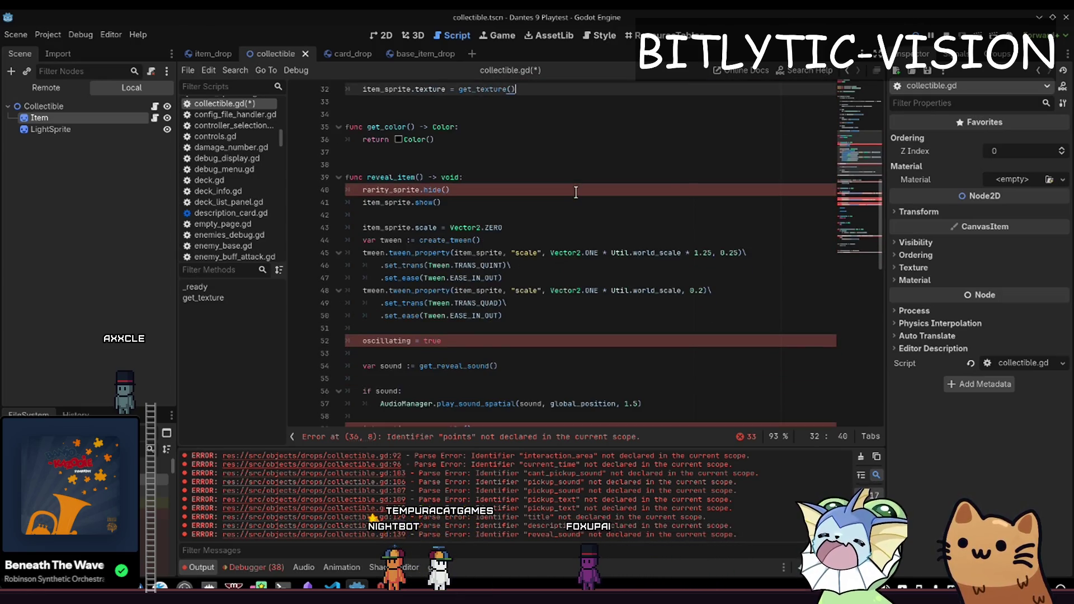
Remove the reveal_item function, including its rarity_sprite hide line
scroll(491, 158, up, 1)
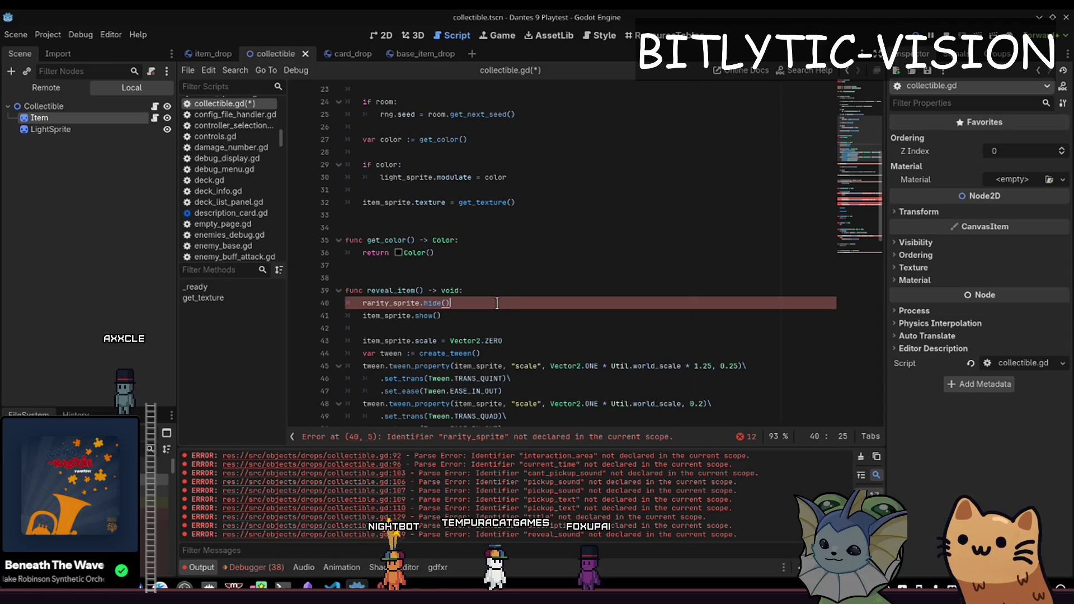
click(491, 267)
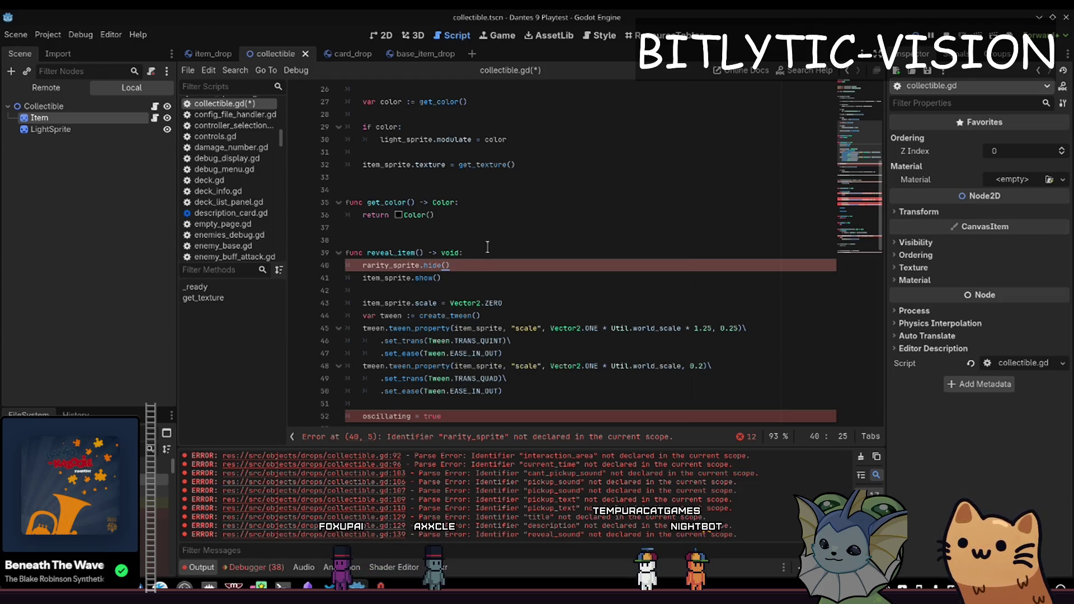
scroll(487, 247, down, 4)
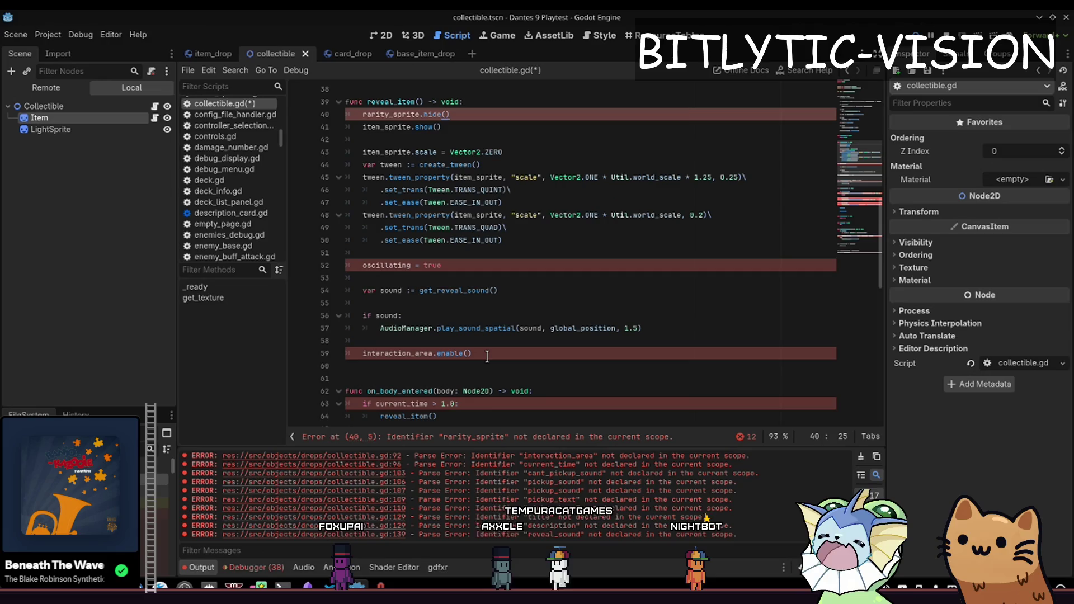
mouse_move(488, 356)
mouse_down()
mouse_move(487, 140)
mouse_move(347, 101)
mouse_up()
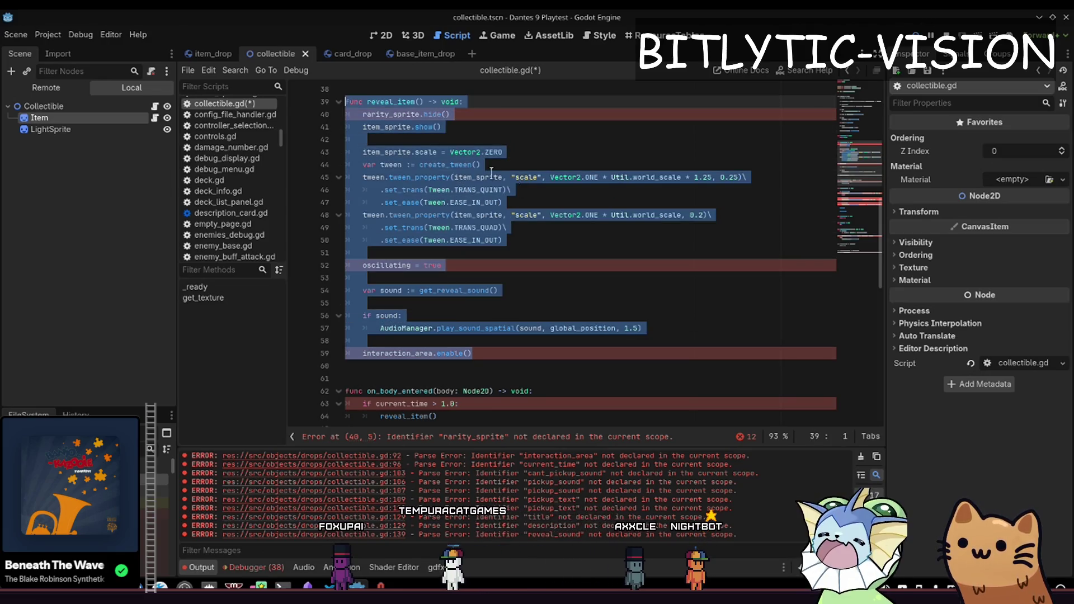
key(BackSpace)
key(BackSpace)
key(BackSpace)
click(474, 235)
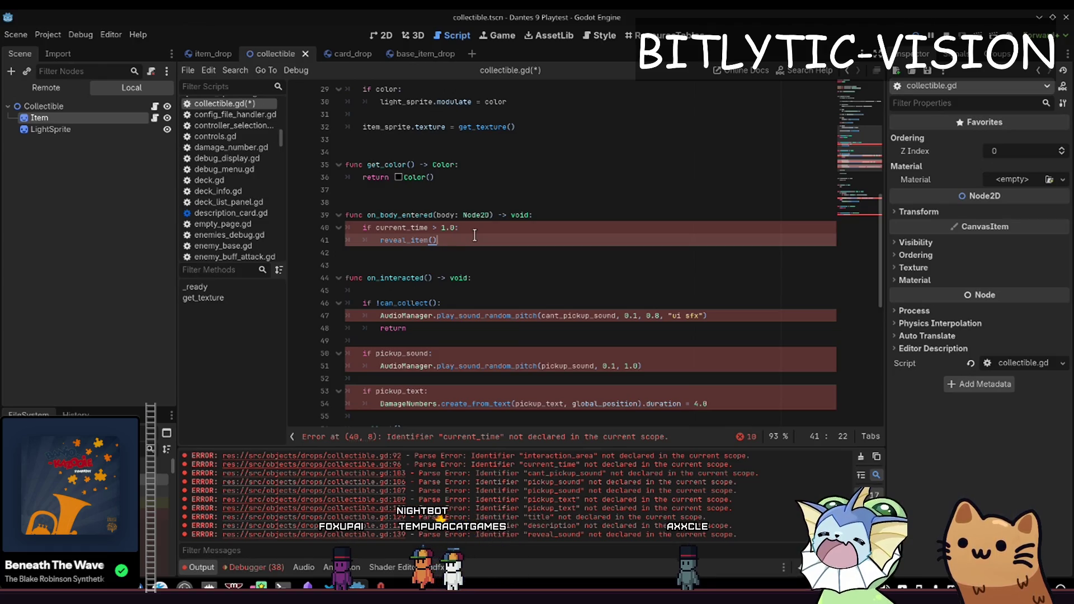
Delete the on_body_entered and on_interacted functions from collectible.gd
key(shift+Up)
key(shift+Up)
key(shift+Up)
key(BackSpace)
click(447, 240)
click(439, 290)
scroll(429, 223, down, 3)
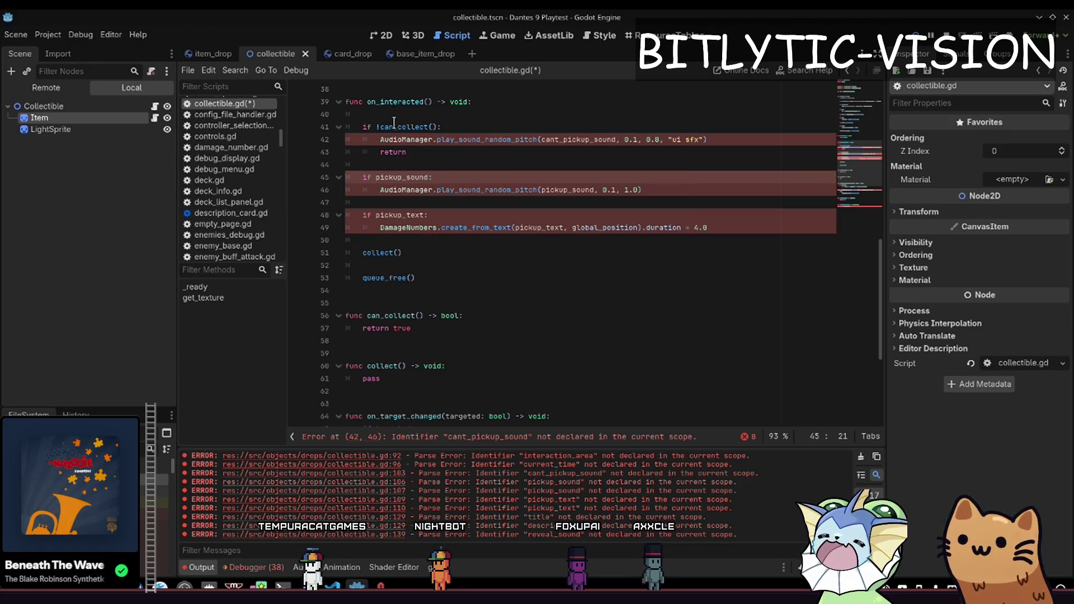
click(385, 252)
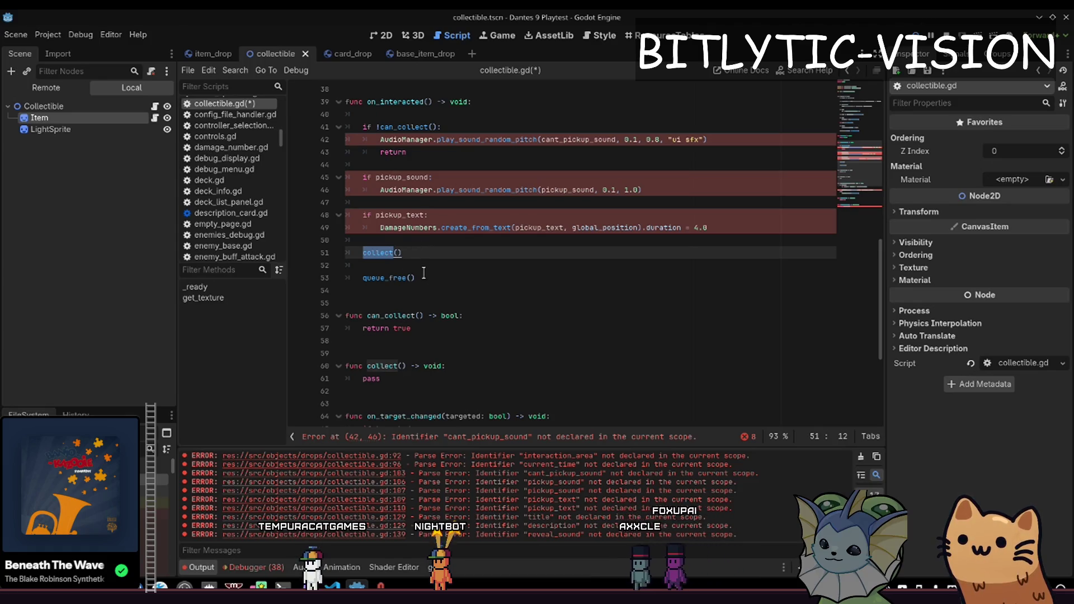
mouse_move(416, 278)
mouse_down()
mouse_move(374, 146)
mouse_move(345, 101)
mouse_up()
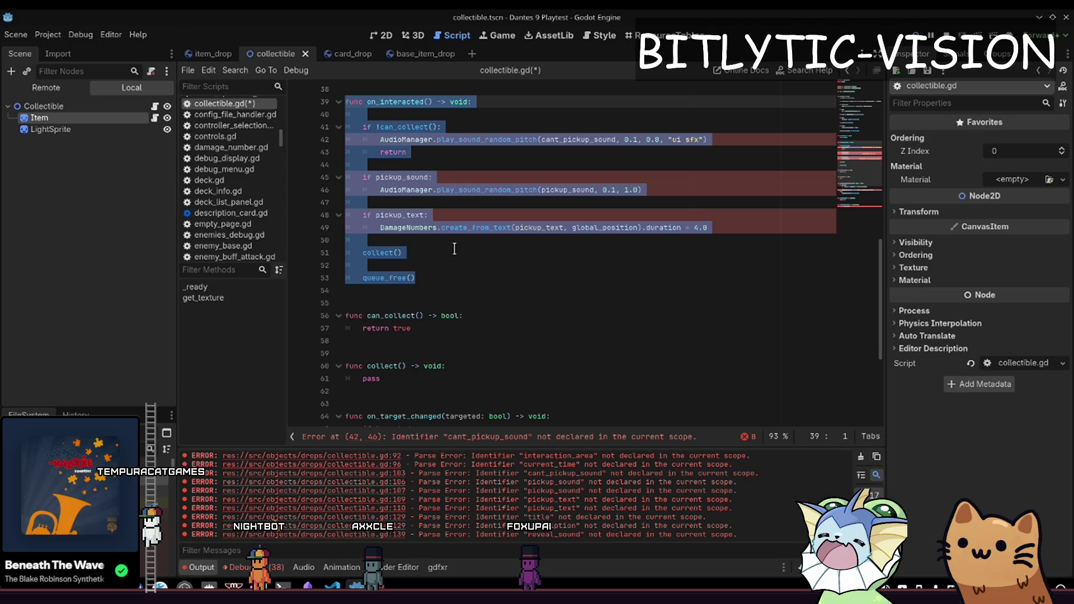
key(Delete)
Delete on_target_changed, remove the leftover empty line, and save
scroll(488, 284, up, 3)
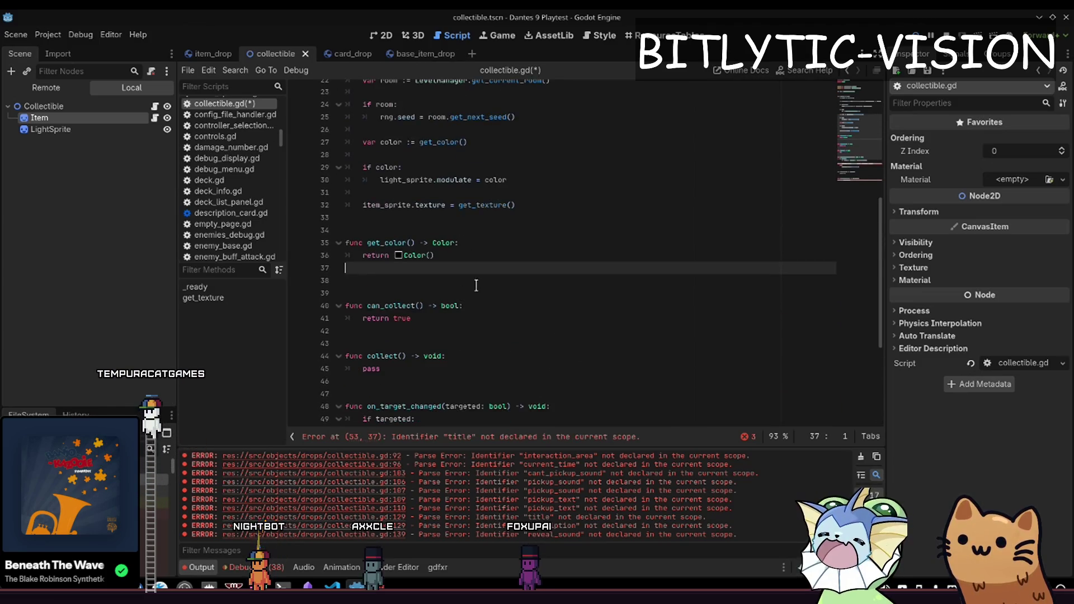
click(471, 281)
mouse_move(517, 306)
mouse_down()
mouse_move(391, 146)
mouse_move(448, 280)
mouse_move(452, 206)
mouse_up()
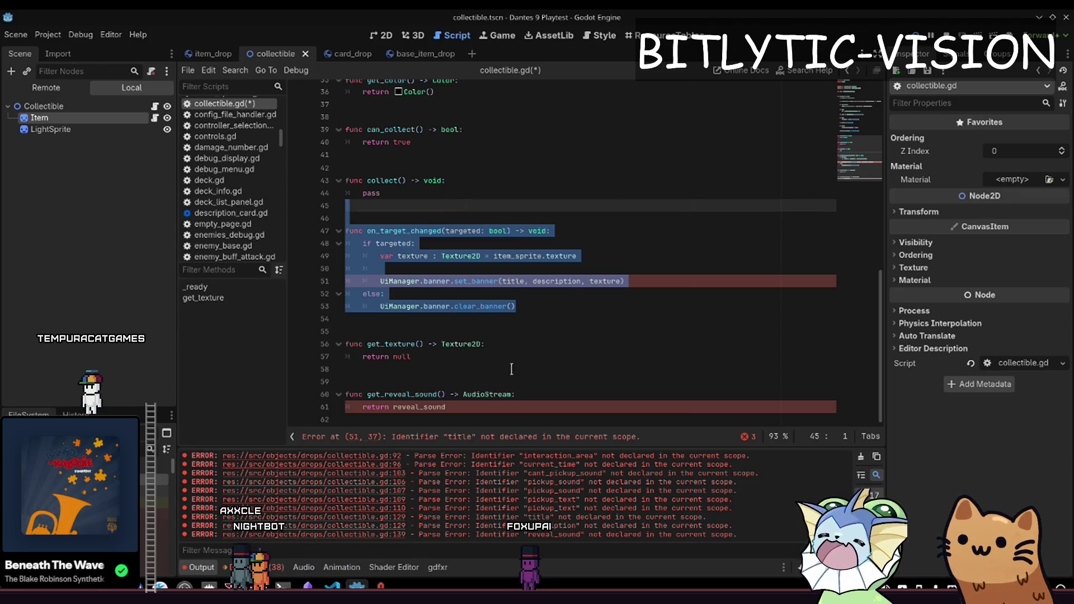
key(Delete)
key(BackSpace)
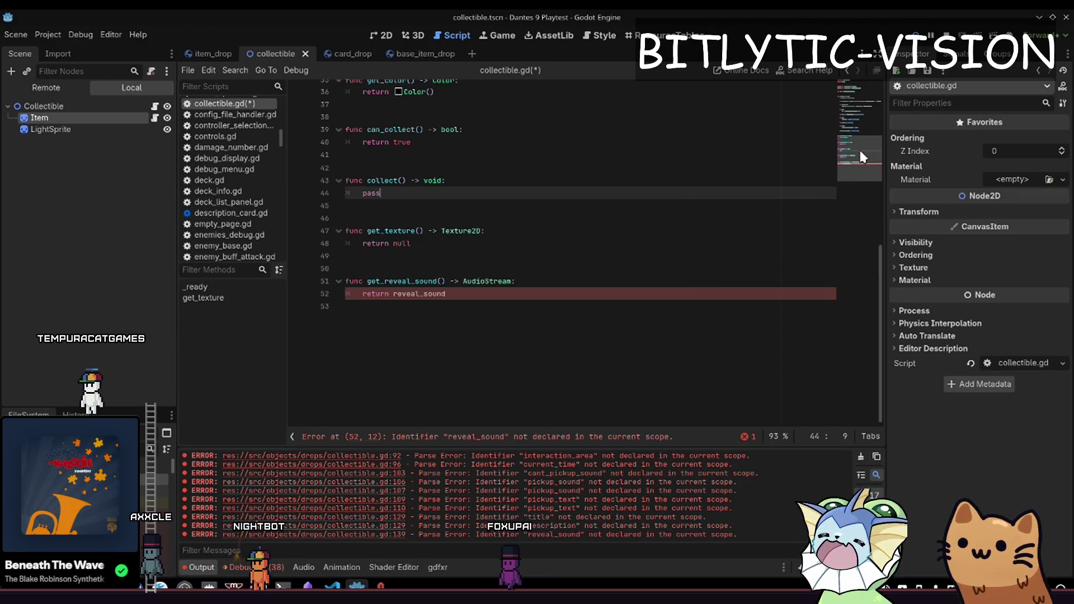
key(ctrl+s)
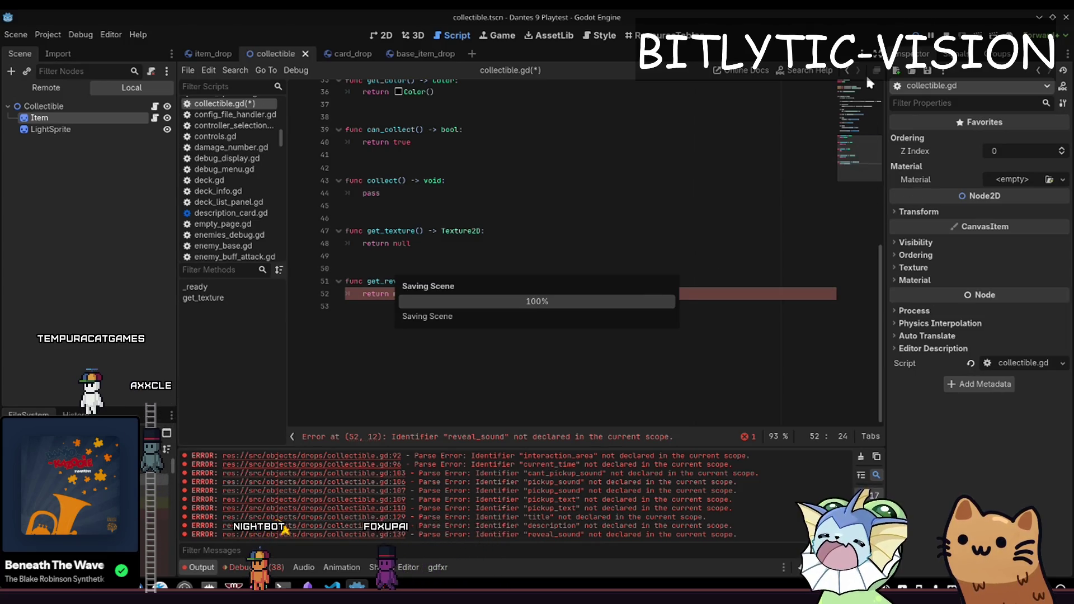
click(552, 174)
scroll(552, 175, down, 8)
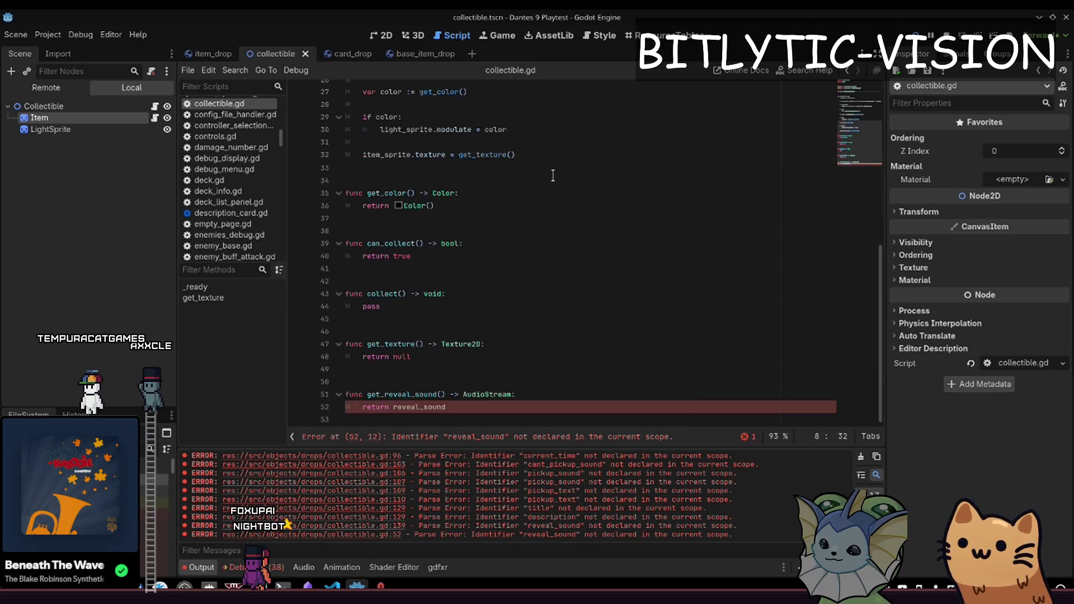
scroll(554, 176, up, 8)
click(568, 162)
key(Return)
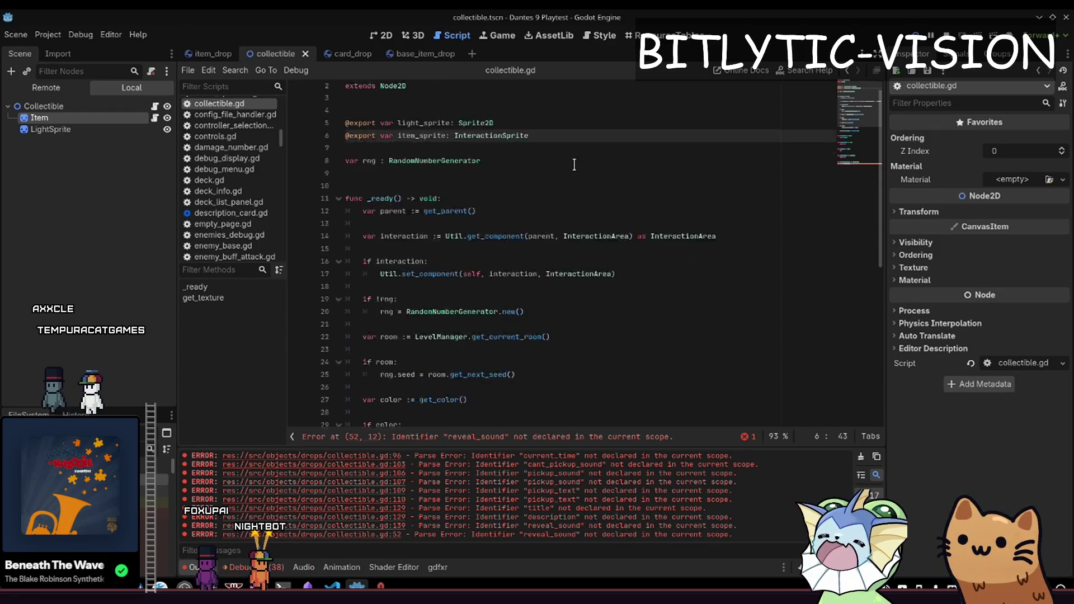
scroll(571, 167, down, 8)
scroll(581, 173, up, 6)
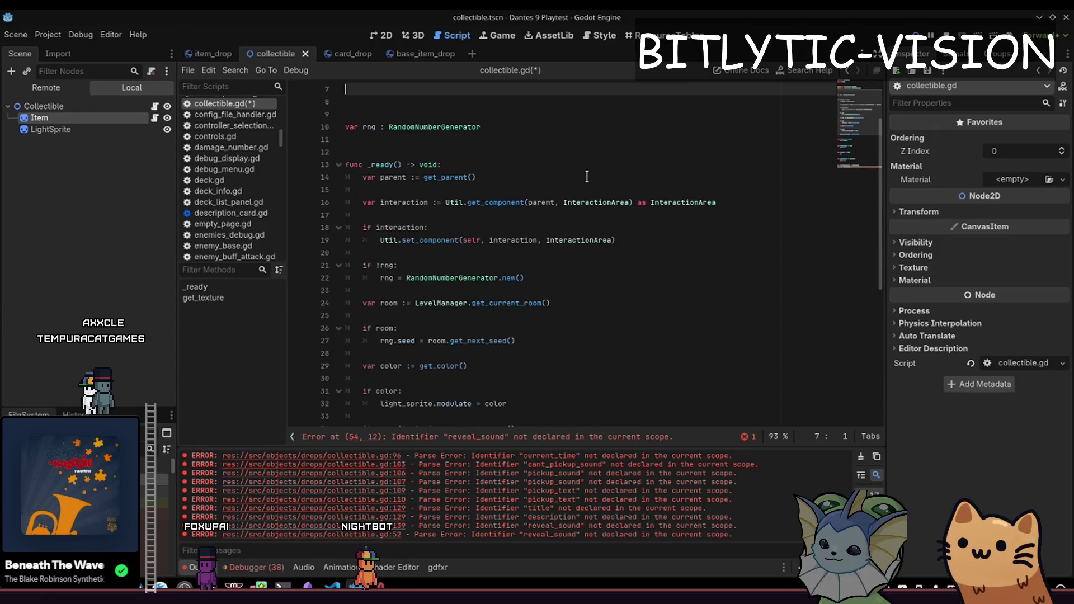
key(Return)
key(Up)
text(@)
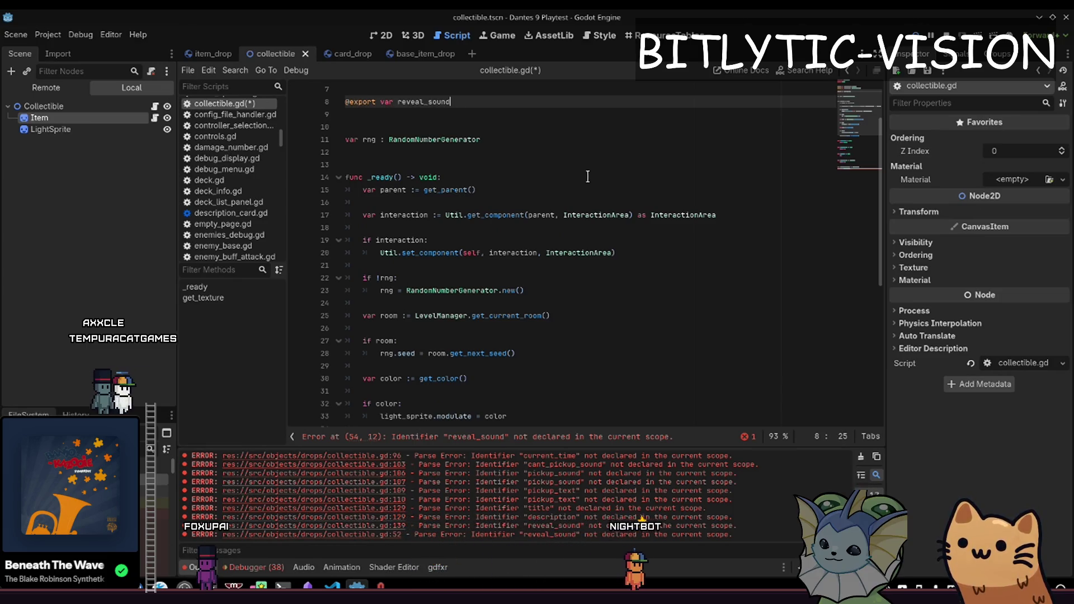
key(BackSpace)
Copy the AudioStream preload of common pickup 2.ogg from item_drop.gd into reveal_sound and save
click(206, 53)
scroll(559, 252, up, 10)
click(629, 228)
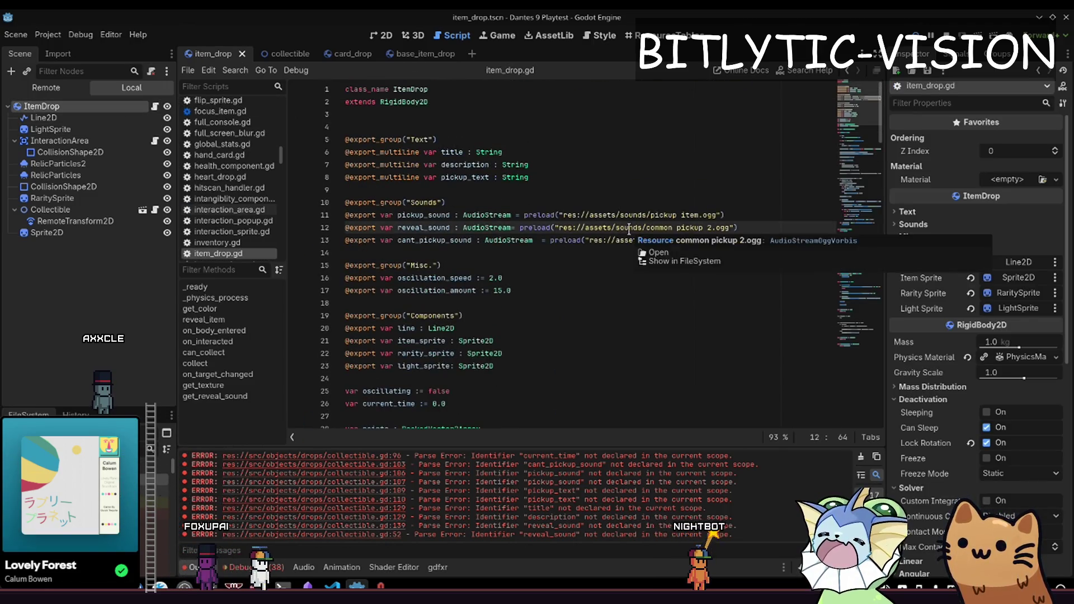
triple_click(629, 228)
key(ctrl+c)
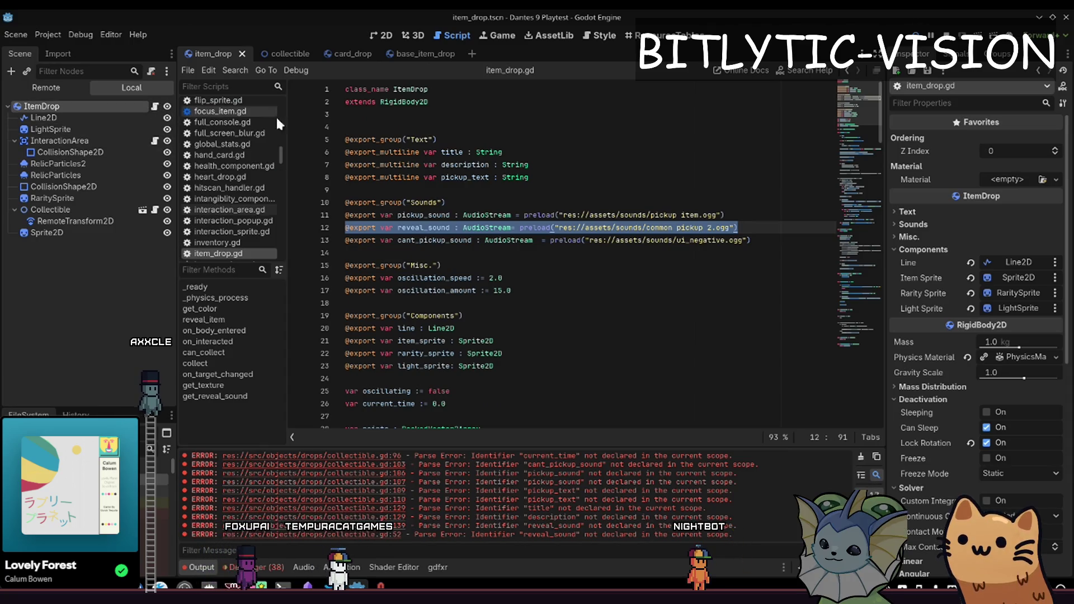
click(281, 53)
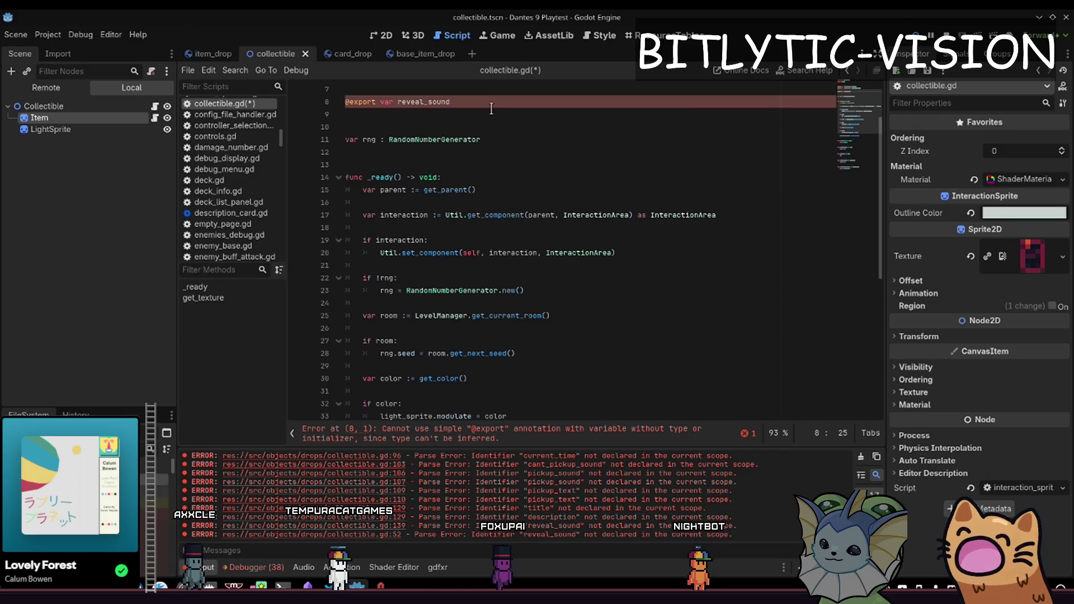
key(ctrl+v)
key(ctrl+s)
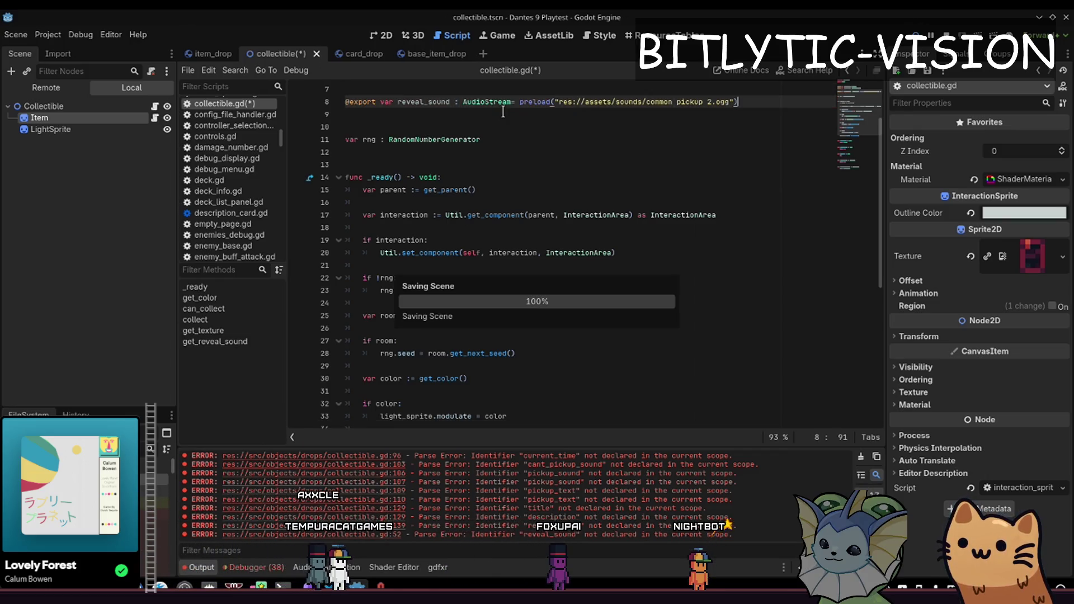
Move the reveal_sound export above light_sprite and item_sprite, removing an extra blank line
scroll(691, 195, up, 2)
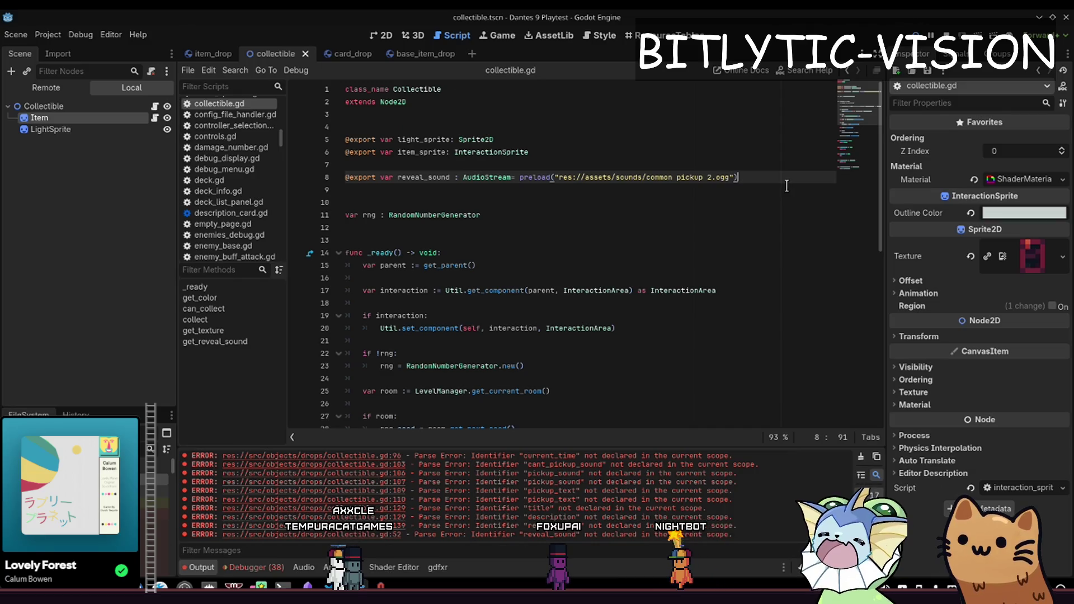
key(alt+Up)
key(alt+Up)
key(alt+Up)
key(Down)
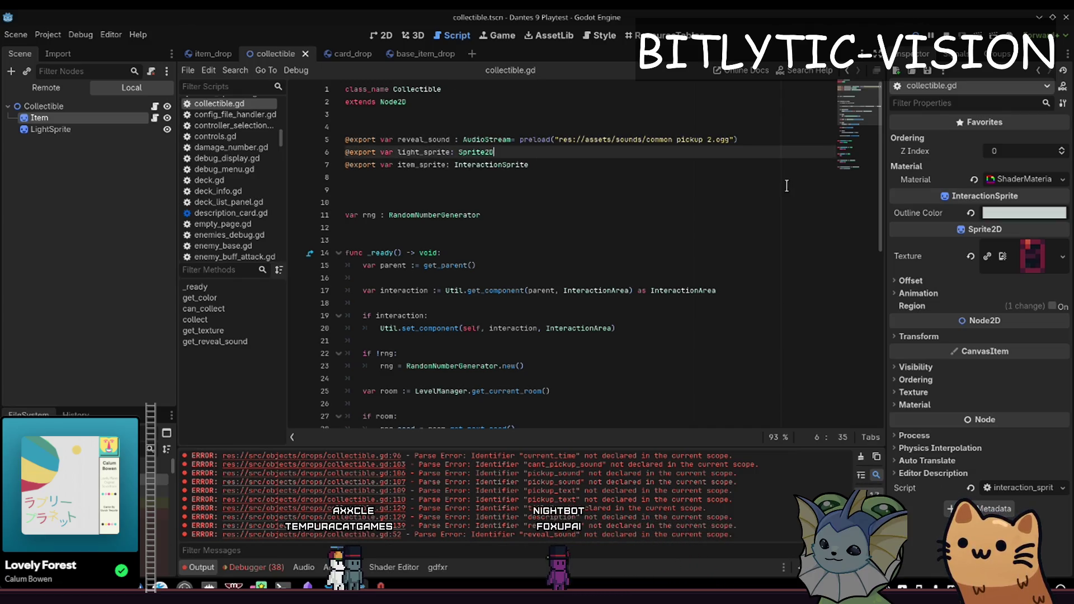
key(Down)
key(Down)
key(BackSpace)
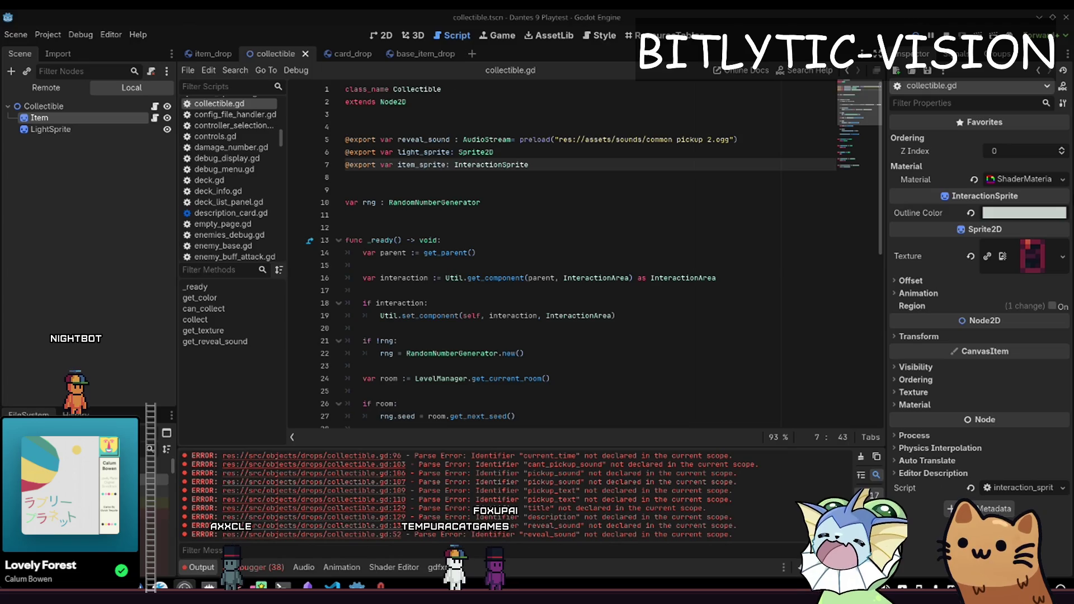
Place the caret in the spacing between the three exports and var rng
click(610, 194)
Check collectible.gd's get_color and _ready code, save it, and return to item_drop
key(ctrl+End)
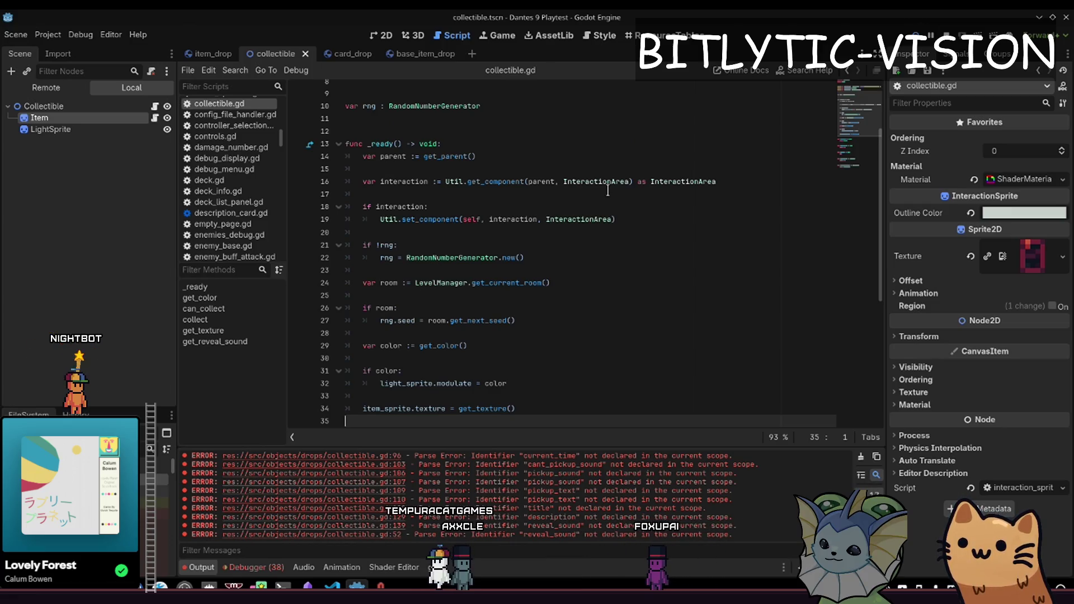
scroll(608, 190, down, 5)
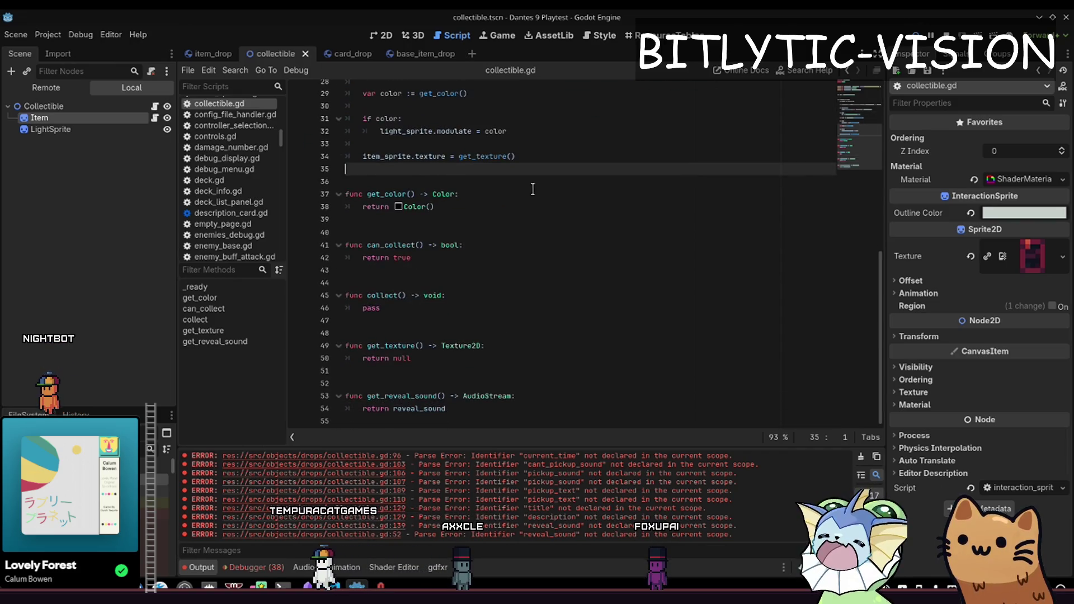
click(499, 206)
scroll(498, 203, up, 5)
click(499, 357)
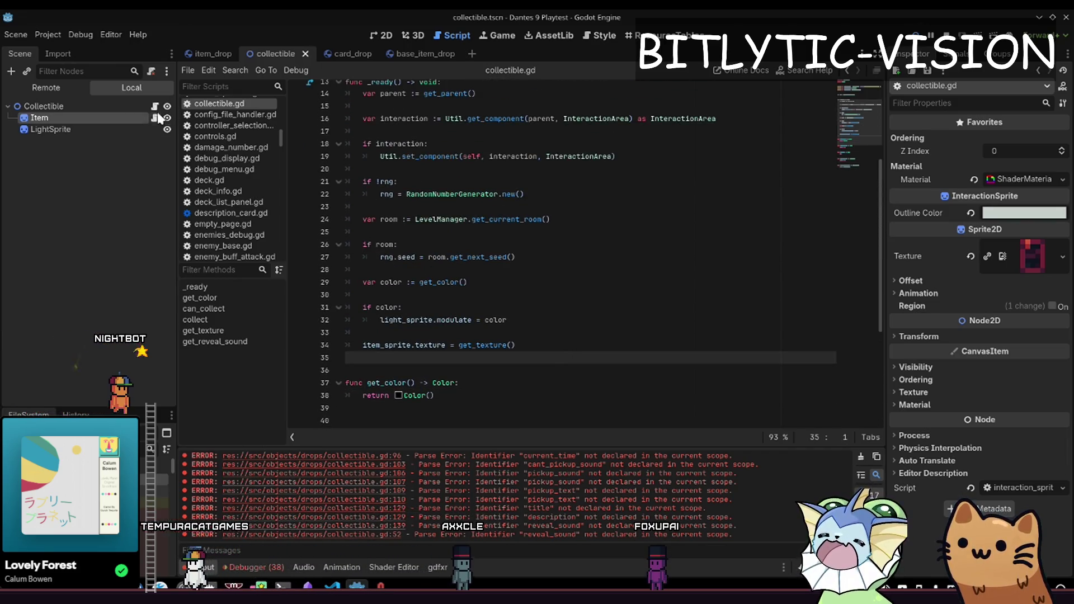
click(448, 144)
key(ctrl+s)
click(211, 52)
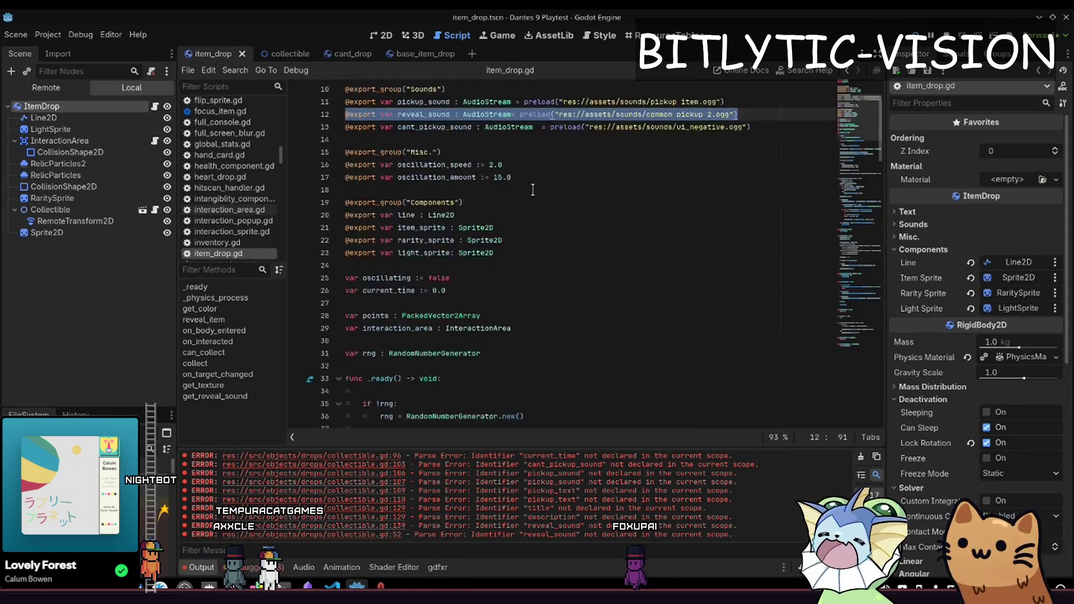
Delete the get_color function from item_drop.gd
click(788, 204)
scroll(625, 232, down, 15)
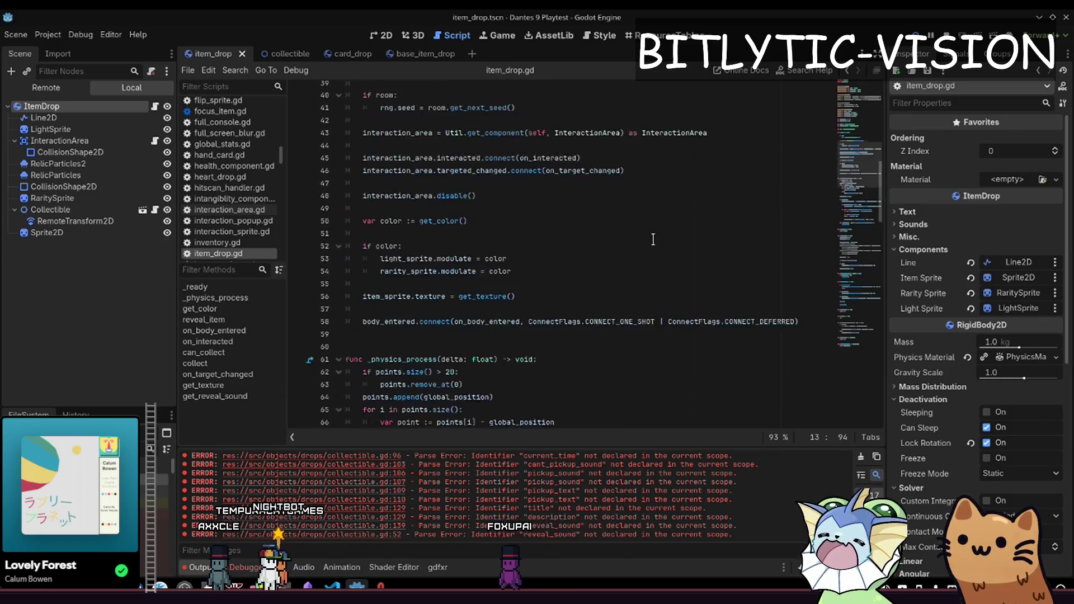
scroll(624, 231, down, 6)
click(451, 302)
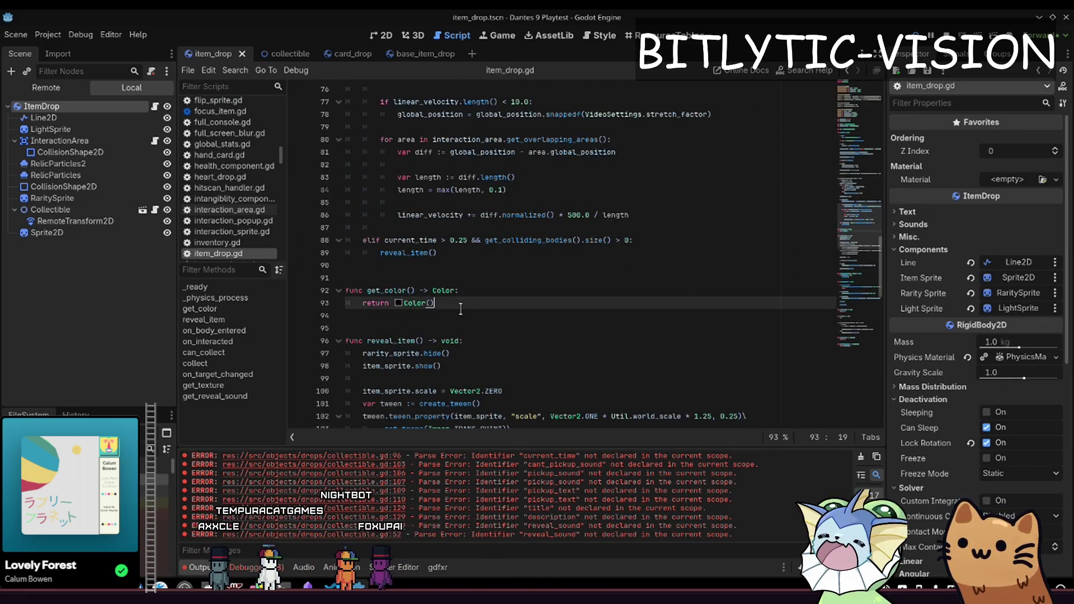
scroll(451, 247, down, 2)
drag(455, 233, 432, 190)
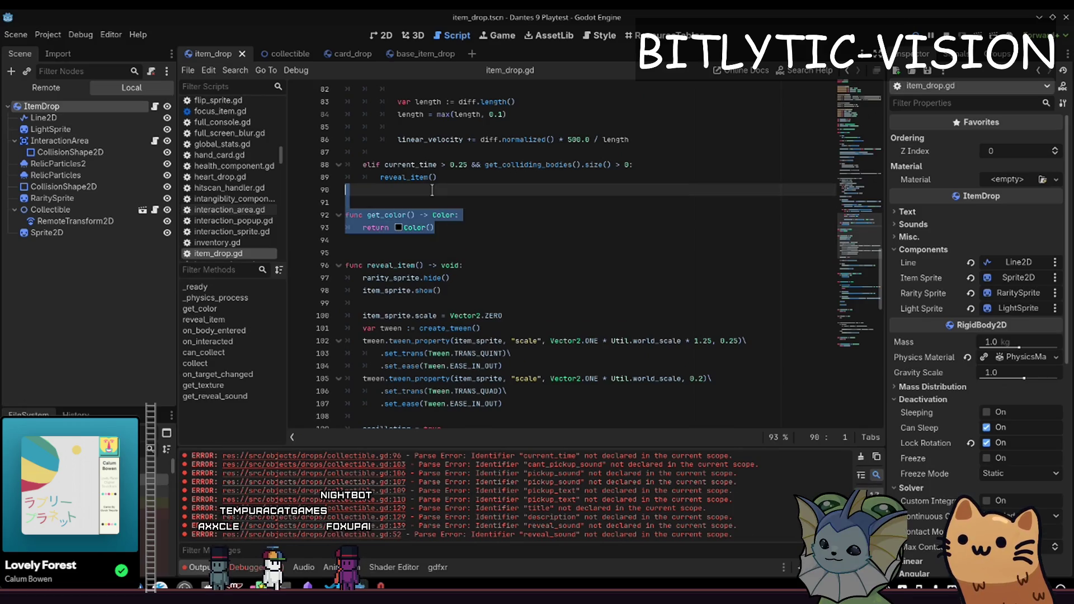
key(BackSpace)
key(BackSpace)
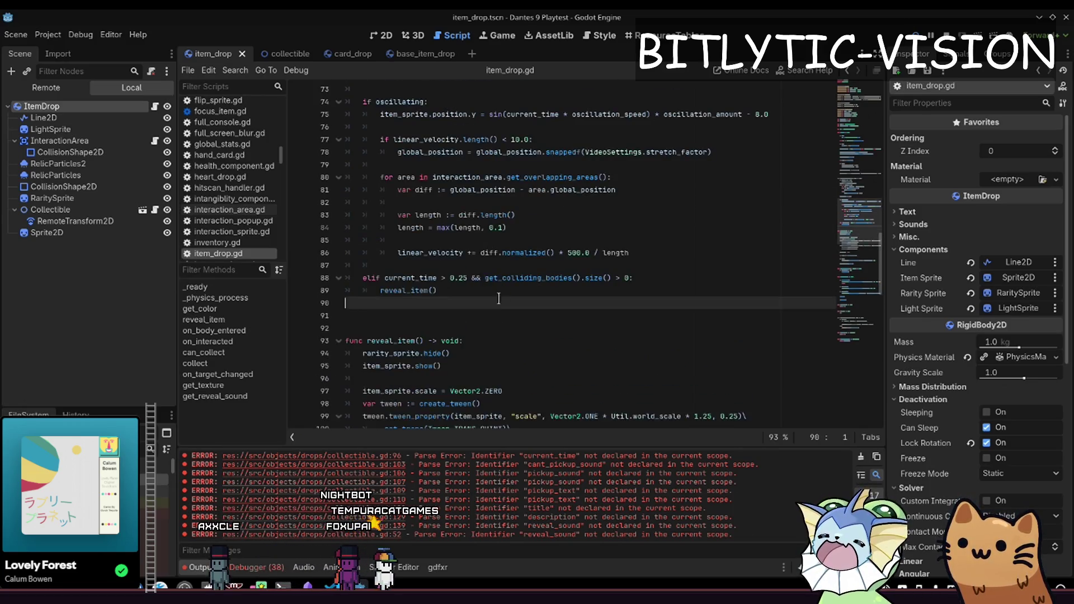
Remove the light_sprite modulate and item_sprite texture lines from _ready
scroll(454, 273, up, 13)
scroll(454, 272, up, 9)
scroll(510, 317, down, 8)
click(510, 317)
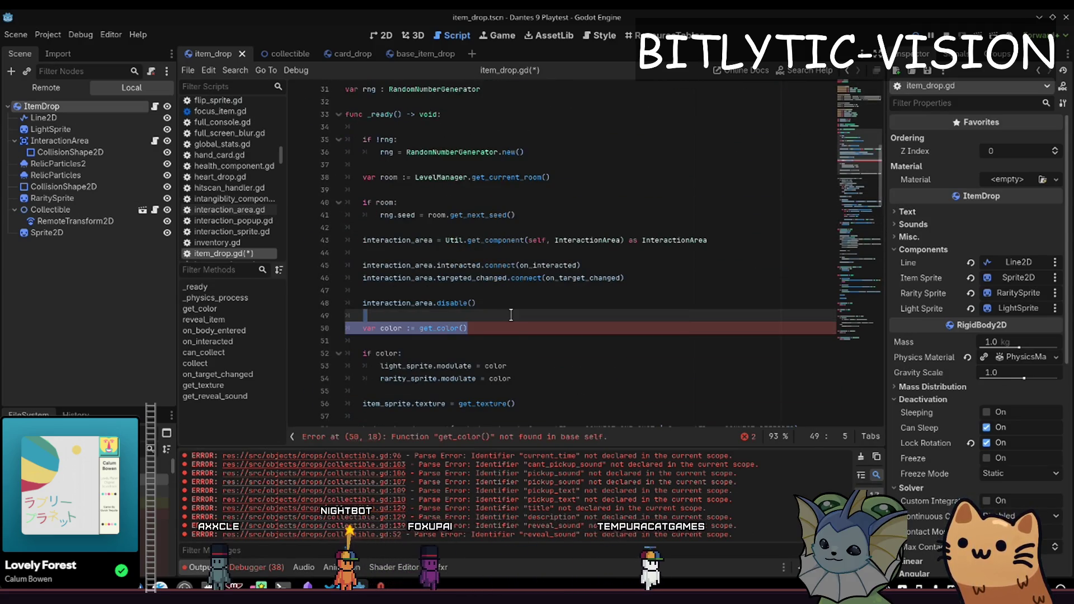
scroll(525, 279, down, 3)
click(541, 255)
key(ctrl+shift+k)
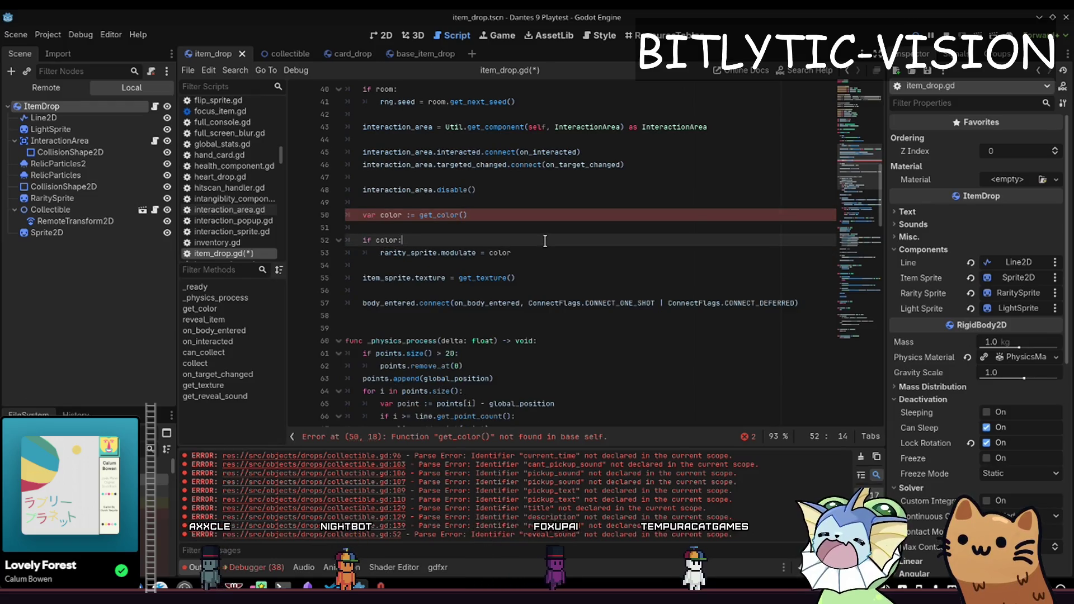
key(Up)
key(Up)
key(Up)
mouse_move(364, 278)
mouse_down()
mouse_move(450, 304)
mouse_move(453, 287)
mouse_up()
key(BackSpace)
key(BackSpace)
key(BackSpace)
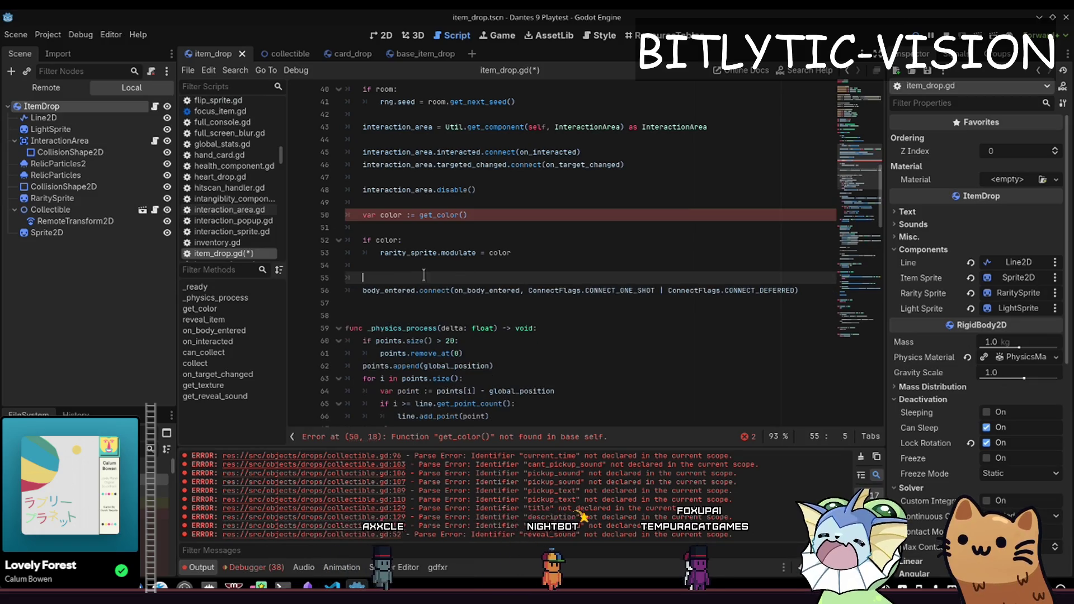
Delete the if !rng and room seed blocks from _ready
scroll(470, 296, up, 3)
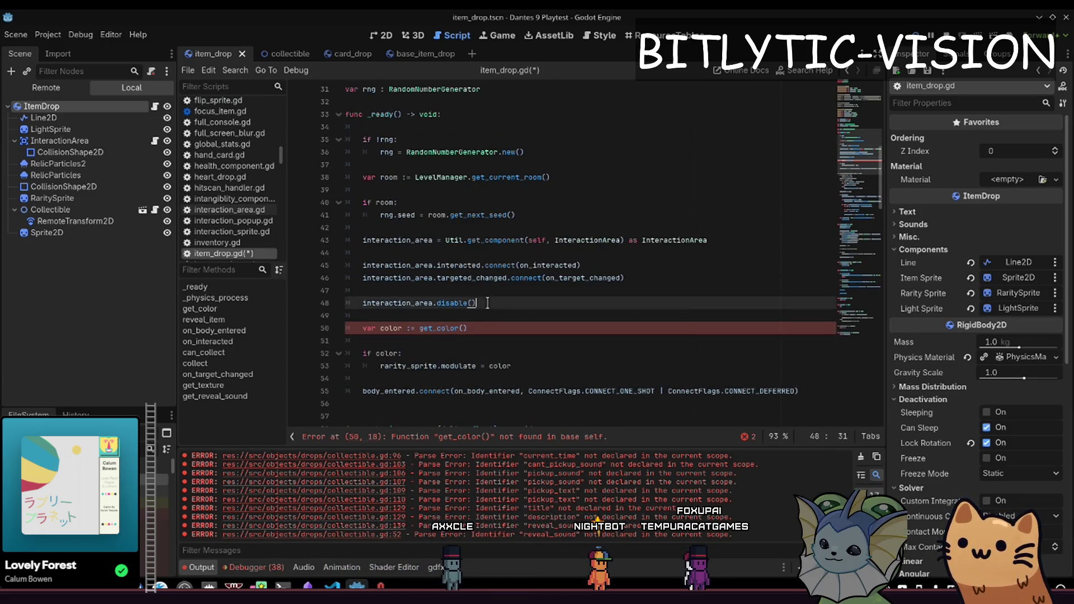
drag(515, 215, 347, 167)
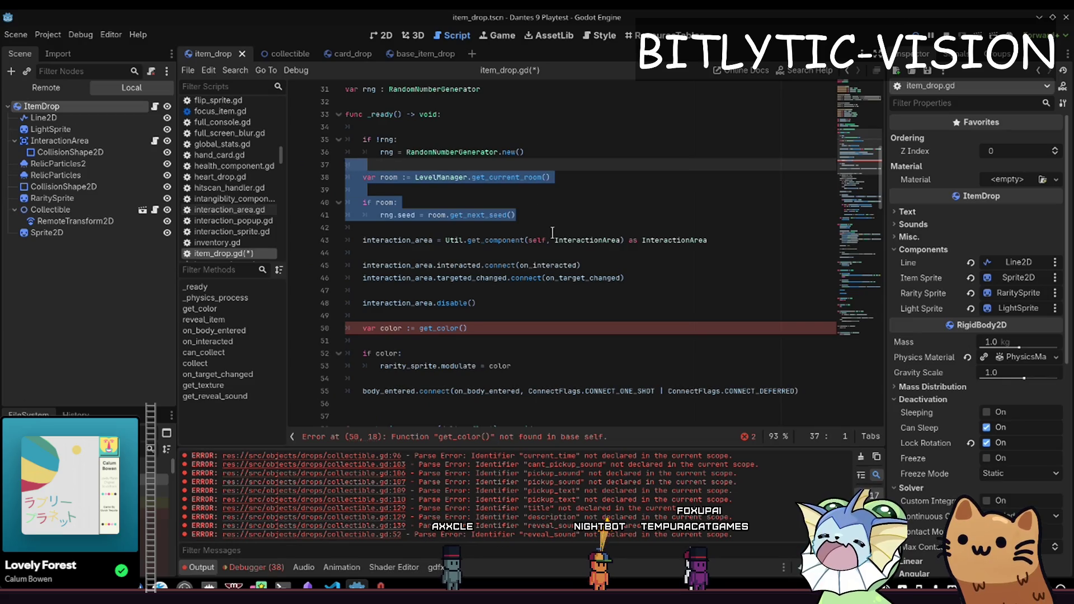
key(Right)
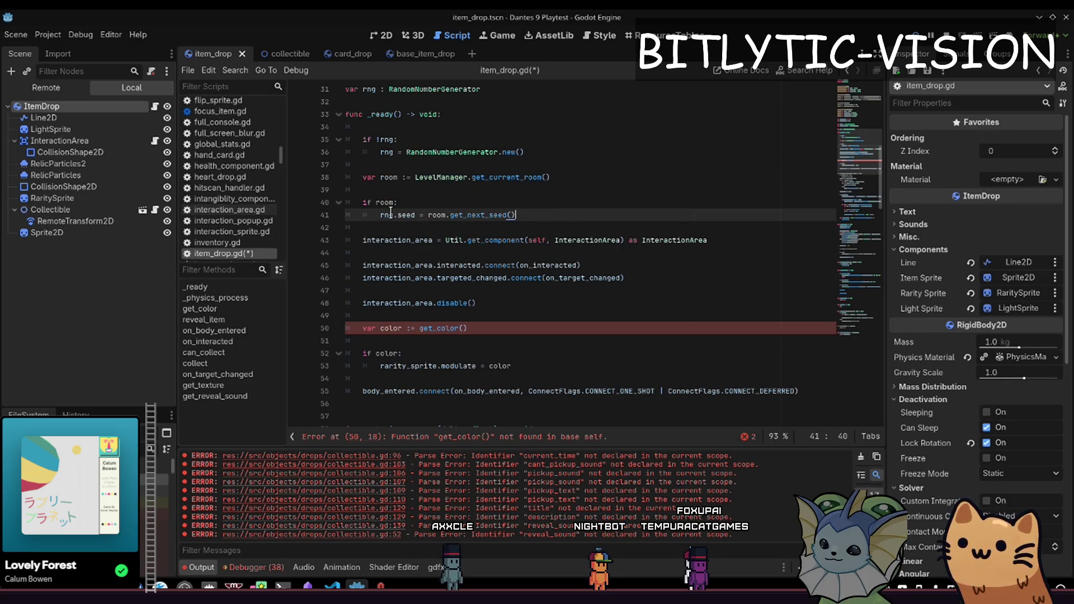
scroll(530, 246, down, 20)
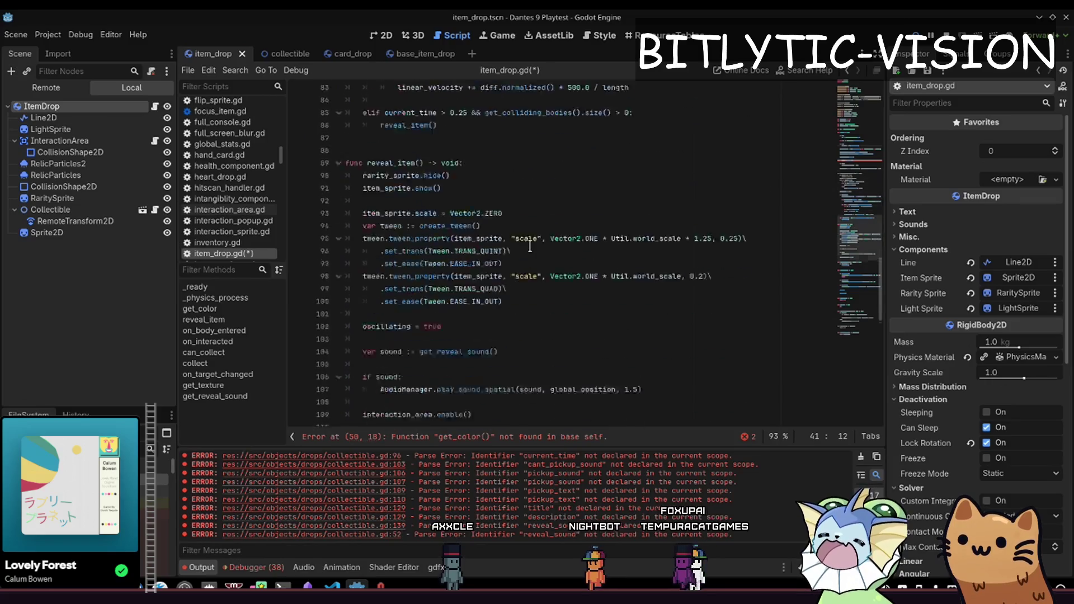
scroll(530, 246, down, 6)
key(ctrl+f)
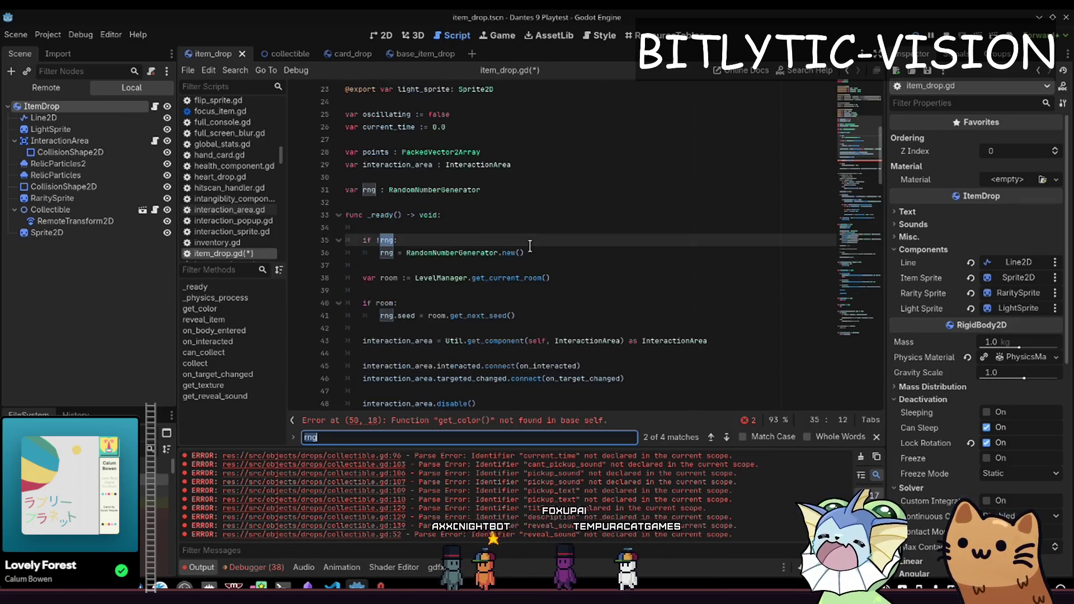
key(shift+Return)
key(Escape)
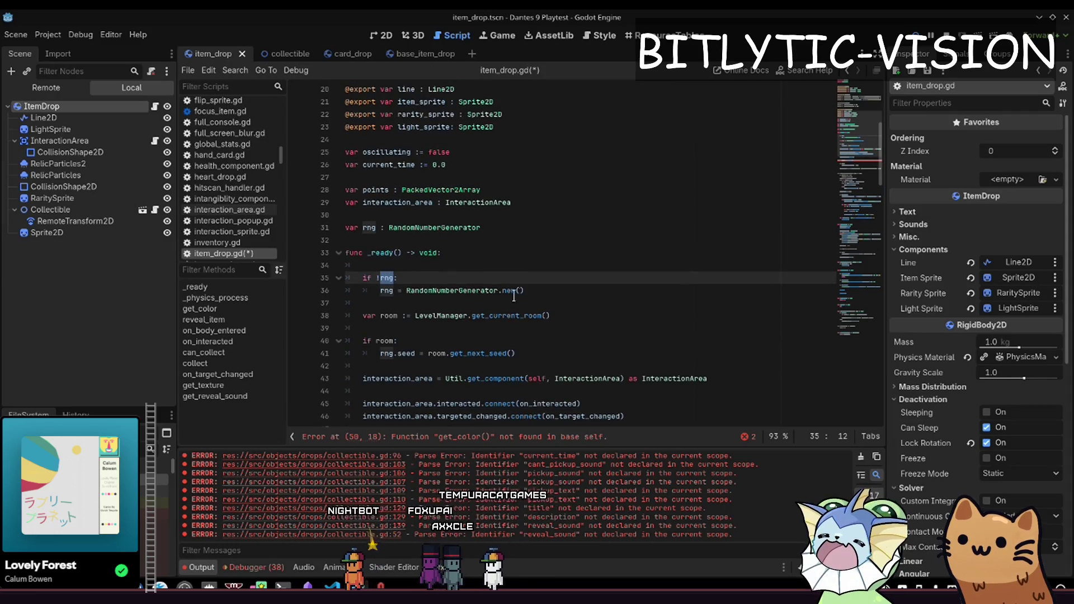
drag(531, 351, 442, 253)
key(BackSpace)
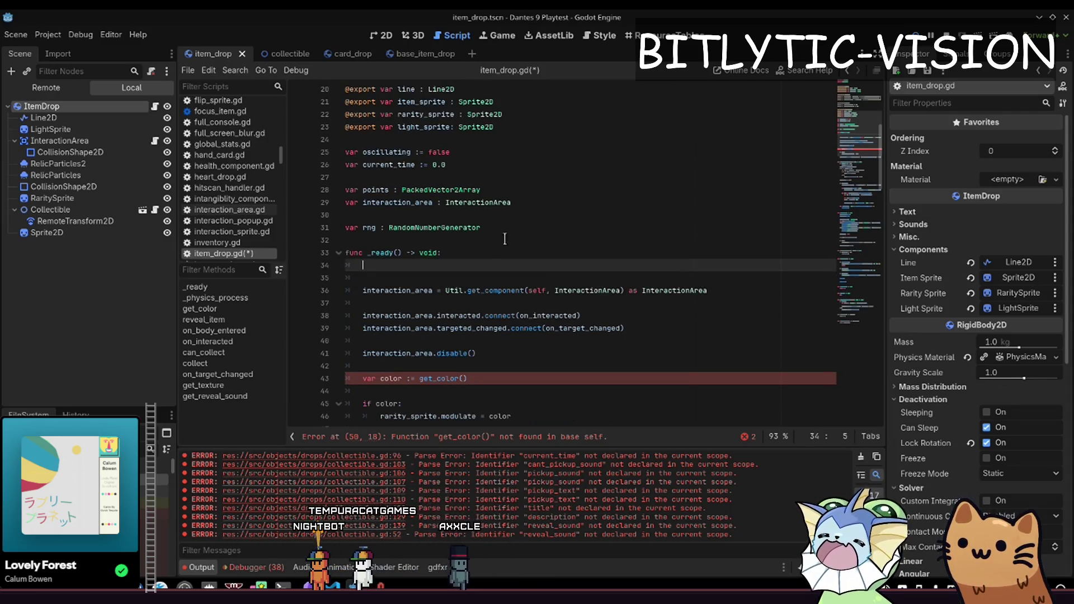
Delete the var rng declaration and save item_drop.gd
triple_click(498, 228)
key(BackSpace)
key(BackSpace)
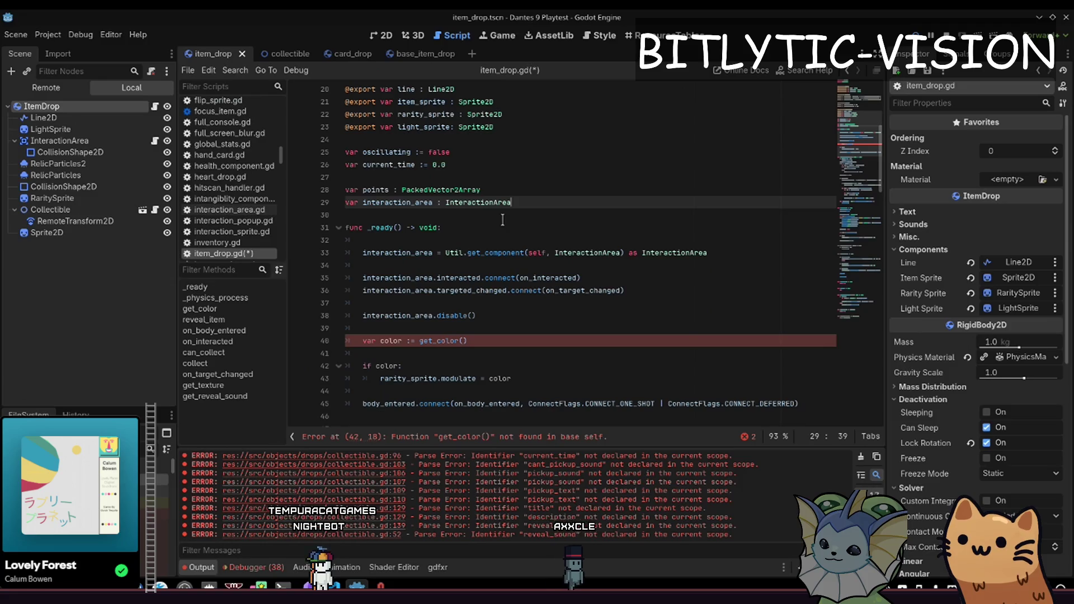
drag(411, 265, 364, 315)
click(447, 366)
scroll(550, 292, down, 3)
key(ctrl+s)
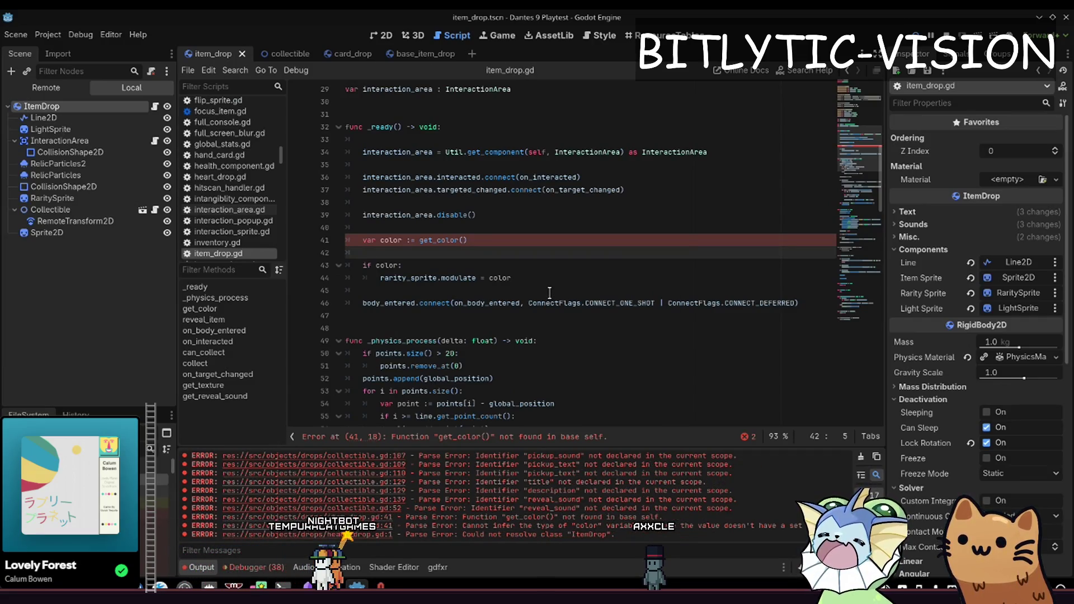
Replace item_sprite with collectible on the oscillation line 63
scroll(538, 287, down, 6)
scroll(452, 159, down, 1)
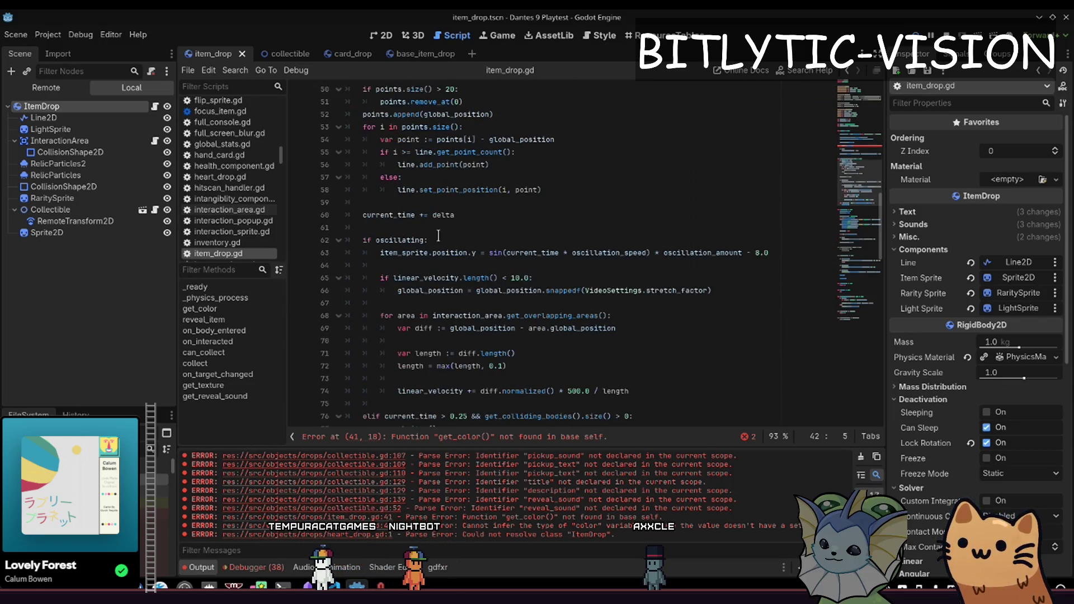
click(416, 253)
double_click(415, 253)
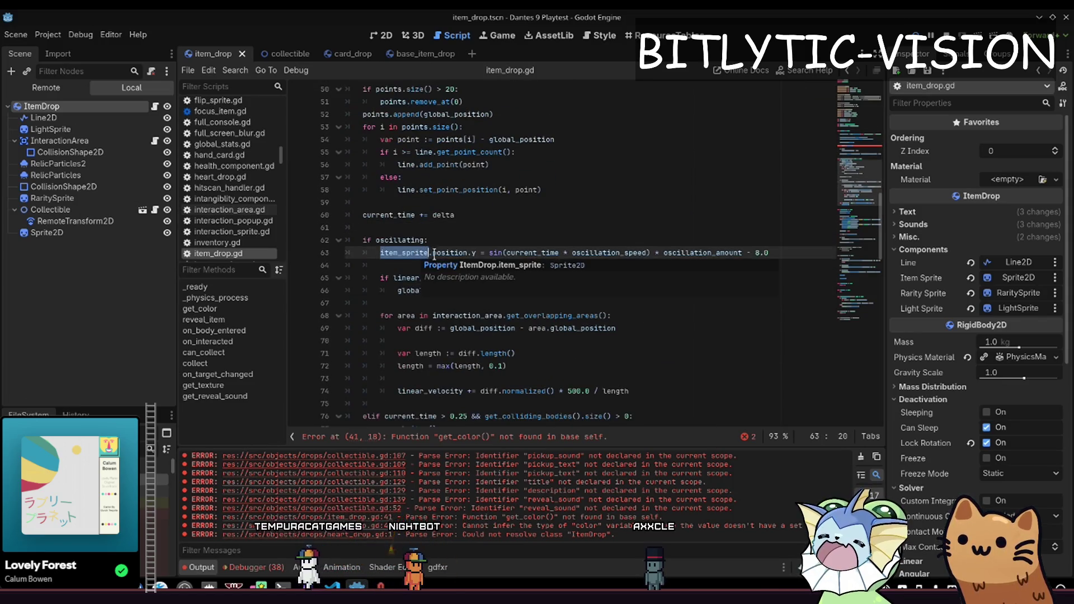
text(collecti)
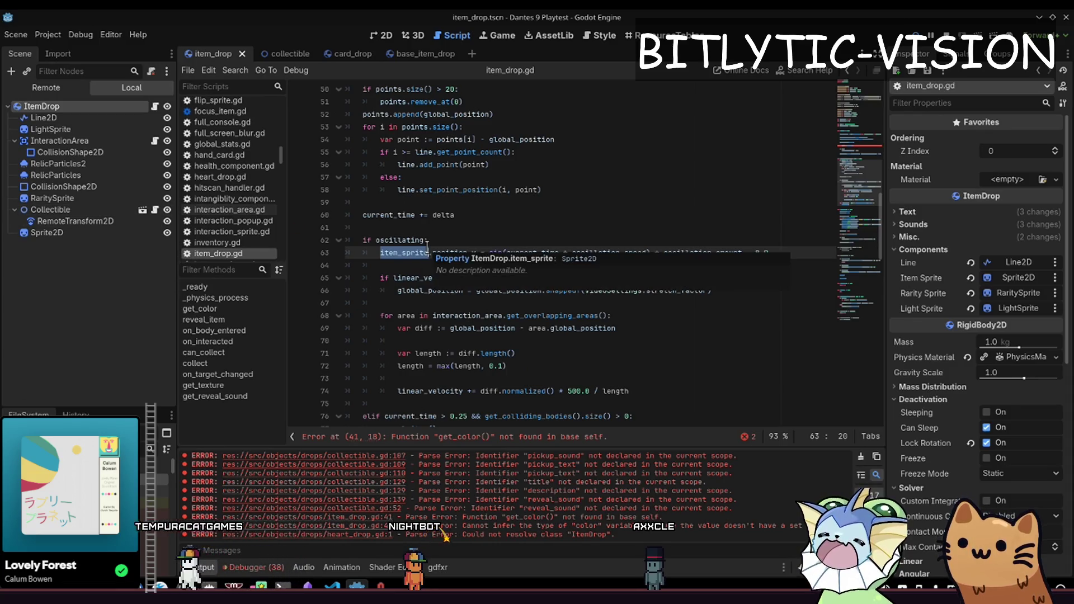
text(ble)
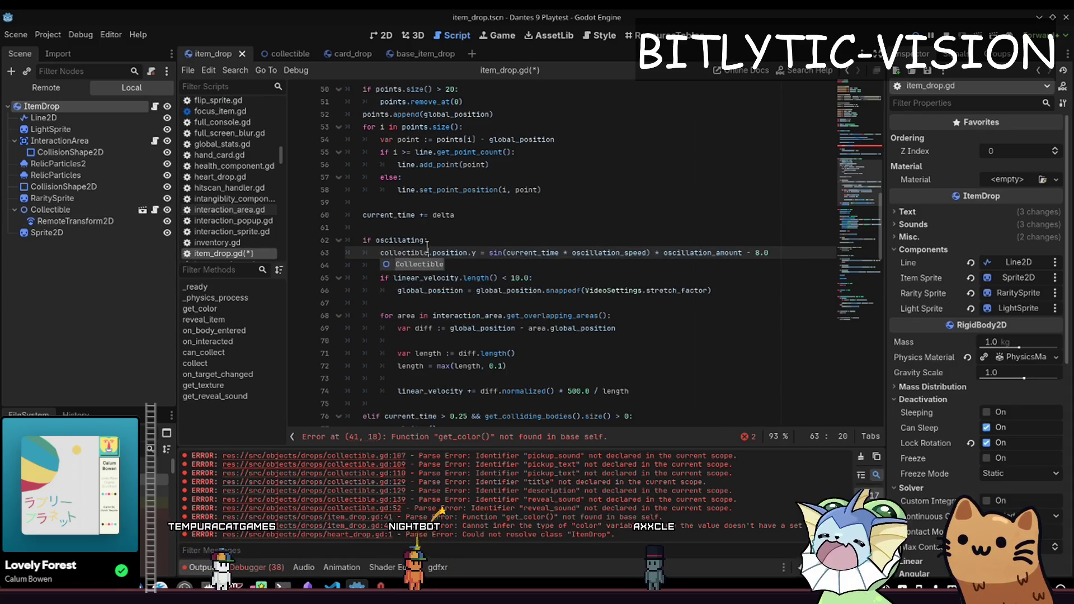
scroll(503, 280, up, 15)
click(517, 378)
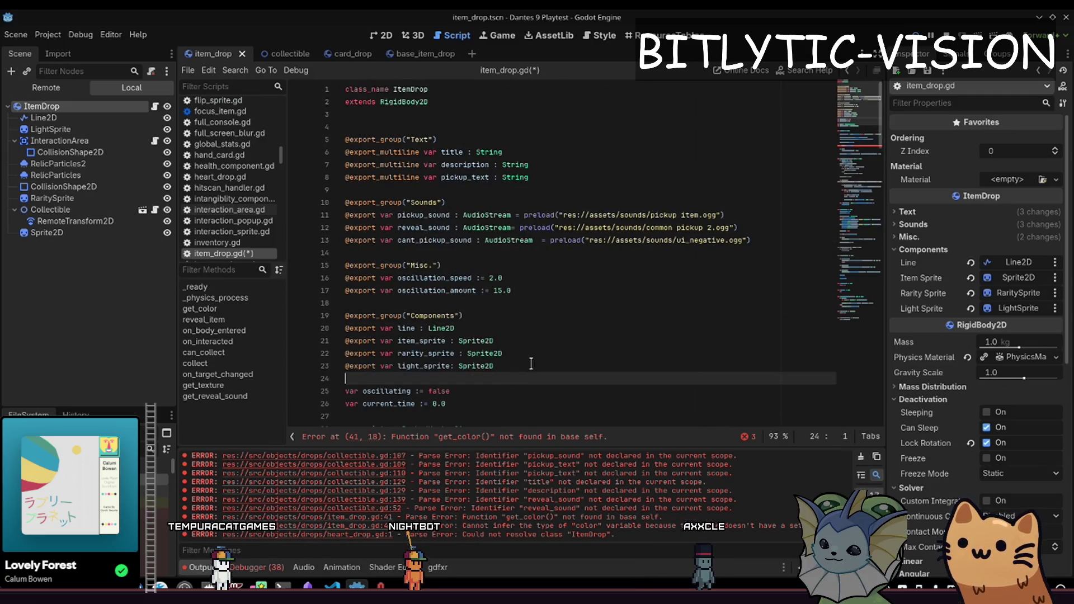
key(Up)
key(Up)
key(Up)
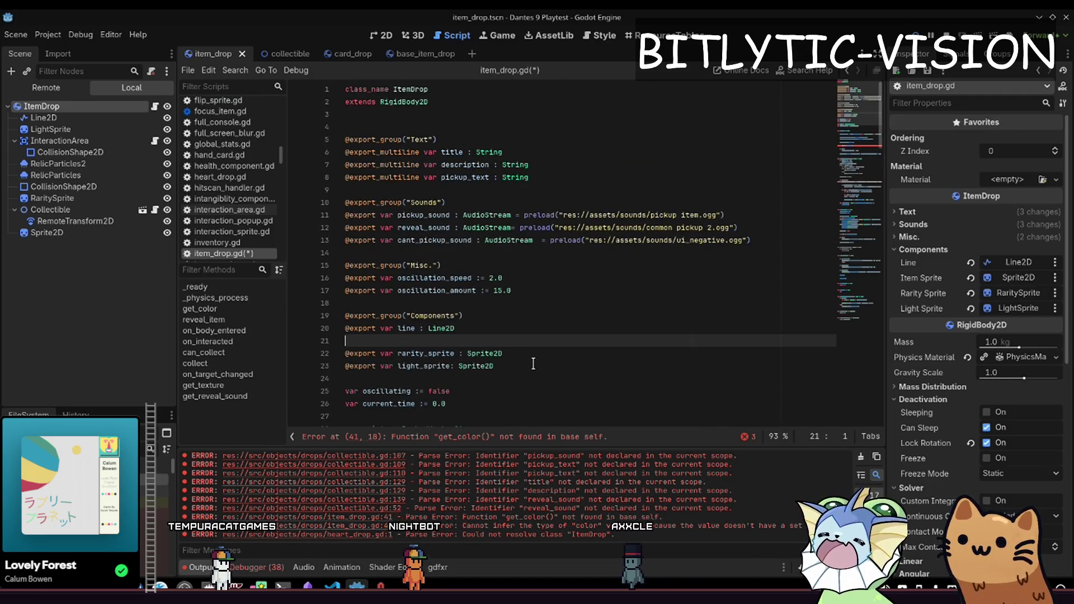
text(collectib)
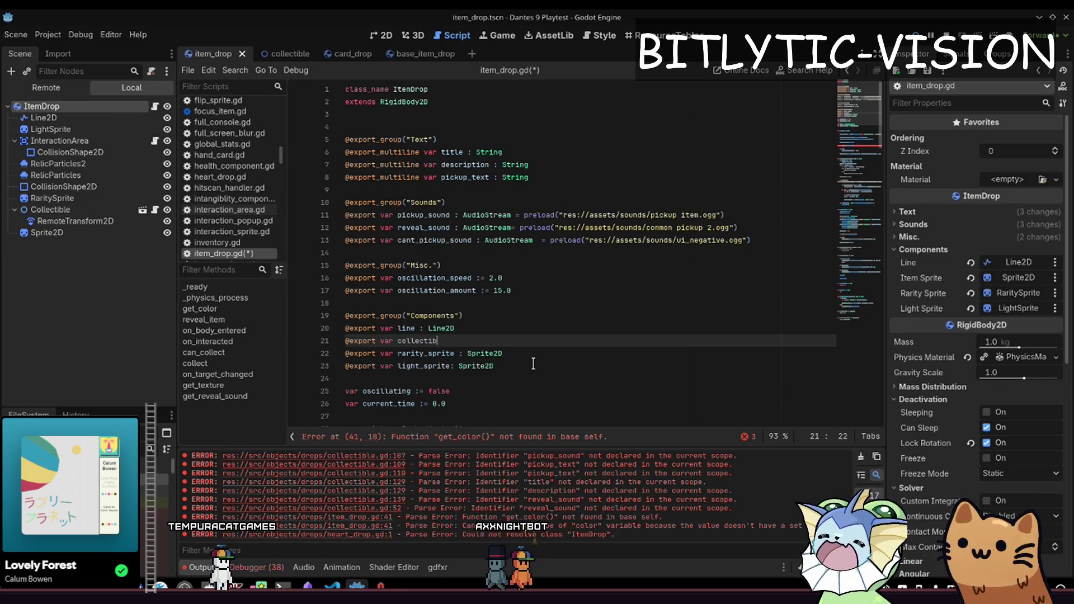
text(Collectible)
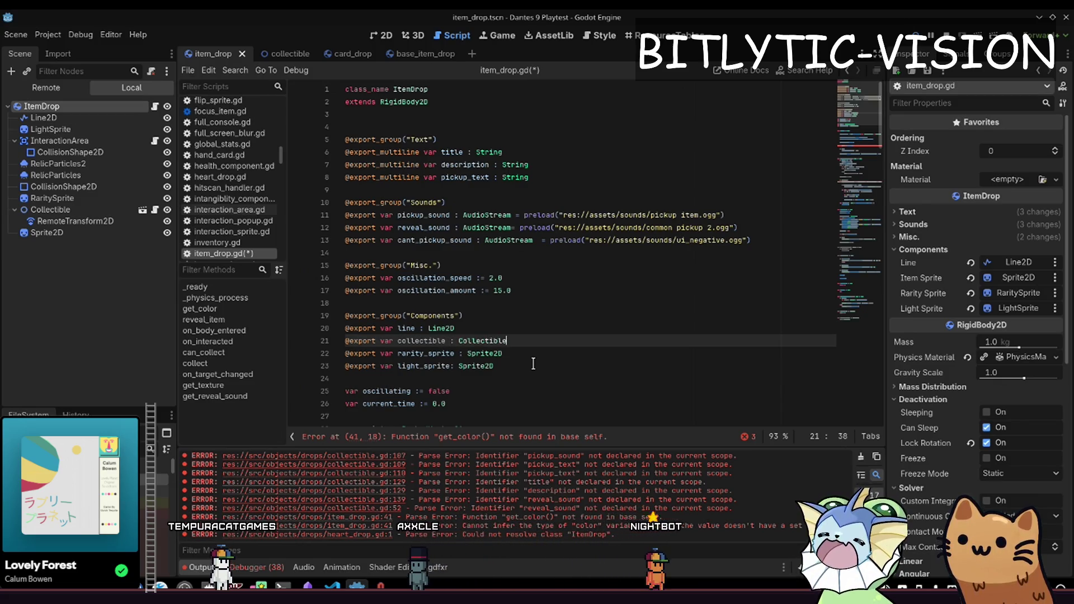
key(ctrl+s)
scroll(514, 252, down, 8)
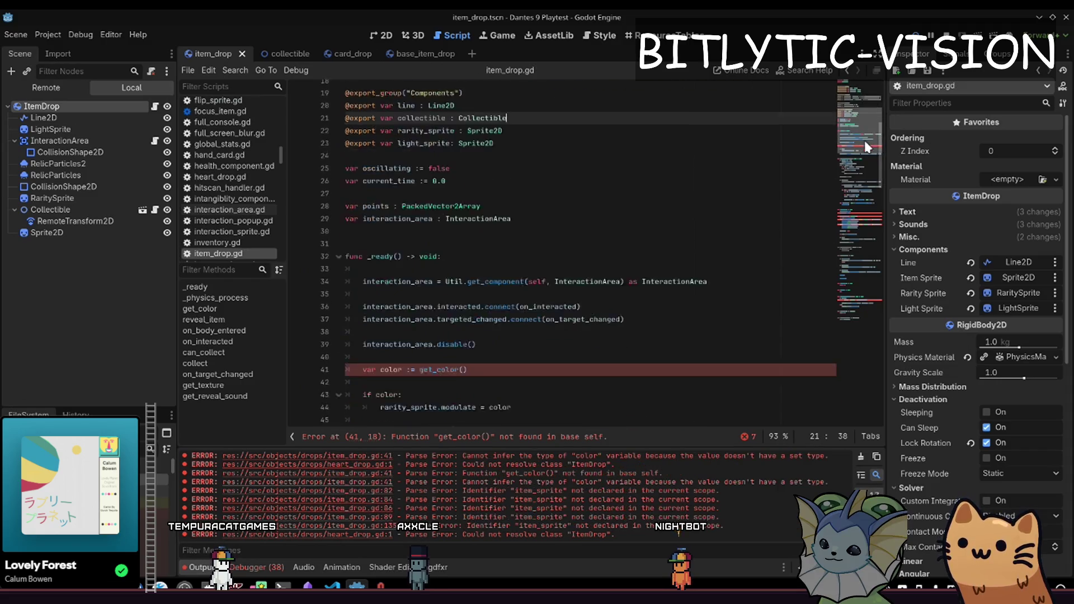
click(514, 270)
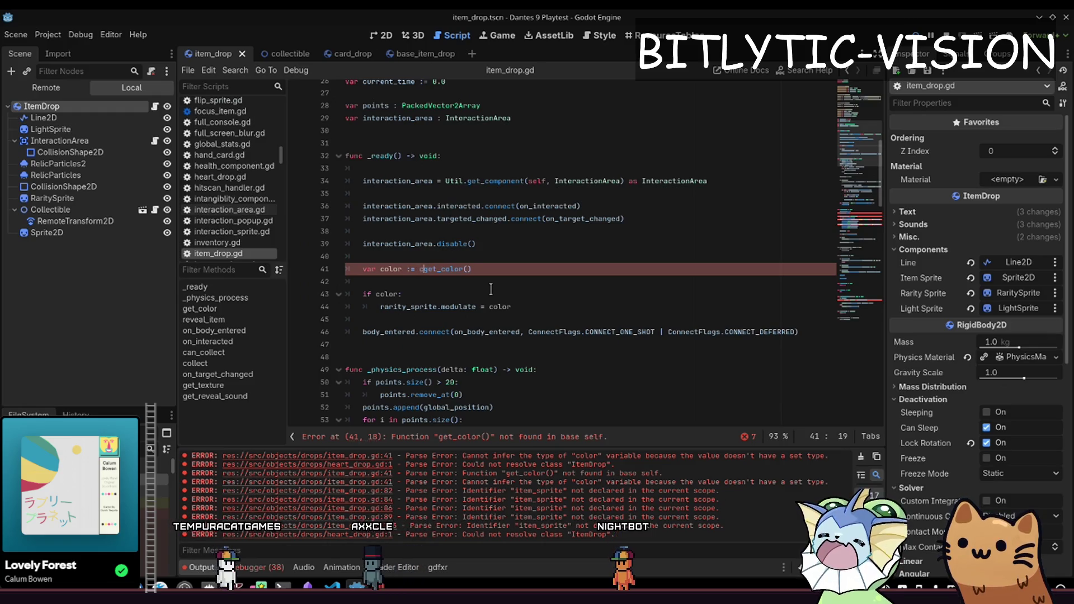
text(ctible.)
key(End)
In reveal_item, replace item_sprite with collectible in the show(), scale and tween lines
scroll(560, 307, down, 14)
scroll(564, 309, down, 2)
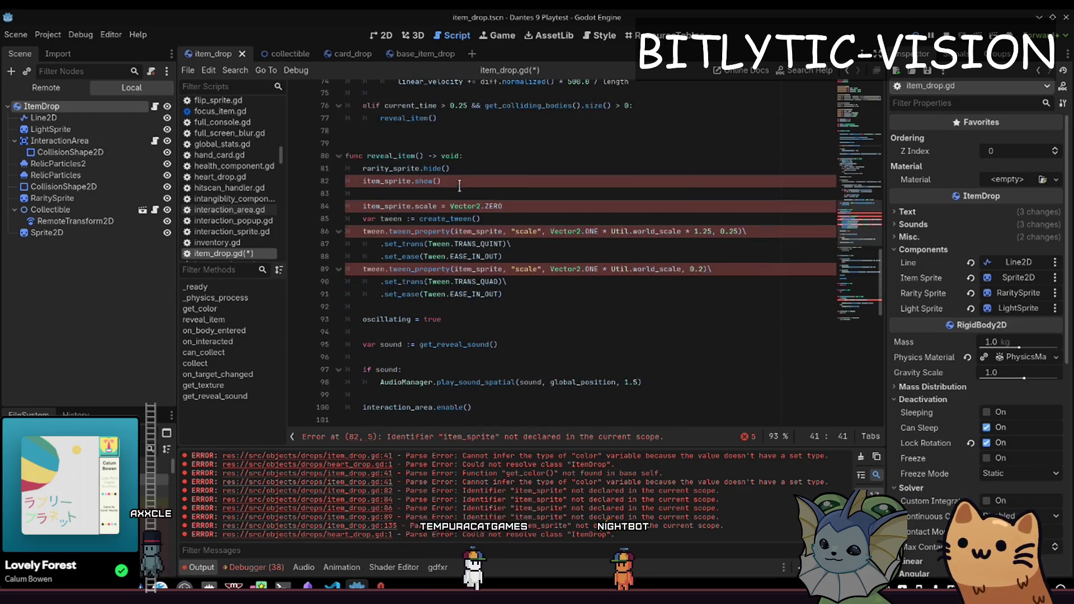
drag(363, 180, 451, 183)
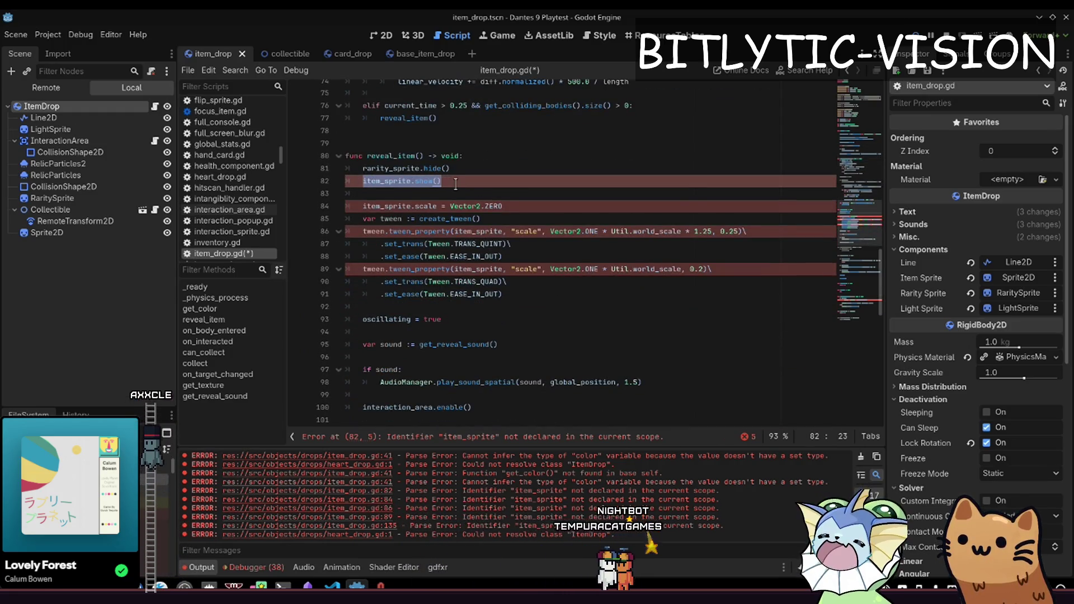
text(collectible.)
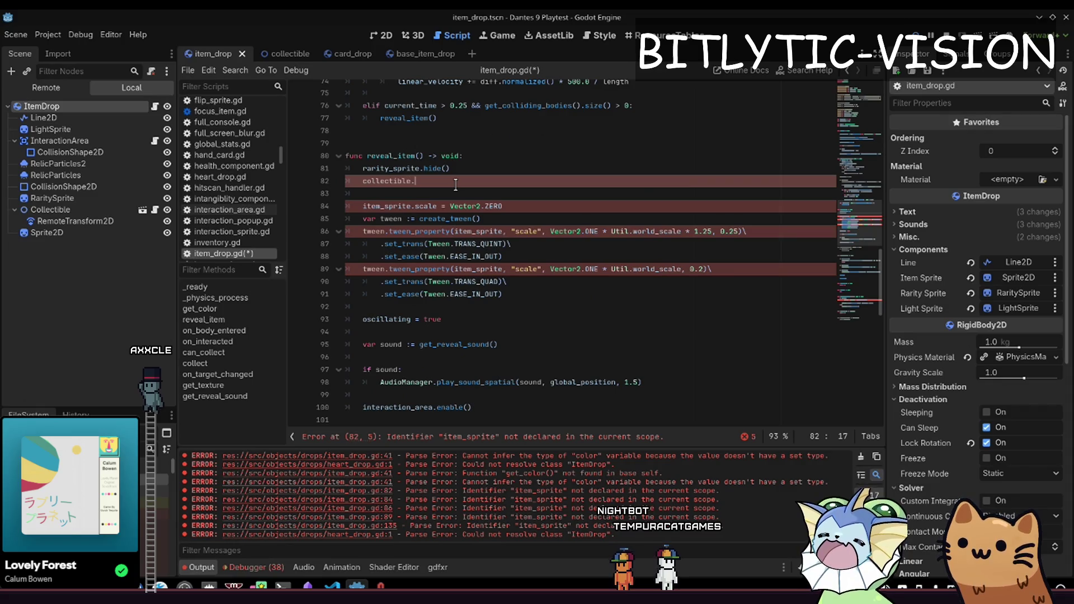
text(show())
key(Down)
key(Down)
key(Home)
key(shift+End)
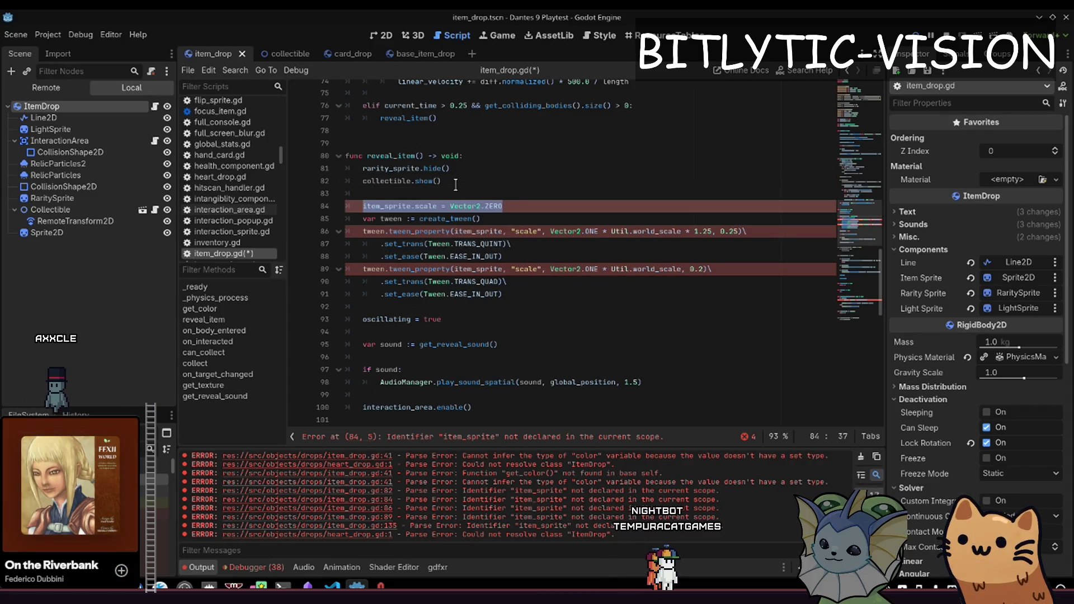
key(Home)
key(ctrl+shift+Right)
text(collectibl)
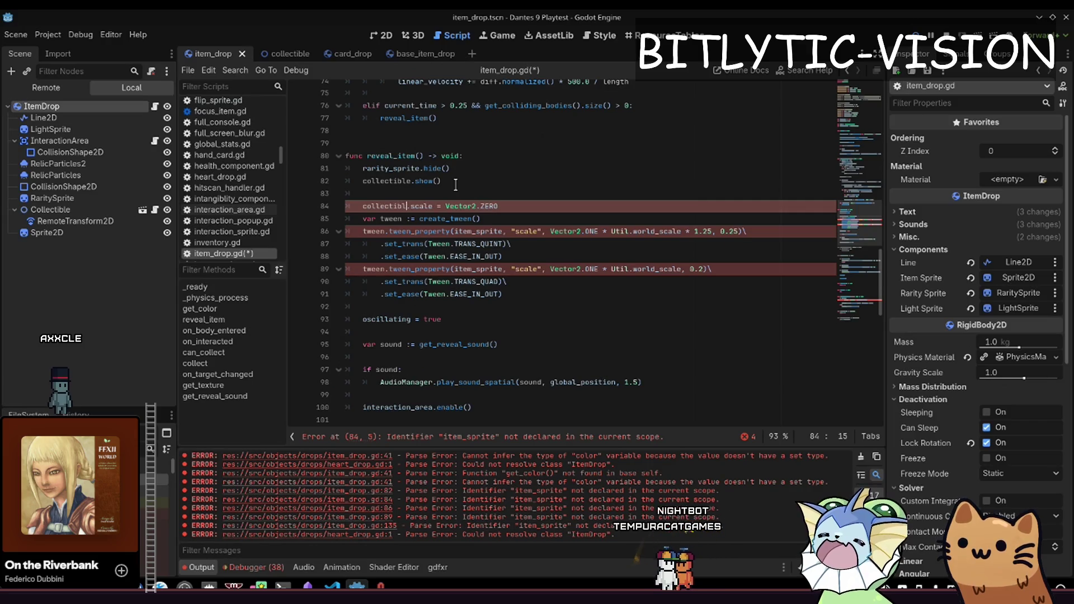
text(e)
key(Escape)
key(Down)
key(Down)
key(ctrl+Right)
key(ctrl+Right)
key(ctrl+d)
key(ctrl+d)
text(collectible)
Take the targeted texture from collectible.get_texture(), then save and run the game
scroll(455, 185, down, 14)
click(546, 309)
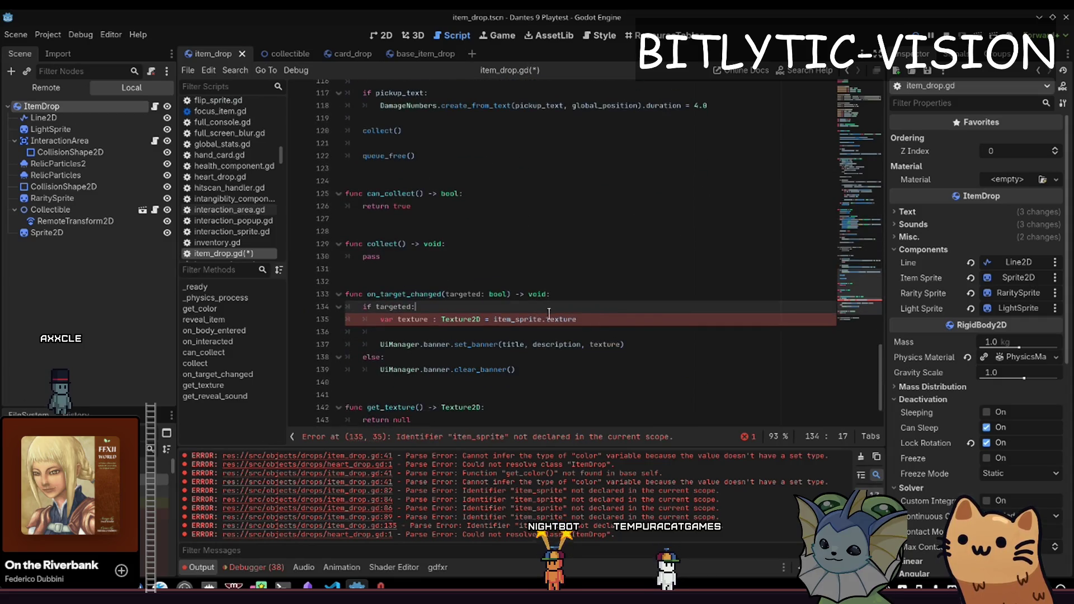
key(Down)
key(End)
text(collectible.)
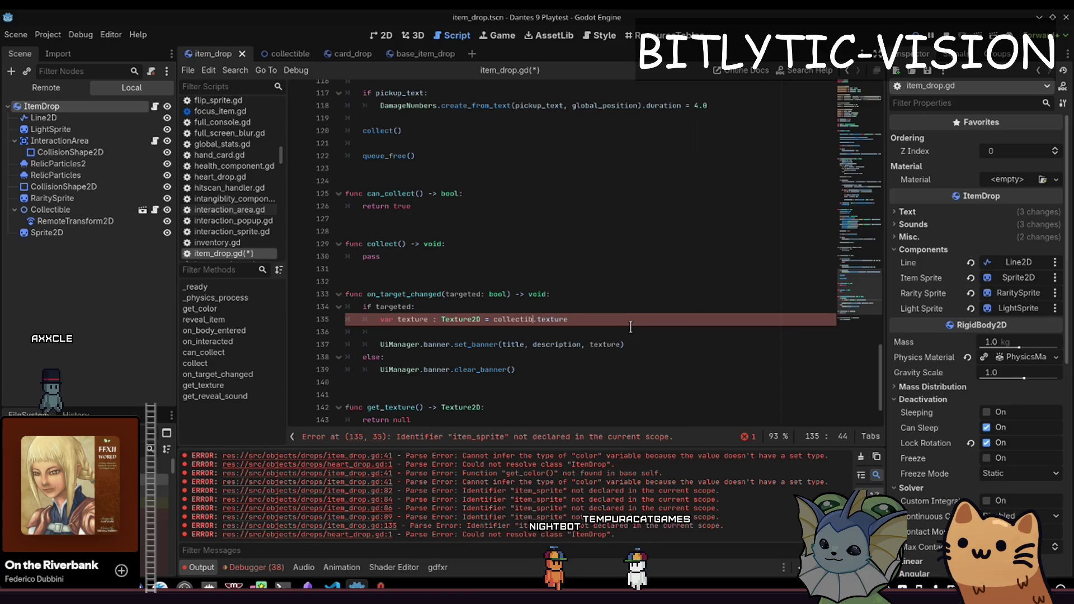
text(get_texture()
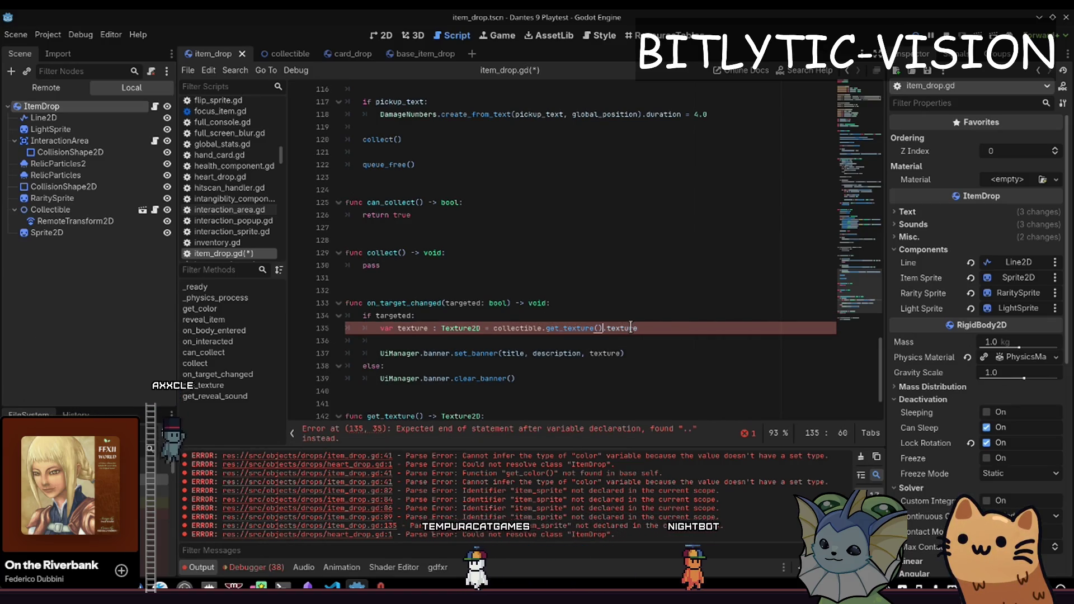
key(Return)
key(F5)
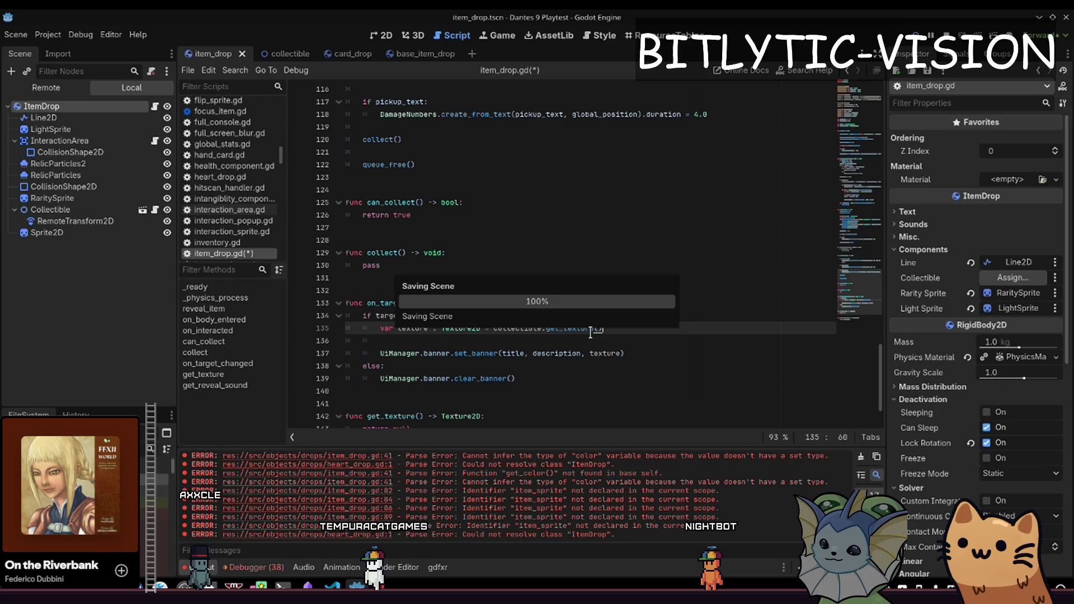
scroll(582, 334, down, 20)
click(576, 240)
ctrl+click(577, 241)
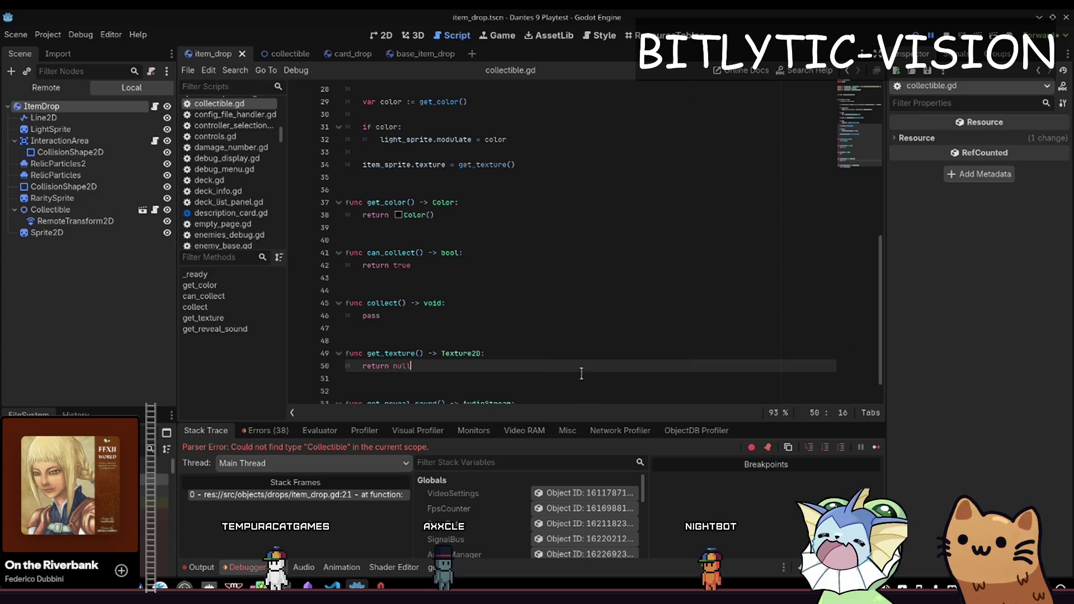
key(alt+Left)
key(alt+Left)
key(alt+Right)
key(alt+Right)
key(alt+Left)
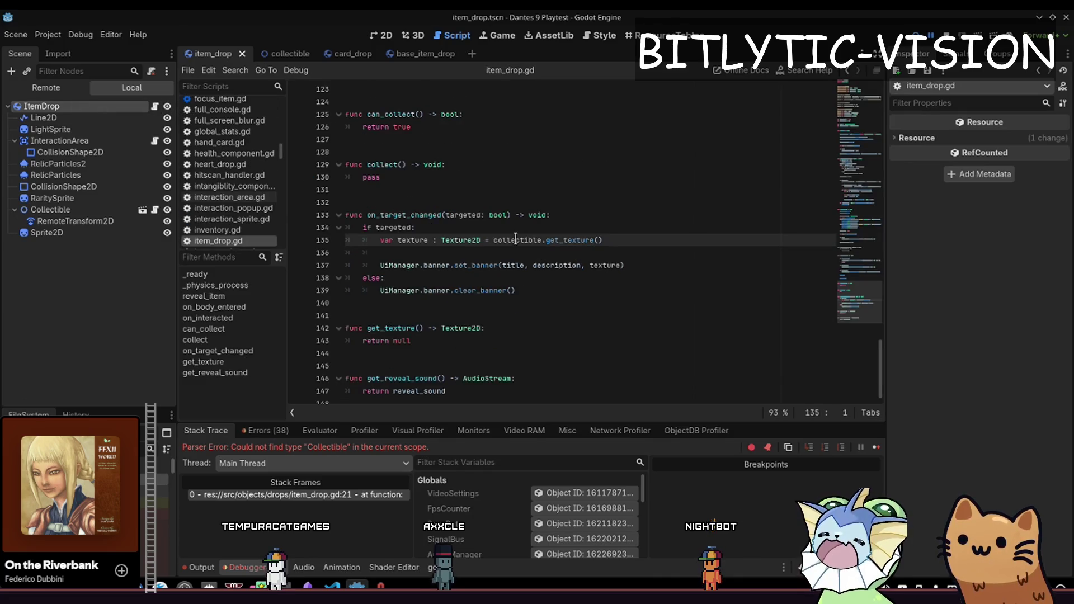
key(F8)
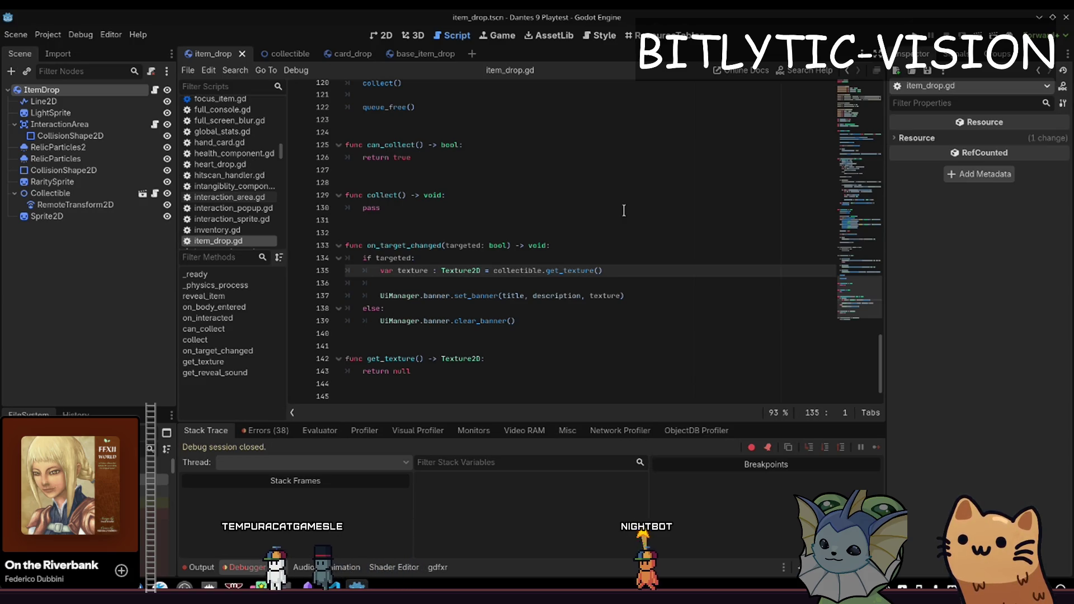
scroll(624, 210, down, 1)
drag(626, 247, 628, 278)
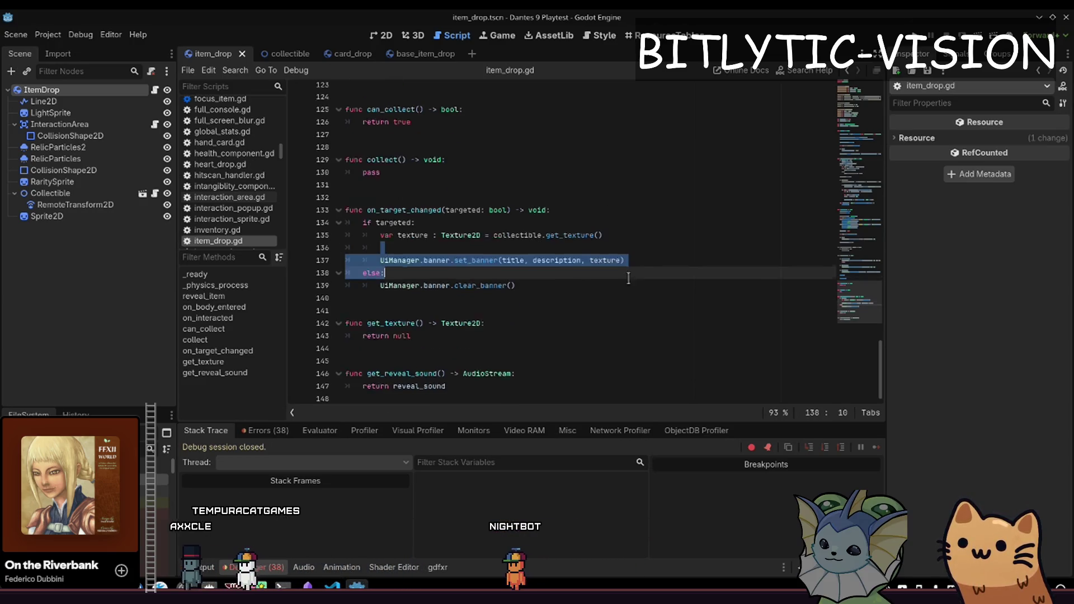
click(521, 335)
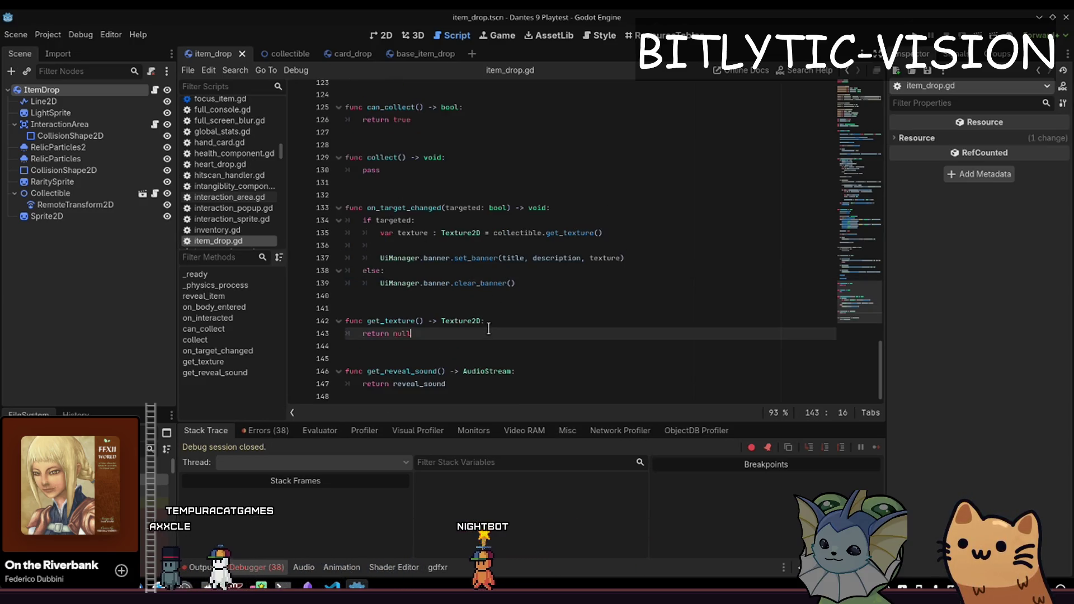
click(521, 320)
mouse_move(499, 327)
mouse_down()
mouse_move(492, 284)
mouse_move(492, 371)
mouse_up()
click(487, 391)
click(499, 283)
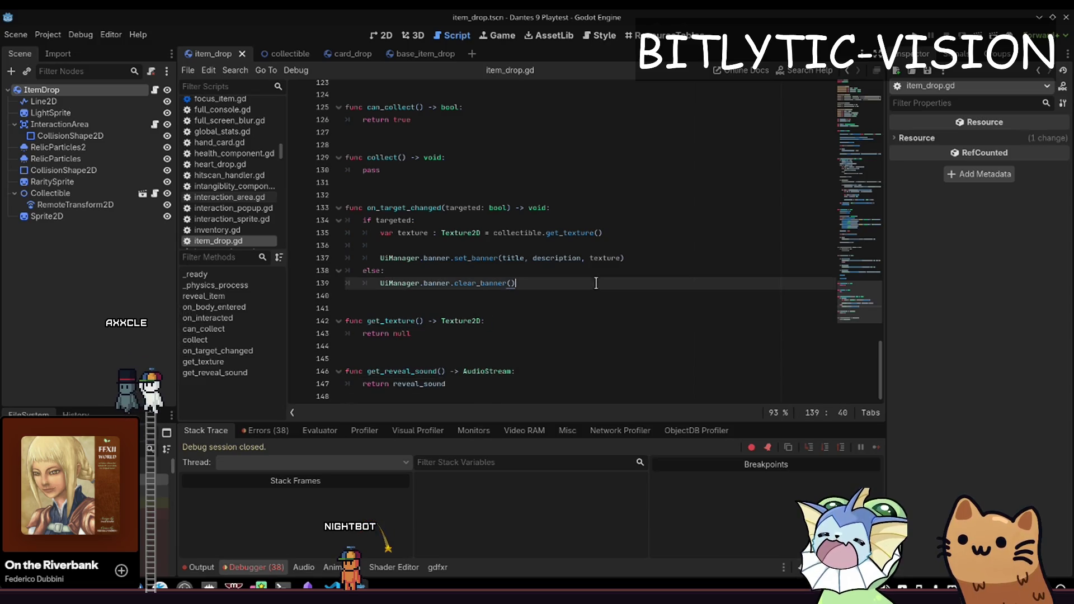
scroll(564, 296, up, 10)
Launch the Dante's 9 playtest past the intro and hit the rng parse error in card_drop.gd
key(ctrl+s)
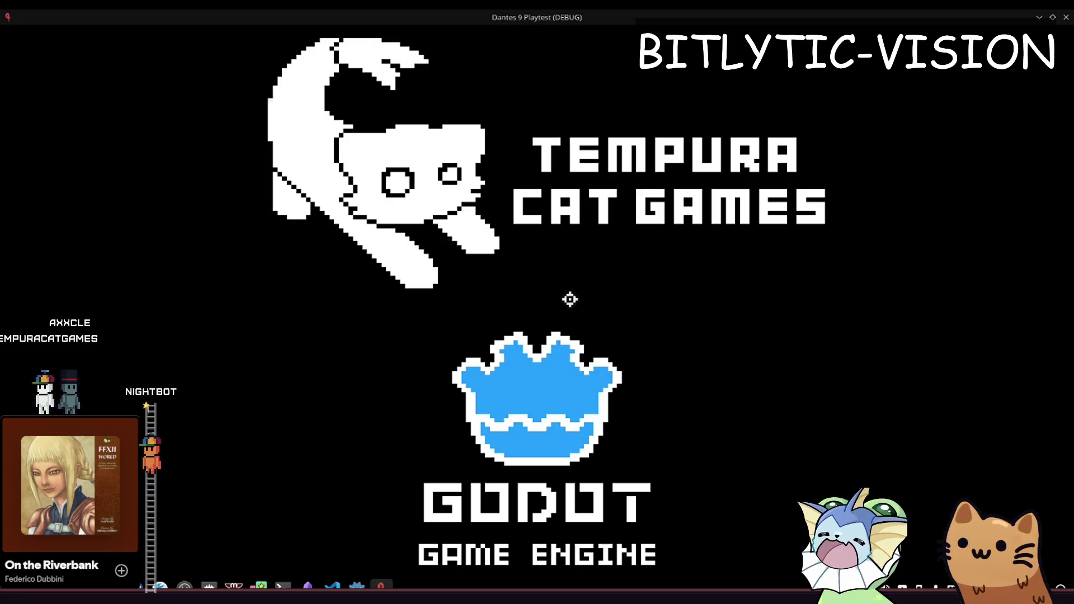
key(Return)
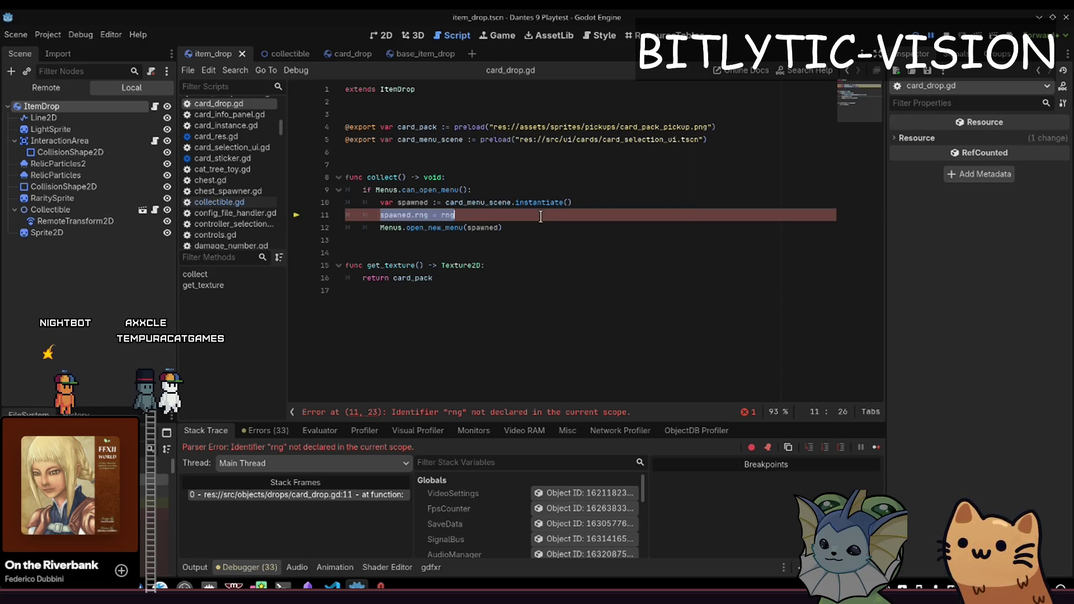
key(Up)
key(Up)
key(Up)
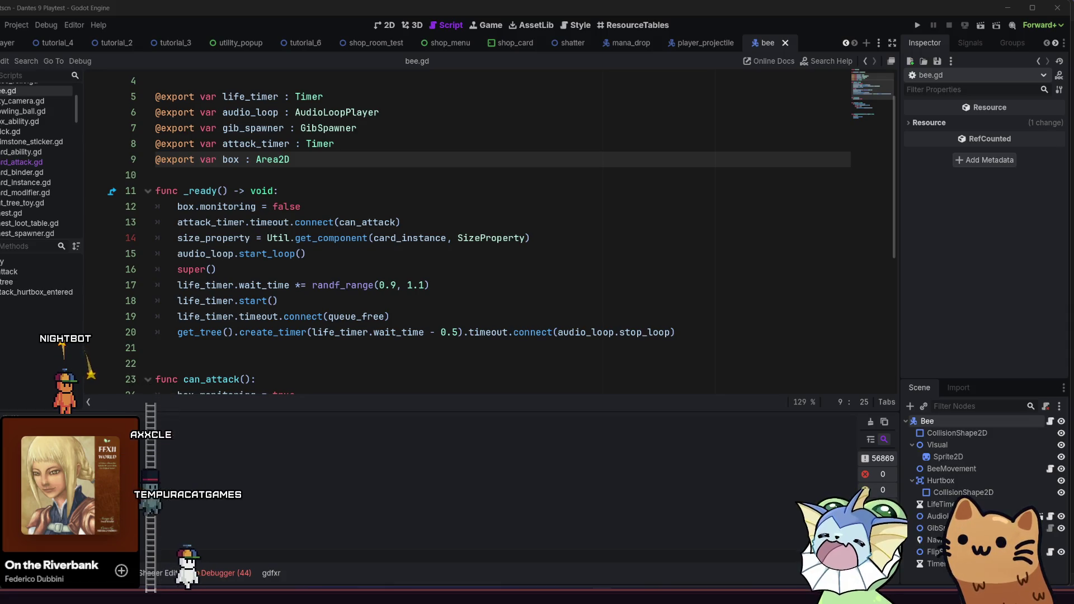
Quick-open soul_projector_ability.tscn and center the projector circle in the 2D view
click(373, 224)
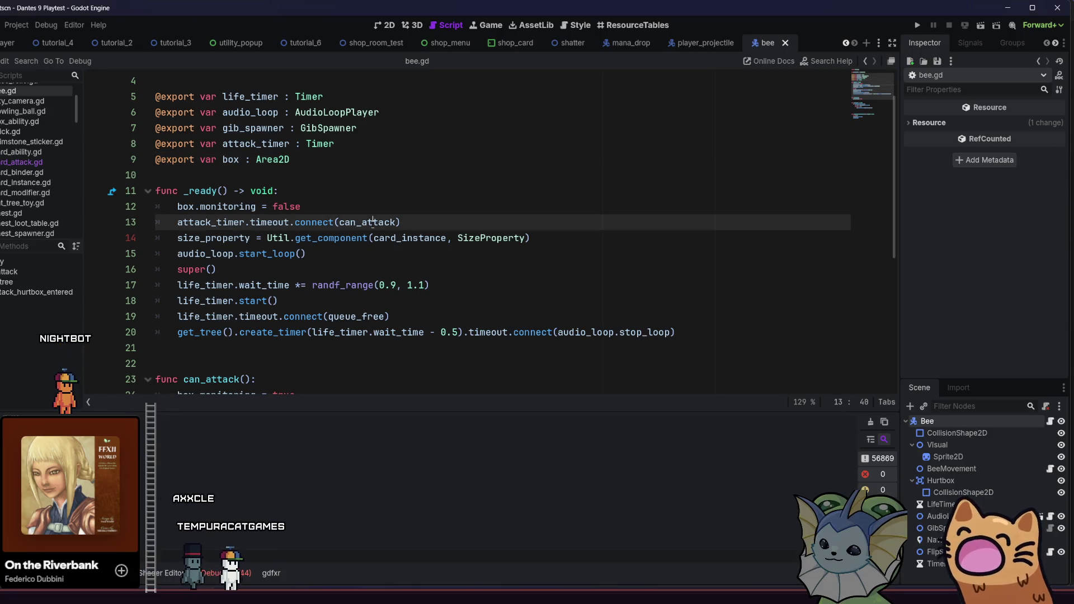
key(shift+alt+o)
text(soul_di)
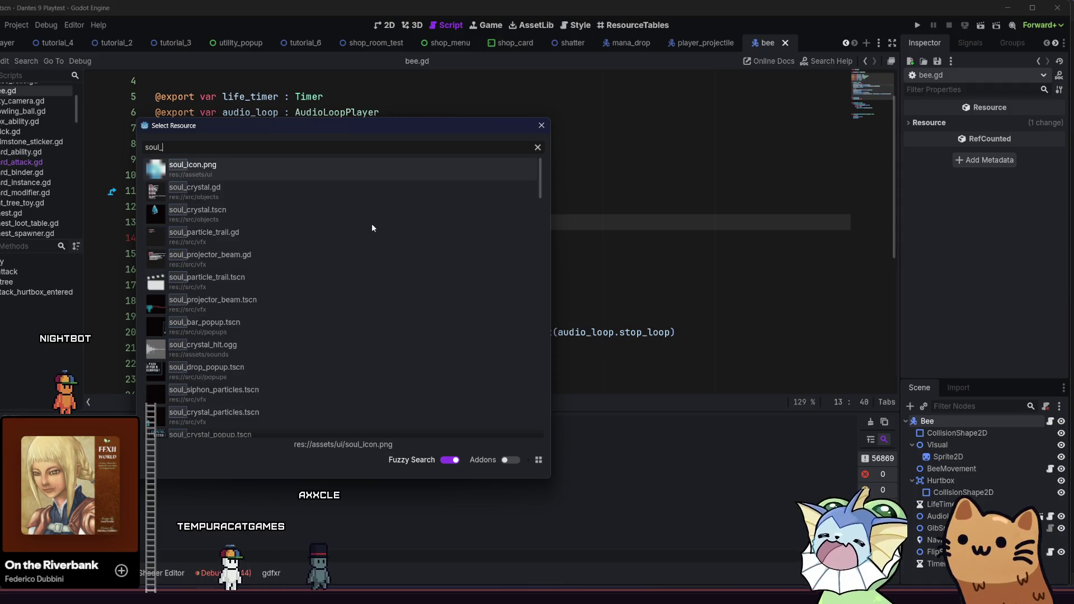
key(BackSpace)
key(BackSpace)
text(pro)
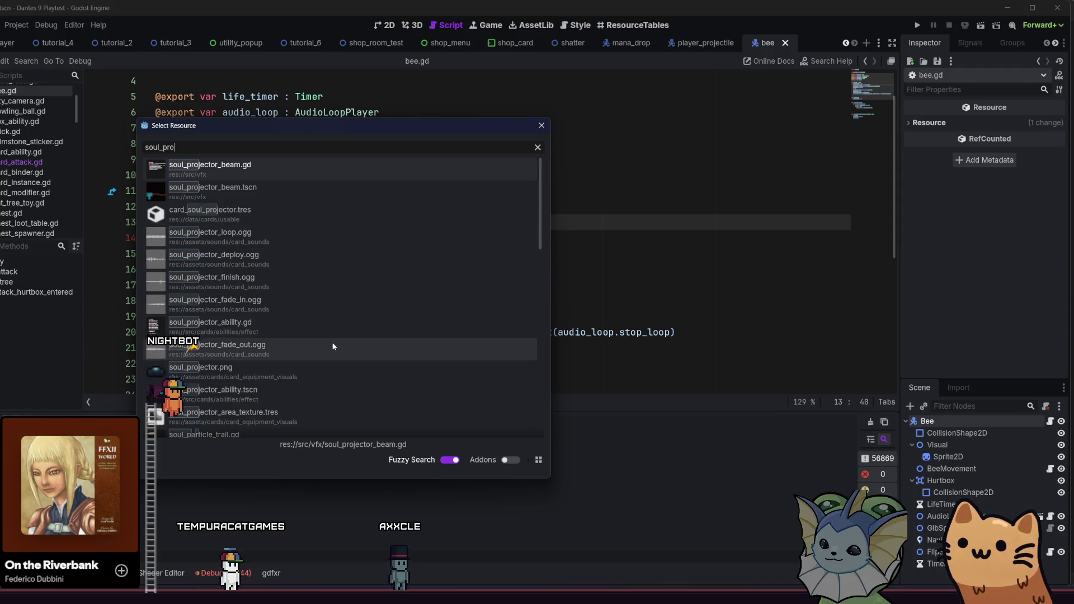
double_click(317, 391)
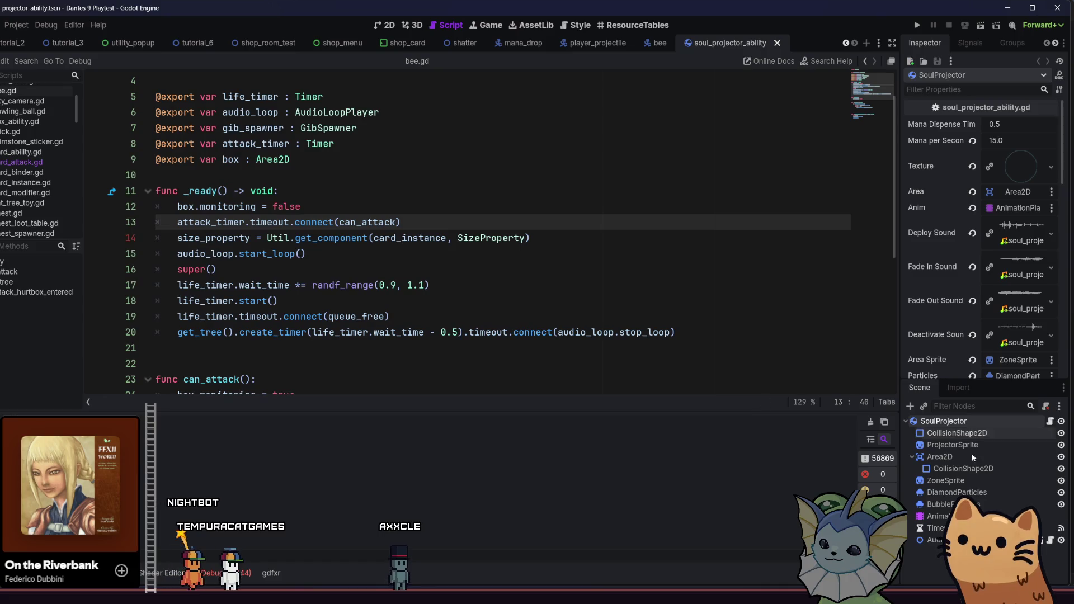
click(384, 26)
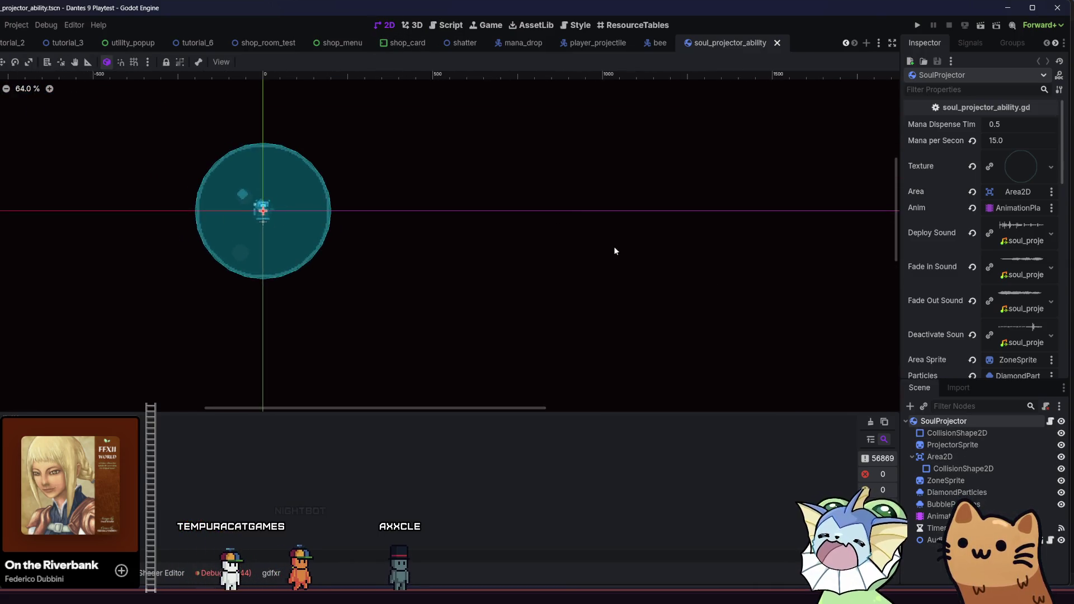
scroll(267, 183, down, 2)
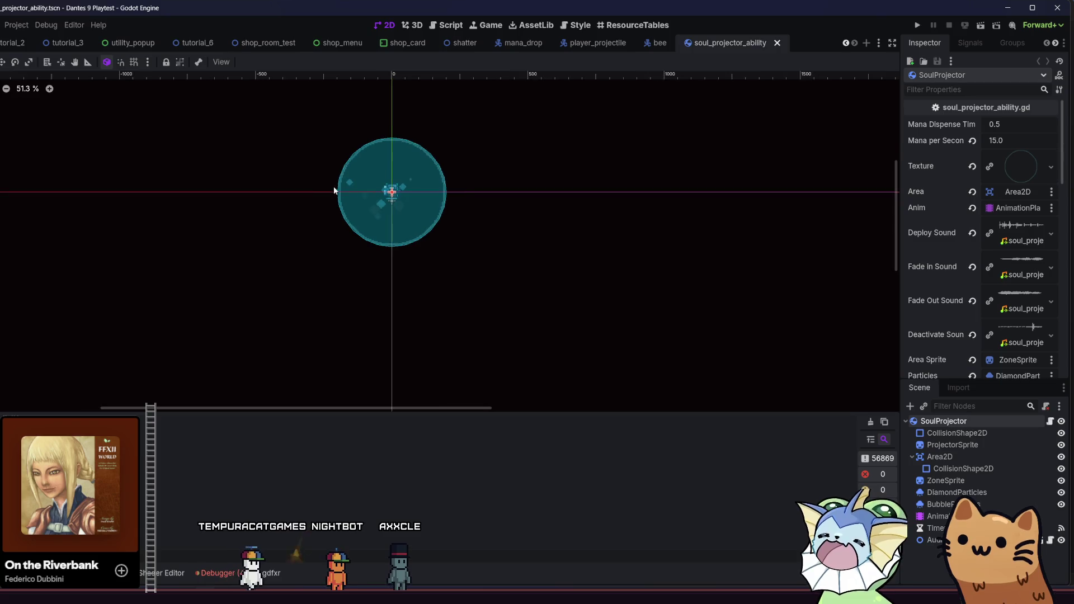
scroll(387, 180, up, 3)
scroll(306, 176, up, 3)
drag(307, 180, 312, 261)
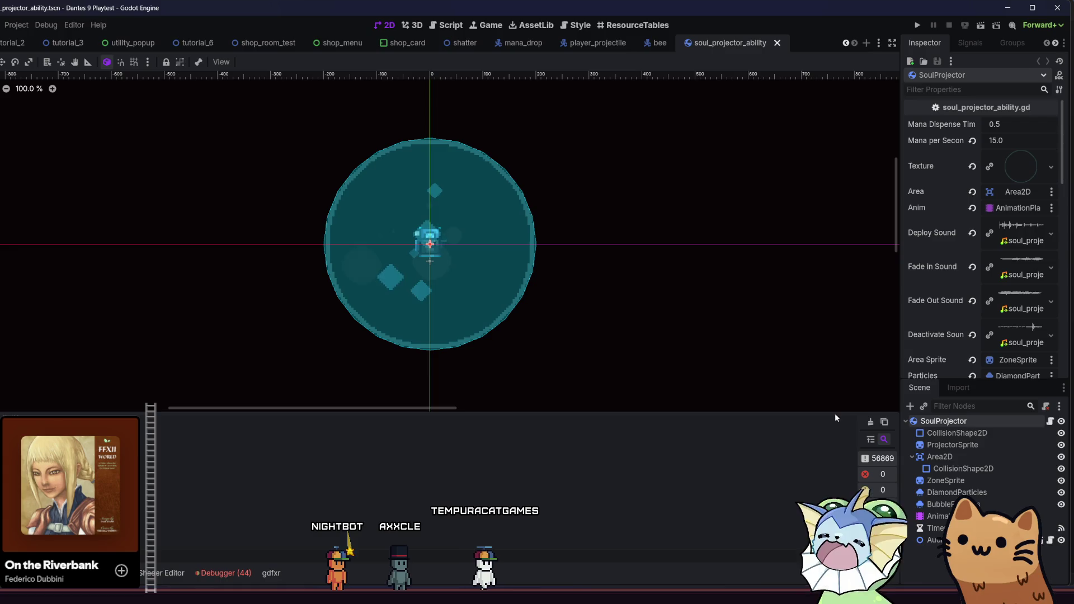
In the ability script, delete ' && current_target' from the mana check on line 58
click(1050, 420)
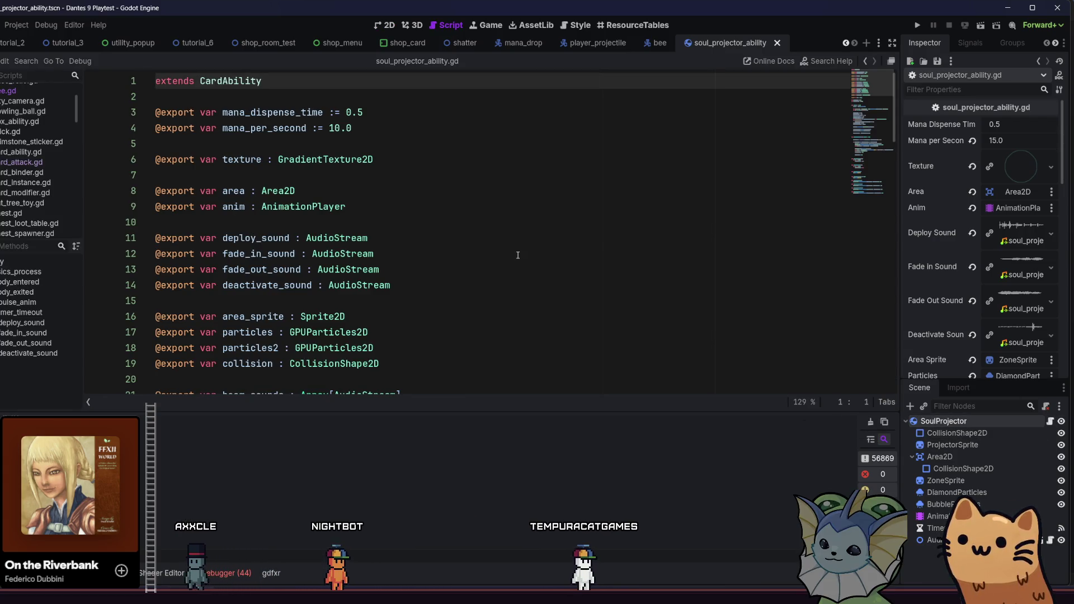
scroll(518, 255, down, 10)
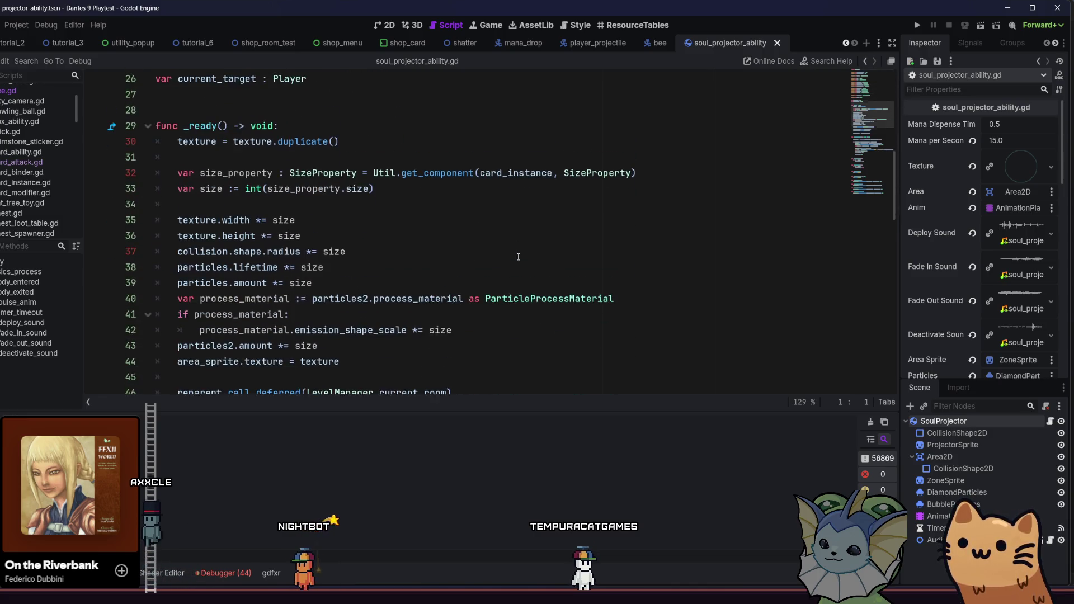
scroll(518, 256, down, 3)
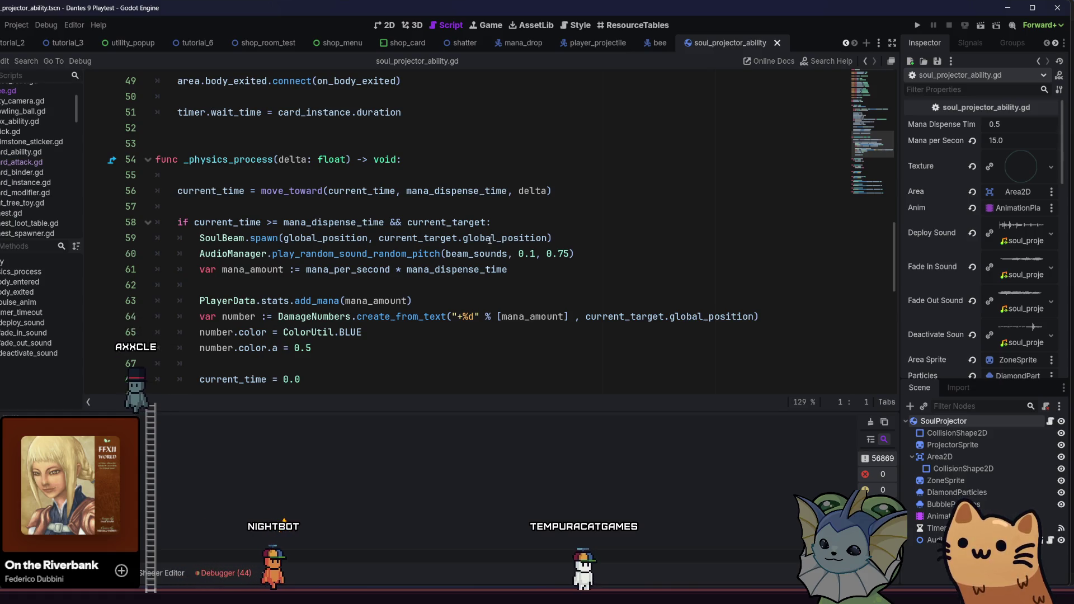
drag(489, 224, 387, 223)
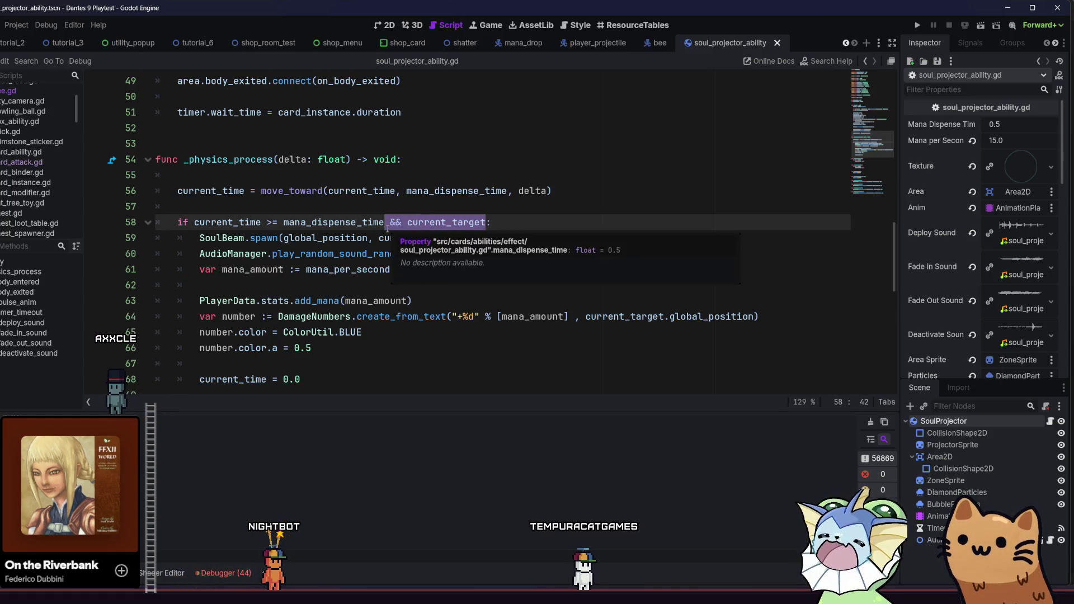
key(BackSpace)
double_click(222, 238)
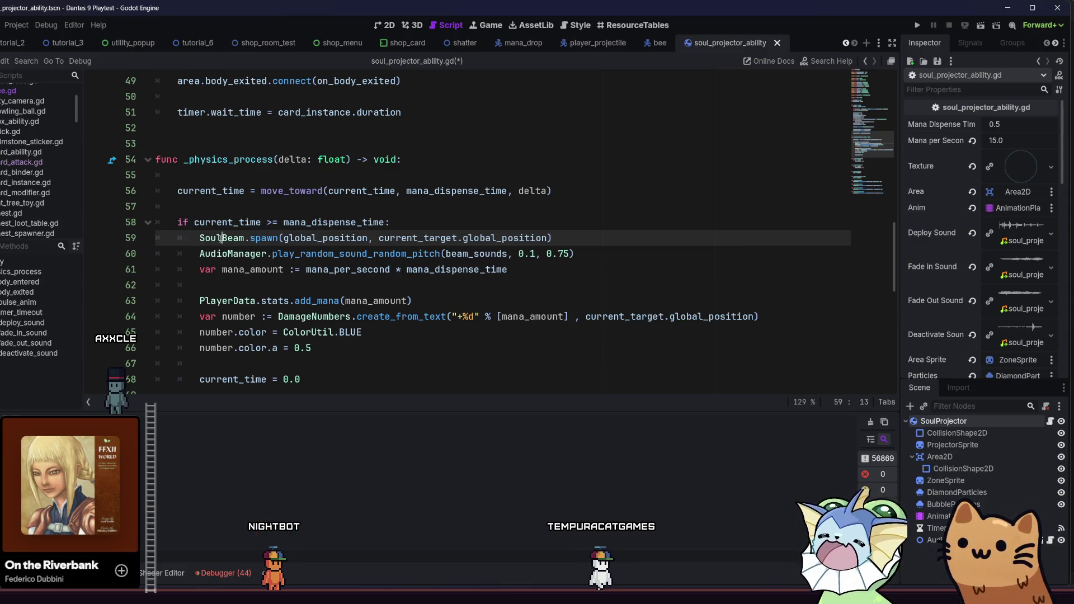
drag(552, 238, 211, 237)
click(272, 237)
Start a new blank line below the timer export for another export variable
scroll(321, 252, up, 13)
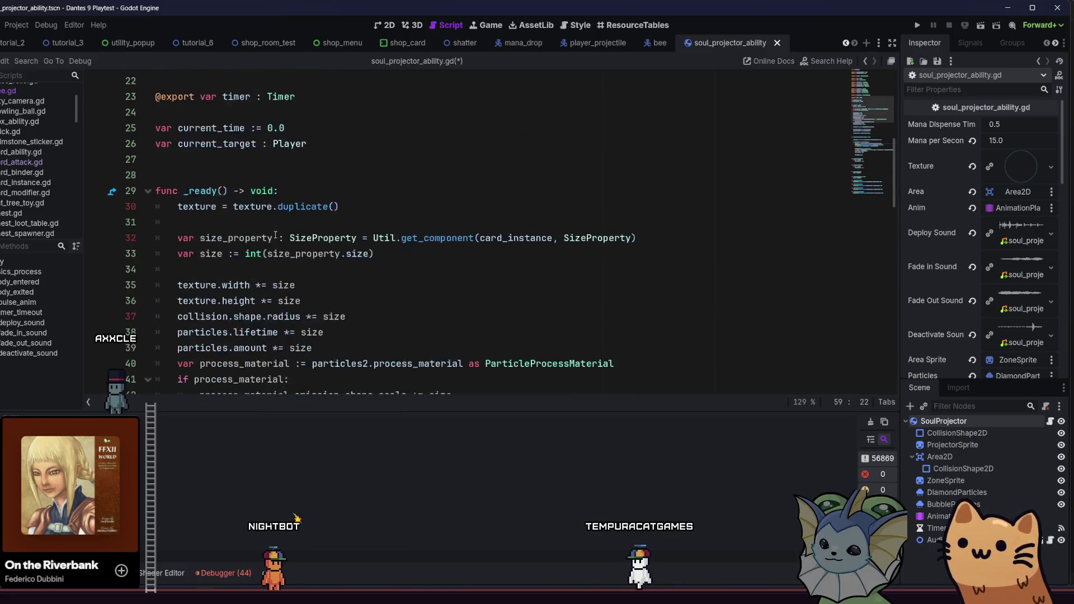
click(357, 285)
key(Return)
key(Return)
text(@export var soul)
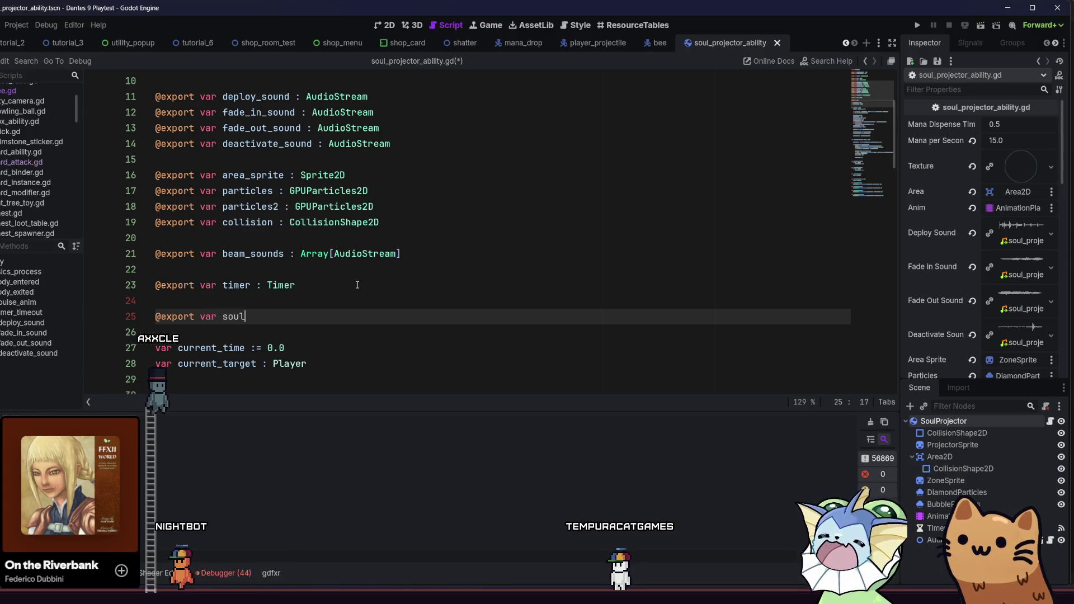
text(op : S)
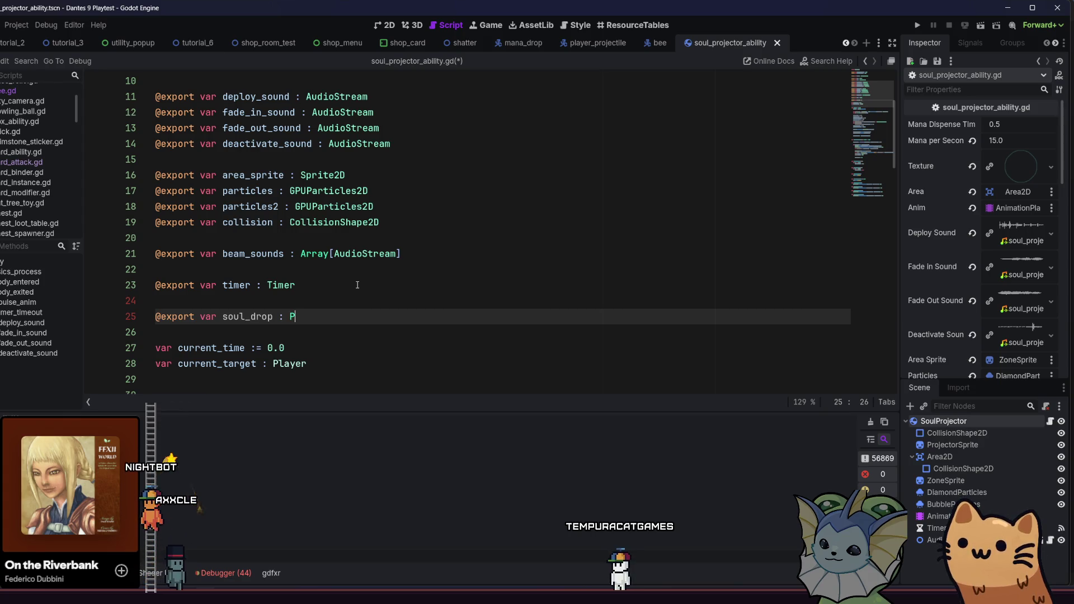
text(ackedS)
key(Return)
scroll(357, 303, down, 6)
scroll(358, 303, down, 6)
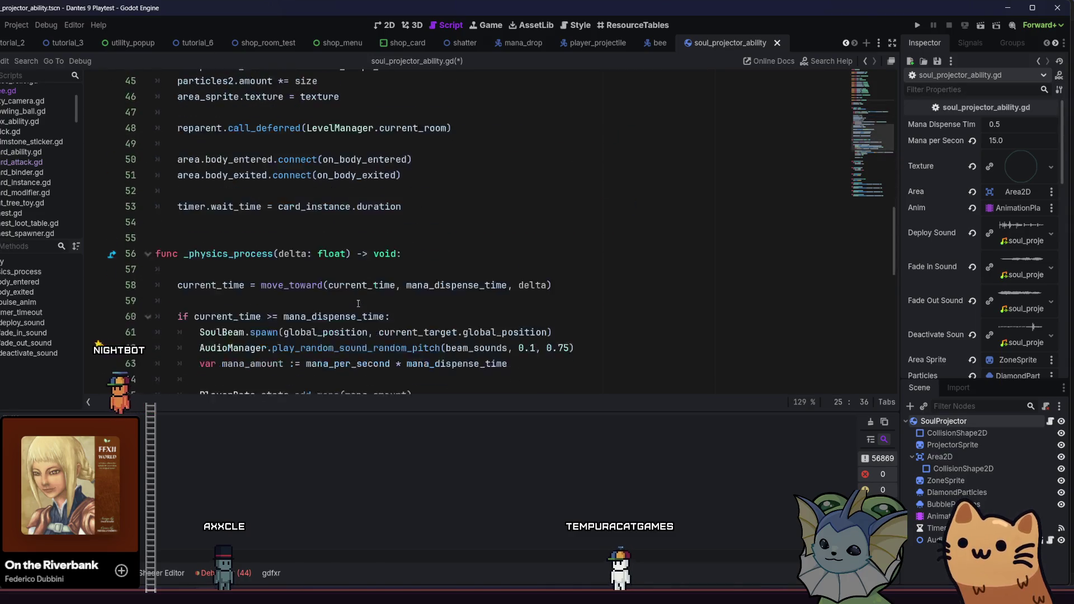
Replace the SoulBeam spawn call on line 61 with var d = soul_drop.instantiate()
click(394, 269)
click(424, 237)
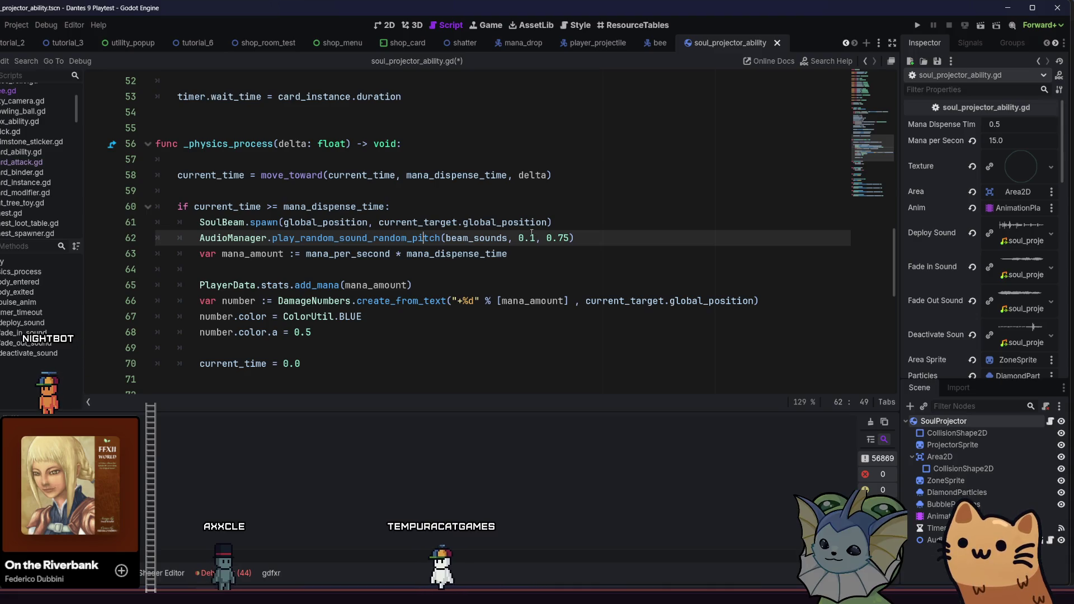
double_click(234, 227)
drag(582, 220, 172, 229)
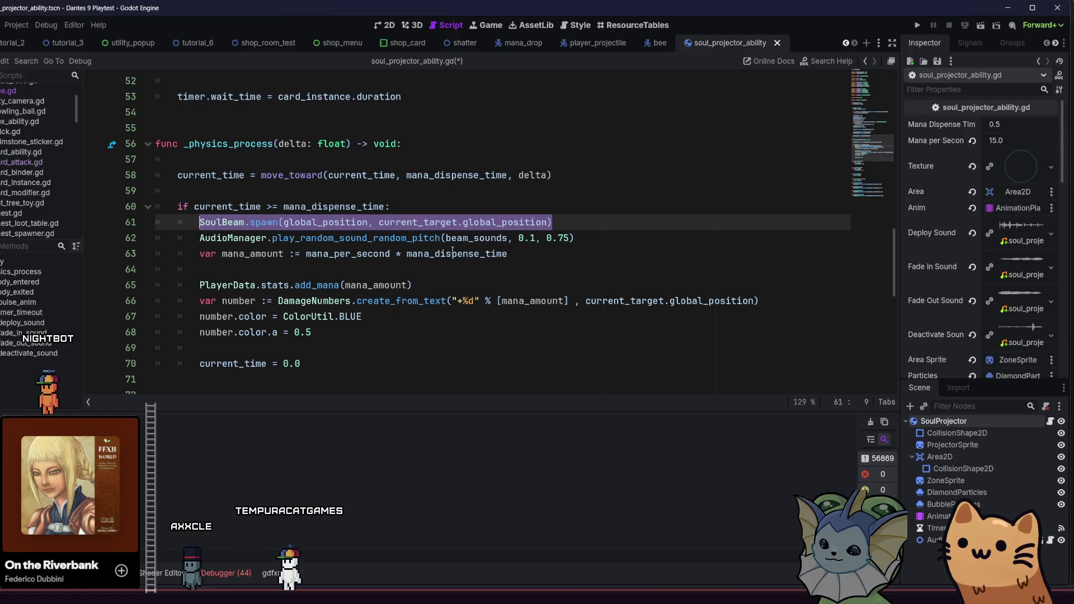
text(Soul)
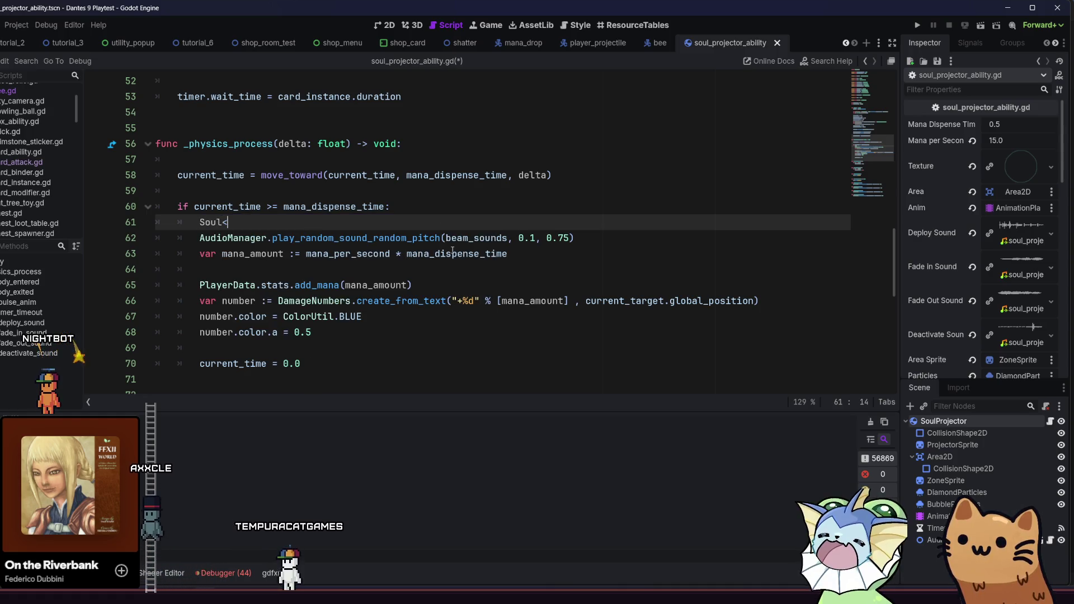
text(M)
key(BackSpace)
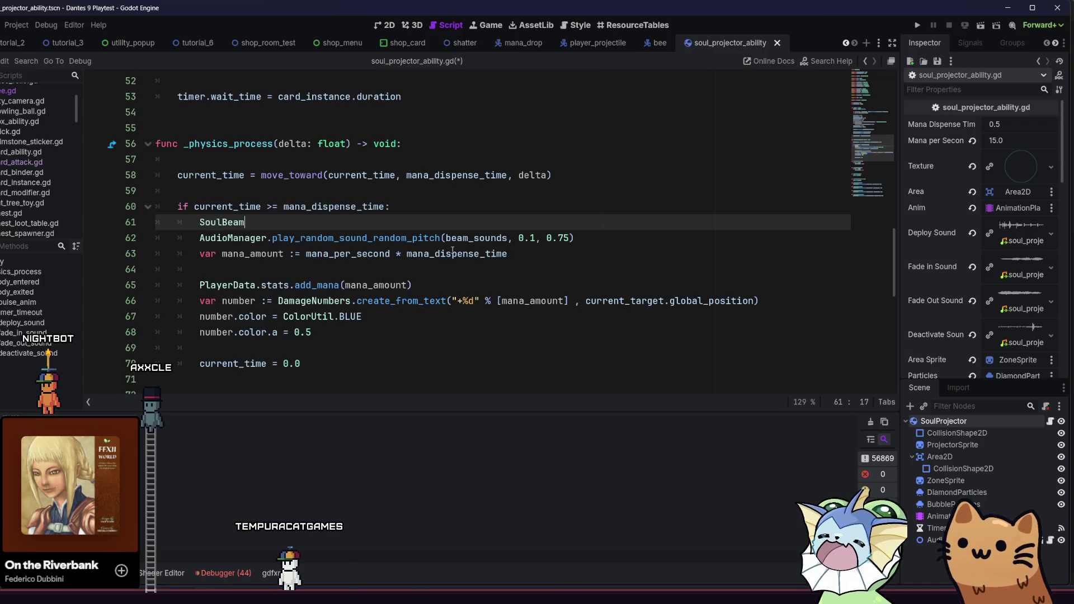
key(BackSpace)
key(BackSpace)
key(BackSpace)
key(BackSpace)
text(var s)
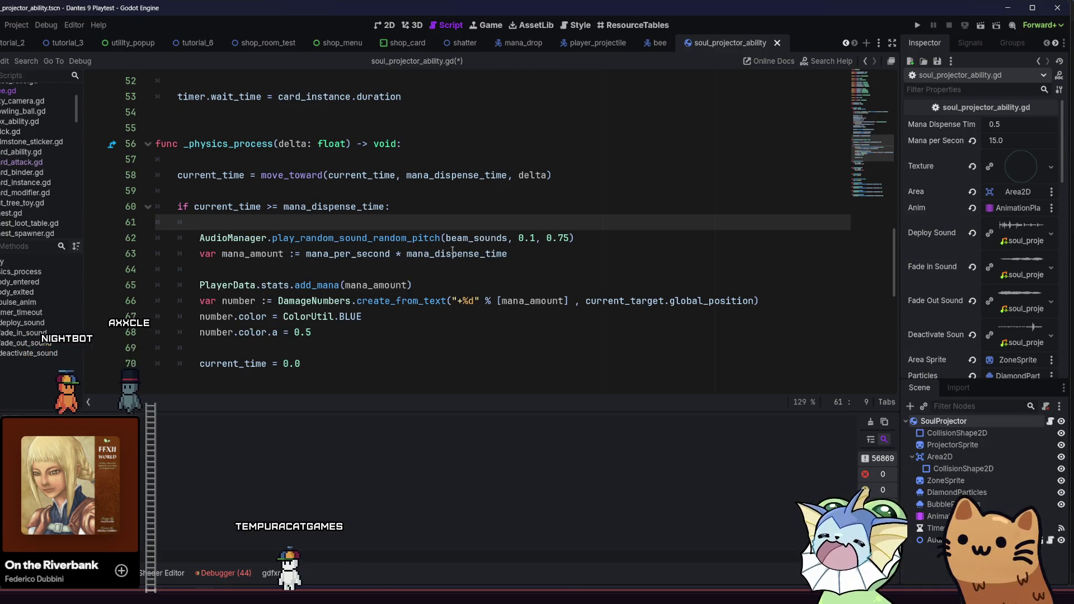
key(BackSpace)
key(BackSpace)
text(d = soul_drop.om)
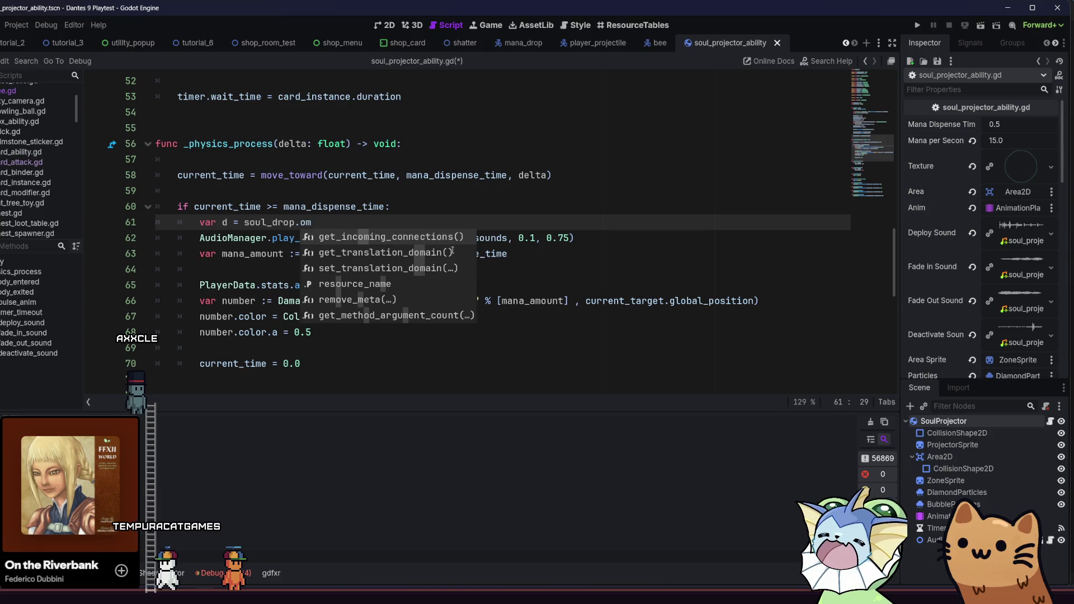
text(in)
key(Return)
key(Escape)
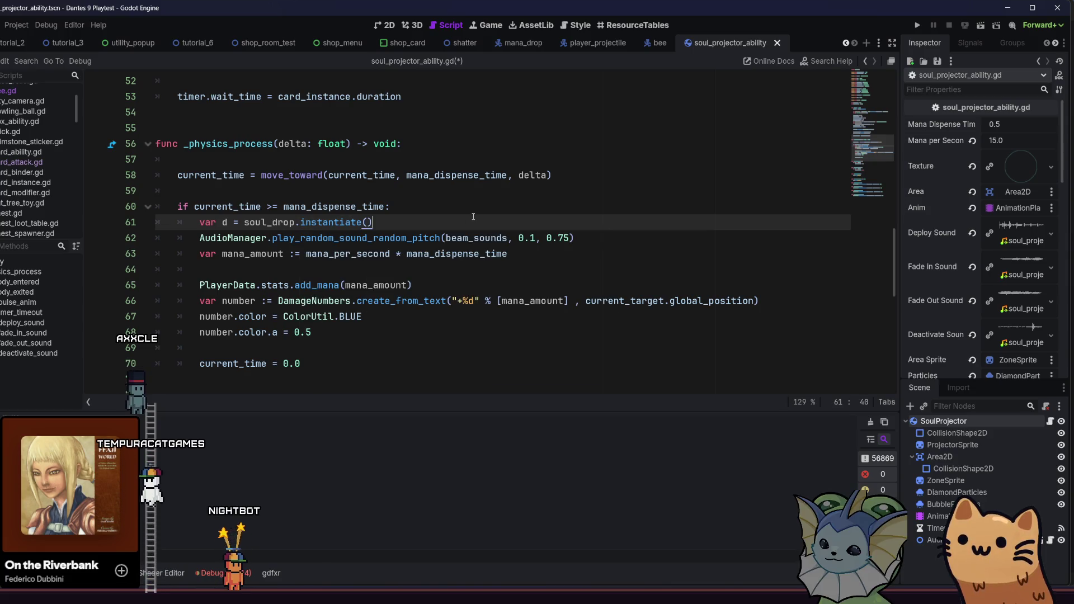
Select the old mana_amount, add_mana and DamageNumbers code on lines 63–68
click(537, 240)
key(Down)
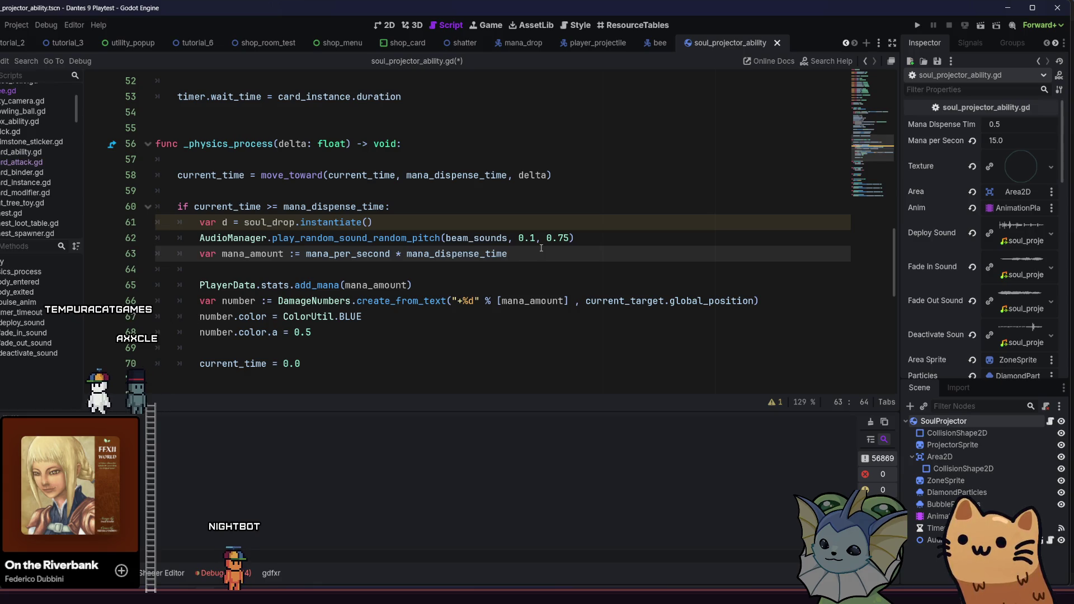
drag(501, 251, 184, 250)
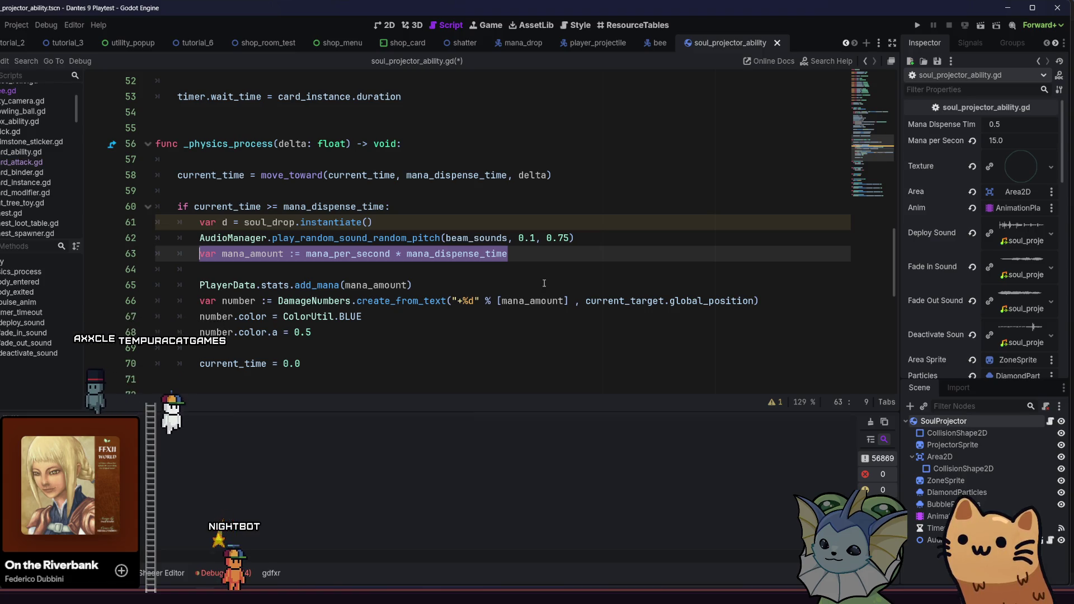
click(473, 301)
click(453, 317)
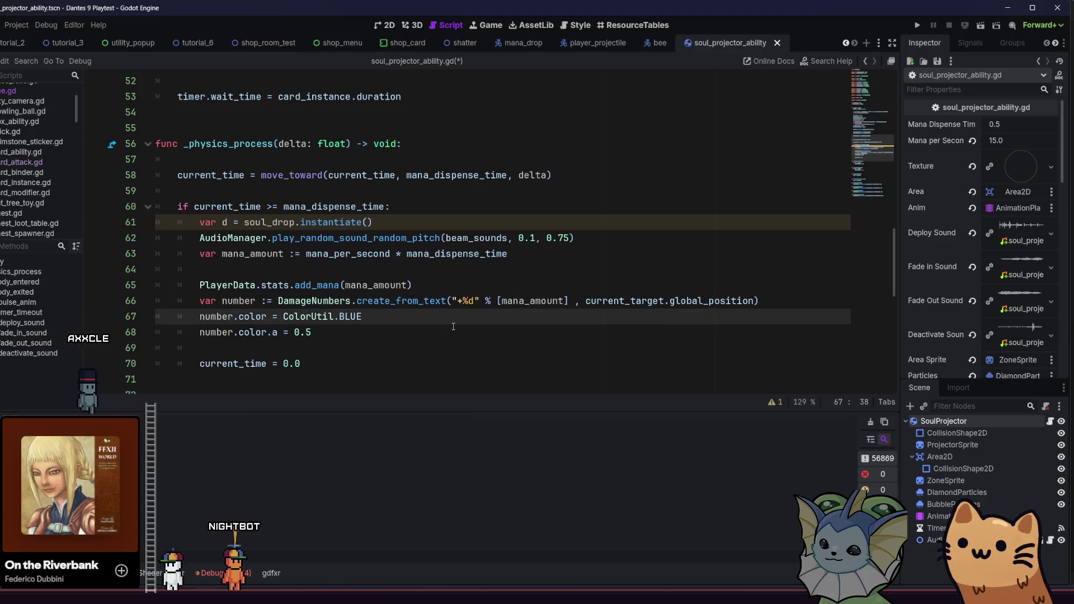
click(322, 334)
drag(313, 333, 201, 258)
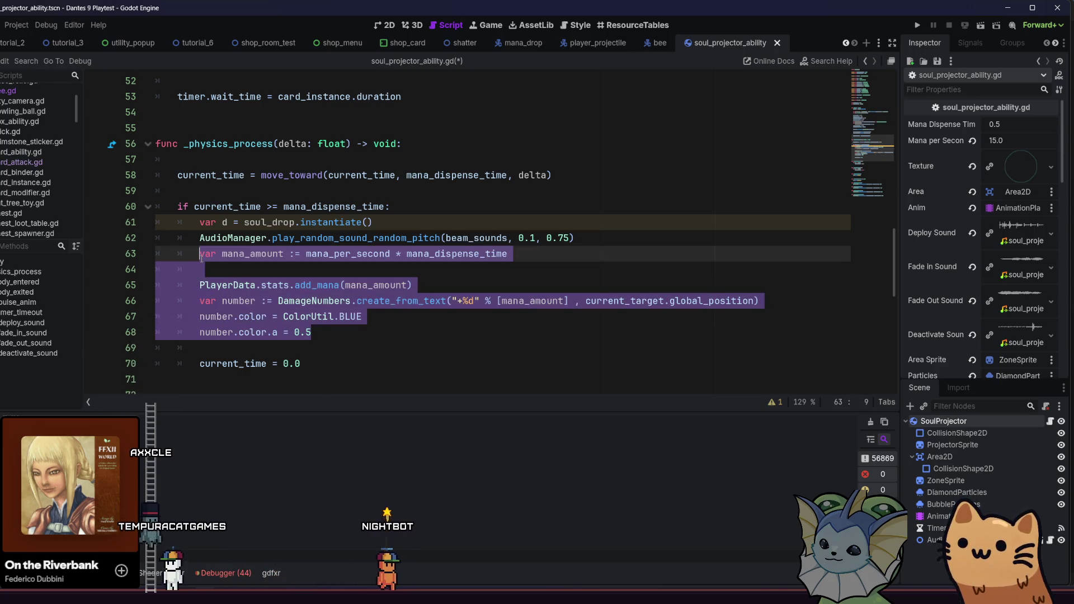
Replace the selected mana block with LevelManager.spawn_object(d)
text(Leve)
key(Return)
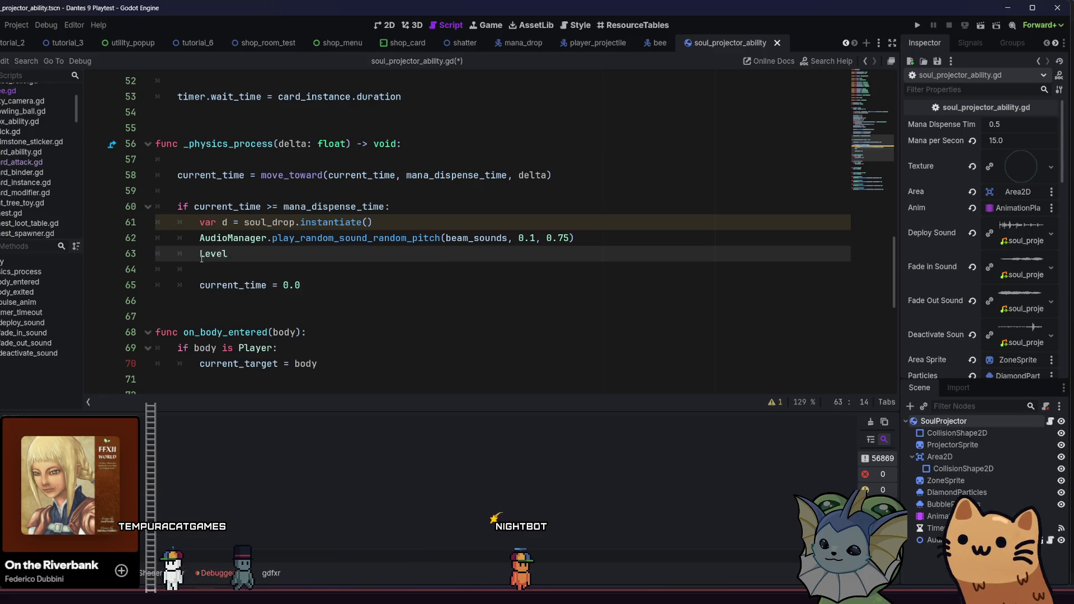
text(Manager.sp)
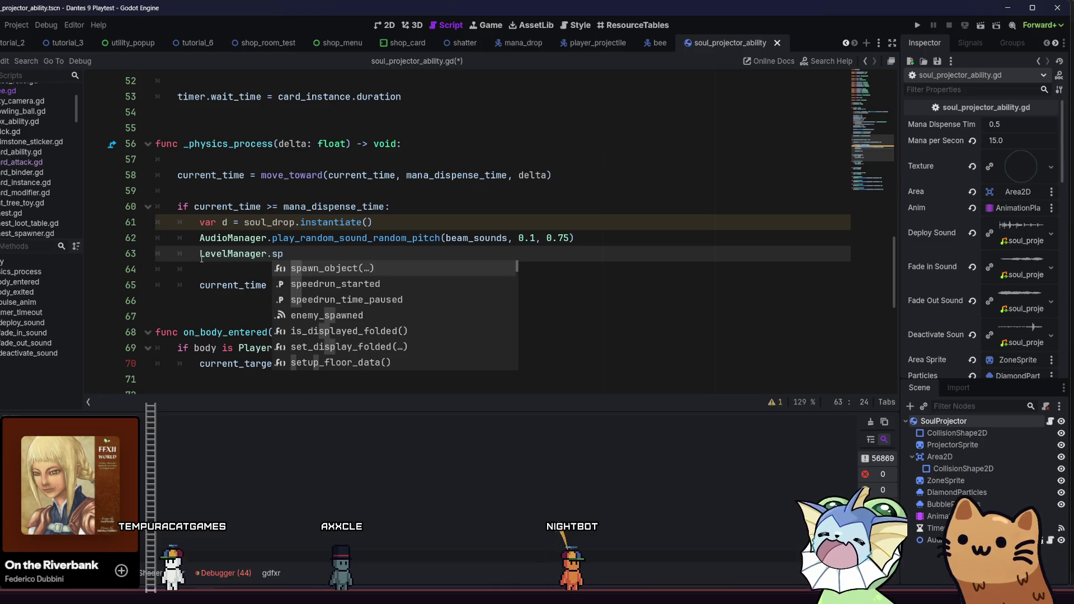
key(Return)
text(d)
key(Escape)
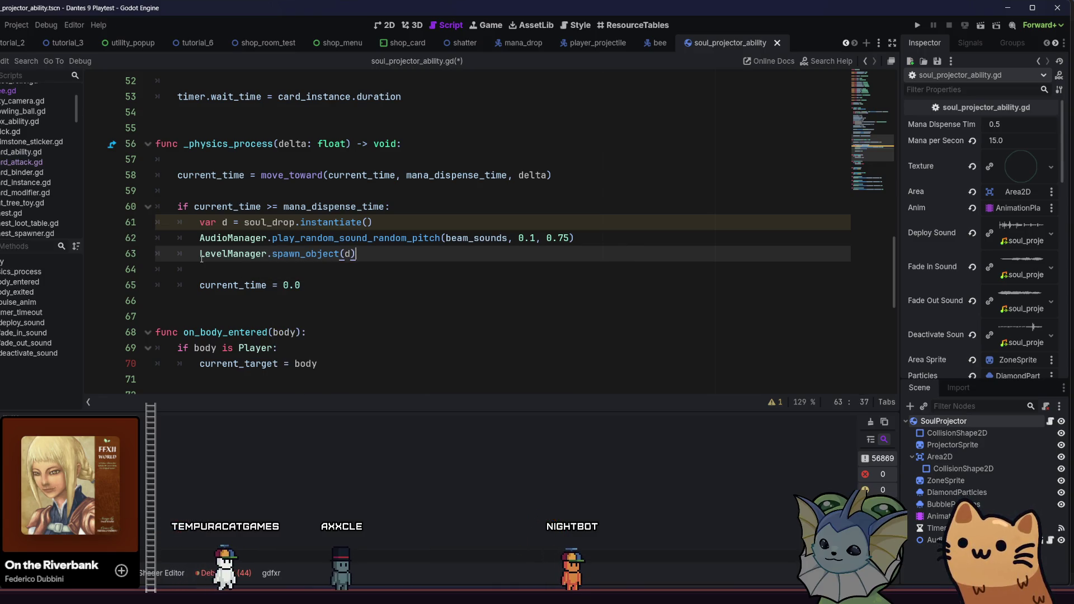
Add d.global_position = global_position below the instantiate line
click(420, 223)
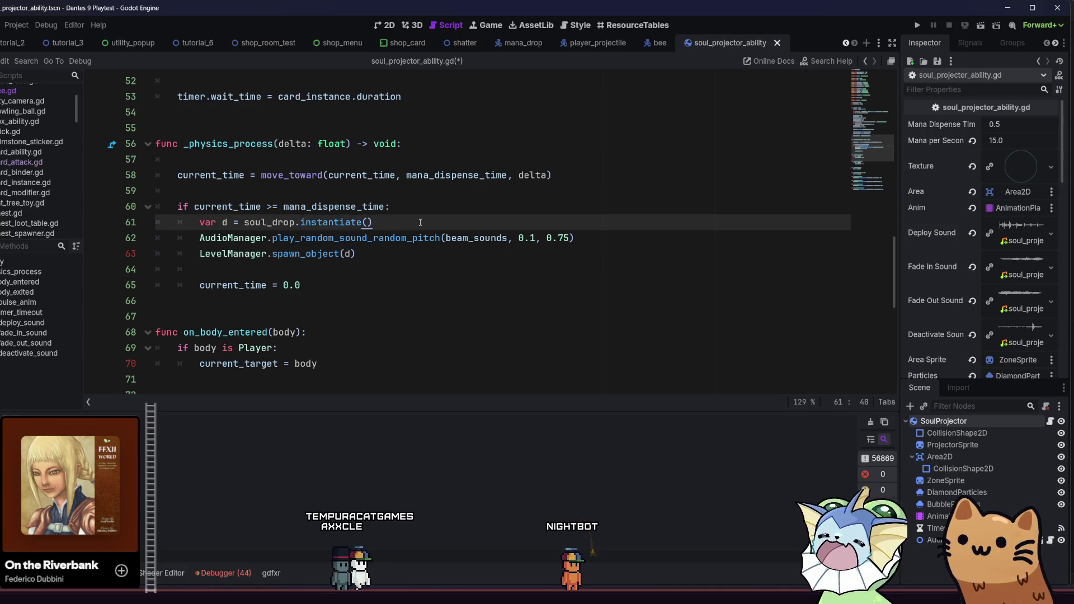
key(Return)
text(d.gl)
key(Return)
text(=)
key(BackSpace)
key(BackSpace)
key(BackSpace)
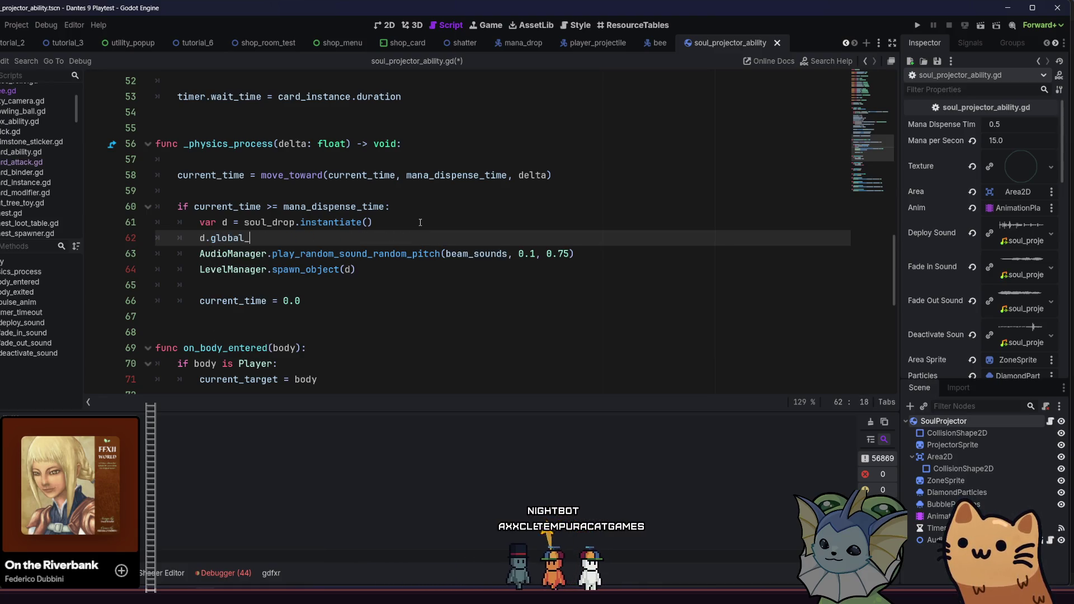
text(glo)
key(Return)
Cast the instantiated soul_drop as ManaDrop and begin a d.velocity line below
click(420, 222)
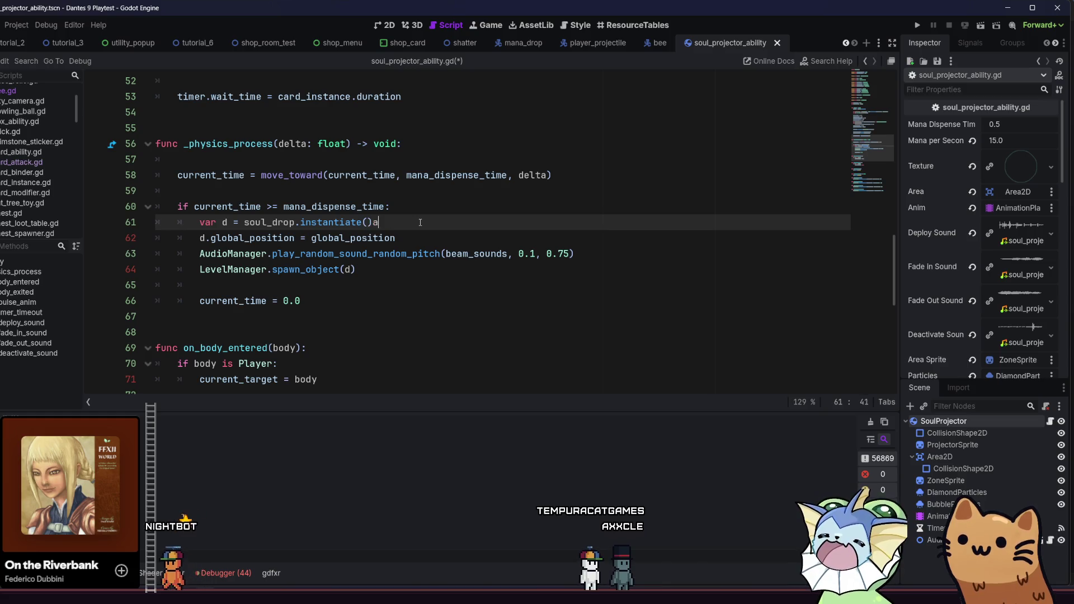
text(ul)
key(BackSpace)
key(BackSpace)
key(BackSpace)
key(BackSpace)
text(ManaDr)
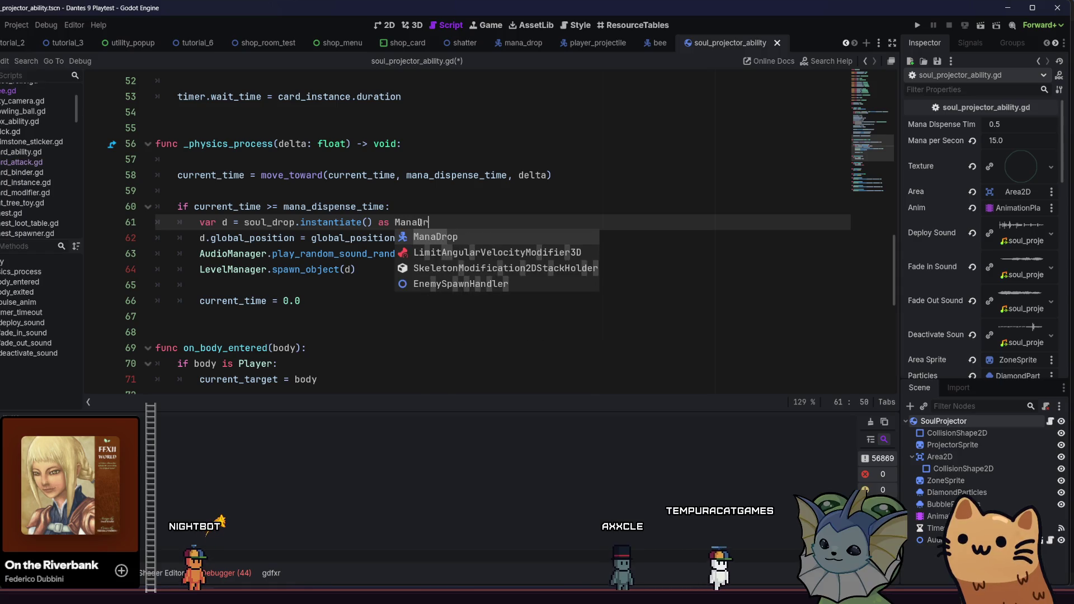
key(Return)
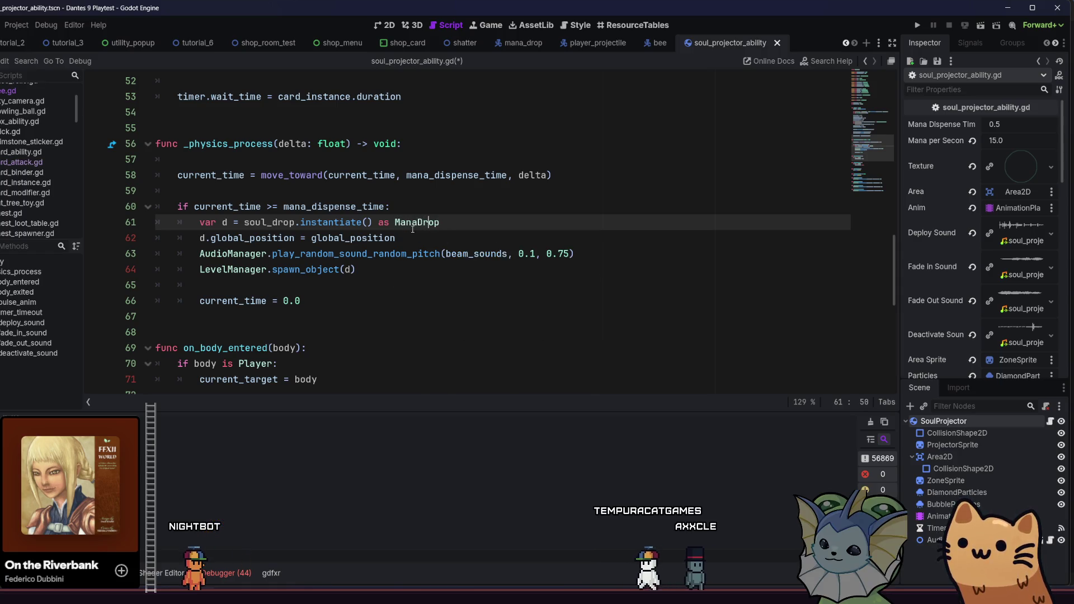
click(413, 232)
key(Return)
text(d.)
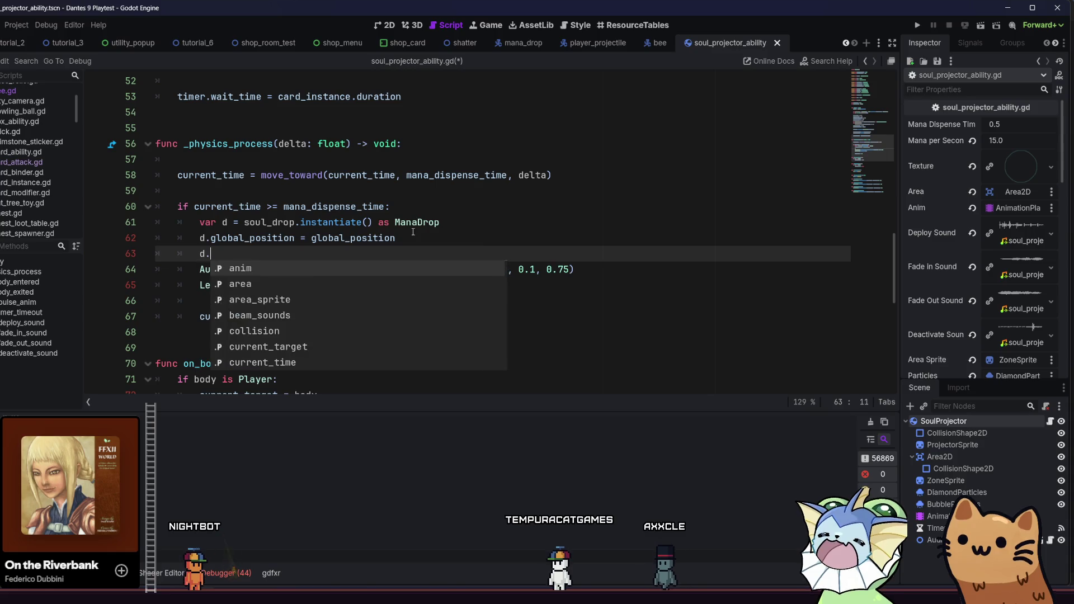
text(ve)
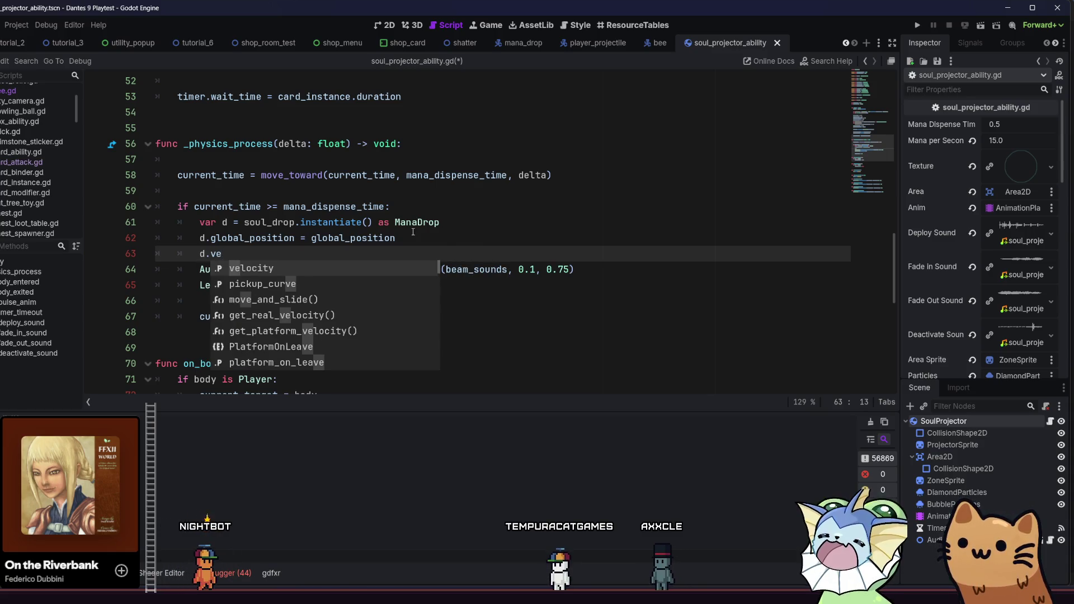
Set d.velocity to Vector2.UP * randf_range(300.0, 500.0)
key(Return)
text(= Ve)
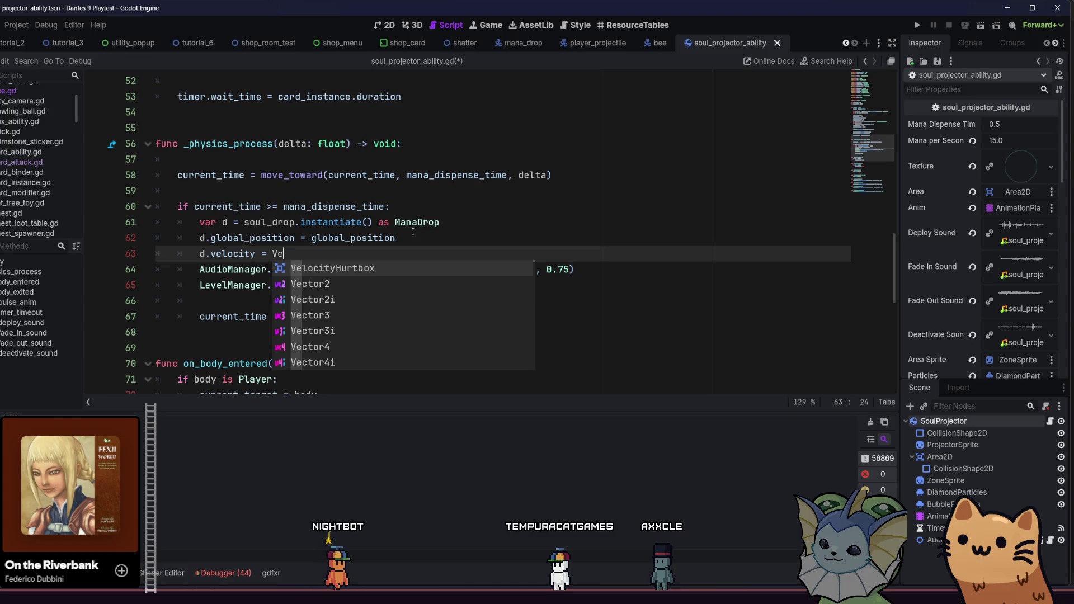
text(c)
key(Return)
text(.U)
key(Return)
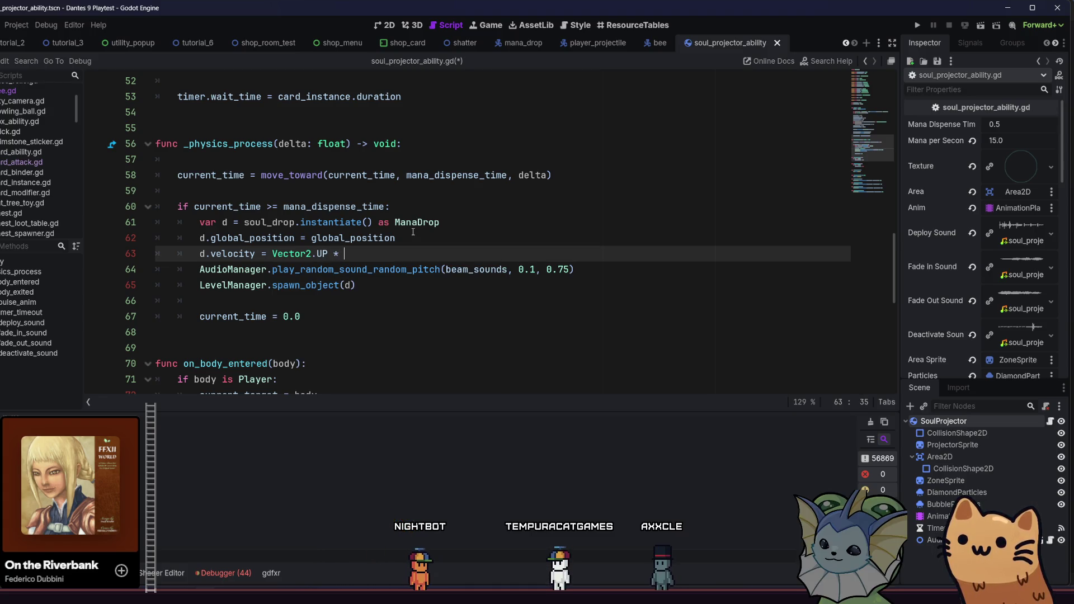
text(rand)
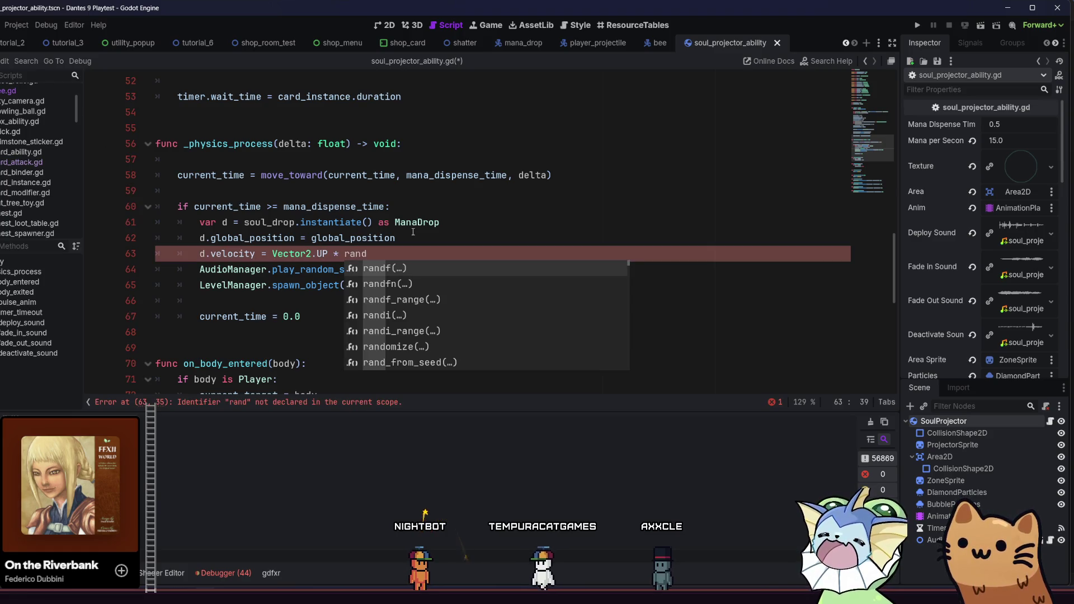
key(Down)
key(Down)
key(Up)
key(Down)
key(Return)
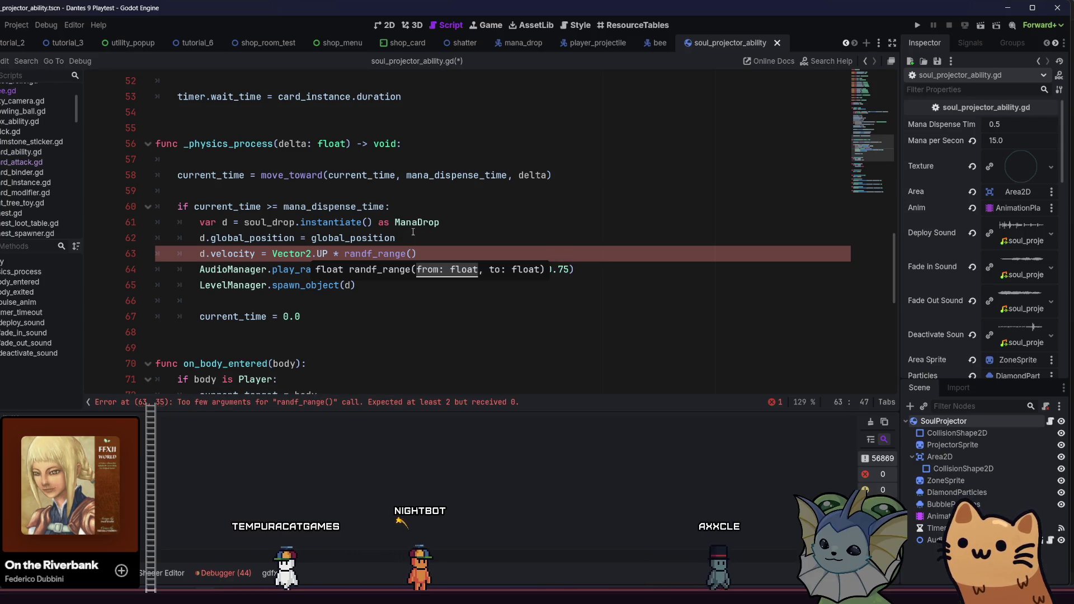
text(300)
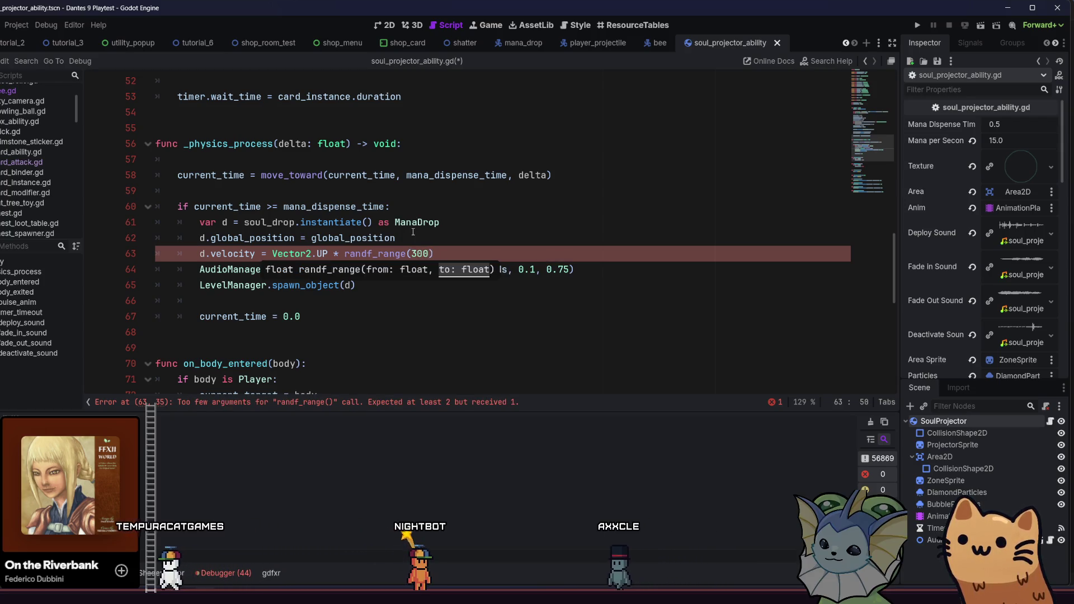
text(,30)
key(BackSpace)
key(BackSpace)
key(BackSpace)
text(.0, 500.0)
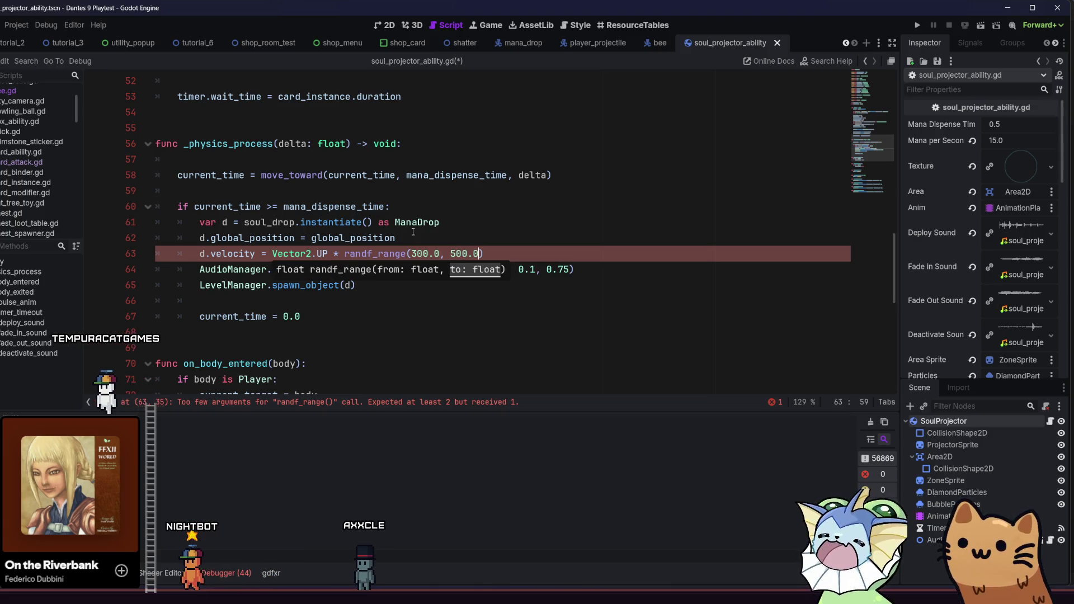
Wrap the velocity expression in parentheses and rotate it by deg_to_rad(), argument still empty
click(500, 251)
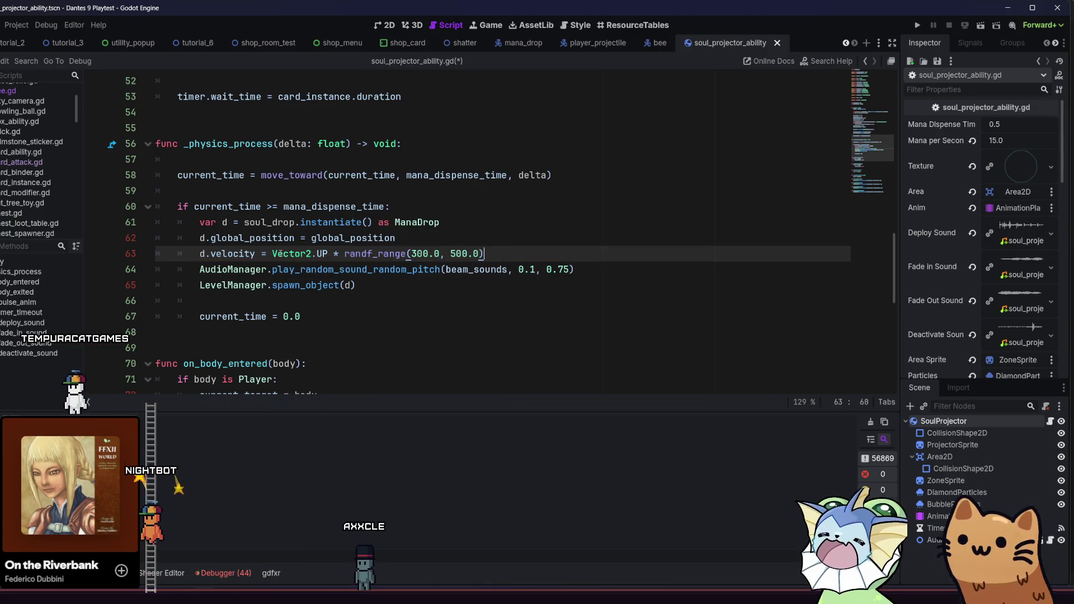
click(544, 252)
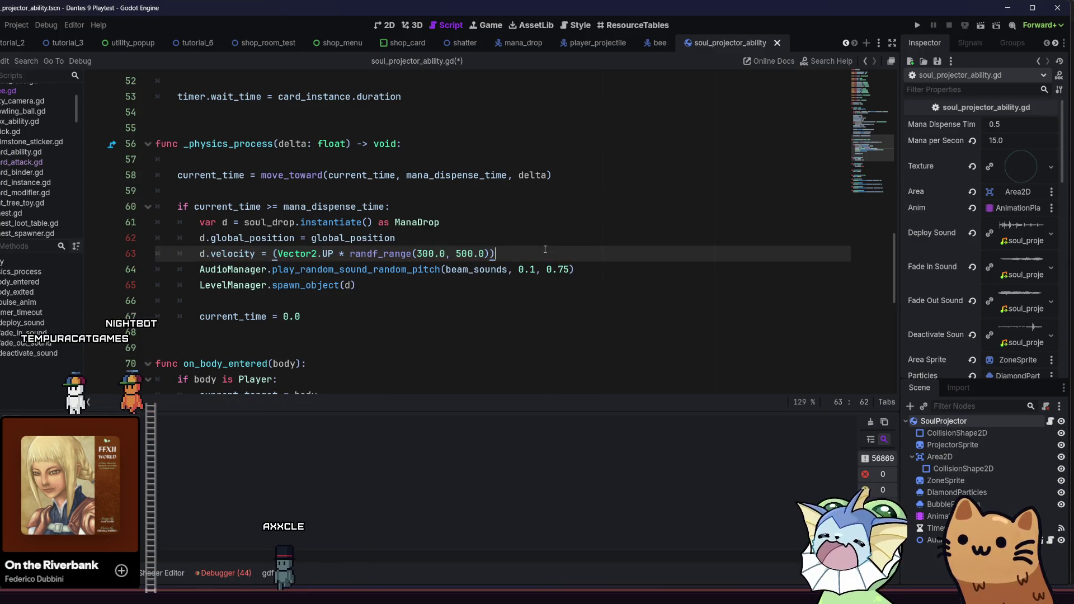
text(.rot)
key(Return)
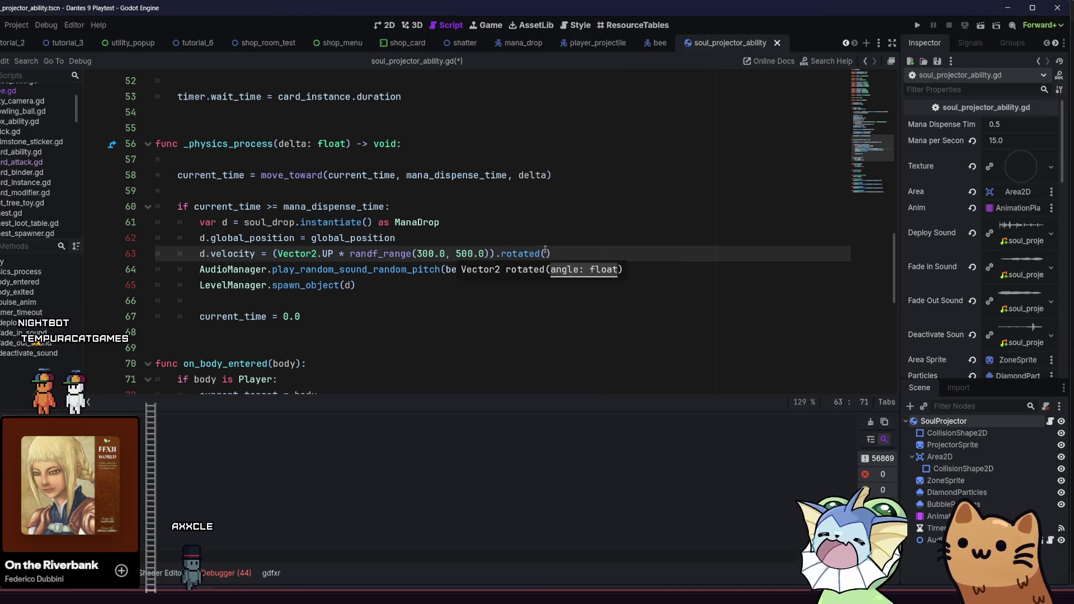
text(rand)
key(BackSpace)
key(BackSpace)
key(BackSpace)
text(ra)
key(BackSpace)
key(BackSpace)
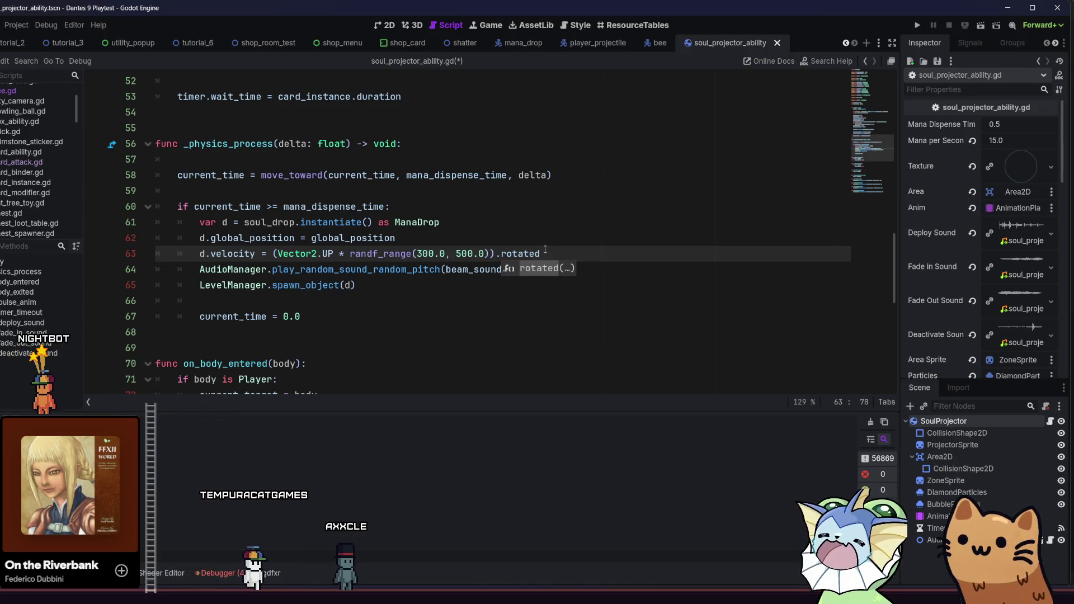
text((rand)
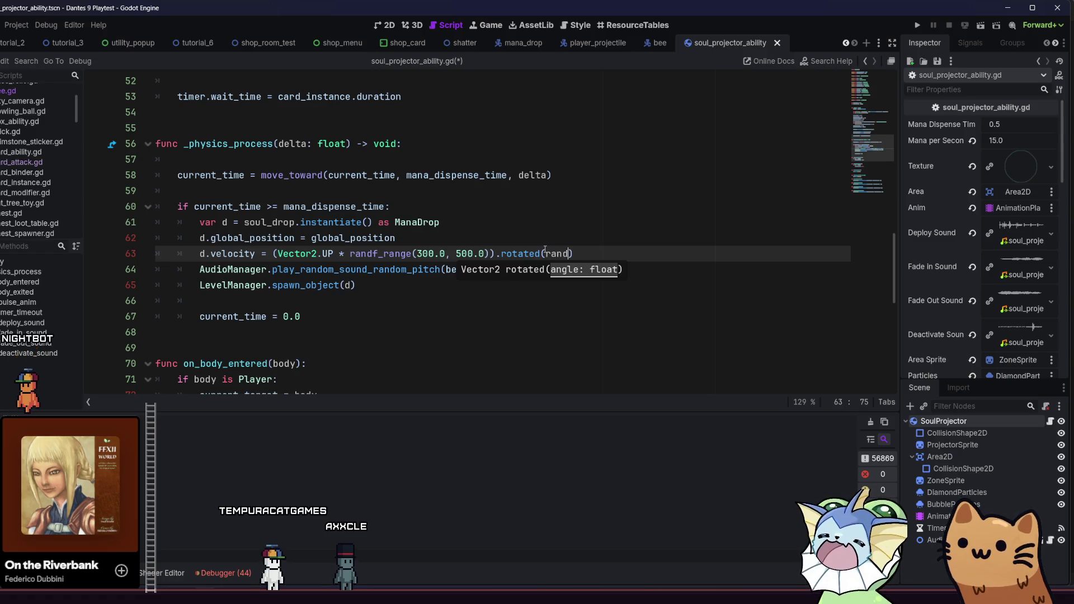
key(BackSpace)
key(BackSpace)
key(BackSpace)
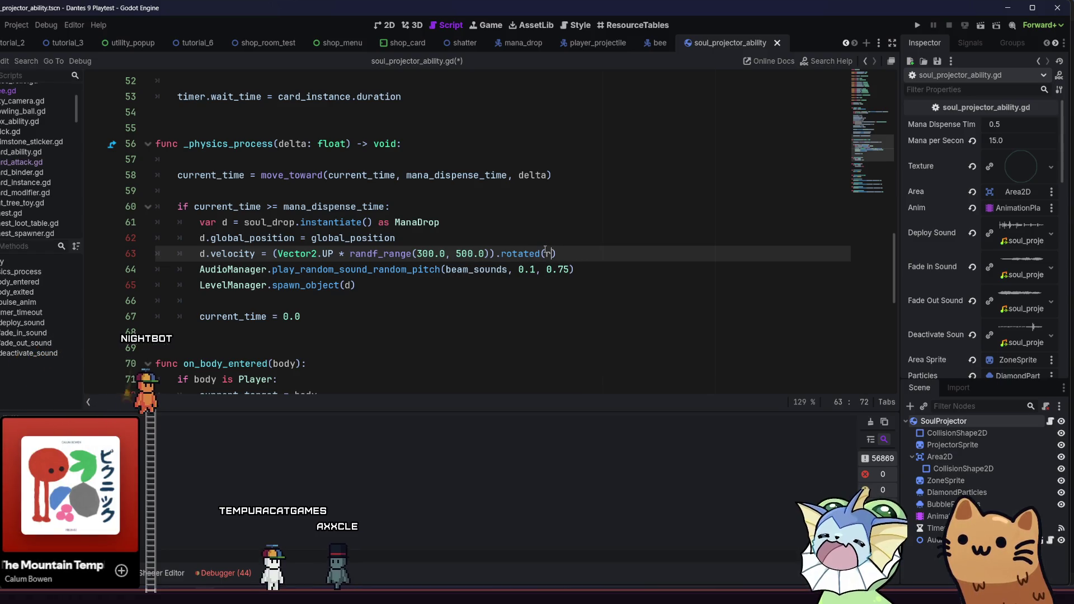
key(BackSpace)
text(eg)
key(Return)
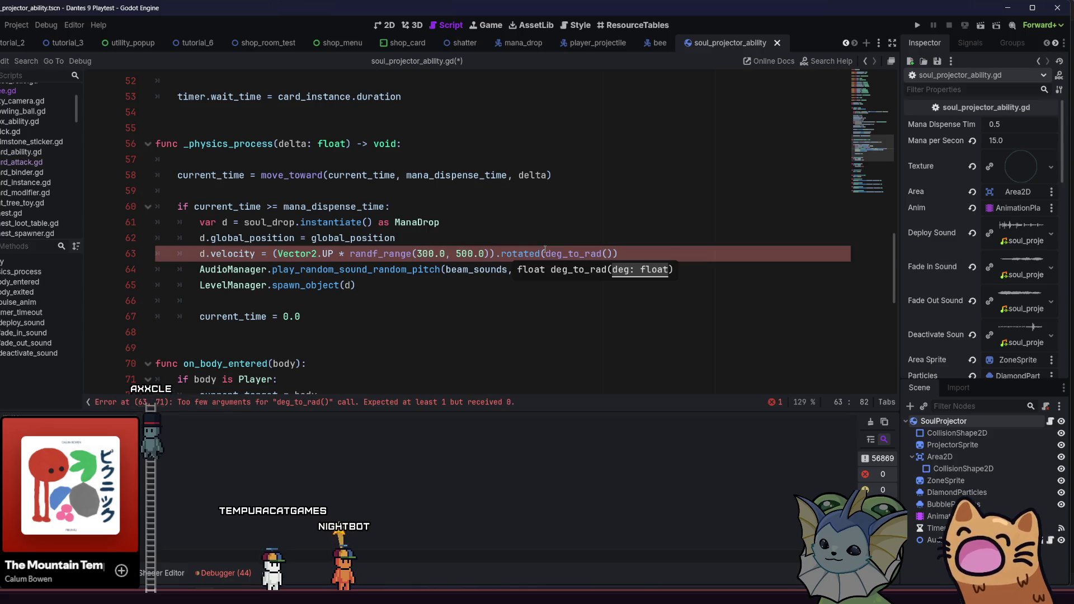
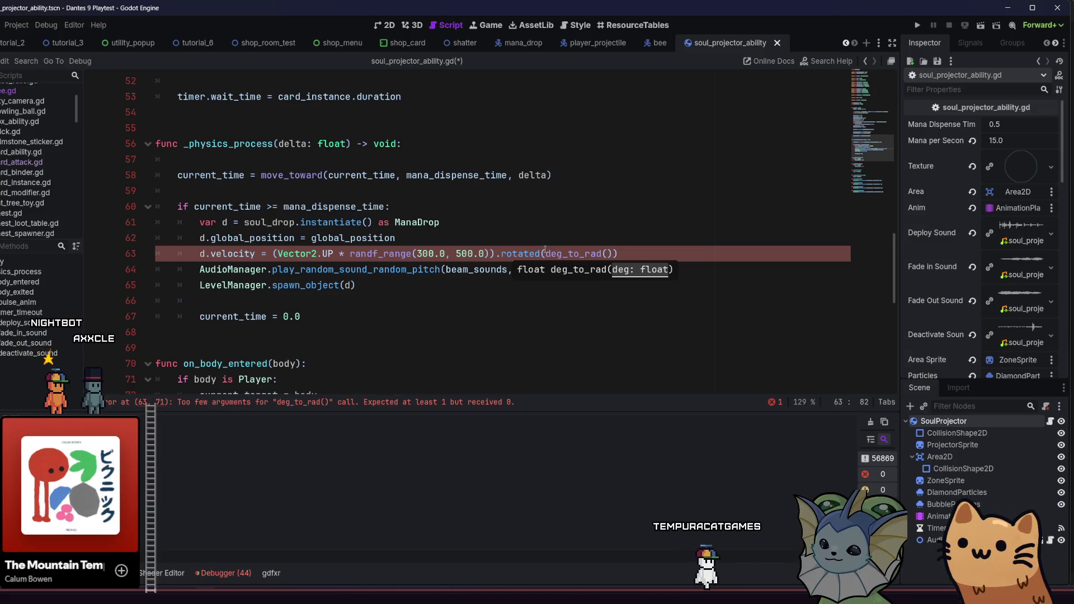
On line 63, replace deg_to_rad's argument with randf_range(-20.0, 20.0)
key(BackSpace)
text(rand)
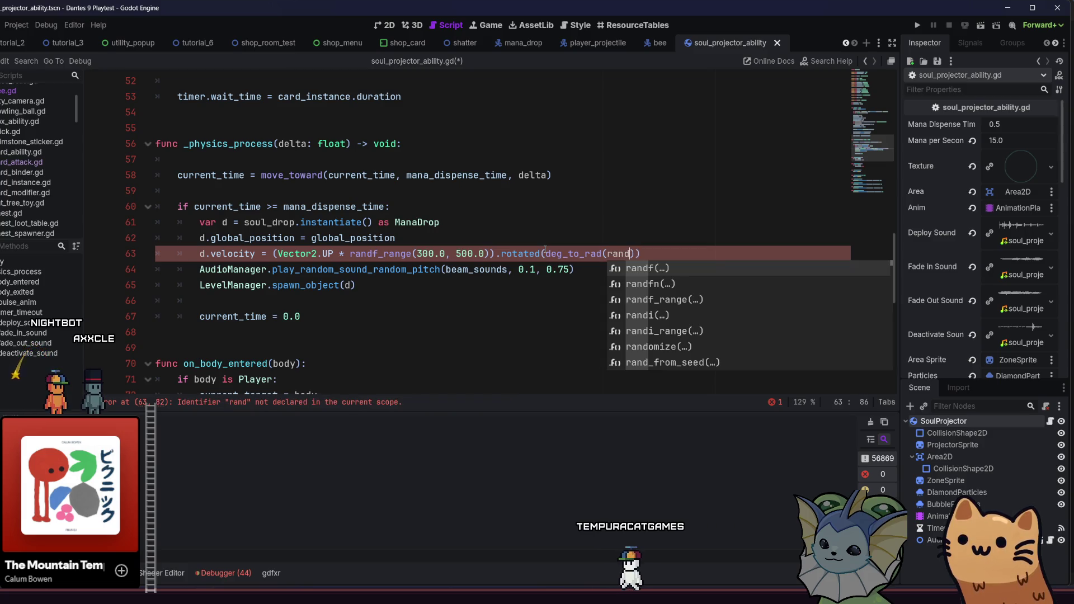
key(Down)
key(Down)
key(Return)
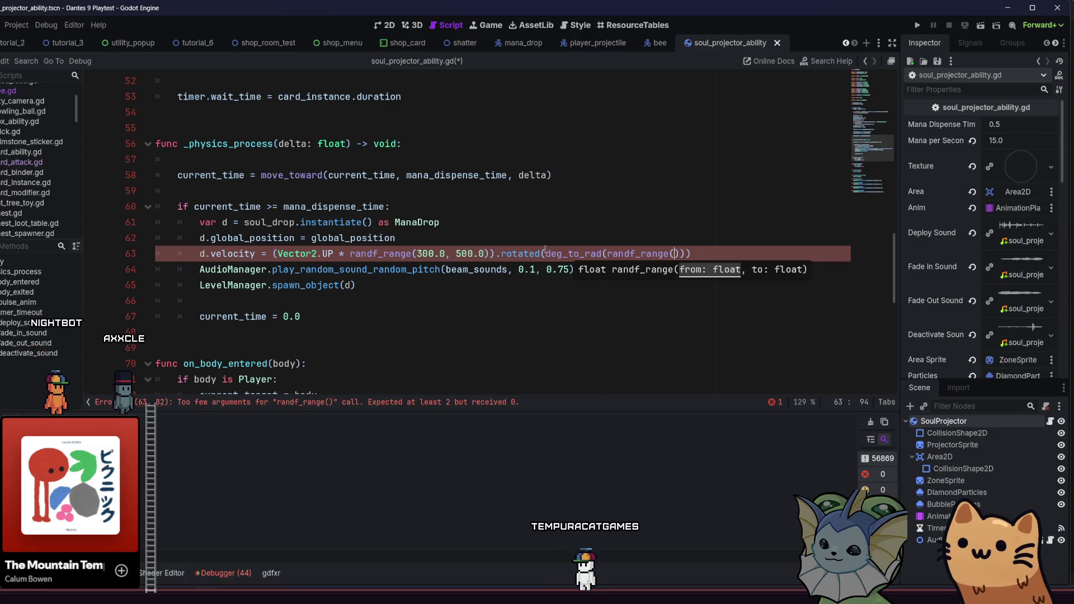
text(,)
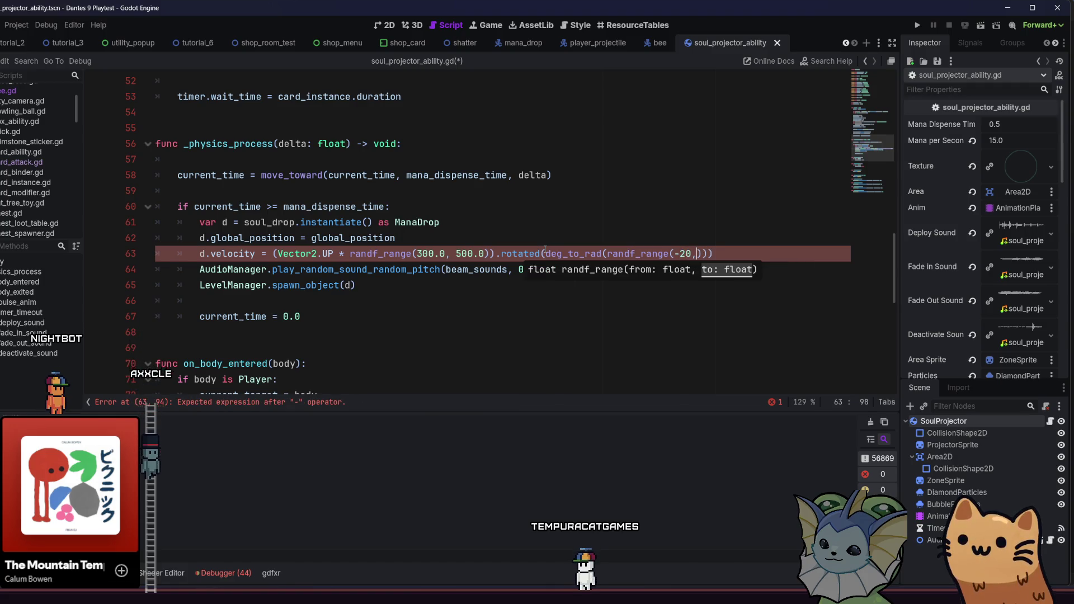
text(.0)
key(Left)
key(Left)
key(BackSpace)
key(BackSpace)
text(,)
key(Right)
key(Right)
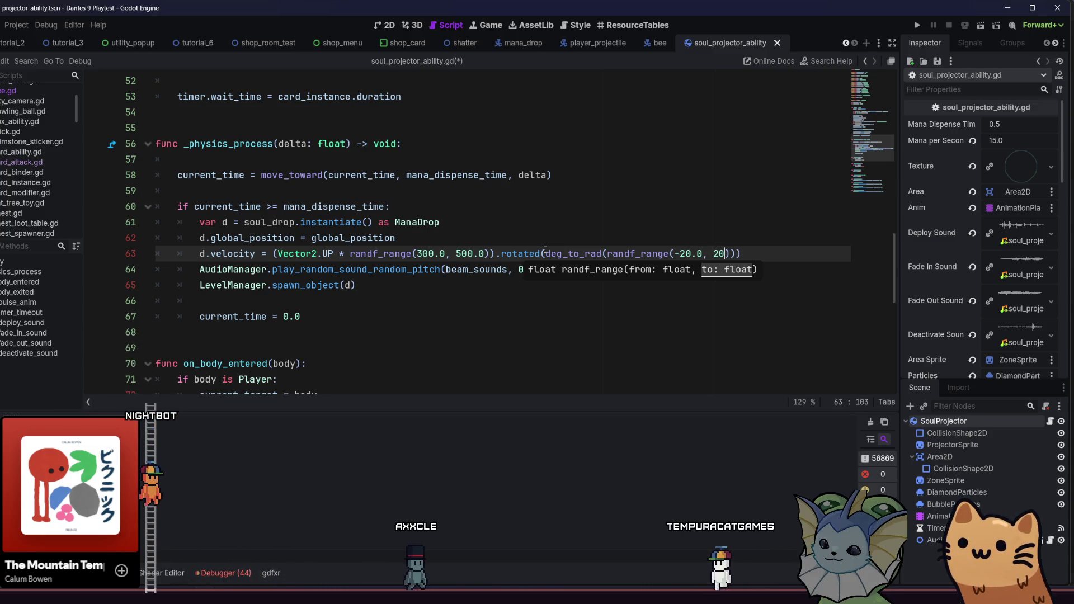
text(.0)
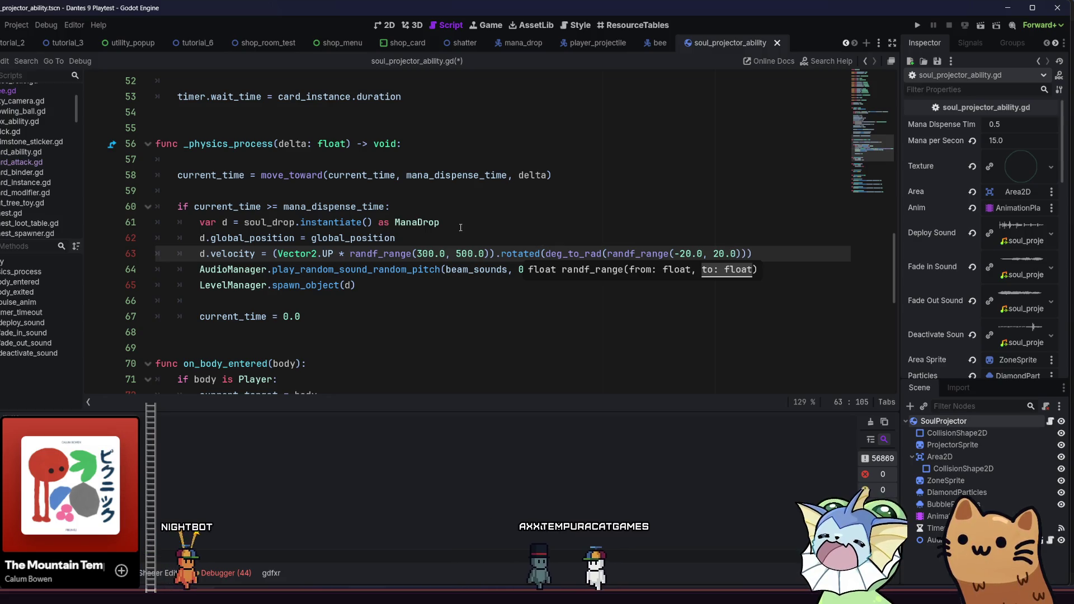
Save soul_projector_ability.gd with the random mana-drop angle
key(Up)
key(ctrl+s)
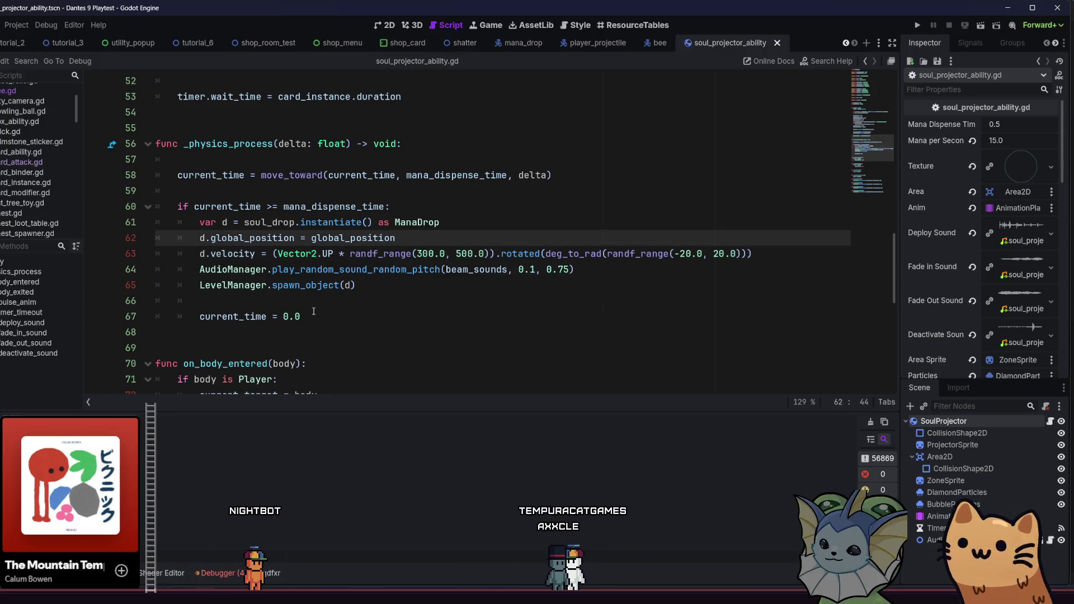
scroll(319, 313, down, 2)
drag(317, 301, 257, 284)
Review the body-entered and timer functions, selecting play_pulse_anim and the shrink animation call
drag(191, 284, 155, 269)
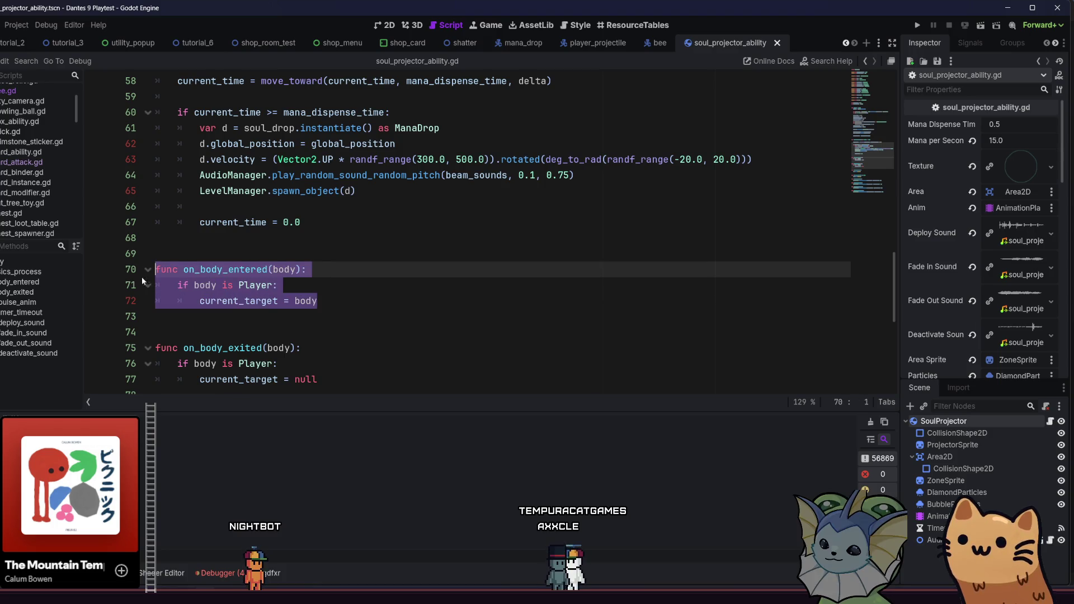
scroll(351, 284, down, 4)
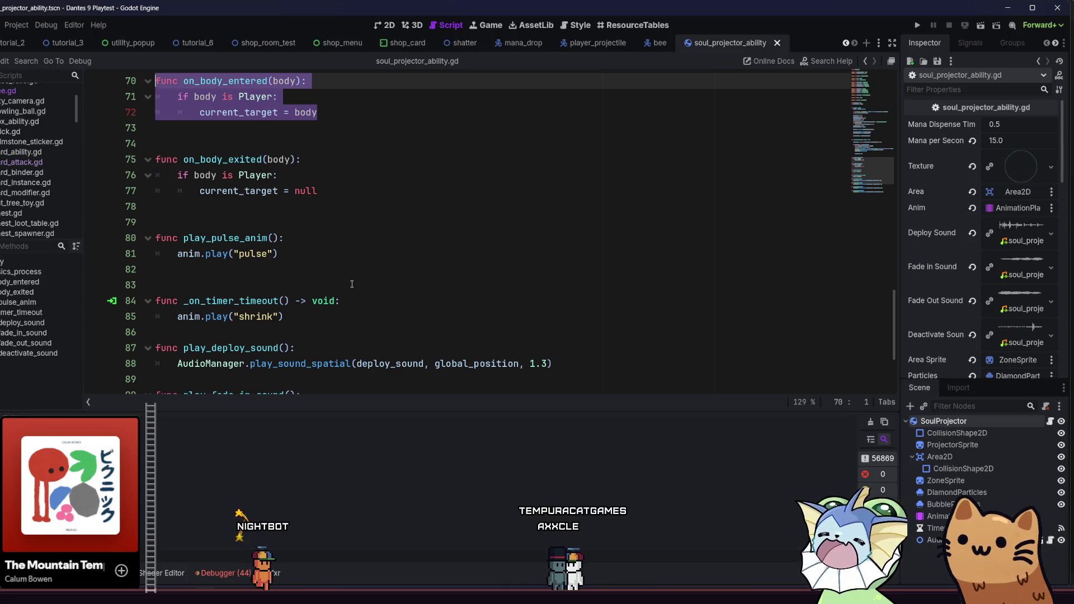
double_click(250, 238)
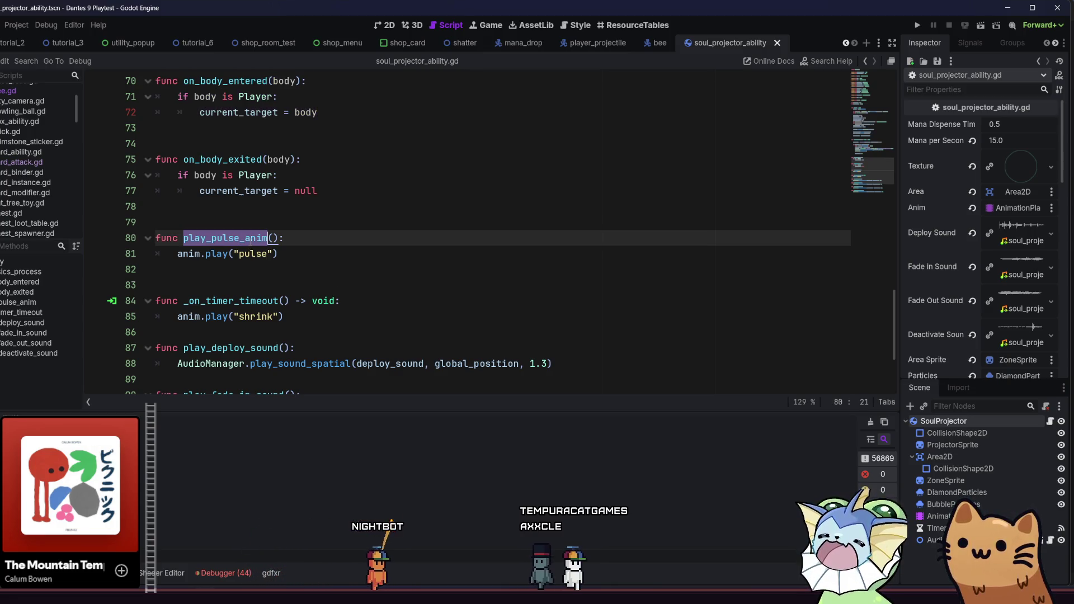
scroll(329, 228, up, 18)
scroll(329, 227, down, 20)
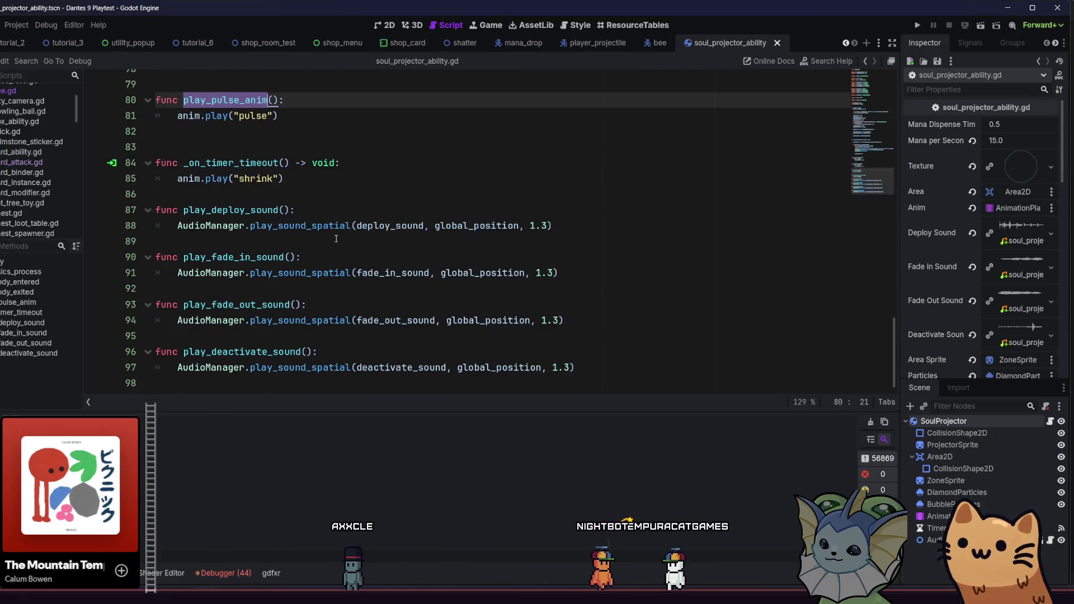
click(420, 184)
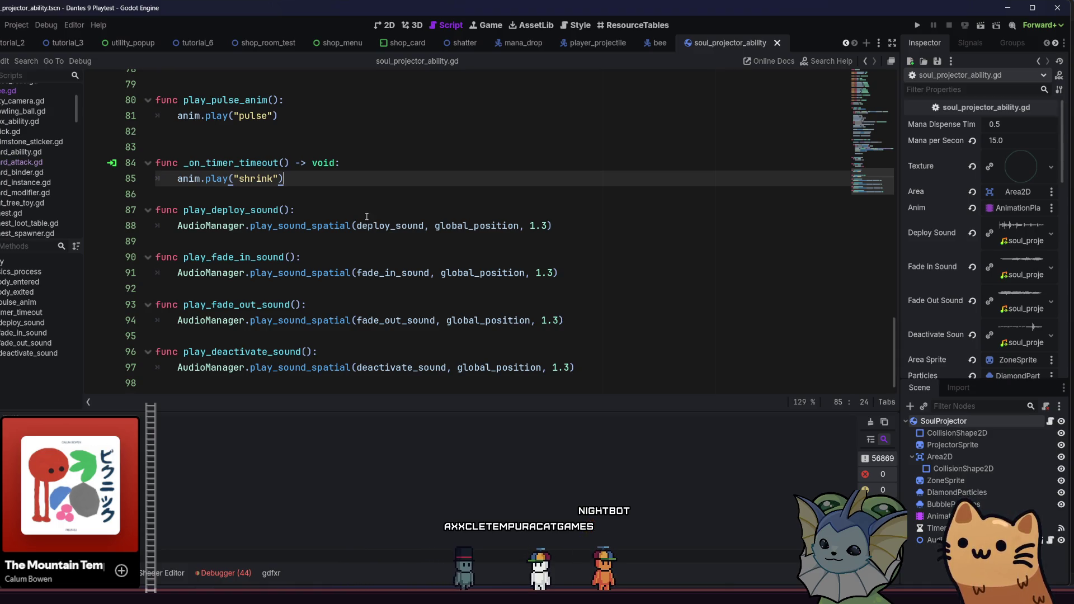
Select the AnimationPlayer node and switch to the 2D view
scroll(317, 187, up, 2)
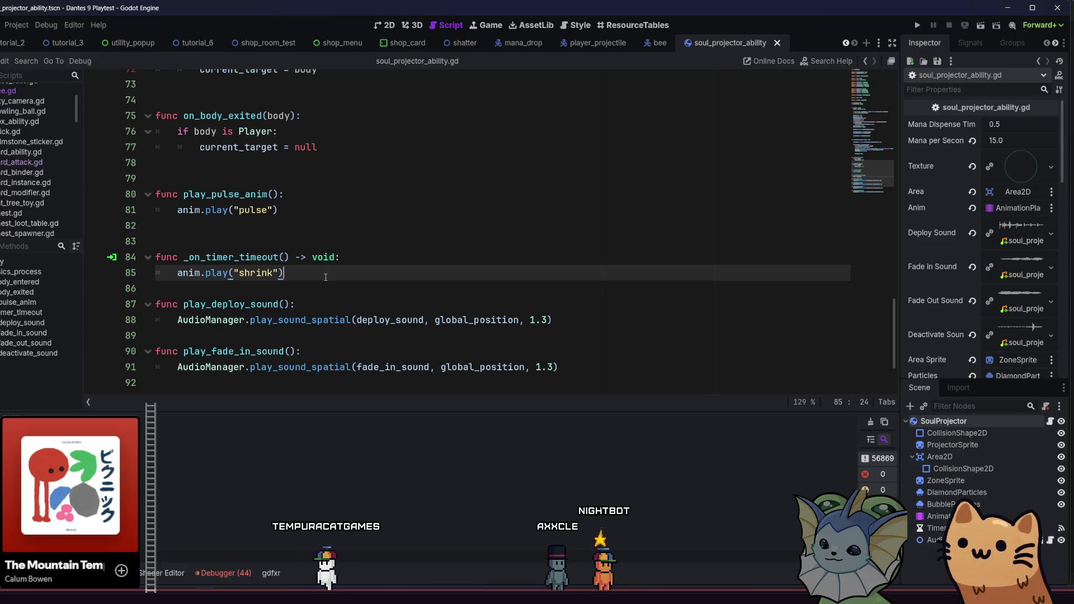
click(932, 517)
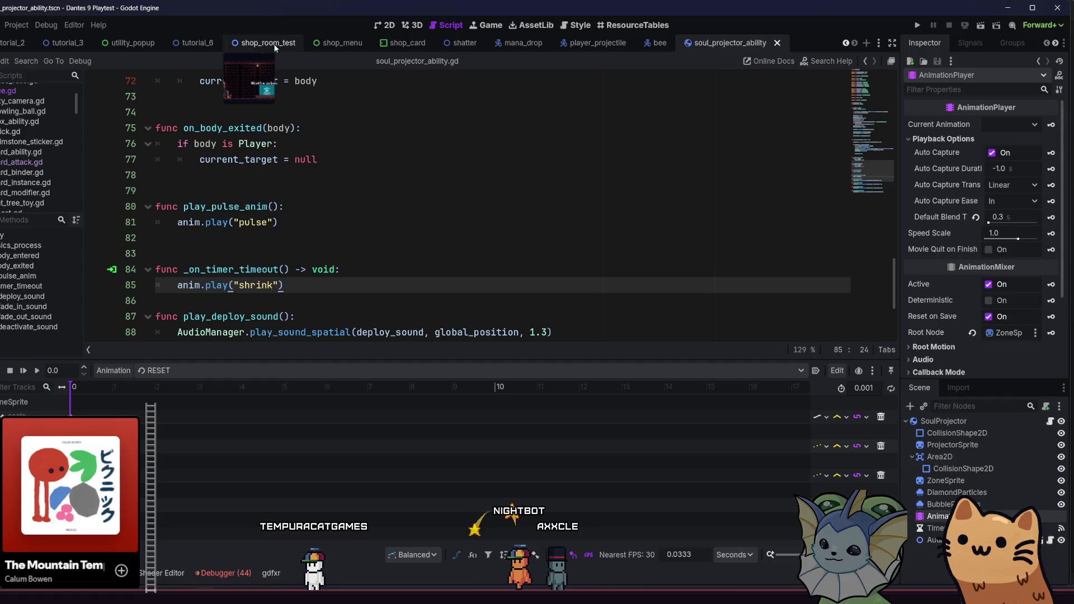
key(ctrl+F1)
Load and play the grow animation, continuing playback into pulse
click(322, 370)
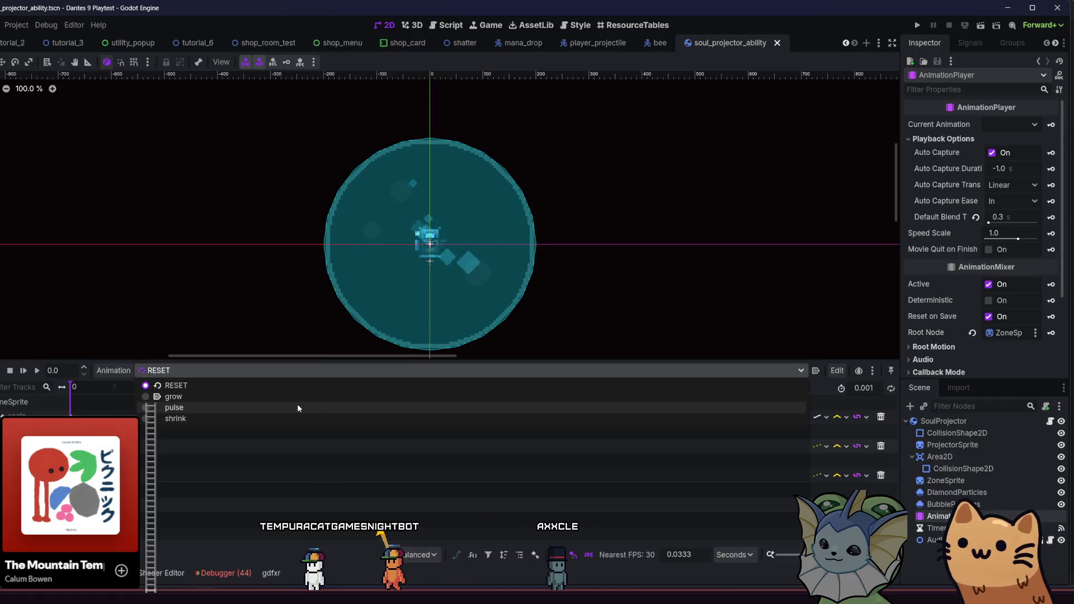
click(309, 396)
click(37, 370)
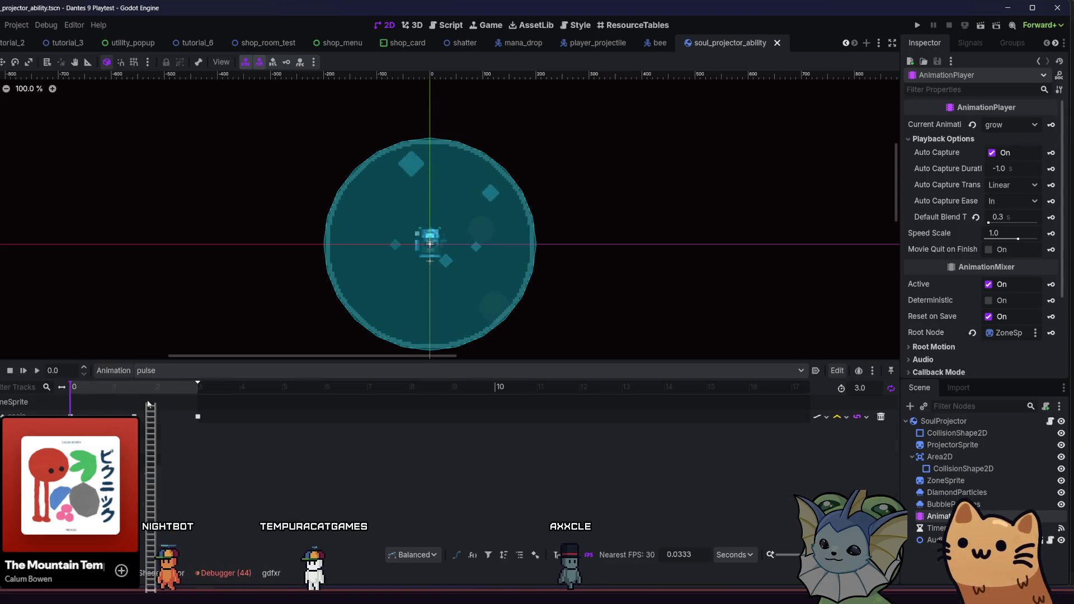
click(37, 371)
Load and play the shrink animation, then select the ZoneSprite node
click(216, 368)
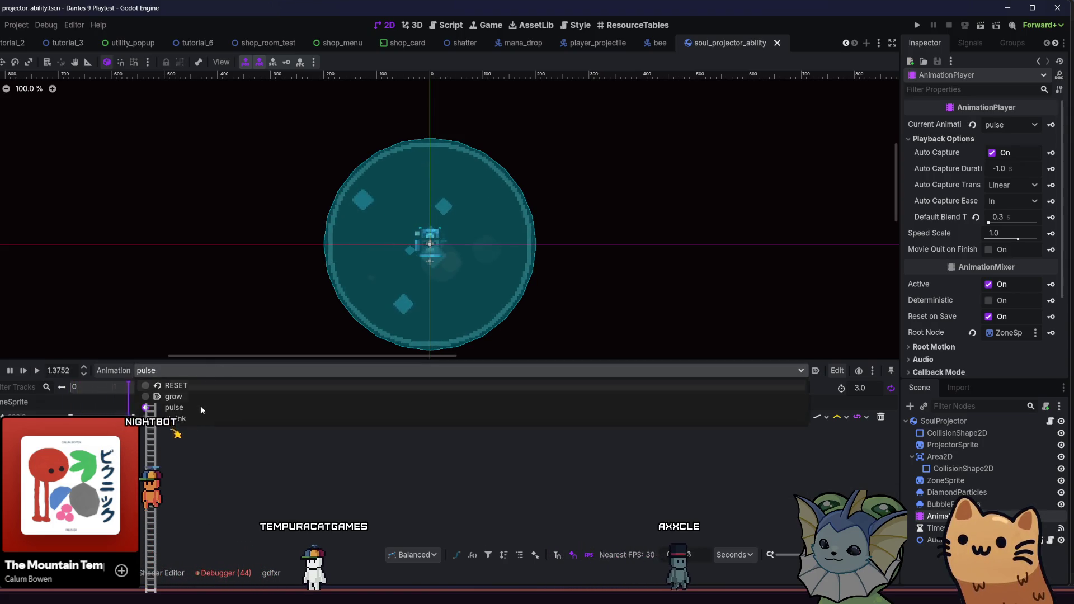
click(199, 419)
click(36, 370)
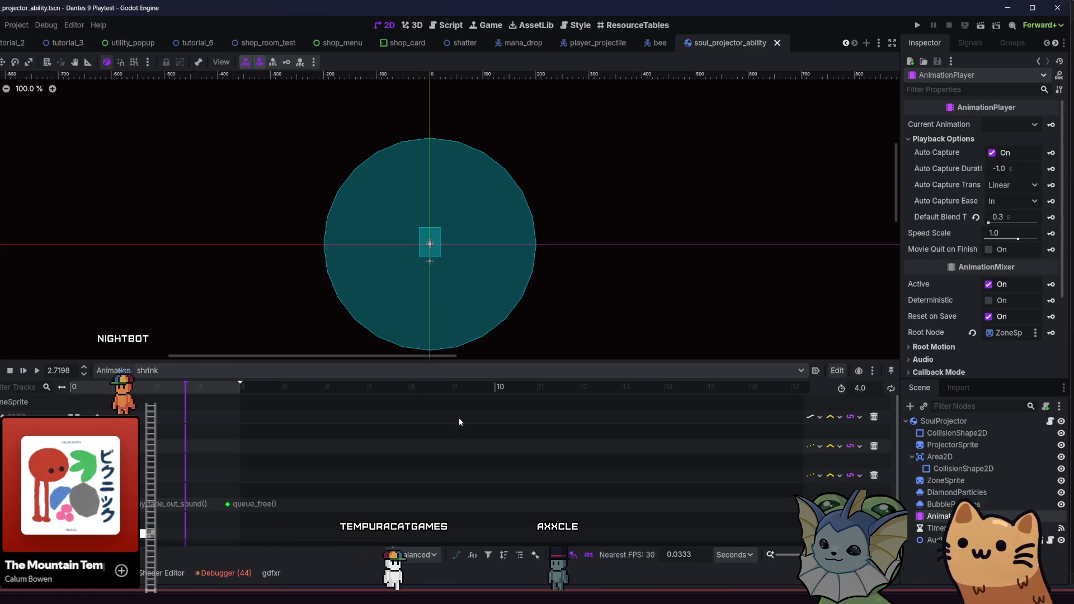
click(943, 481)
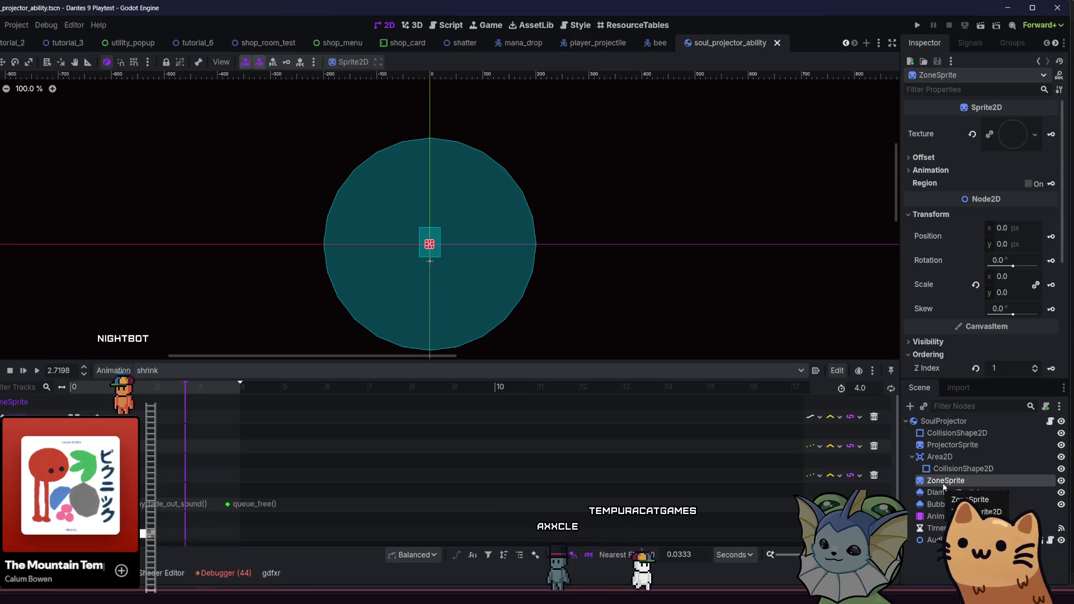
Delete ZoneSprite, save the SoulProjector scene, and replay the shrink animation
key(Delete)
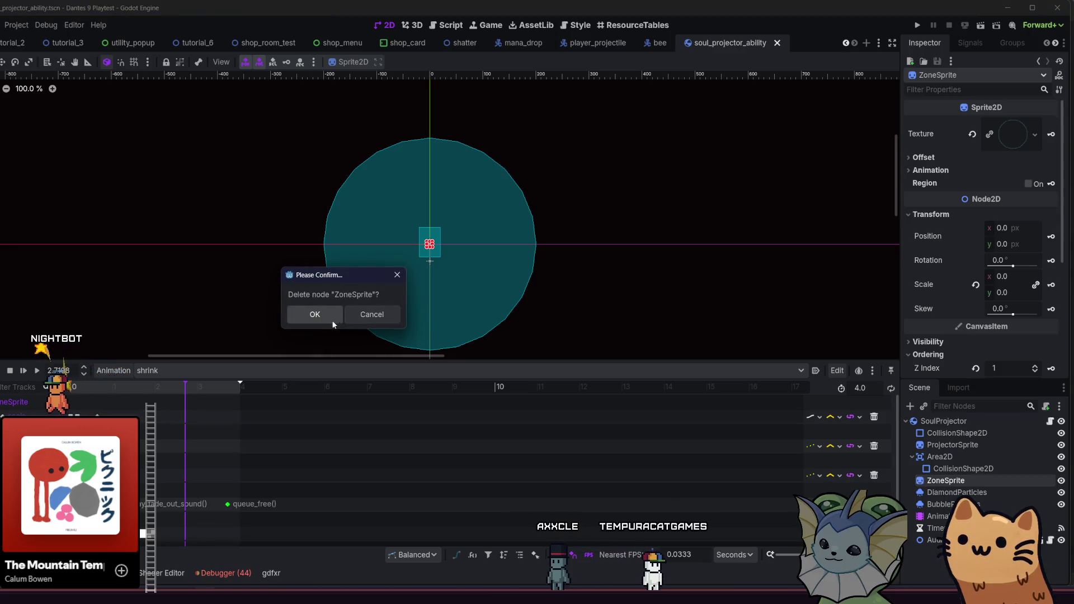
click(315, 314)
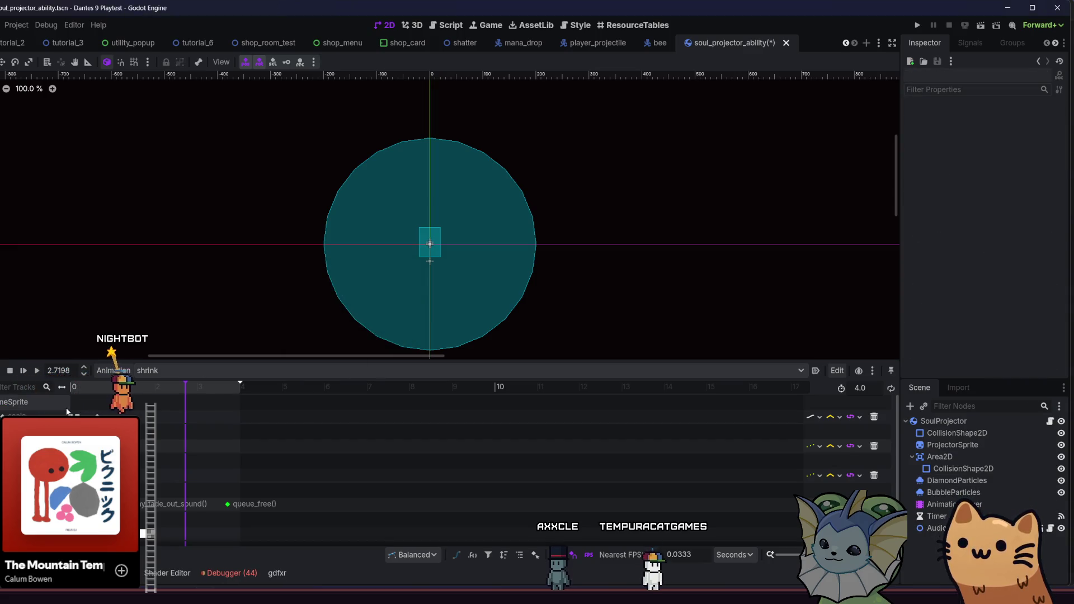
key(ctrl+s)
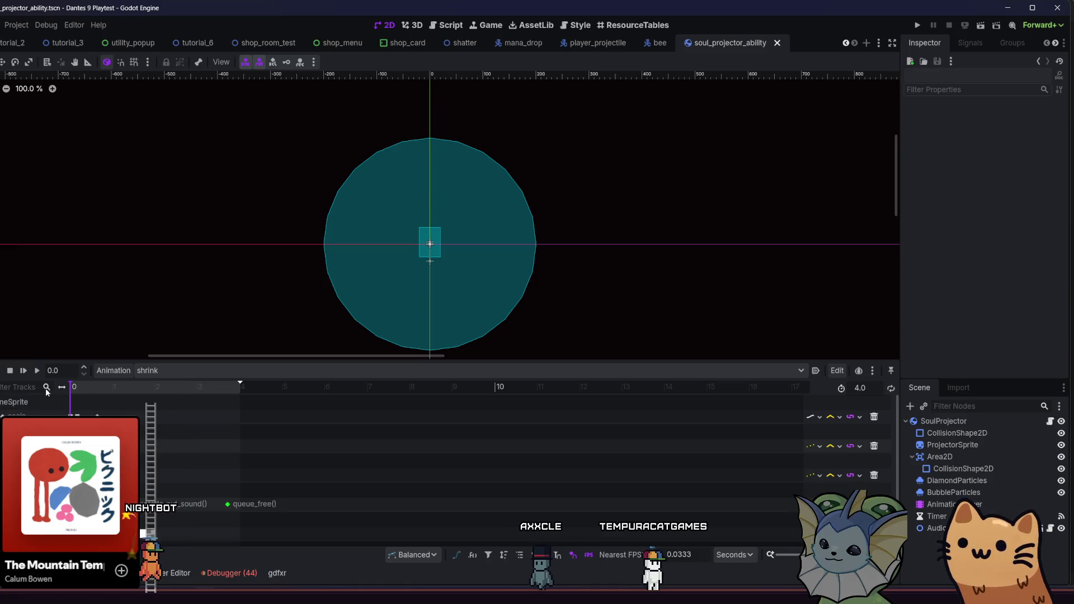
click(36, 370)
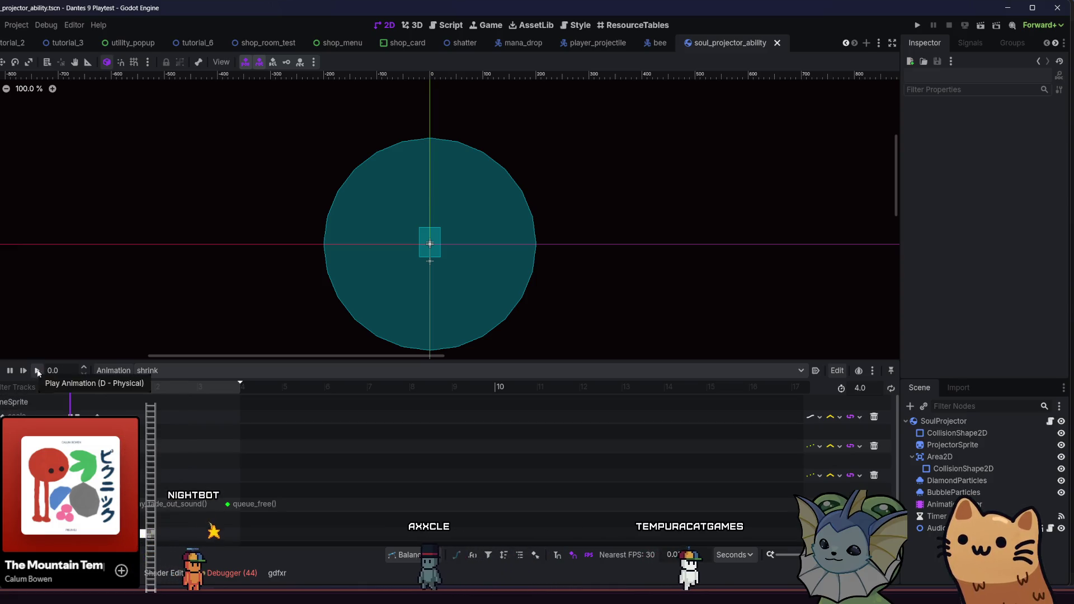
Check the Debugger's Errors list for shrink's unresolved tracks and preview its scale track
click(163, 369)
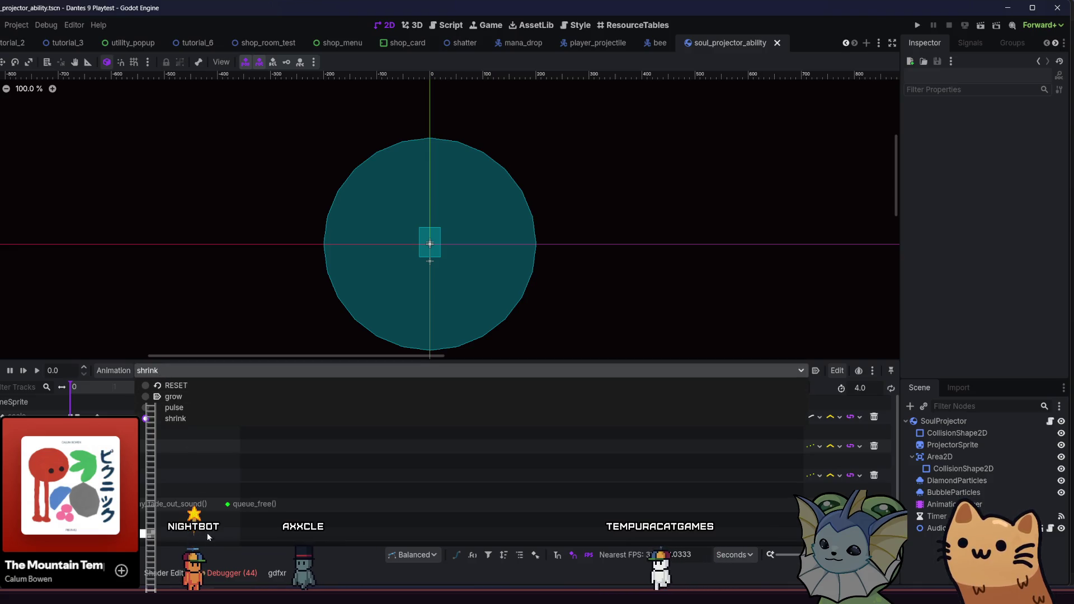
click(231, 573)
click(232, 573)
click(61, 380)
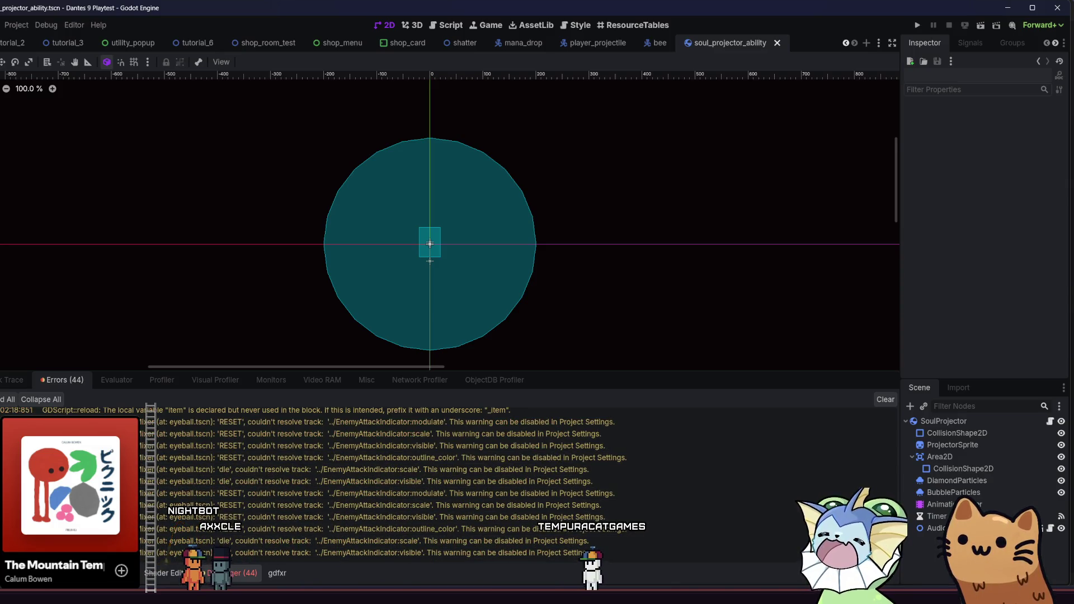
key(alt+f)
key(alt+n)
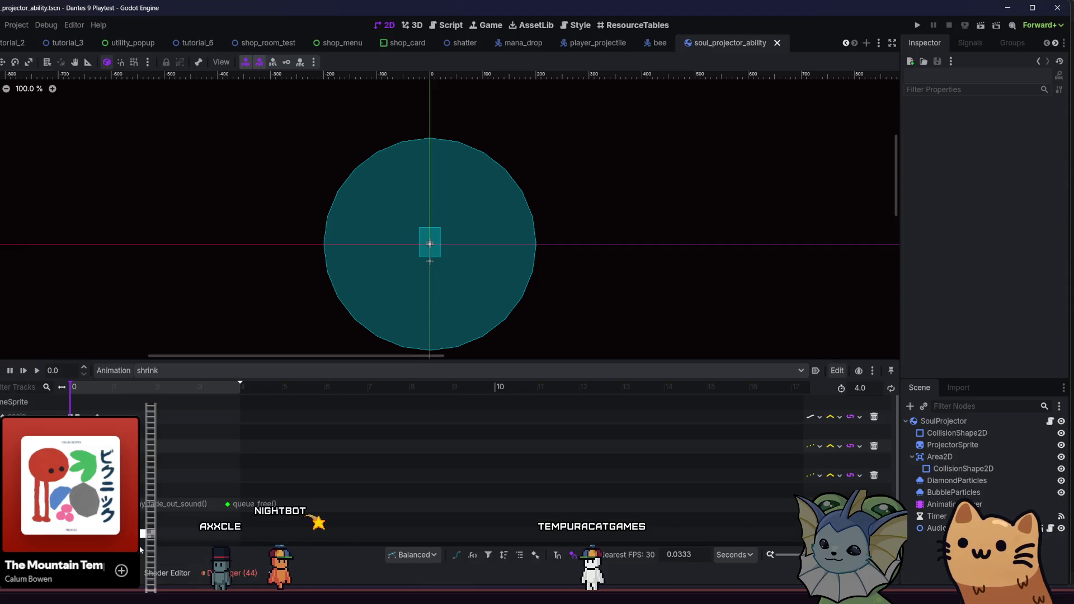
click(25, 414)
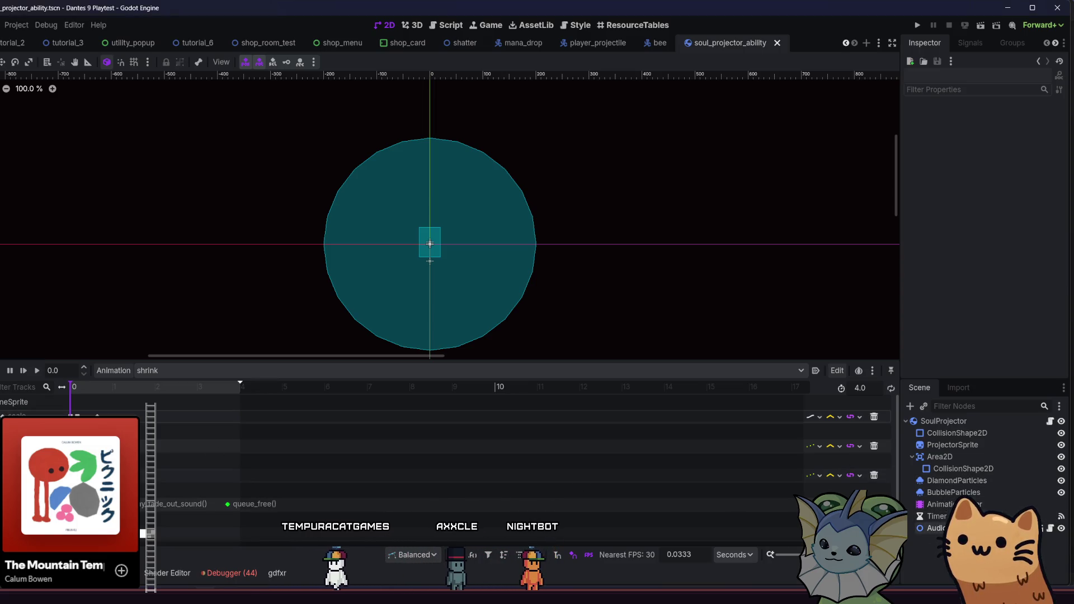
key(shift+d)
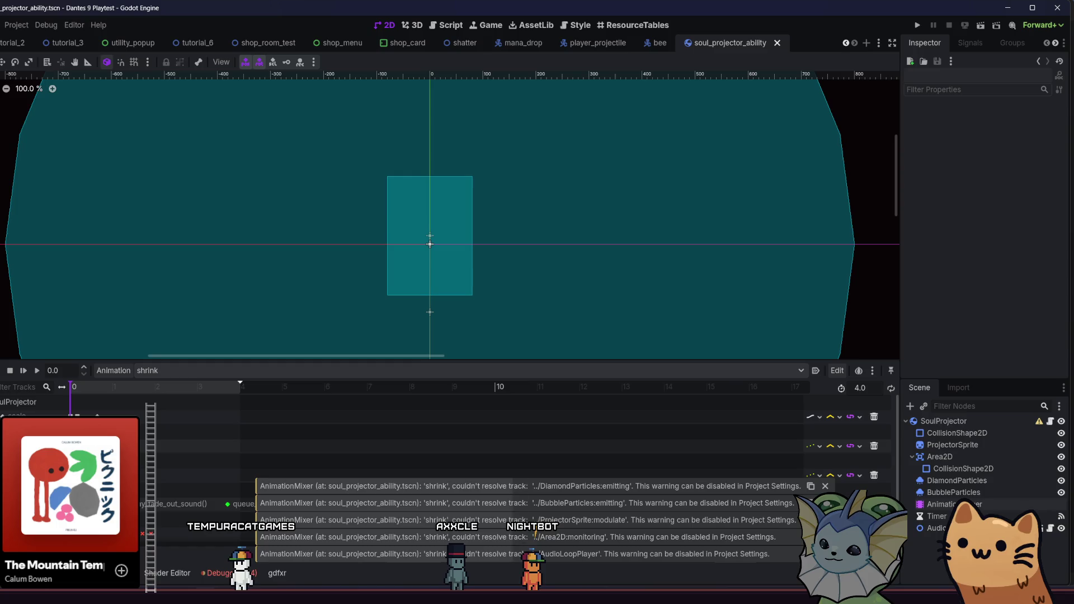
Restore ZoneSprite with undo, save the scene, zoom out, and launch the game
key(ctrl+z)
key(ctrl+s)
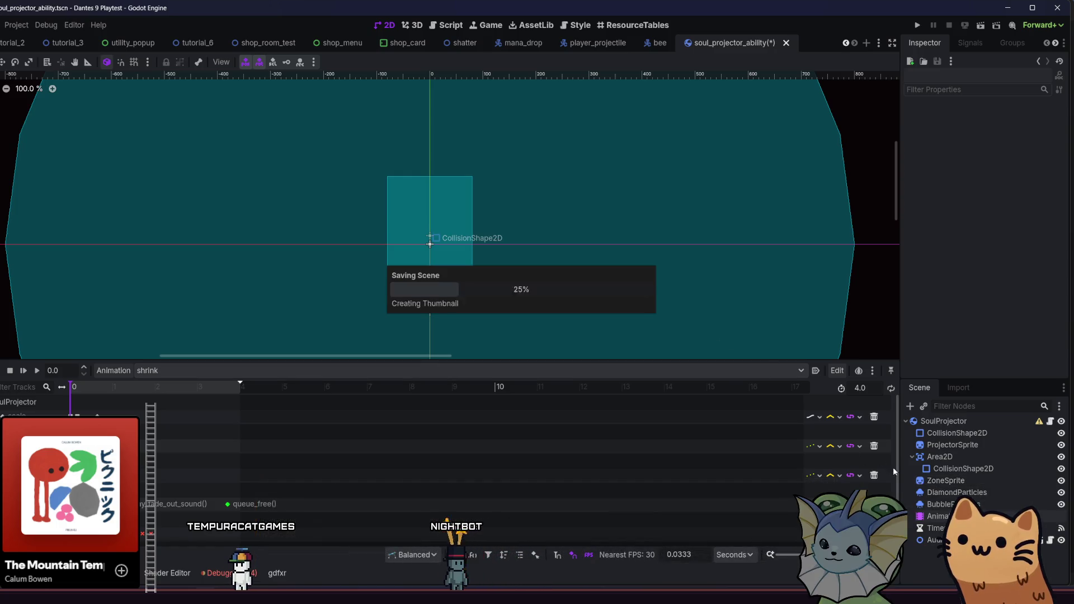
click(940, 492)
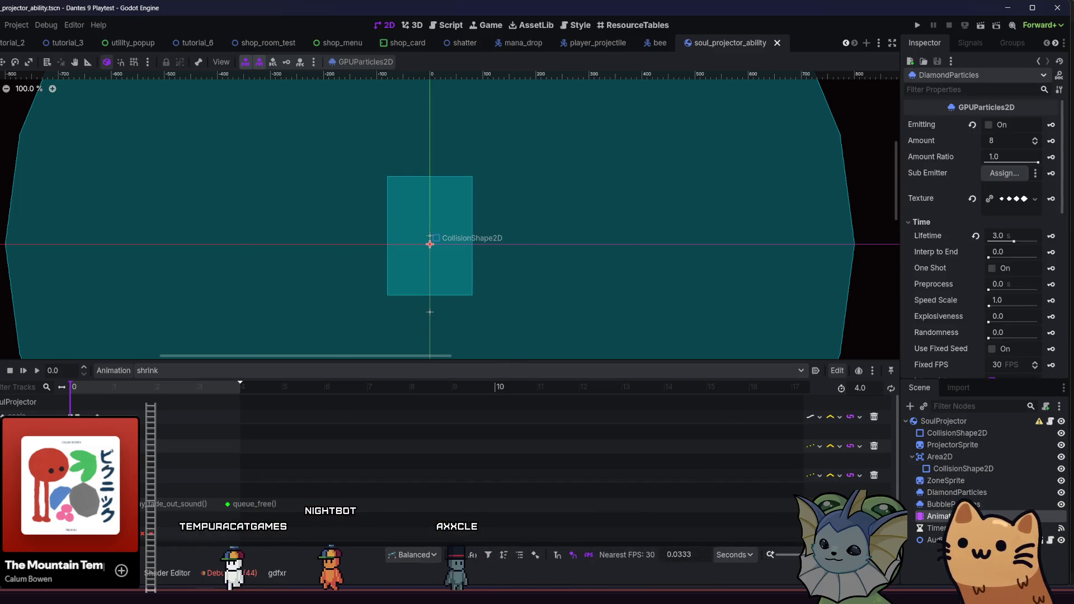
key(ctrl+z)
key(ctrl+s)
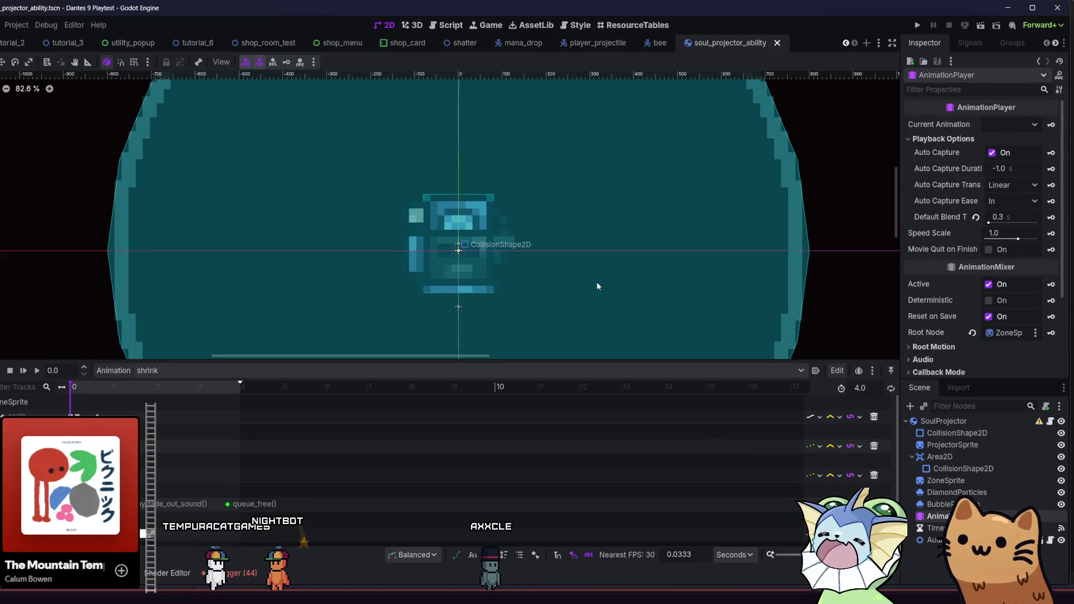
scroll(597, 280, down, 5)
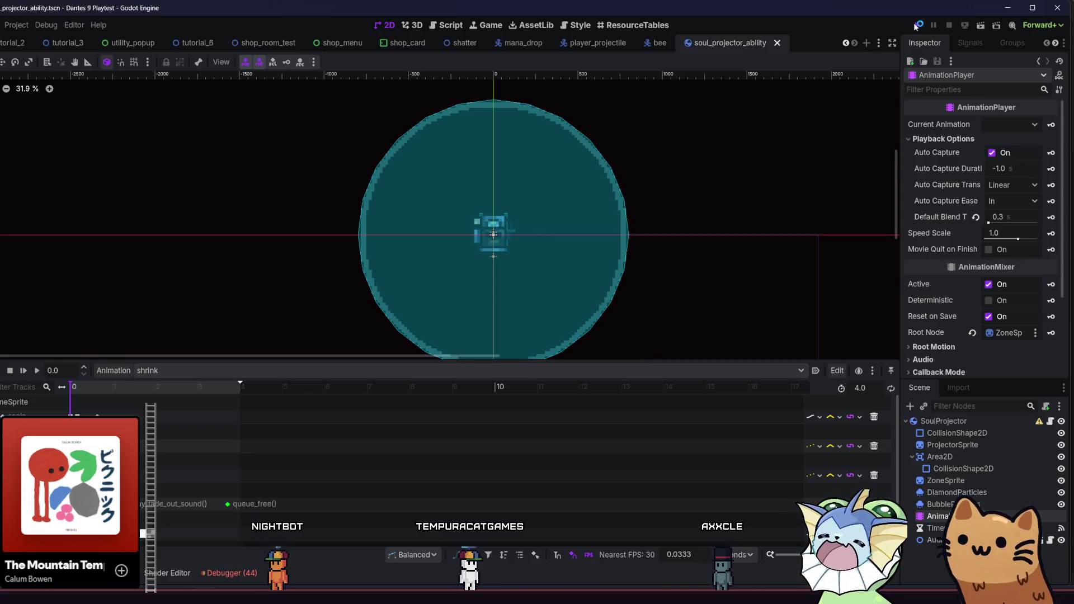
click(916, 24)
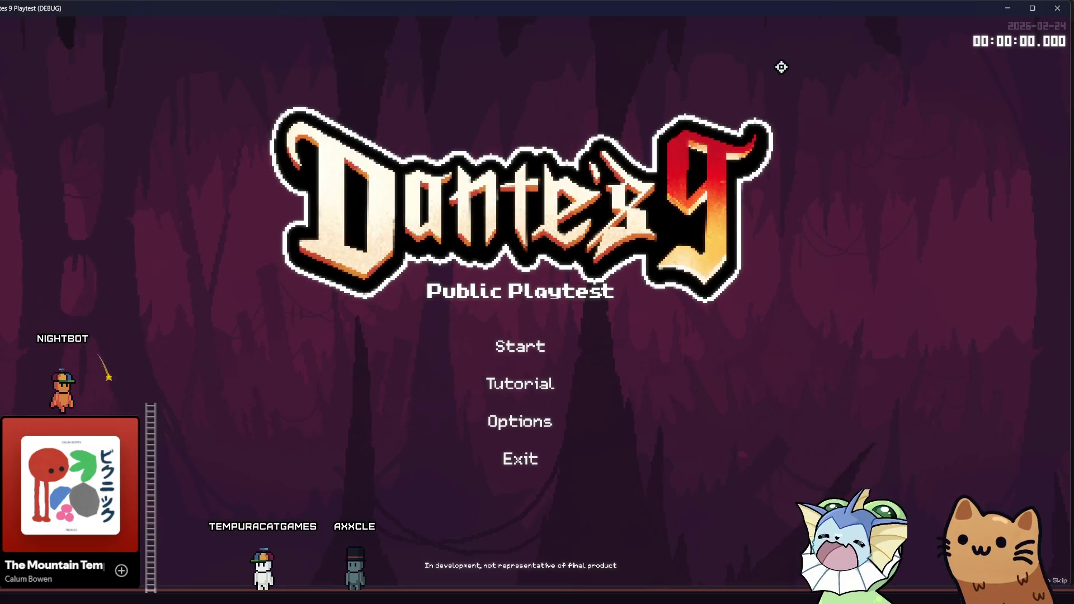
Start a new run and add Soul Dispenser cards through the debug menu's Cards > Add Cards
click(485, 352)
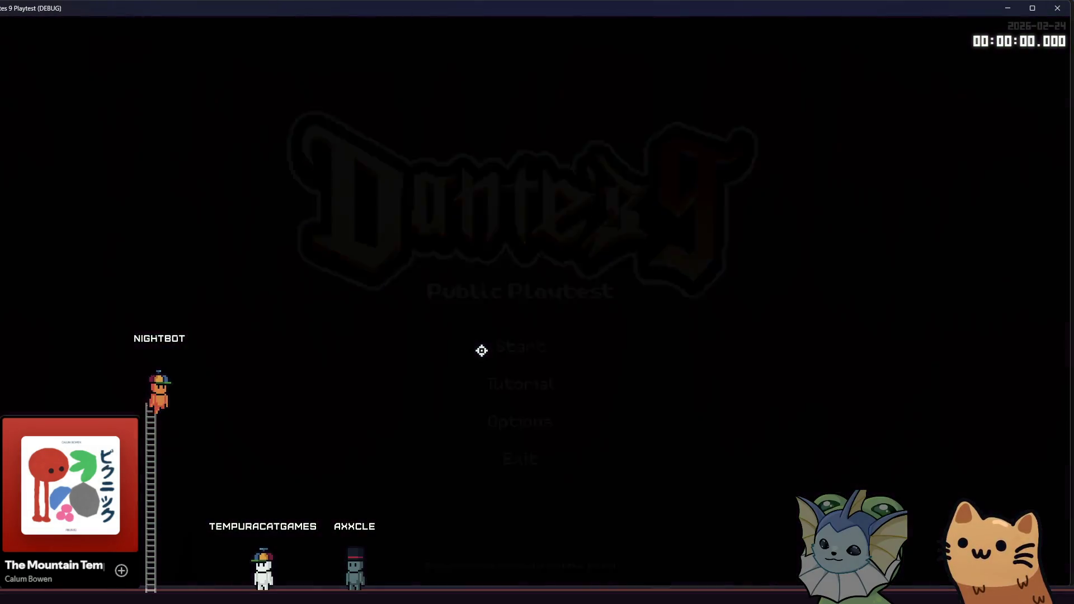
key(F1)
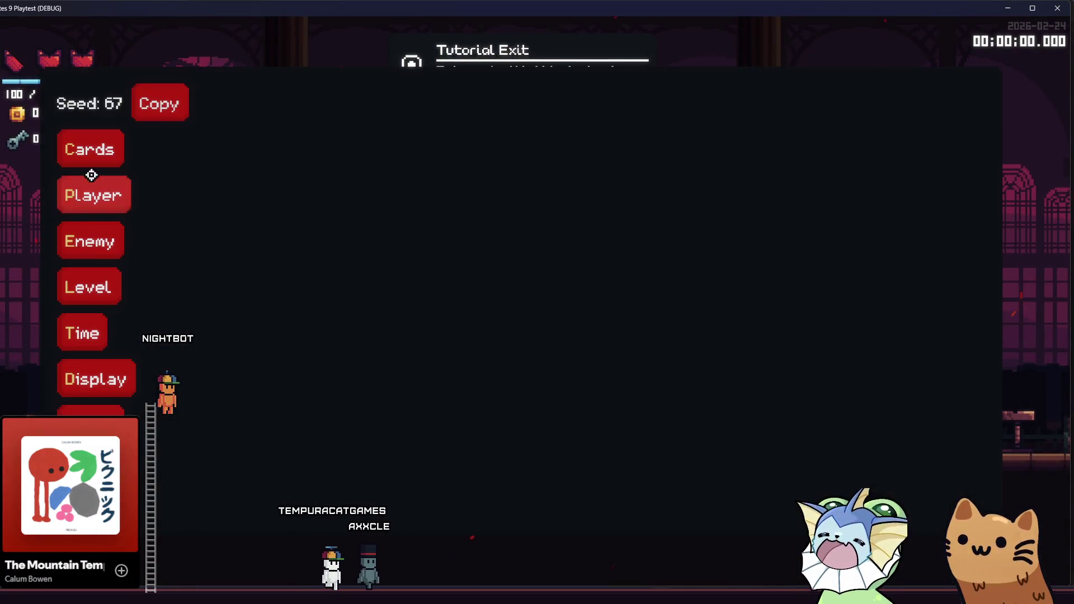
click(89, 149)
click(264, 103)
scroll(460, 223, down, 15)
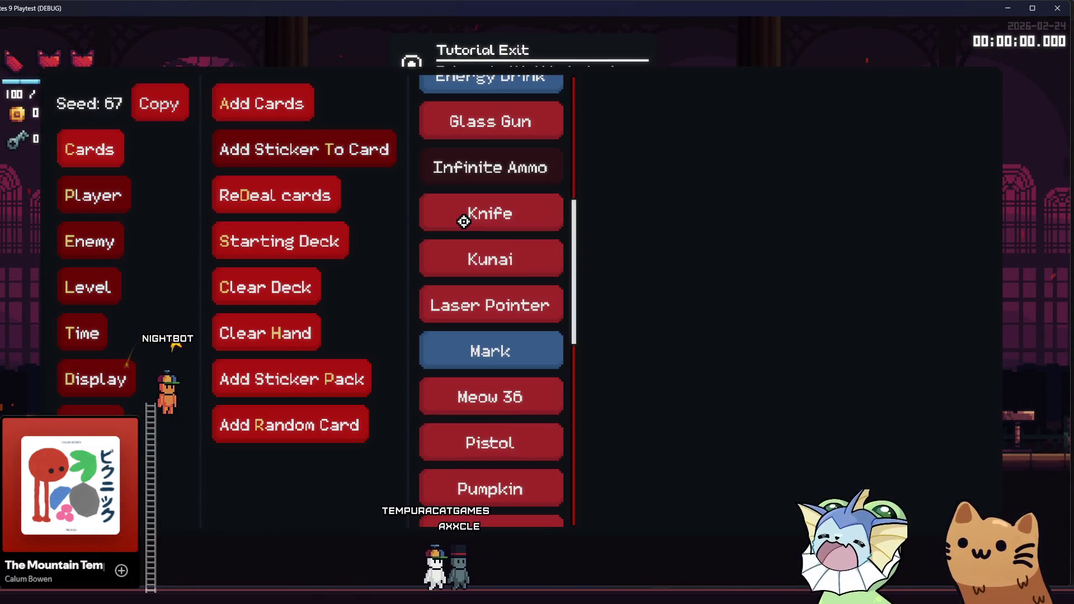
click(468, 402)
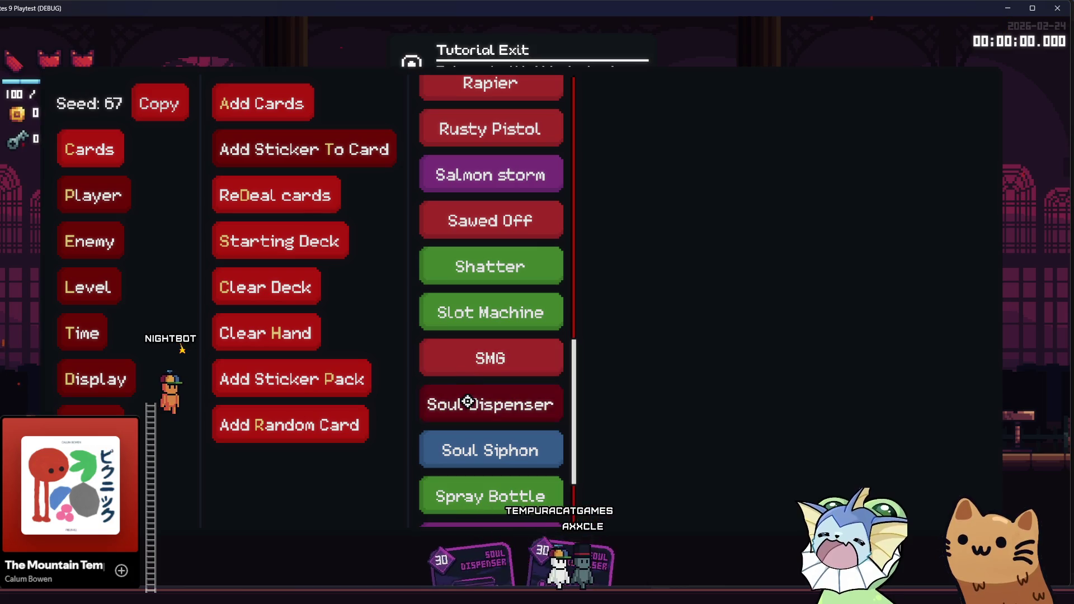
key(F1)
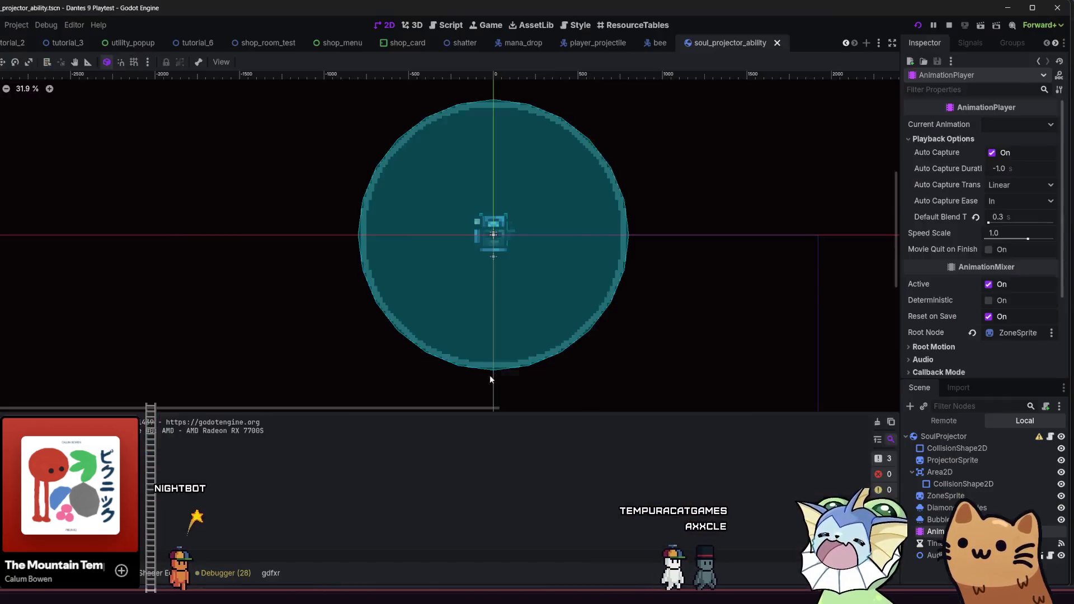
Assign mana_drop.tscn to the Soul Drop property, dismiss the warning, and relaunch the game
text(mana)
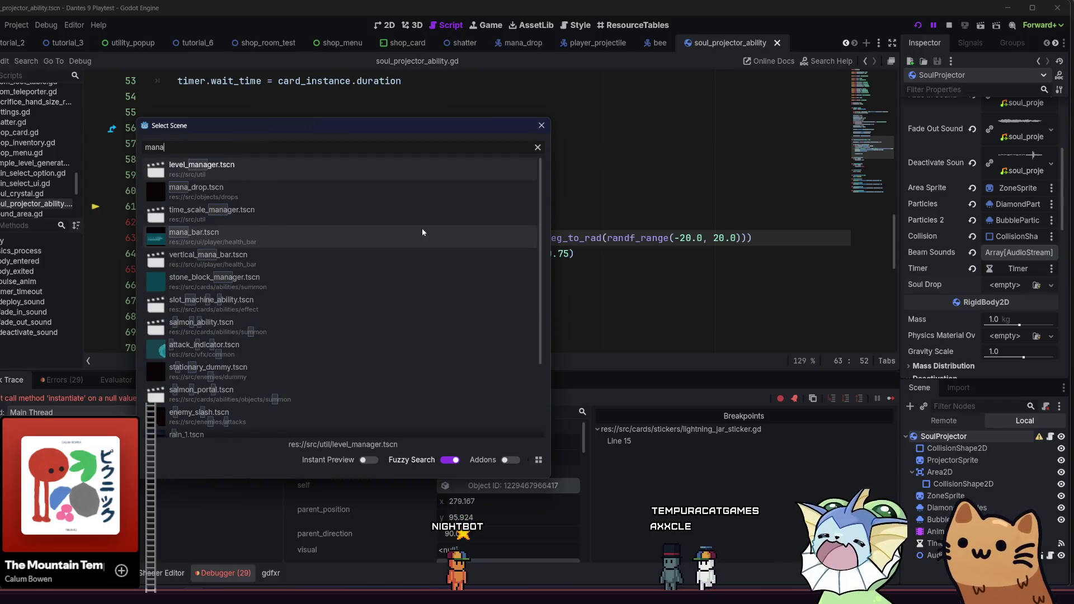
click(383, 193)
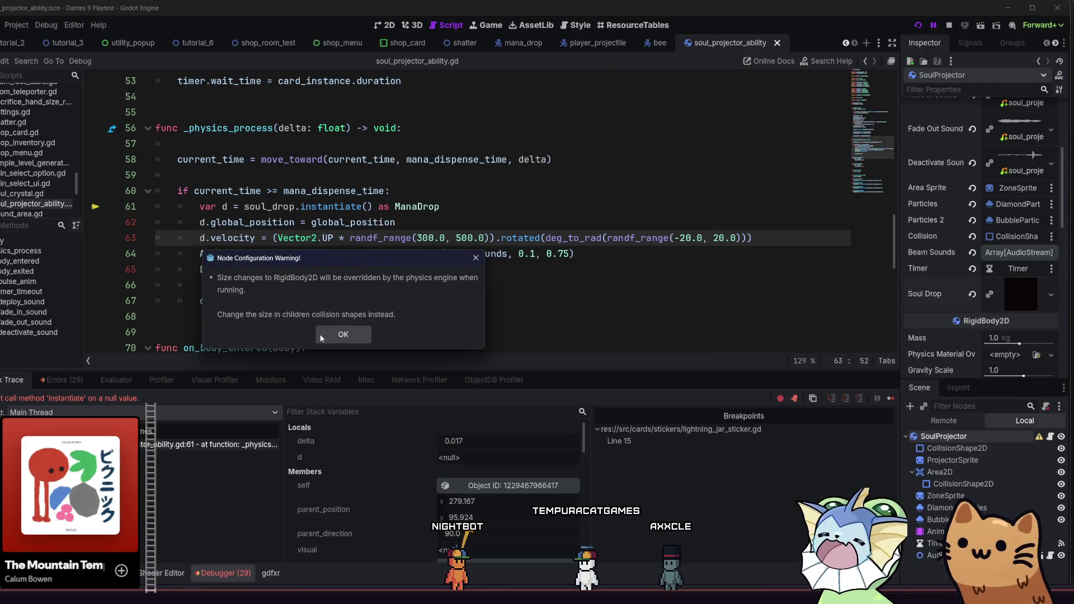
click(322, 336)
click(919, 26)
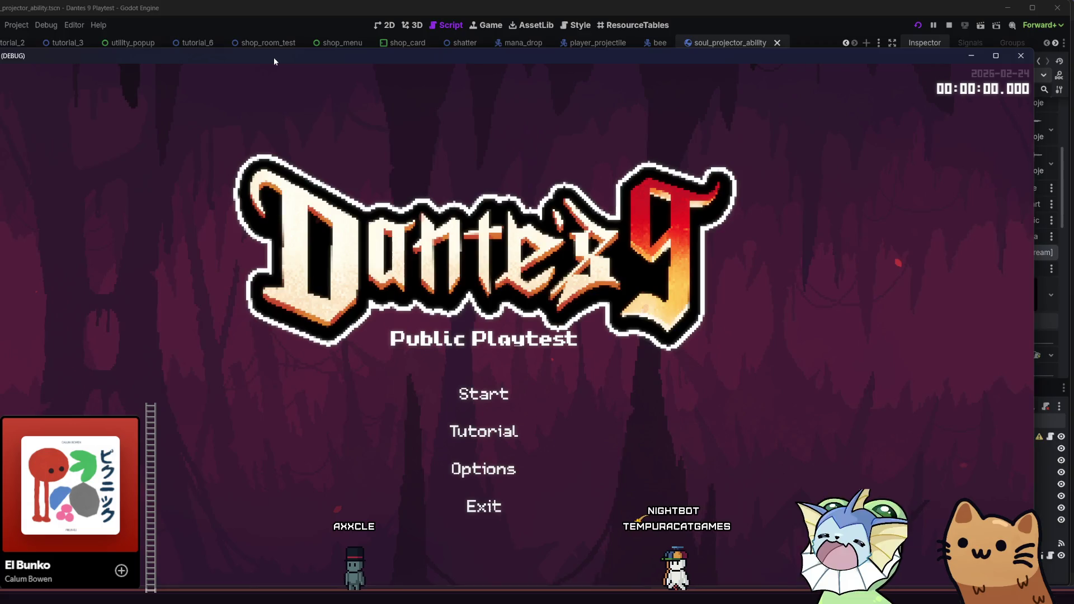
Start a new game and open the debug menu, browsing player, level and card options
click(462, 353)
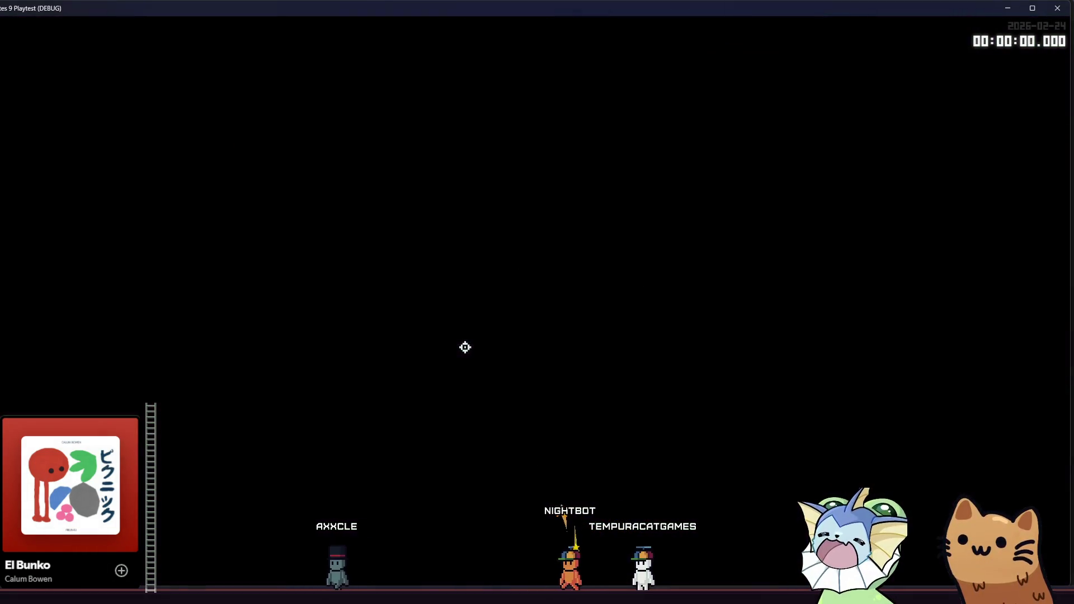
key(F1)
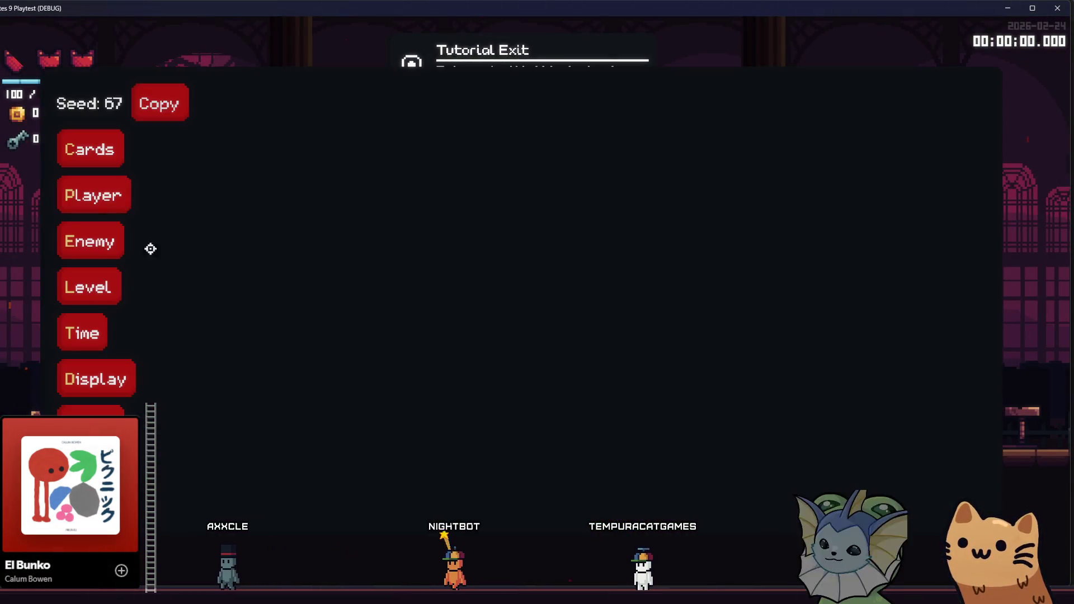
click(102, 203)
click(107, 149)
click(84, 286)
click(86, 157)
Add Soul Dispenser cards from the Add Cards list and close the debug menu
click(225, 105)
click(89, 226)
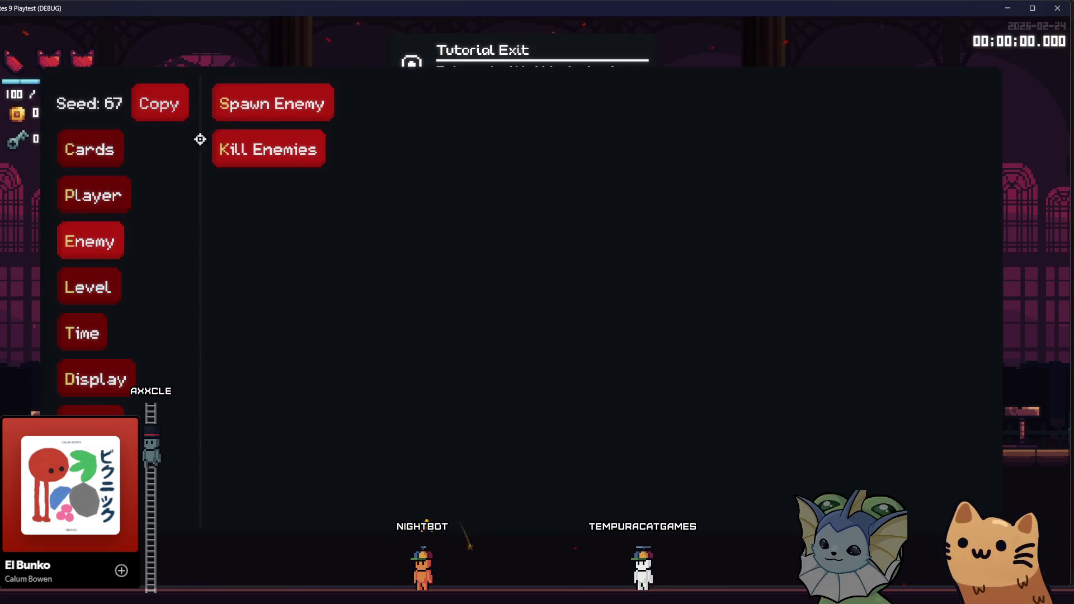
click(92, 160)
click(223, 109)
scroll(516, 337, down, 10)
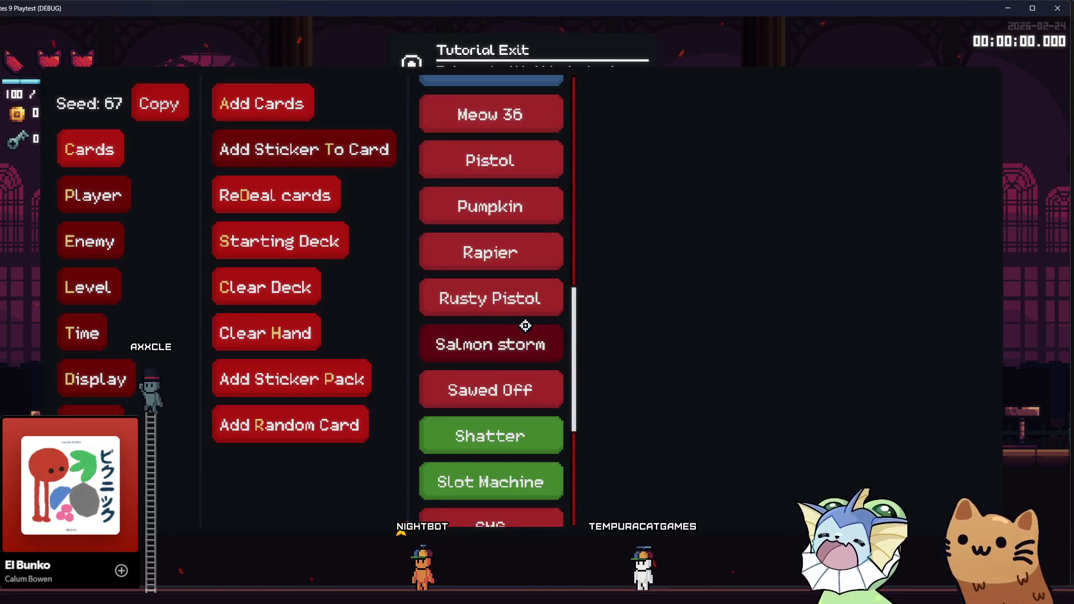
click(516, 337)
key(Escape)
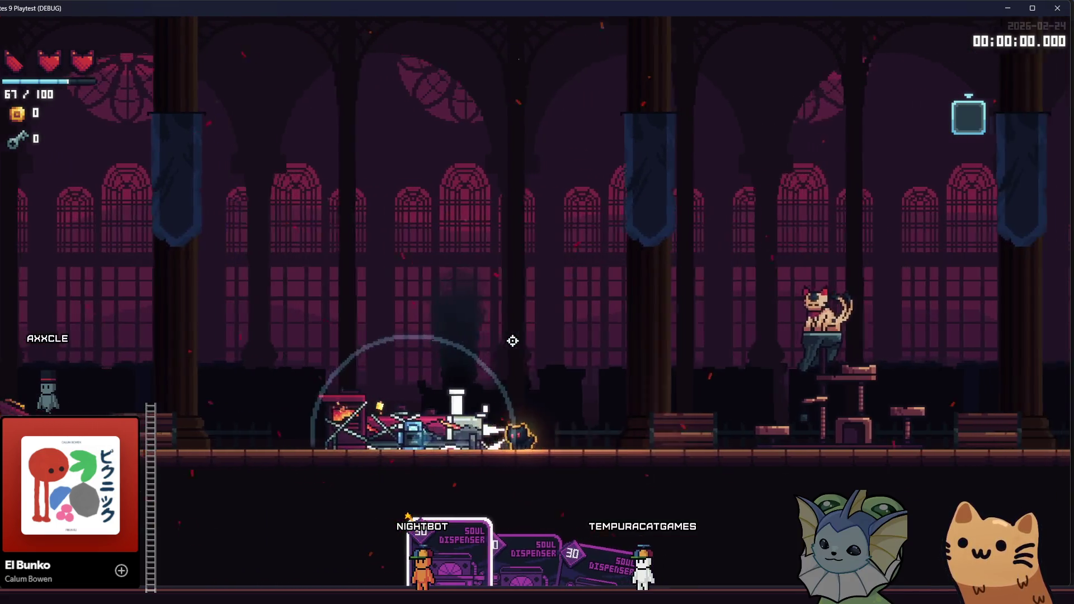
Walk the player left and right around the deployed projector, then close the game window
key(d)
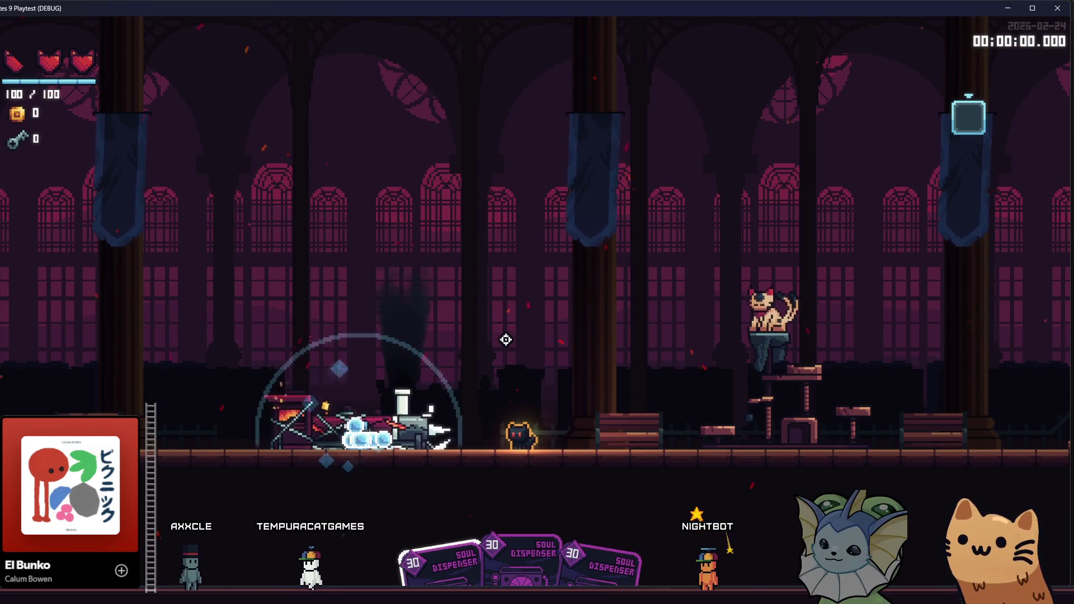
key(a)
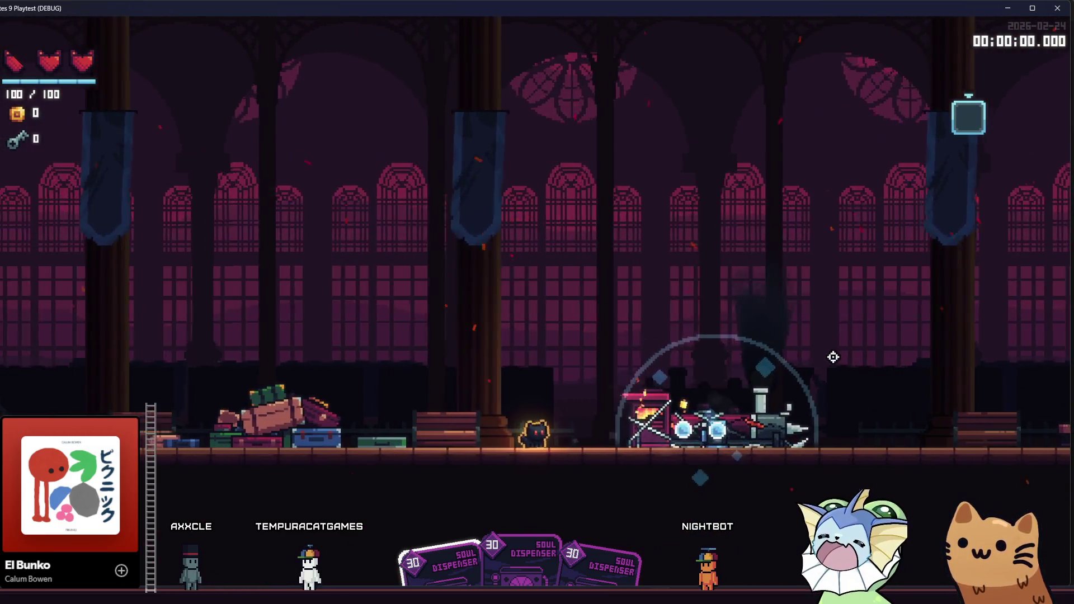
key(d)
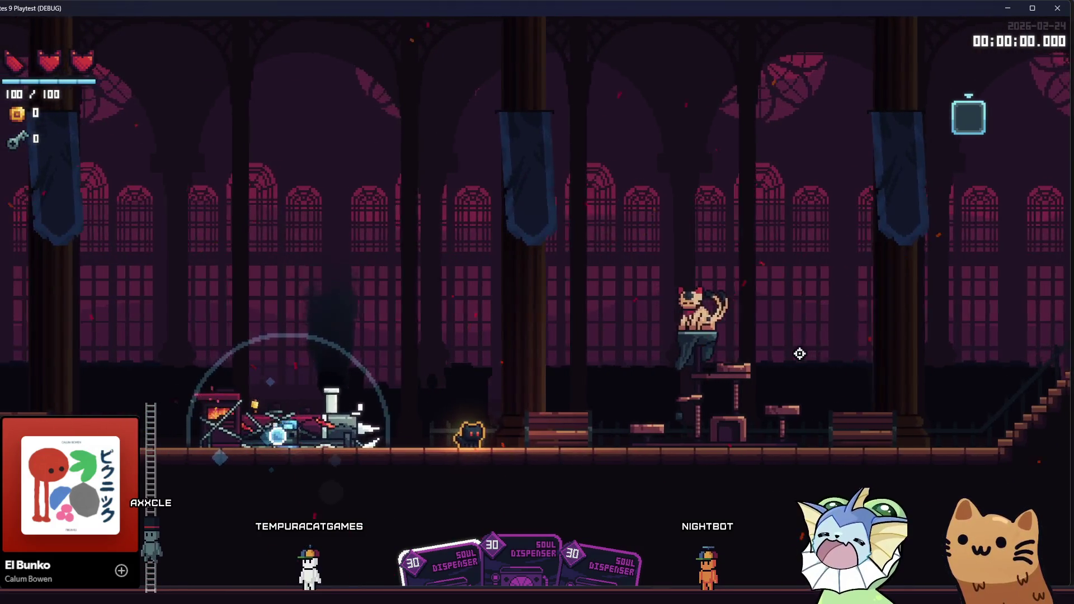
key(a)
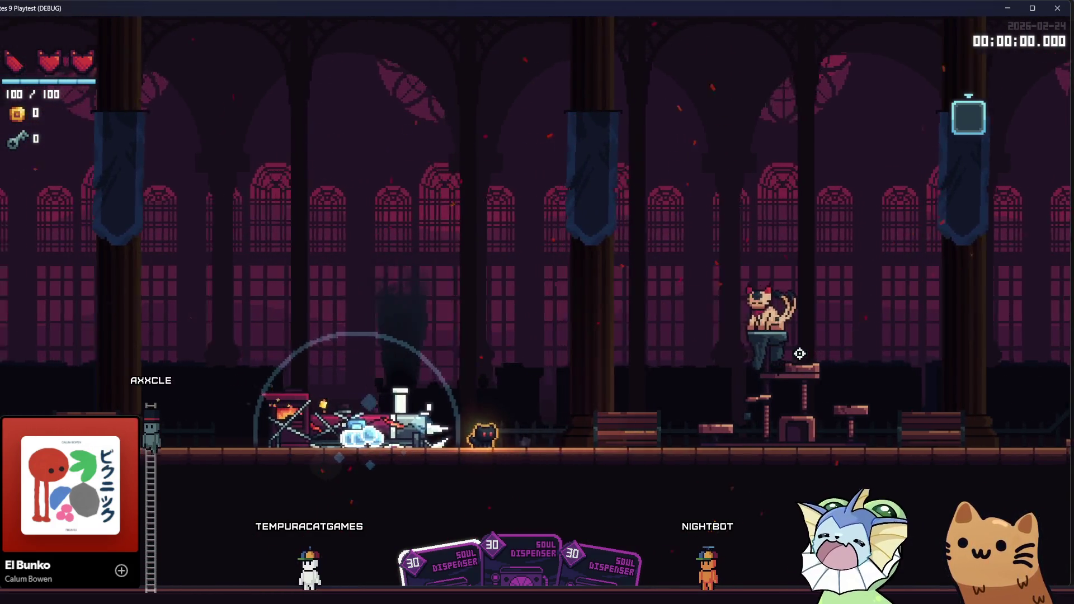
key(d)
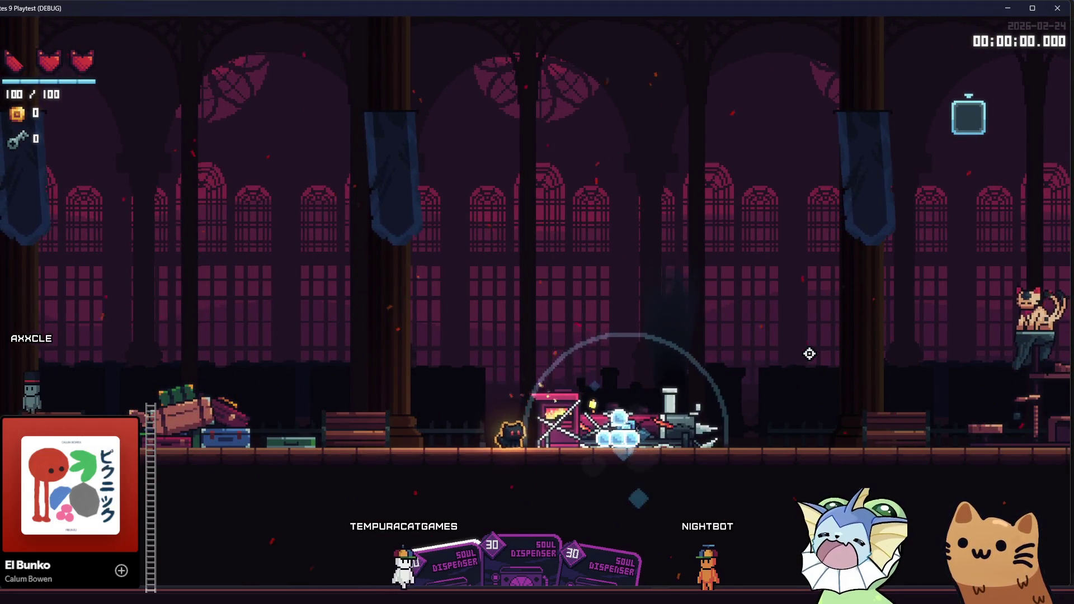
key(d)
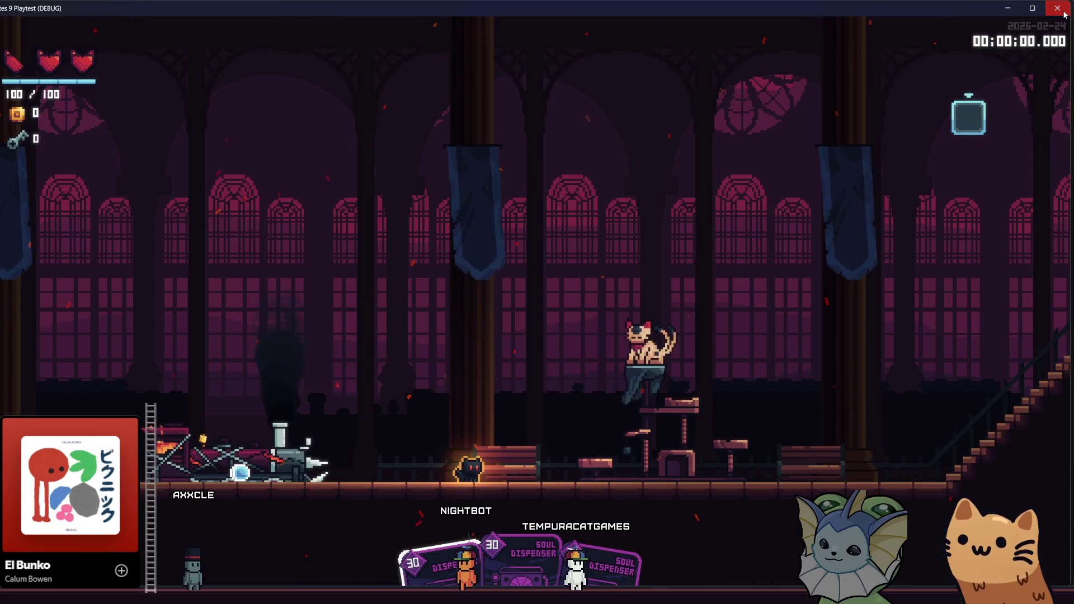
click(1064, 14)
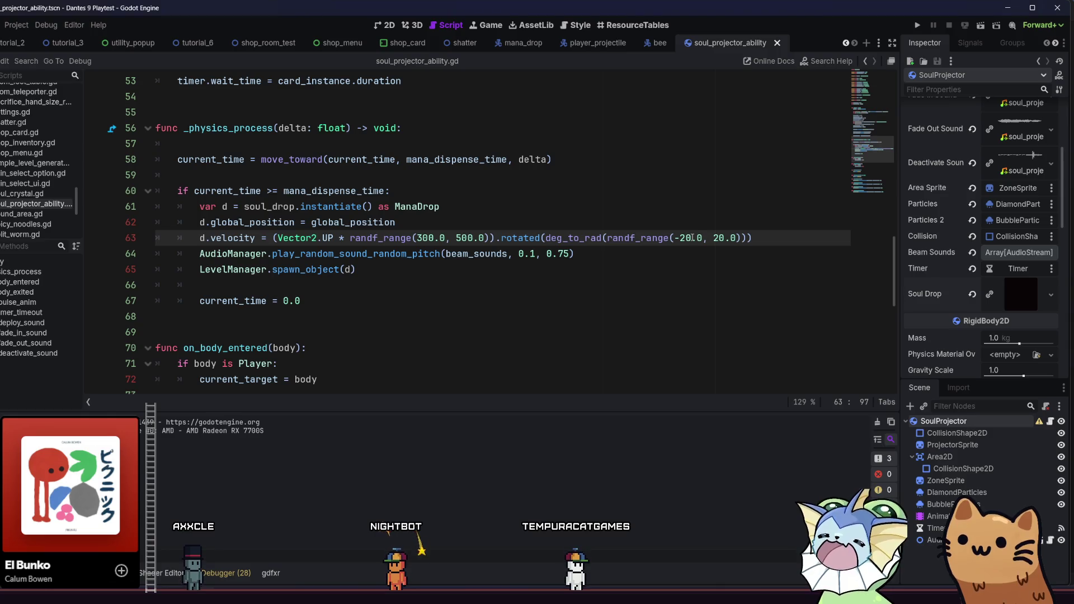
Set line 63's spread to -45.0–45.0 degrees and speed to 3000.0–5000.0, save, and rerun
click(723, 238)
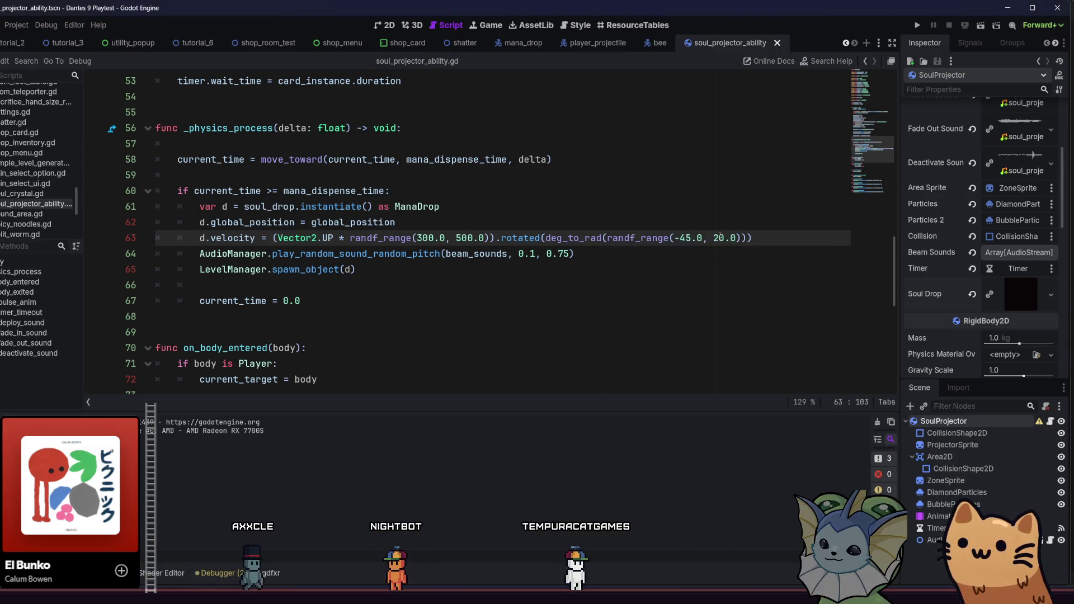
key(ctrl+s)
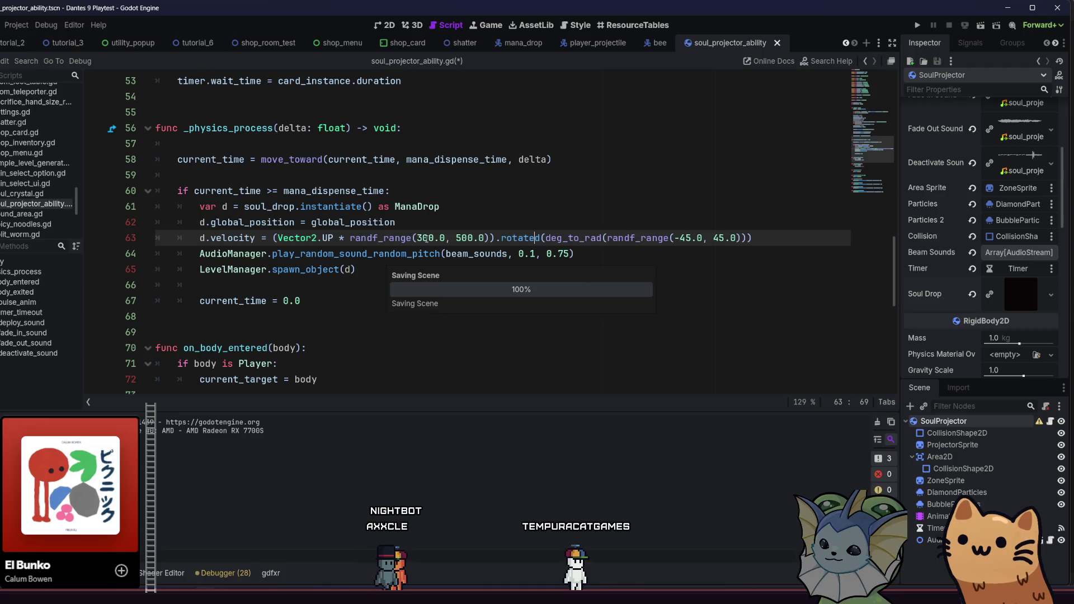
text(0)
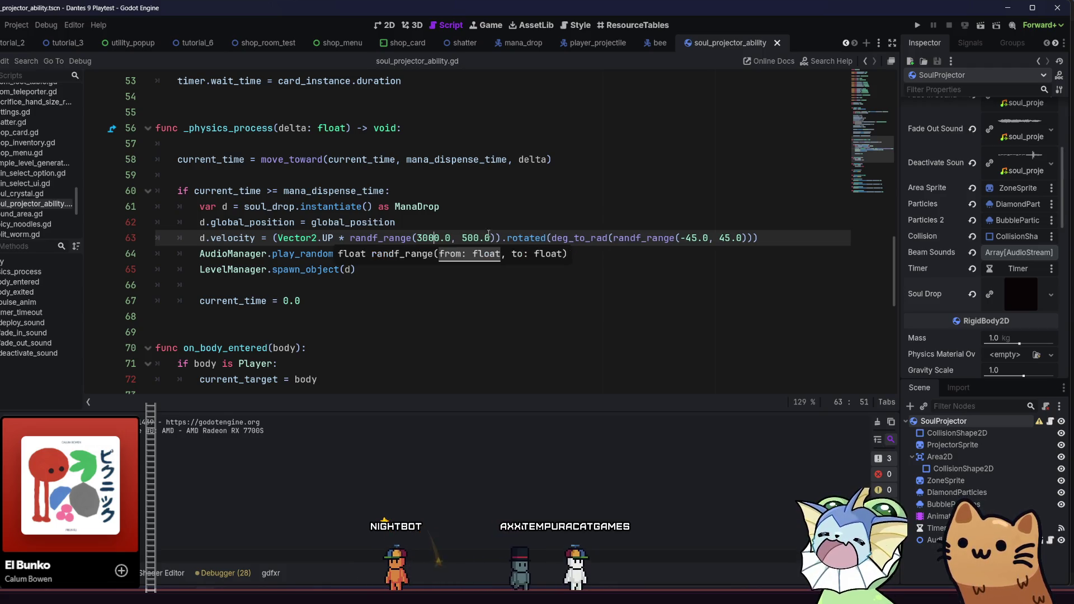
key(ctrl+s)
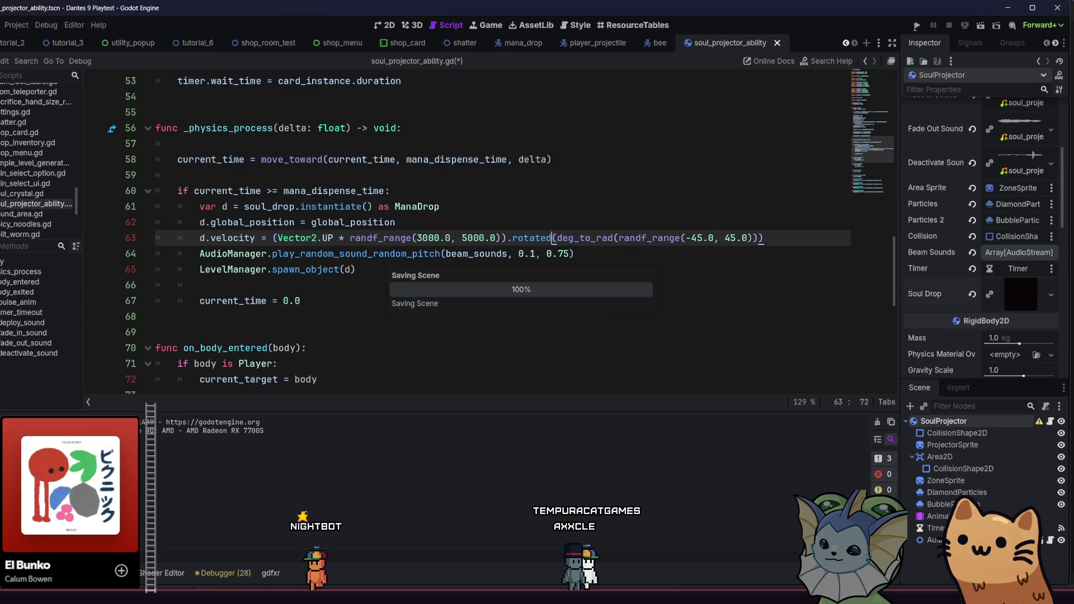
click(917, 27)
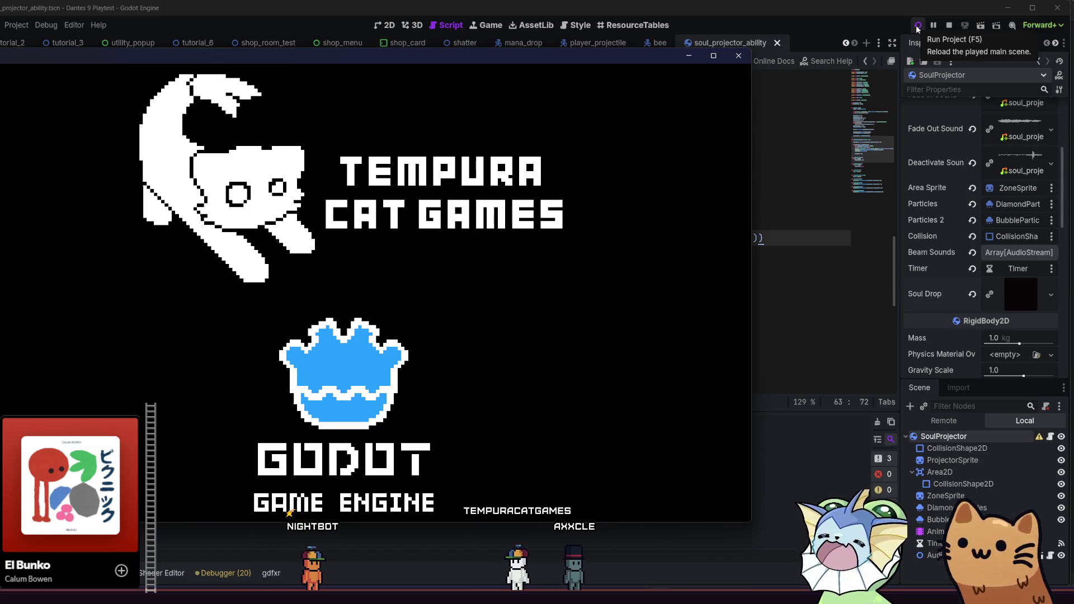
Reload the game, start a new run and add a card from the debug Cards > Add Cards list
click(917, 28)
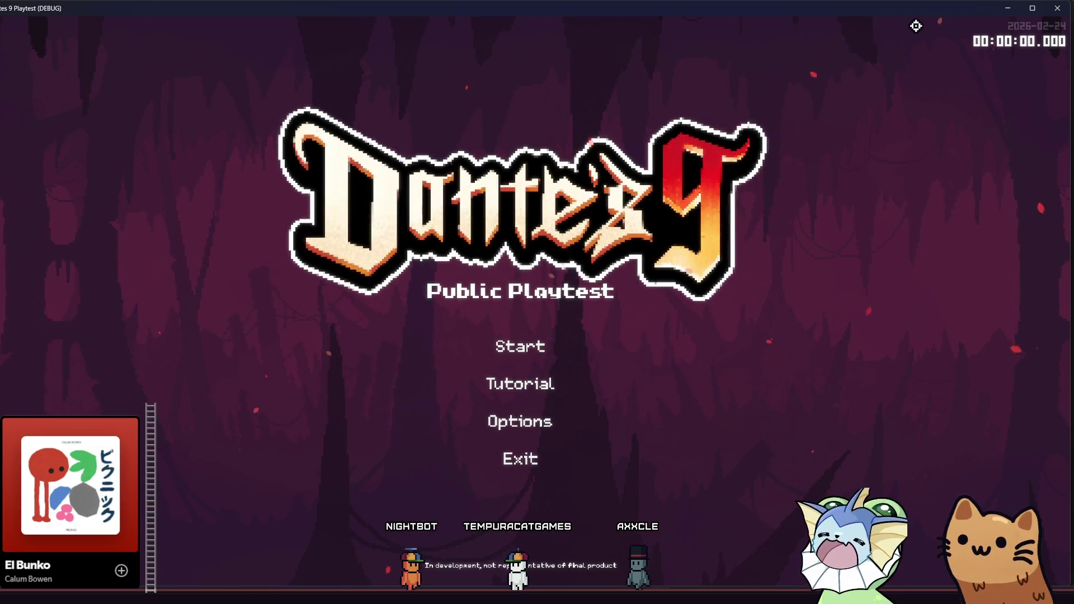
click(523, 345)
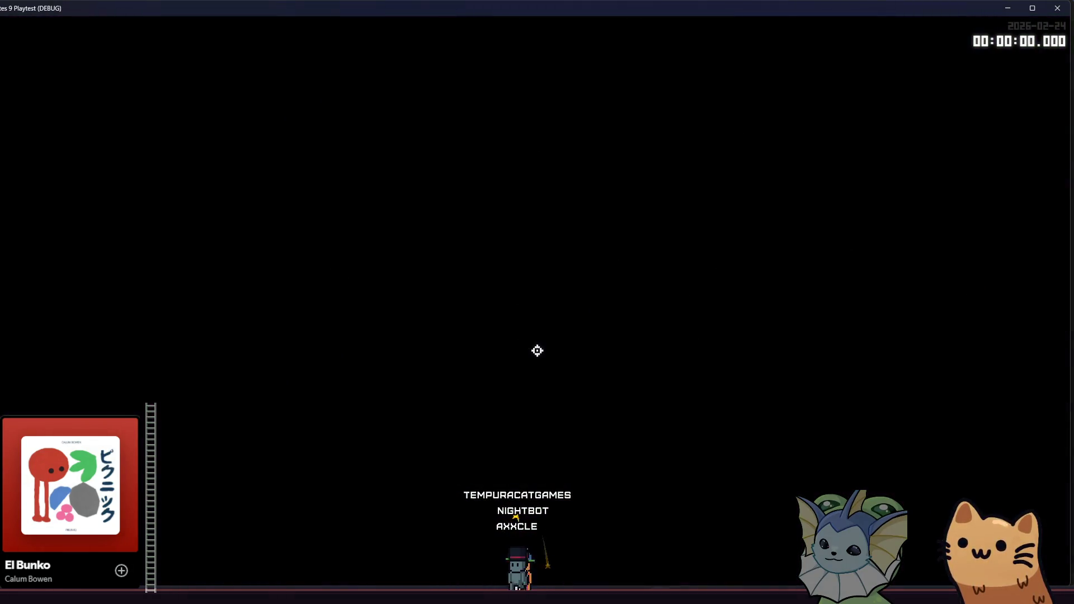
key(grave)
click(114, 149)
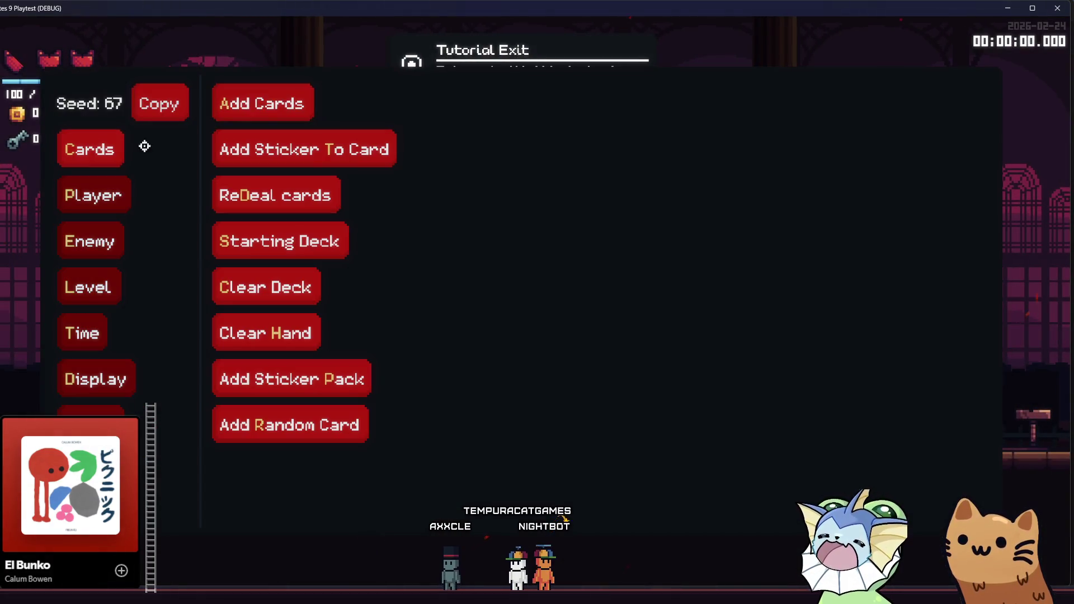
click(263, 103)
scroll(504, 345, down, 15)
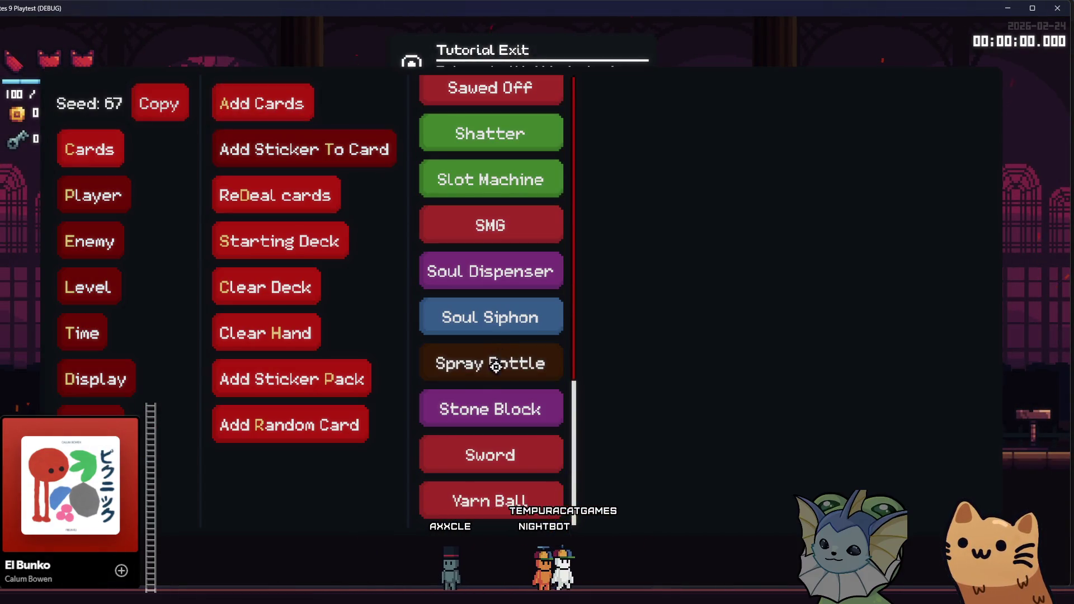
click(489, 293)
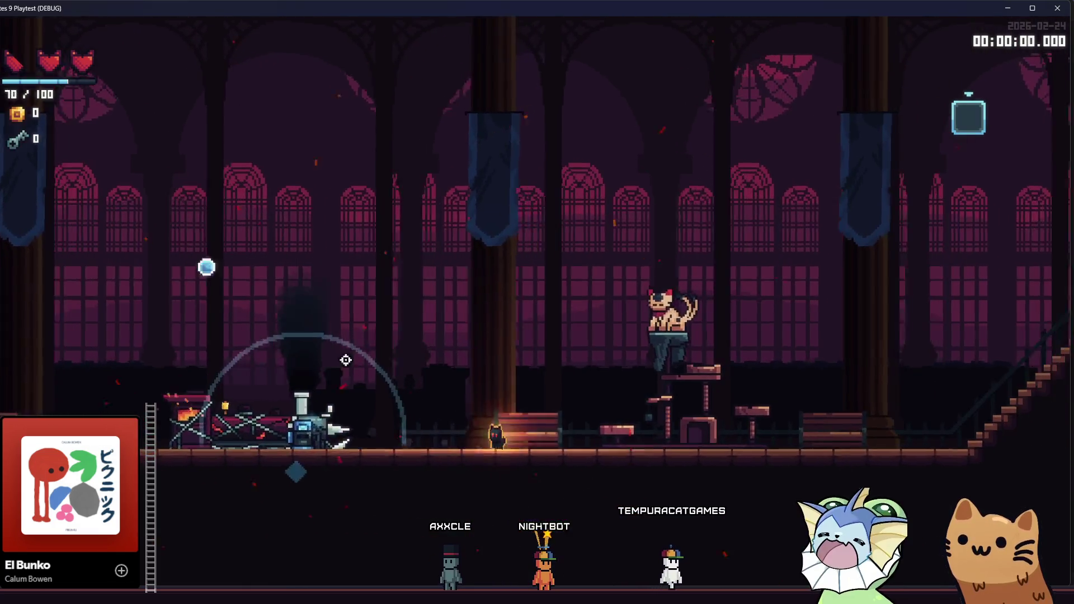
Watch the projector fling mana orbs far at 800–1000 speed, then stop the playtest and return to the script
key(F8)
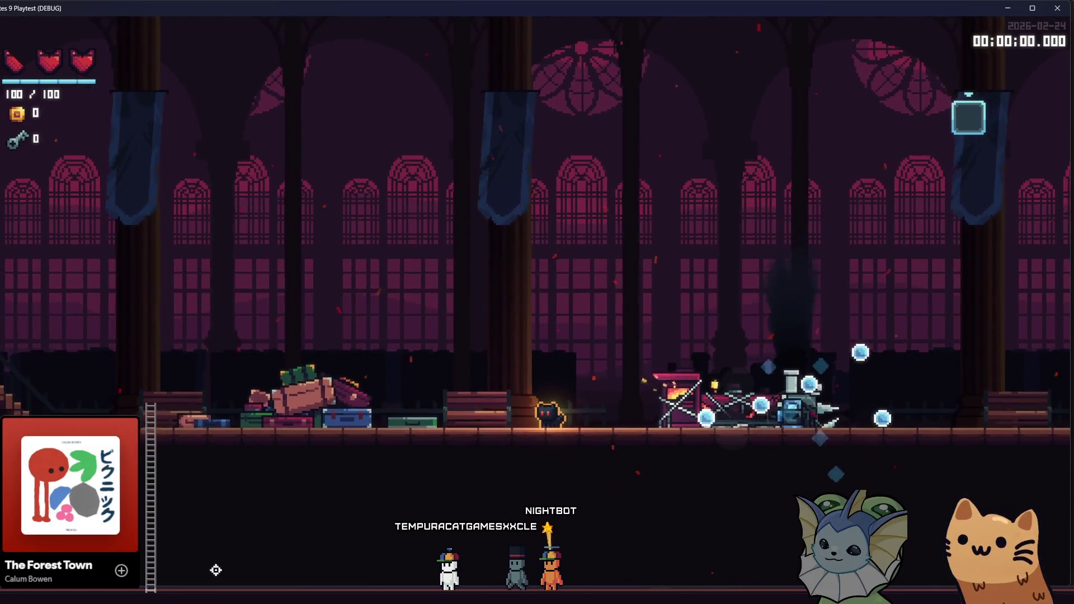
key(alt+Tab)
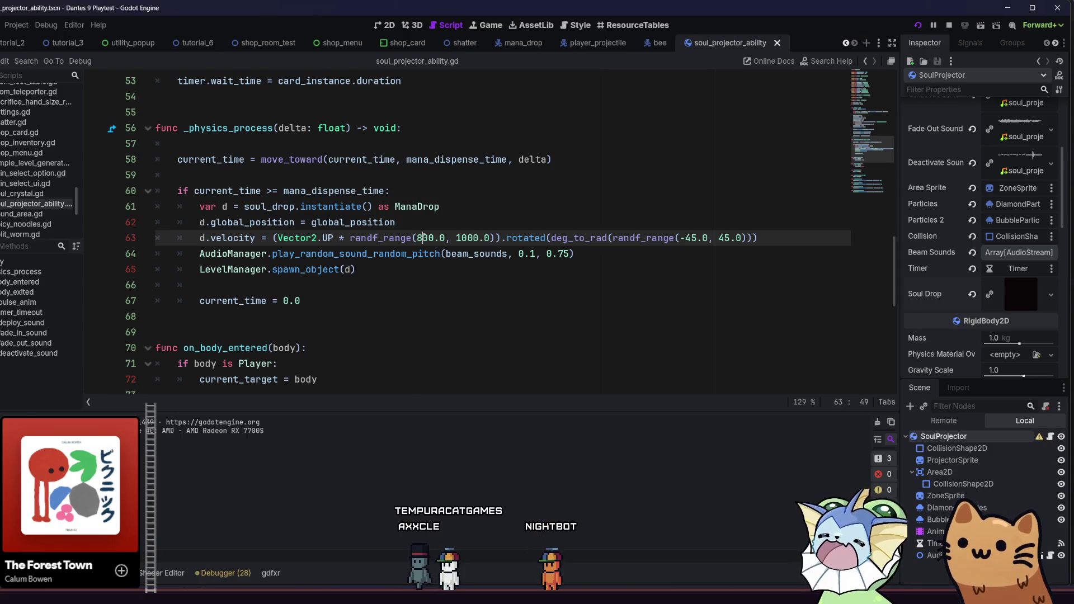
Change line 63's mana drop speed to randf_range(500.0, 700.0), save the script and relaunch the game
double_click(467, 238)
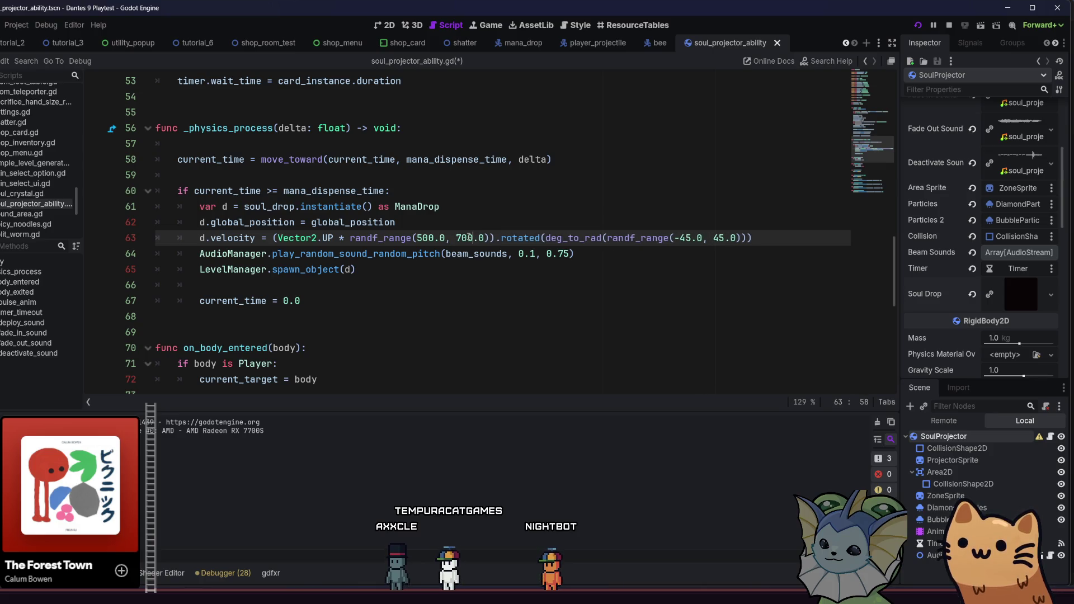
key(Return)
key(ctrl+z)
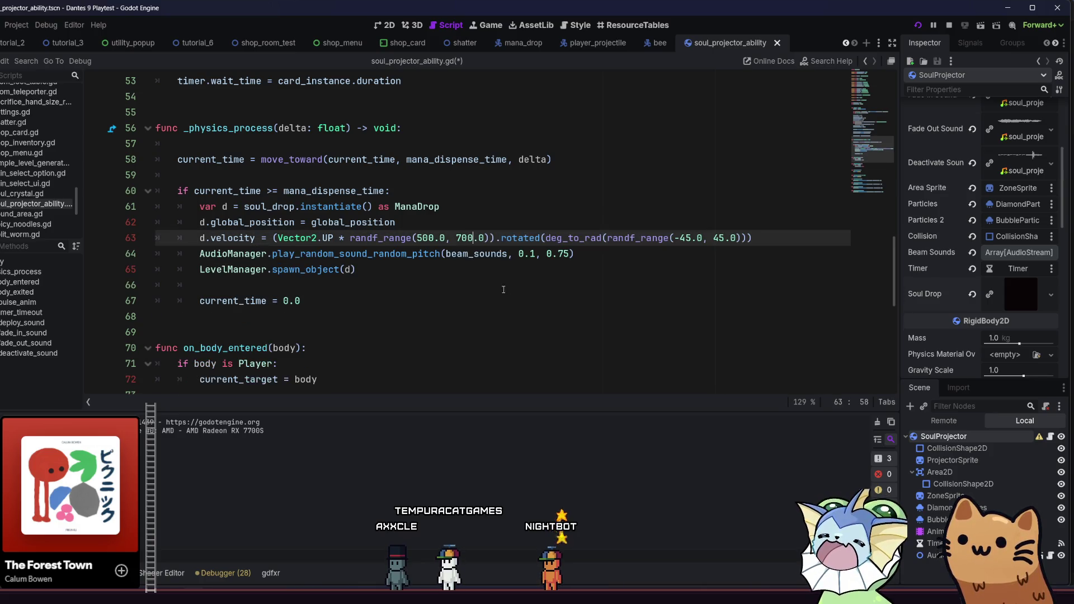
key(ctrl+s)
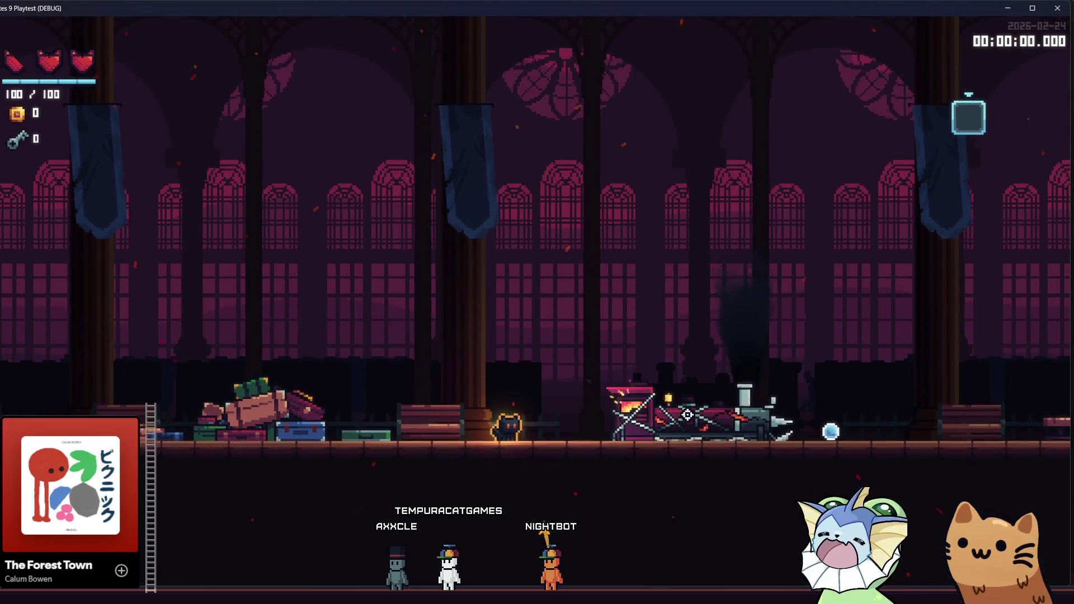
key(F1)
click(70, 165)
Add a Soul Dispenser card from the debug card list, then climb the ladder and walk left
click(262, 104)
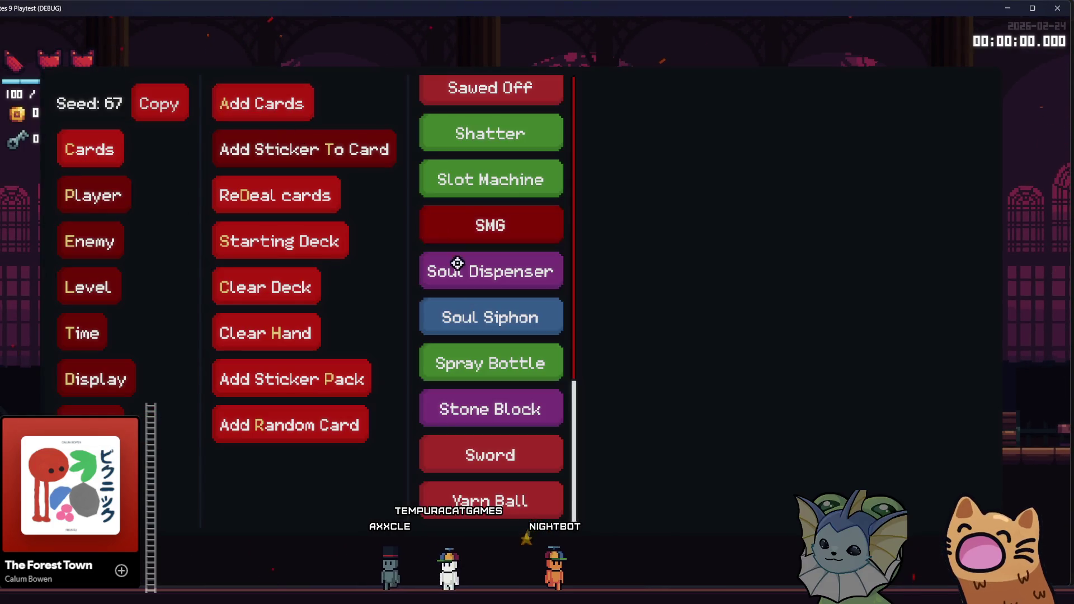
click(486, 266)
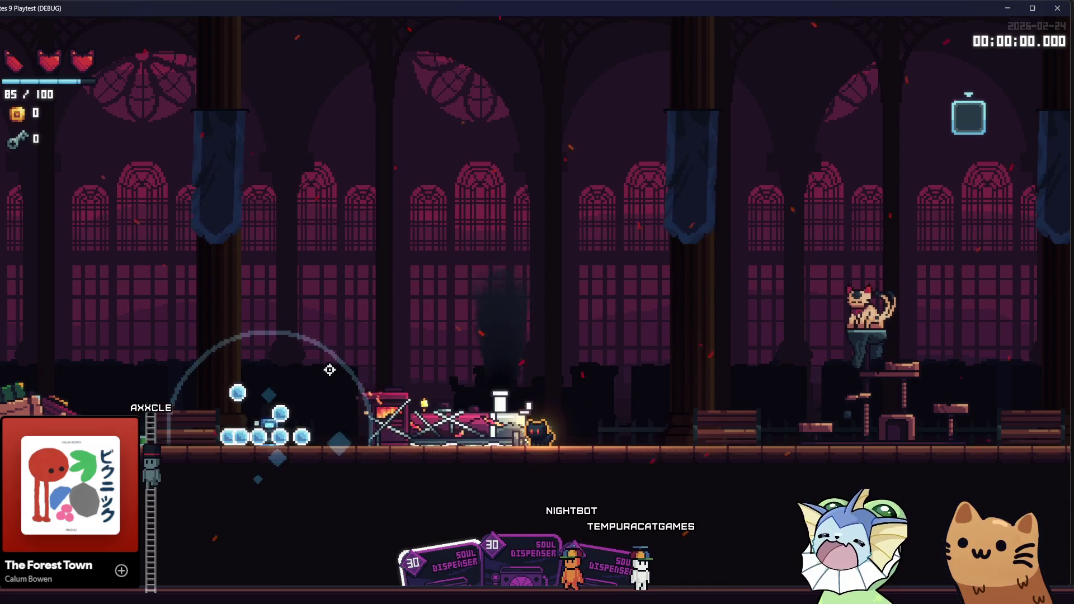
key(w)
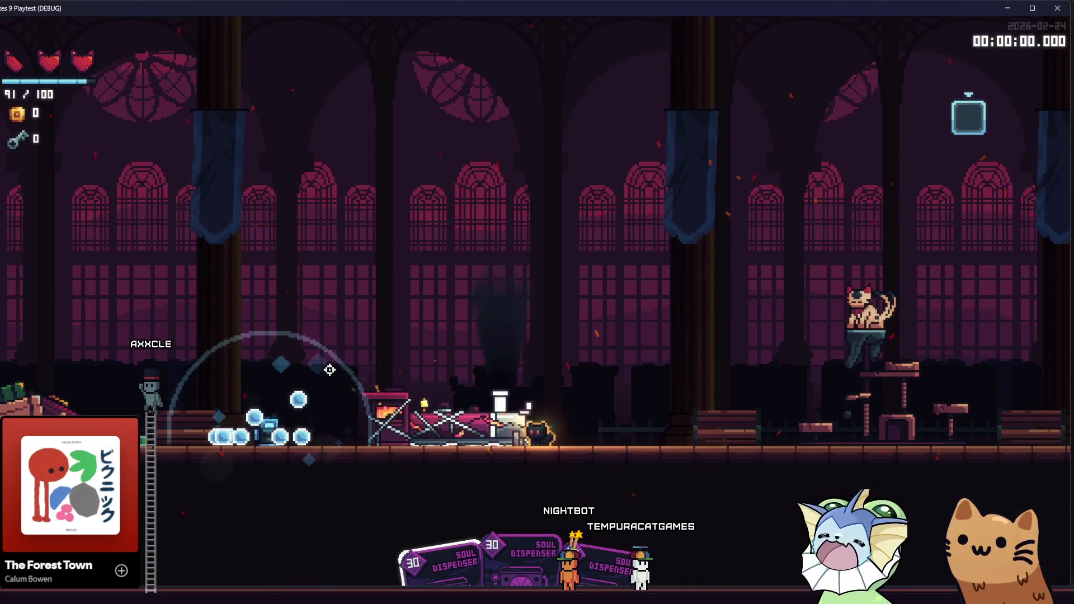
key(a)
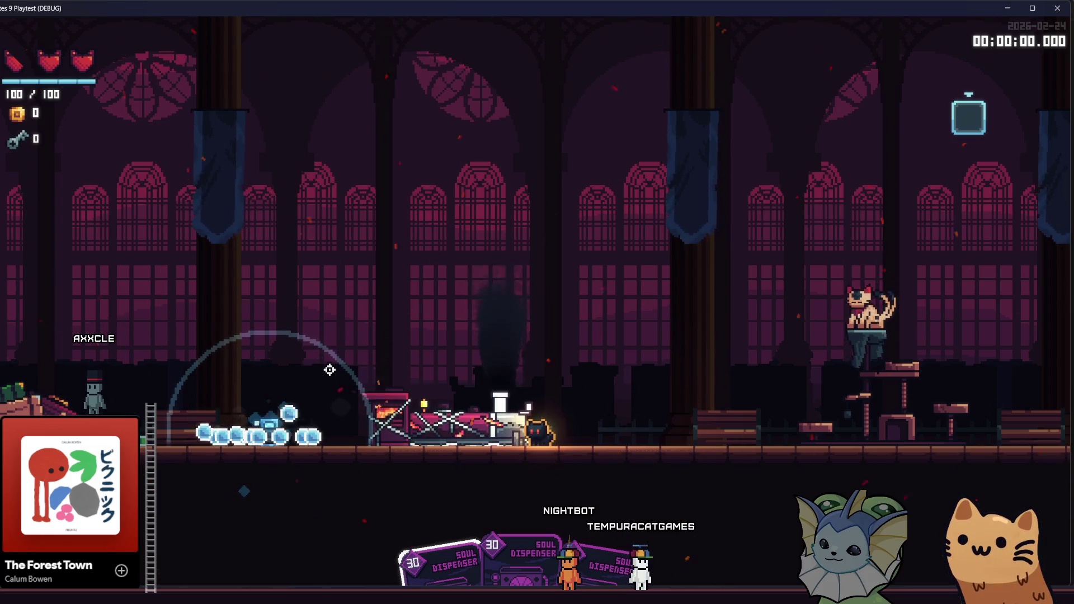
Add a Shatter card through the debug menu, close the menu and walk right
key(F1)
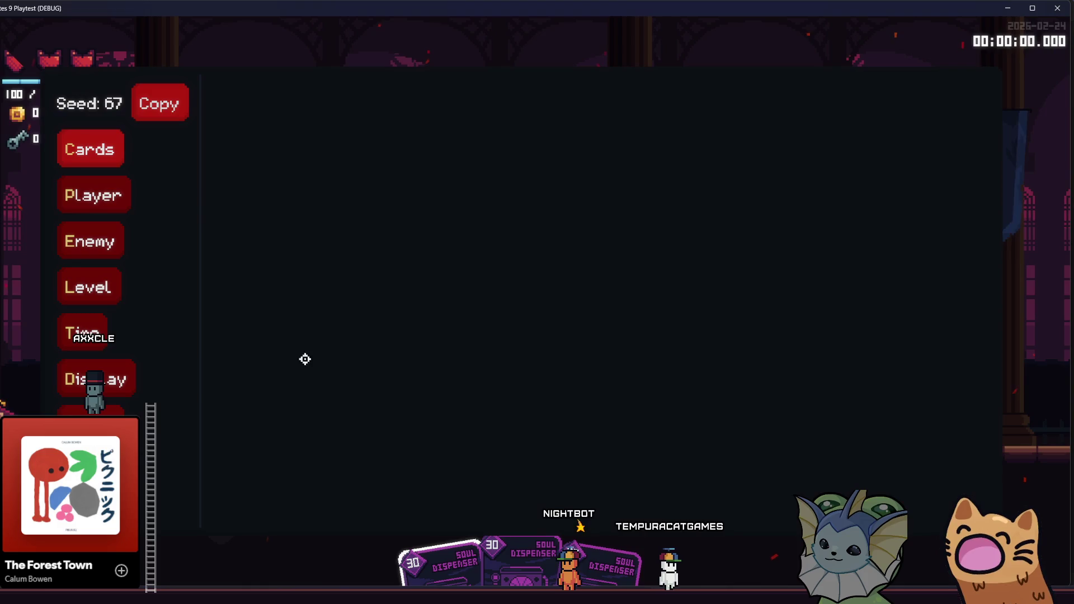
click(66, 141)
click(258, 103)
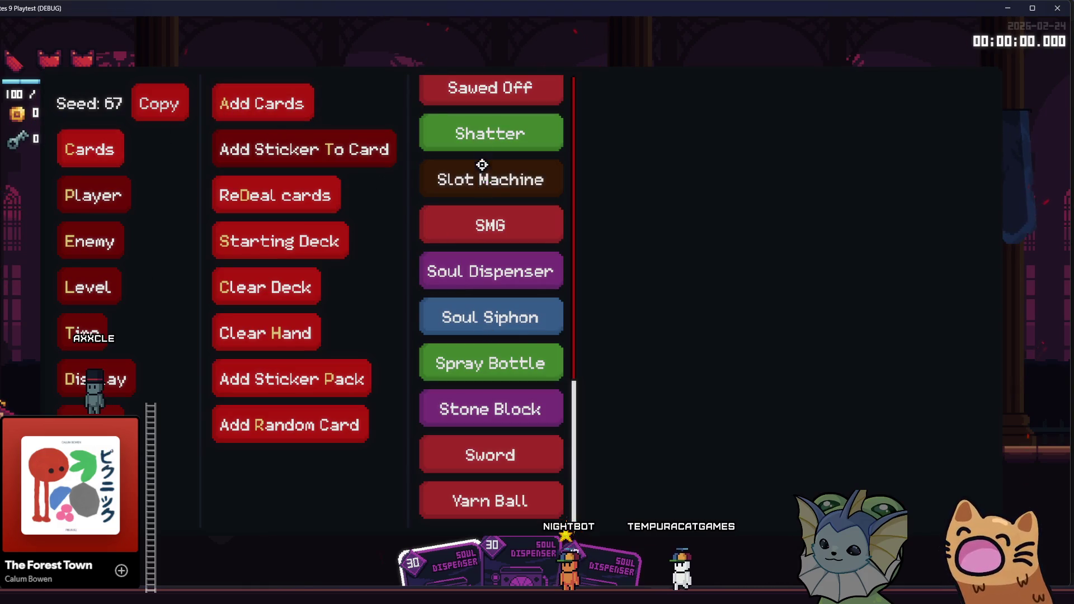
click(491, 132)
key(F1)
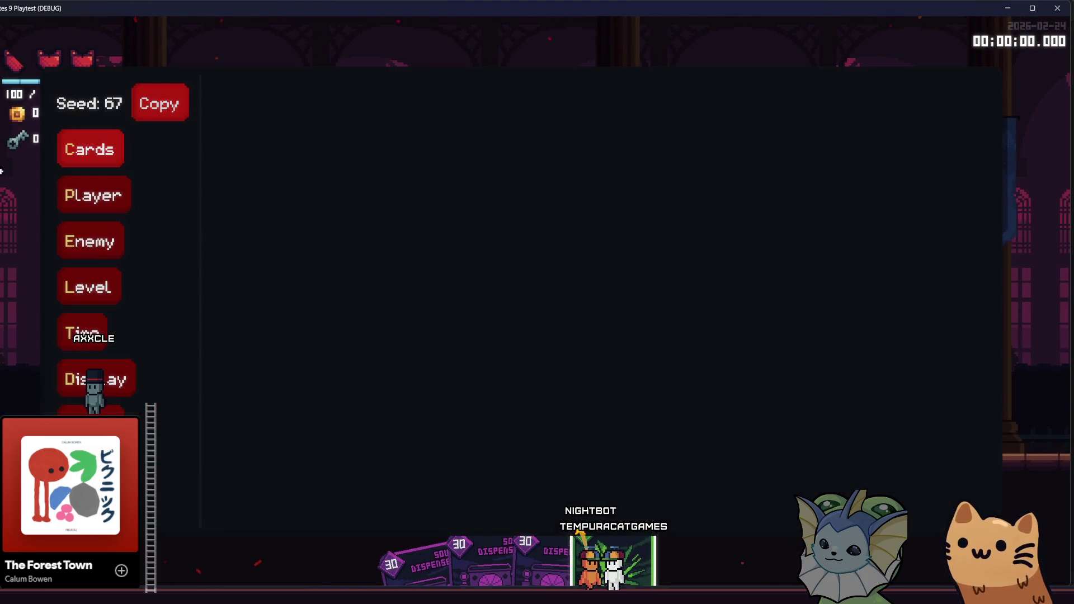
click(101, 184)
key(F1)
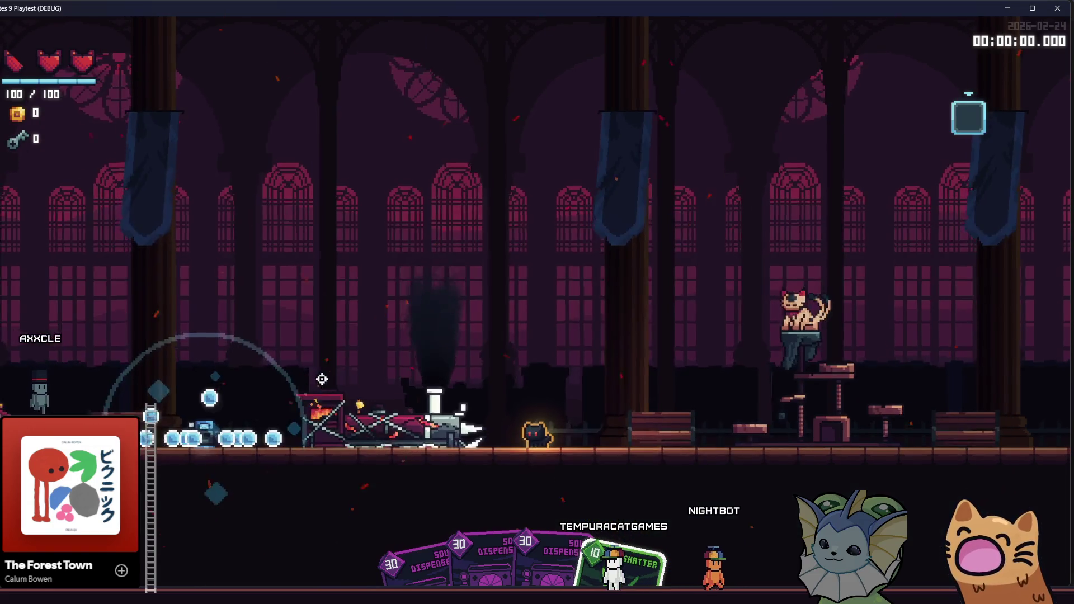
key(d)
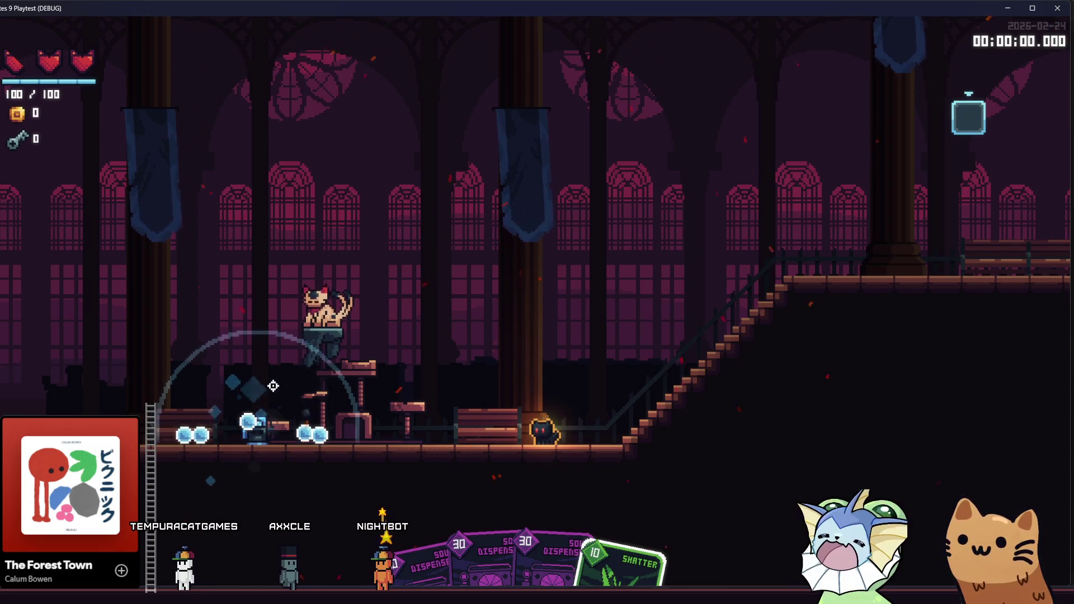
Walk right and up the stairs while the deployed projector zones expire
key(d)
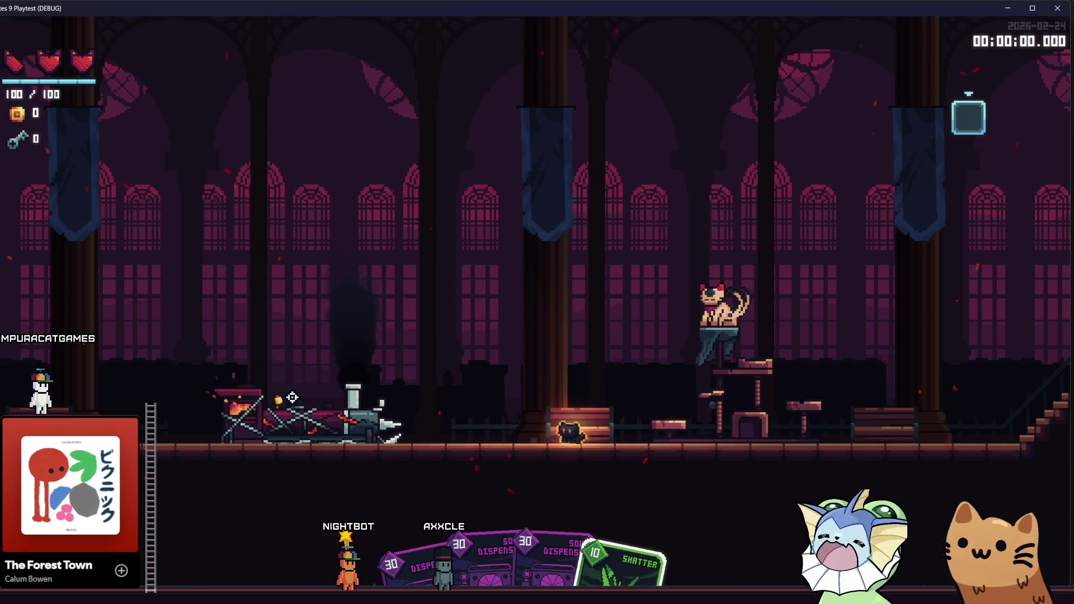
Run to the cat's pedestal, then deploy a Soul Dispenser projector on the floor
key(d)
key(space)
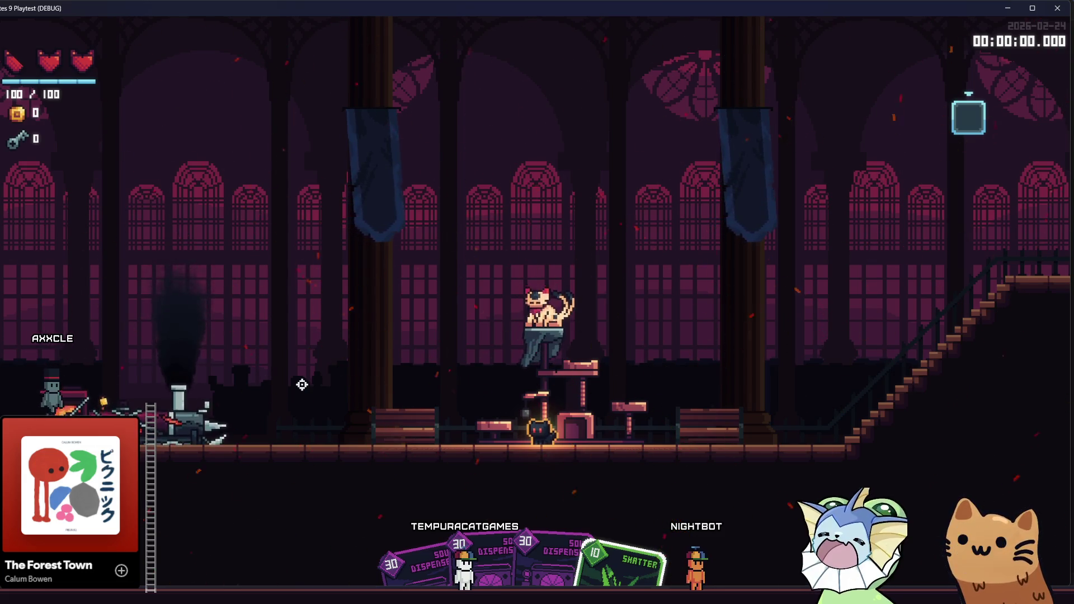
key(a)
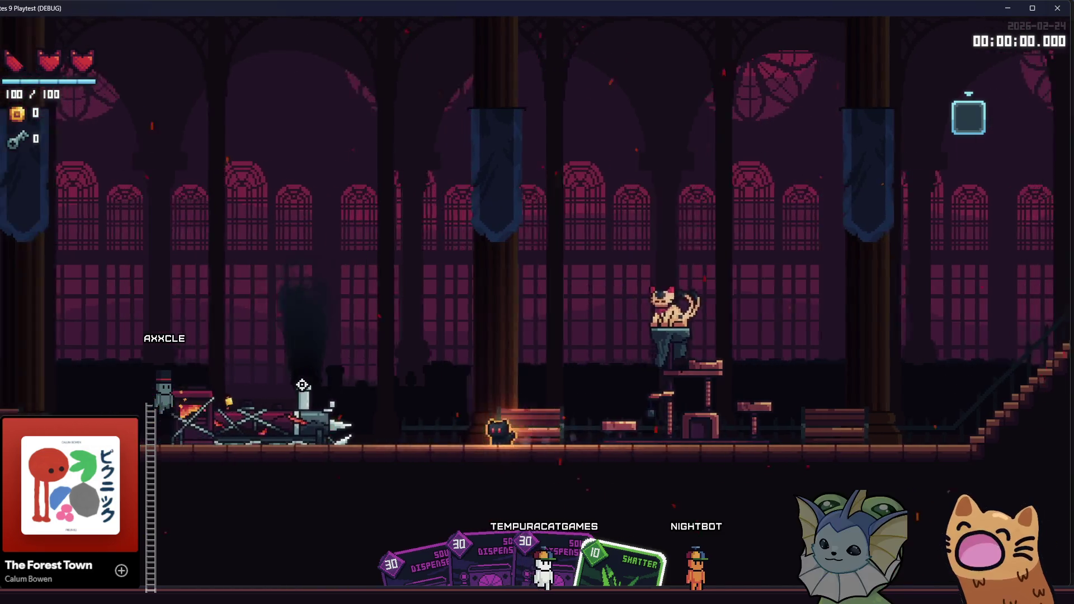
key(a)
key(d)
click(294, 390)
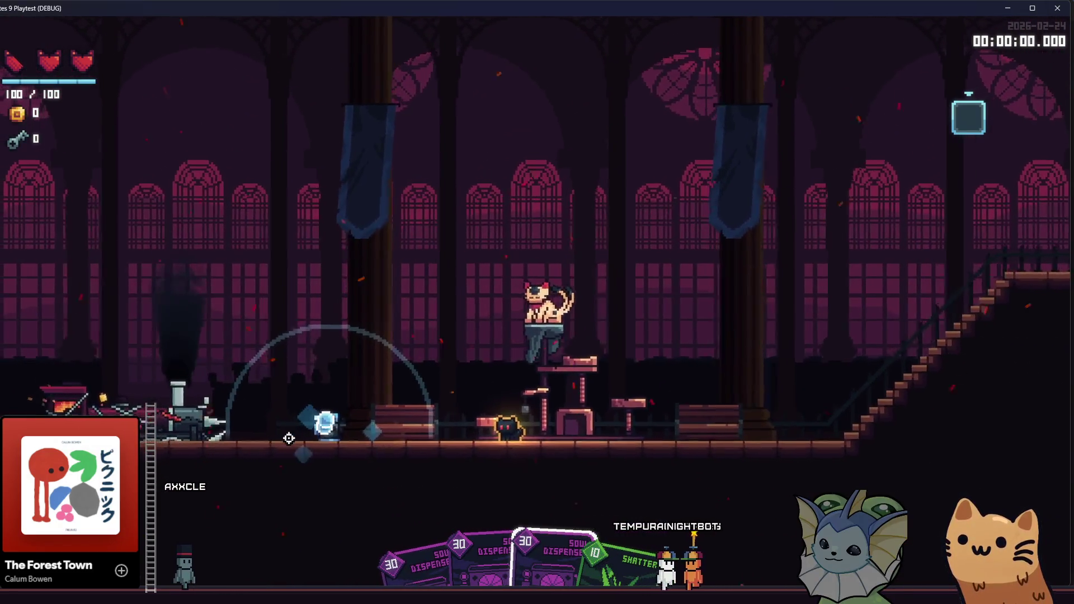
Climb the stairs to the upper floor and close the game to return to the editor
key(d)
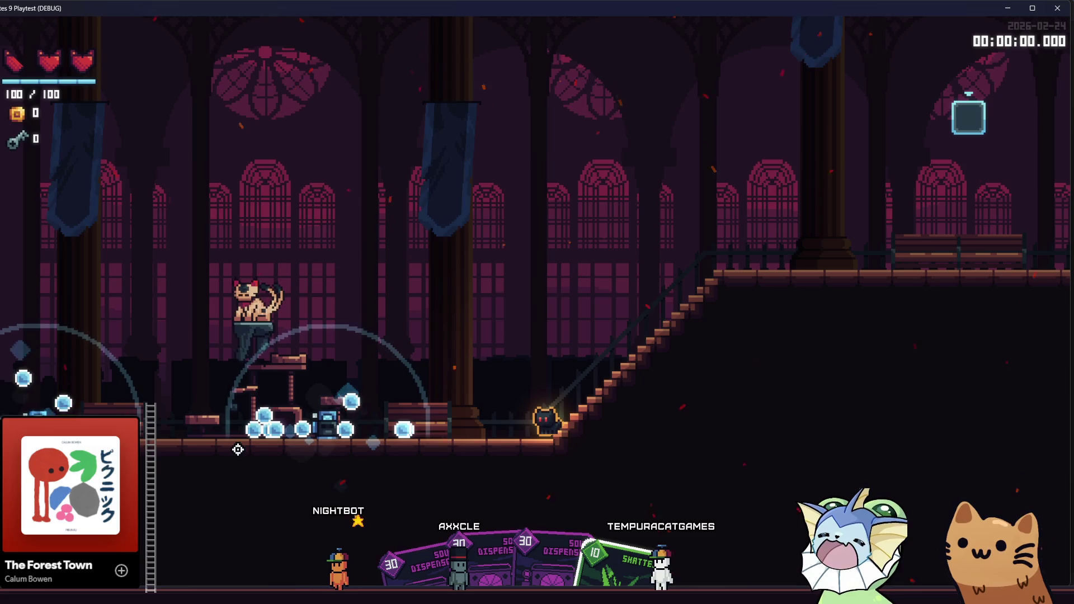
key(space)
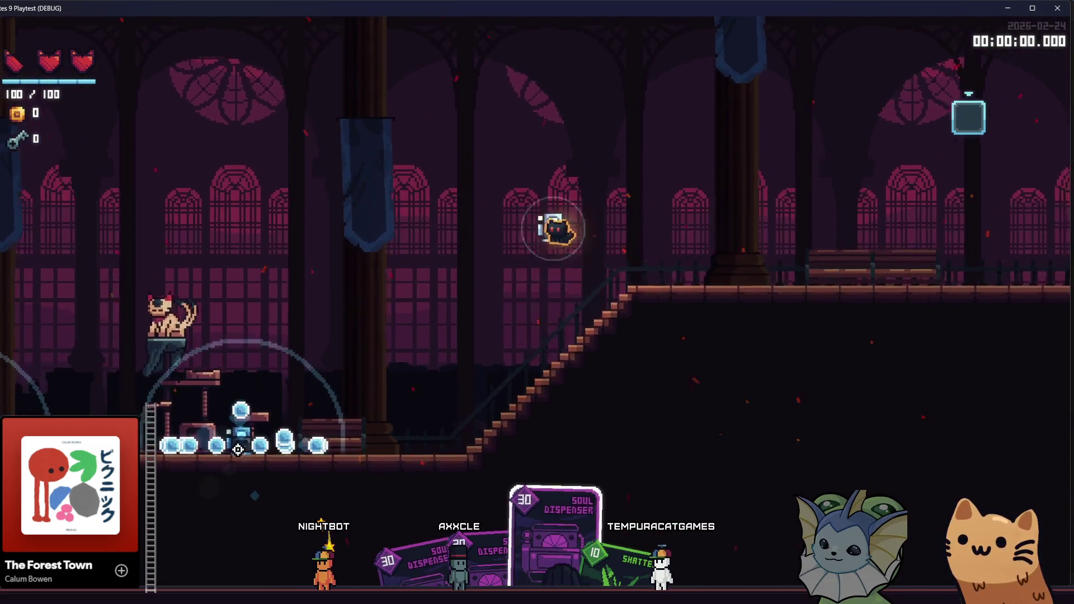
key(d)
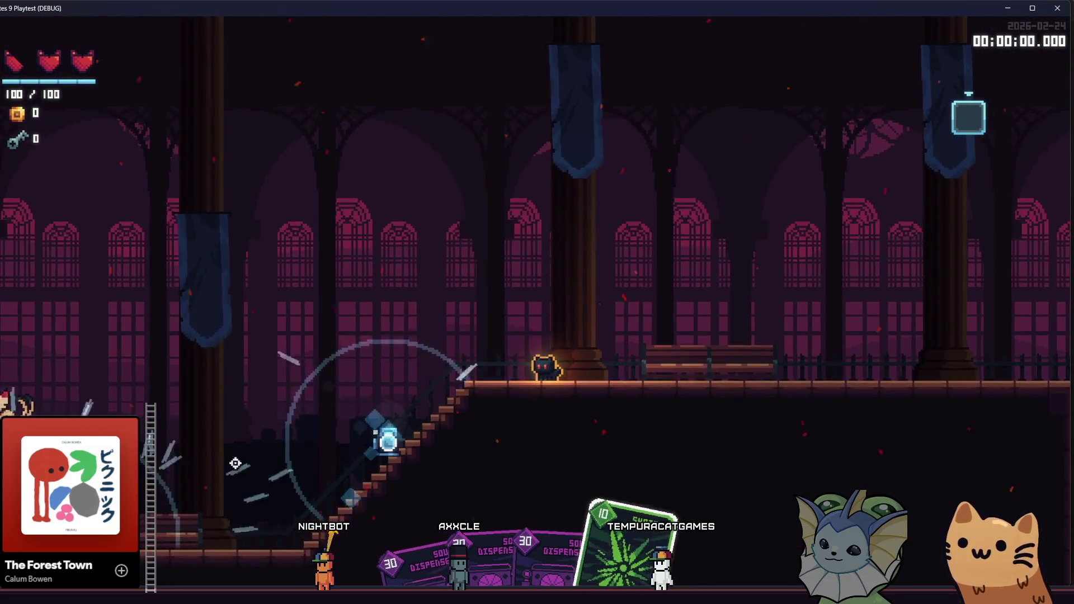
key(F8)
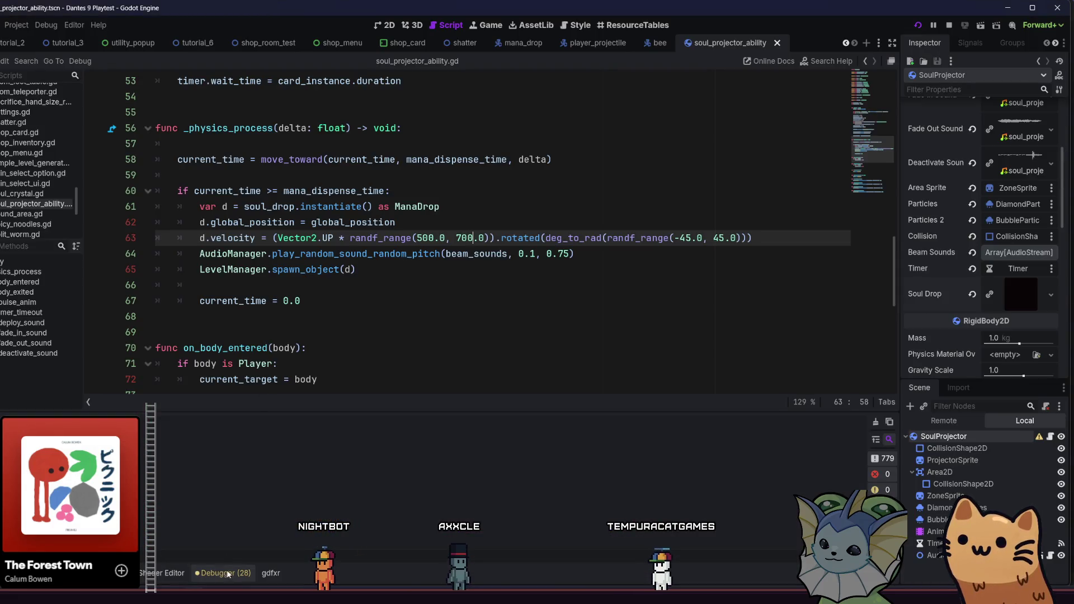
Delete the ZoneSprite scale track and review the RESET, grow and pulse animations
scroll(134, 405, down, 3)
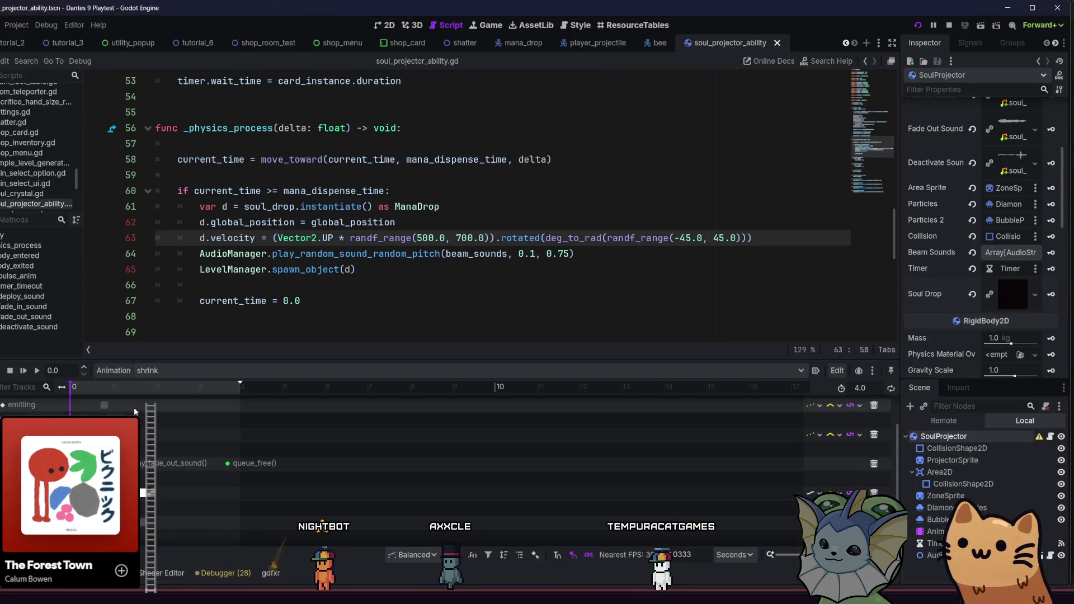
scroll(139, 419, up, 3)
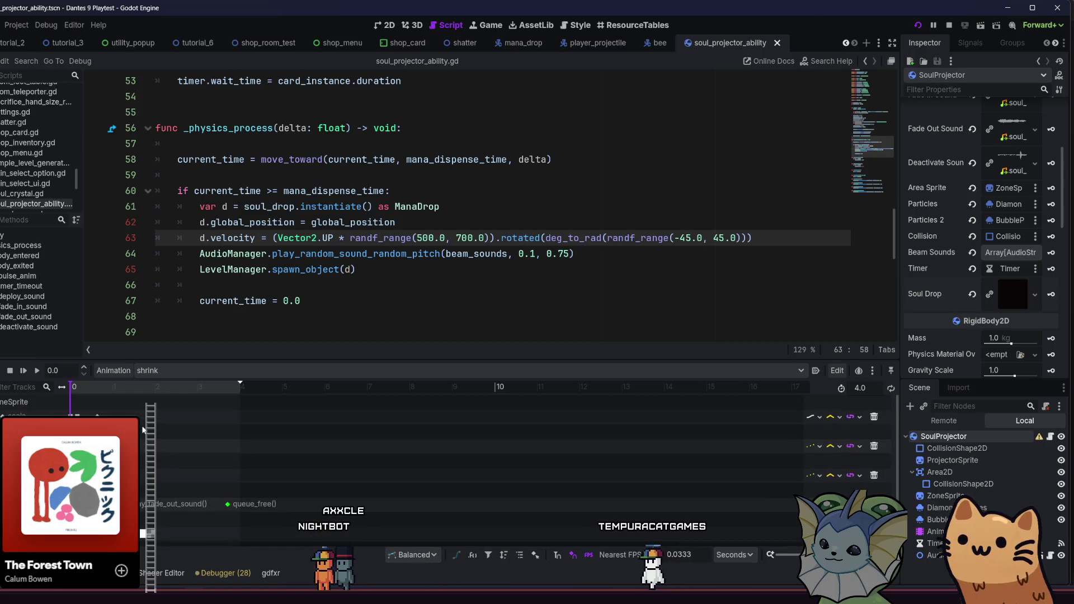
click(876, 417)
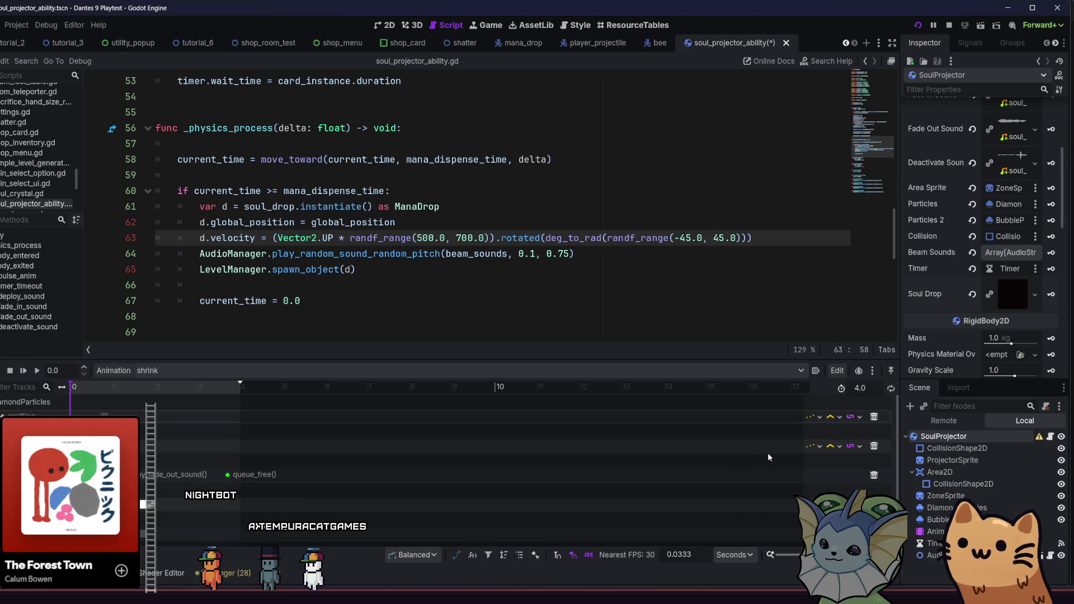
click(214, 368)
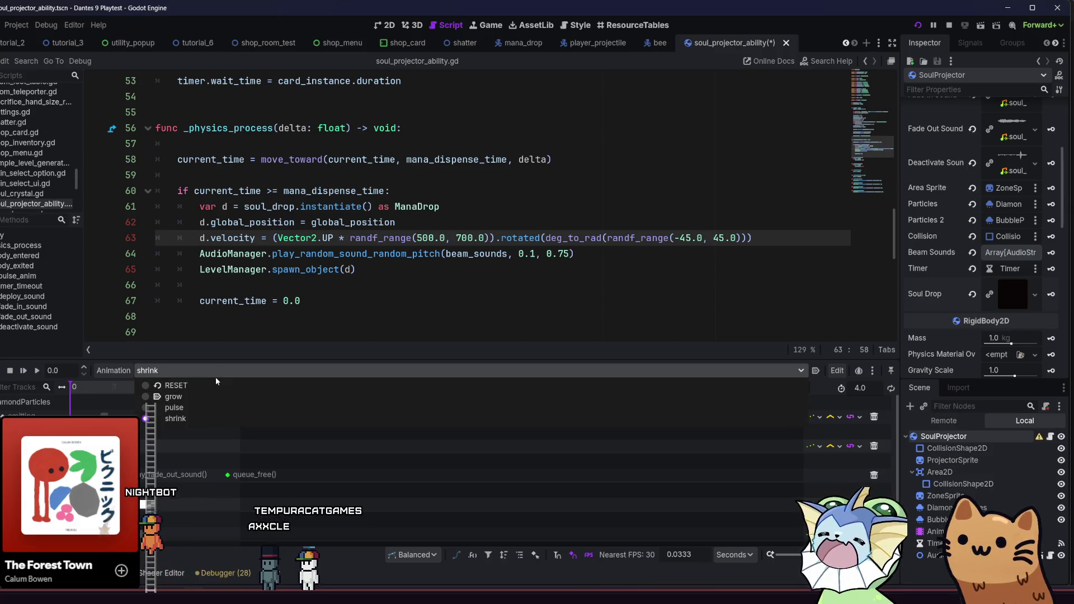
click(302, 386)
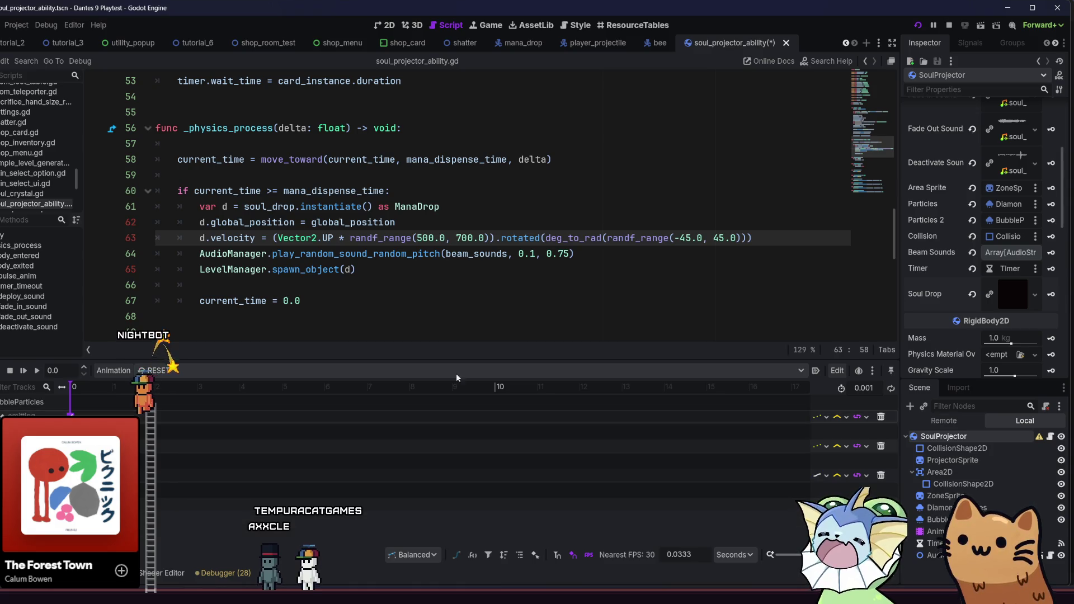
click(269, 370)
click(268, 397)
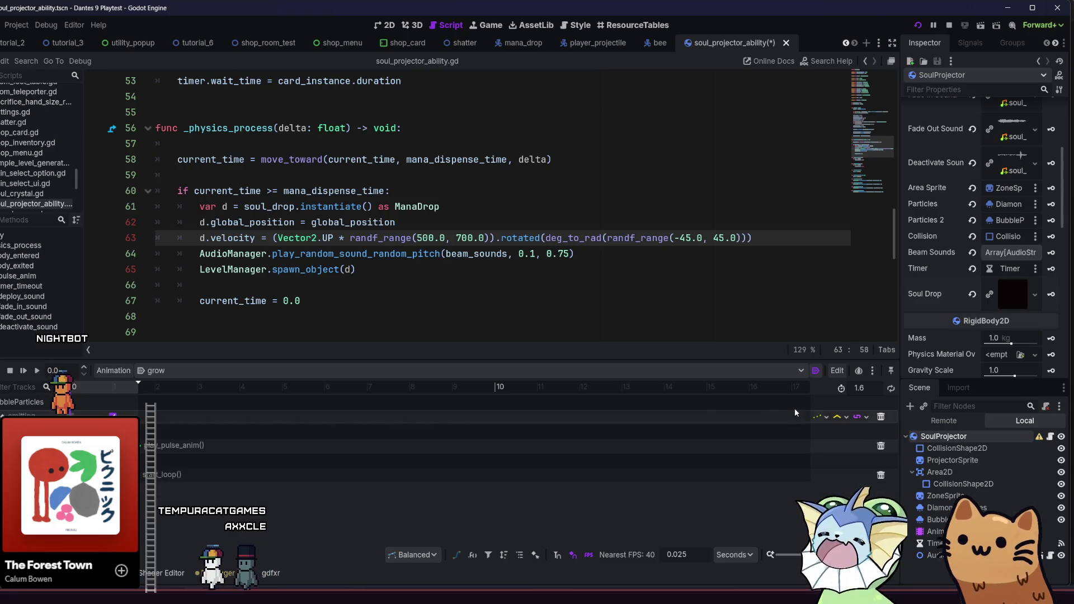
click(312, 369)
click(271, 406)
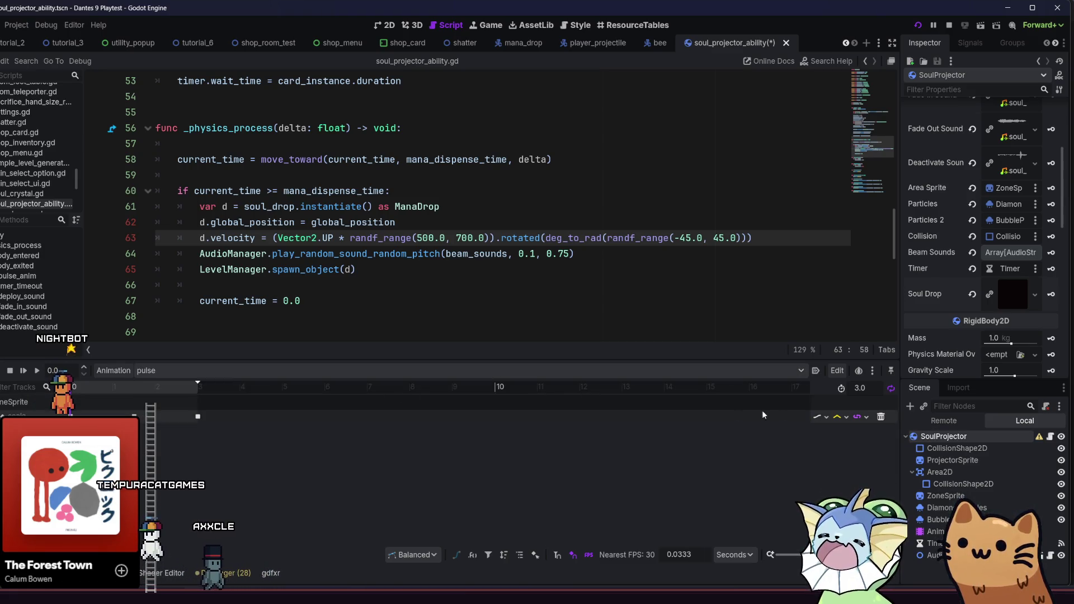
Remove the pulse animation, confirming the deletion
click(189, 370)
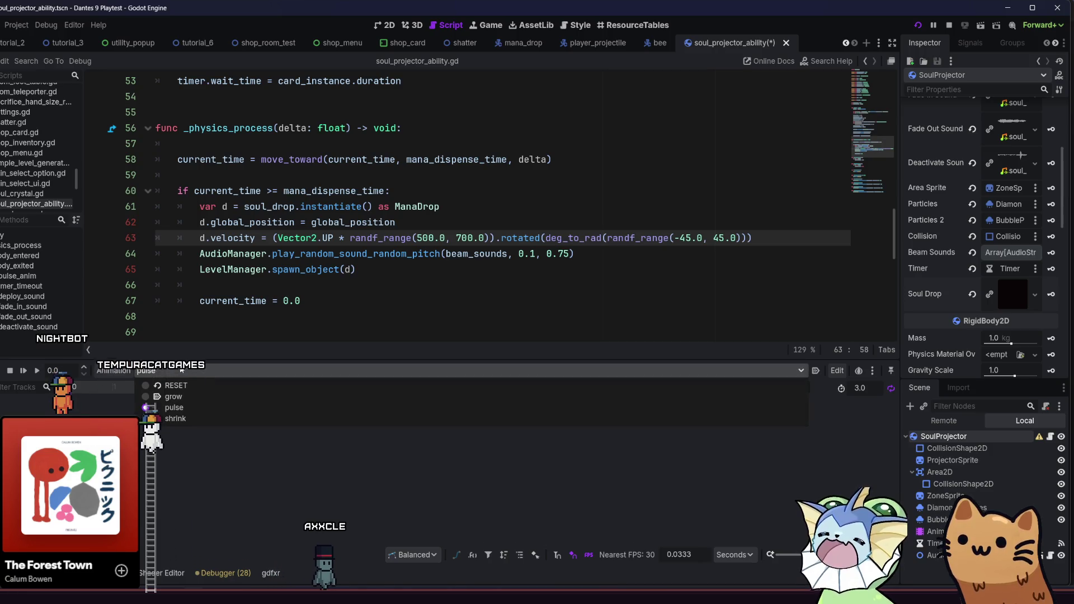
click(457, 411)
click(837, 371)
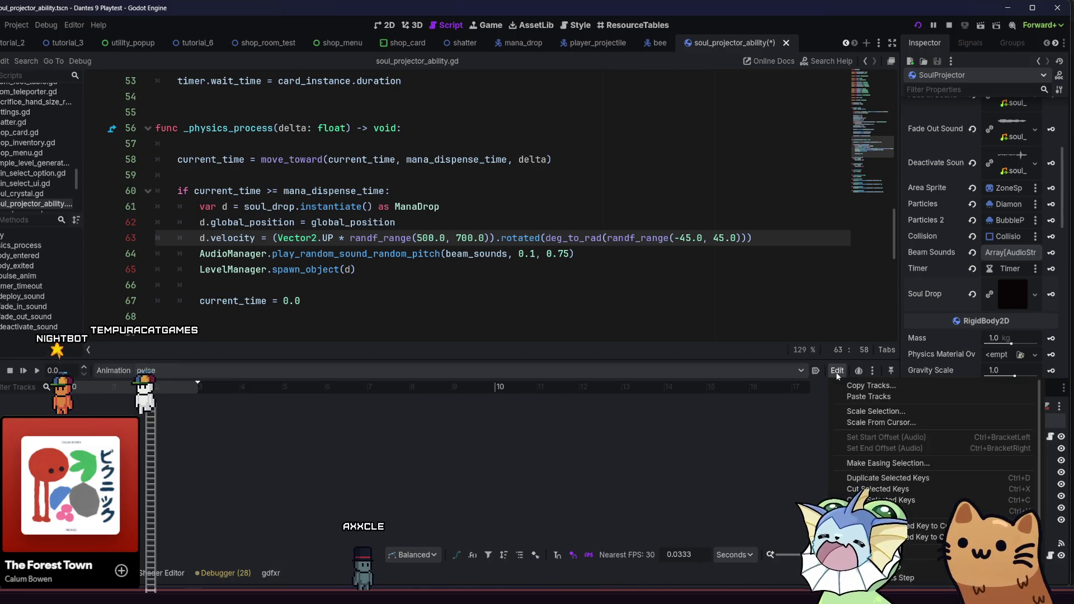
click(680, 468)
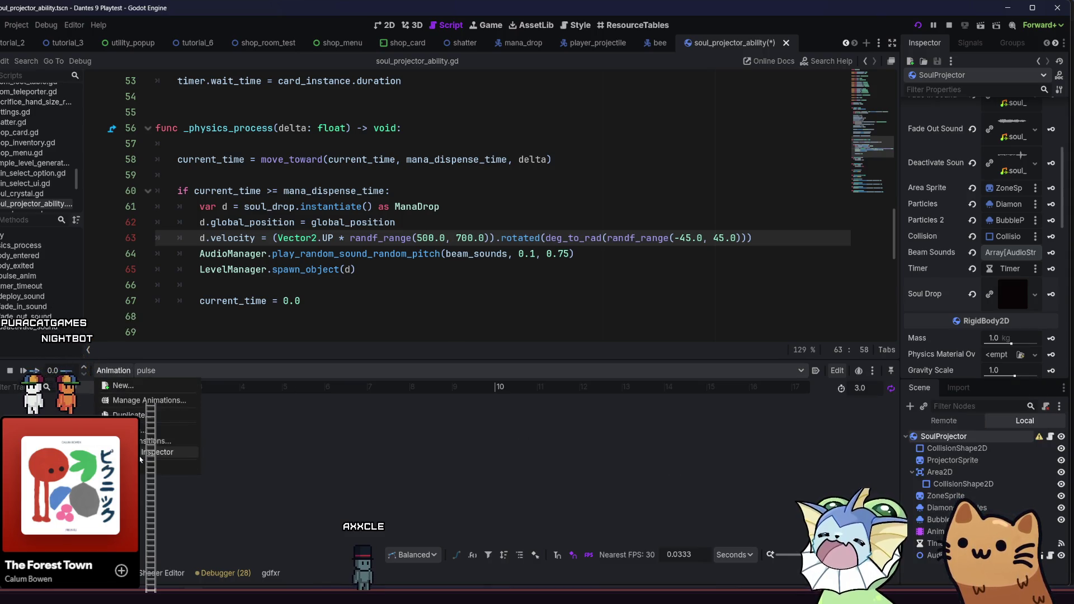
click(168, 467)
click(324, 317)
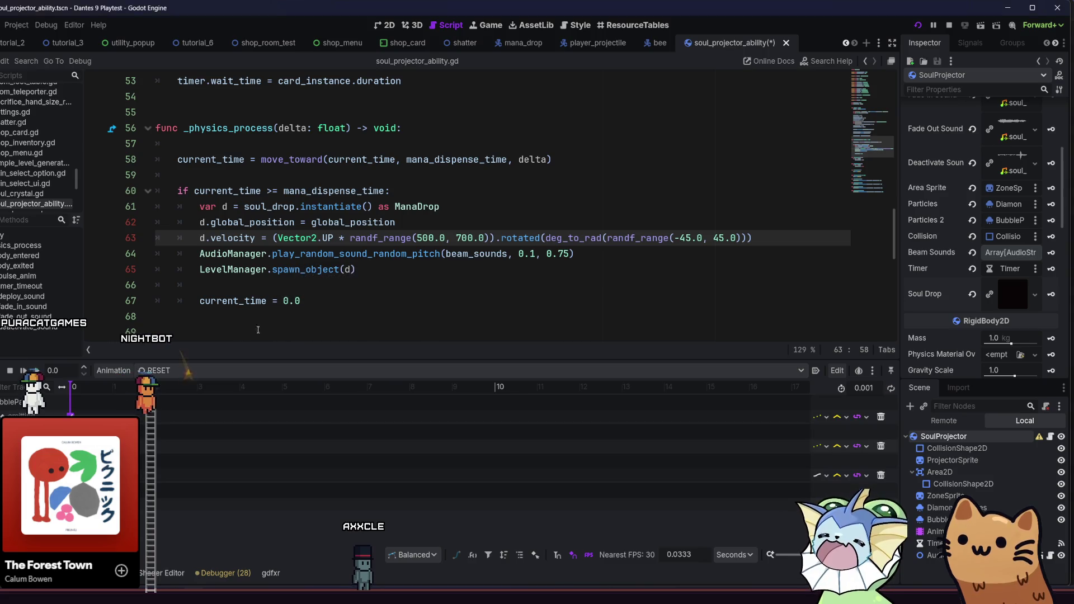
Load the shrink animation and return to the script around line 66
click(298, 300)
click(202, 374)
click(201, 409)
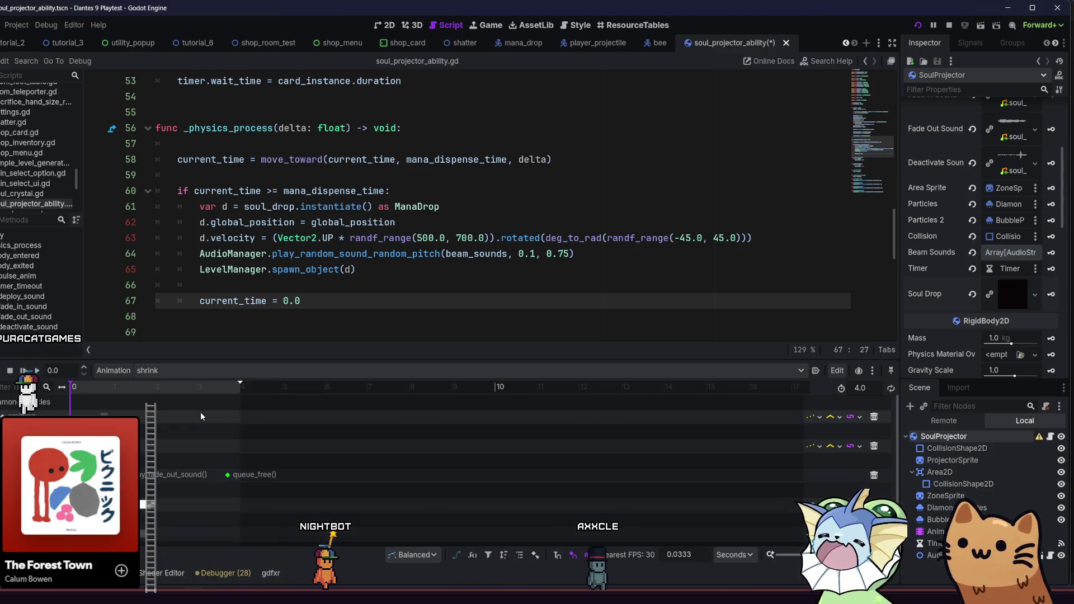
click(326, 285)
scroll(326, 285, up, 3)
Delete the play_pulse_anim function from soul_projector_ability.gd
scroll(326, 285, down, 7)
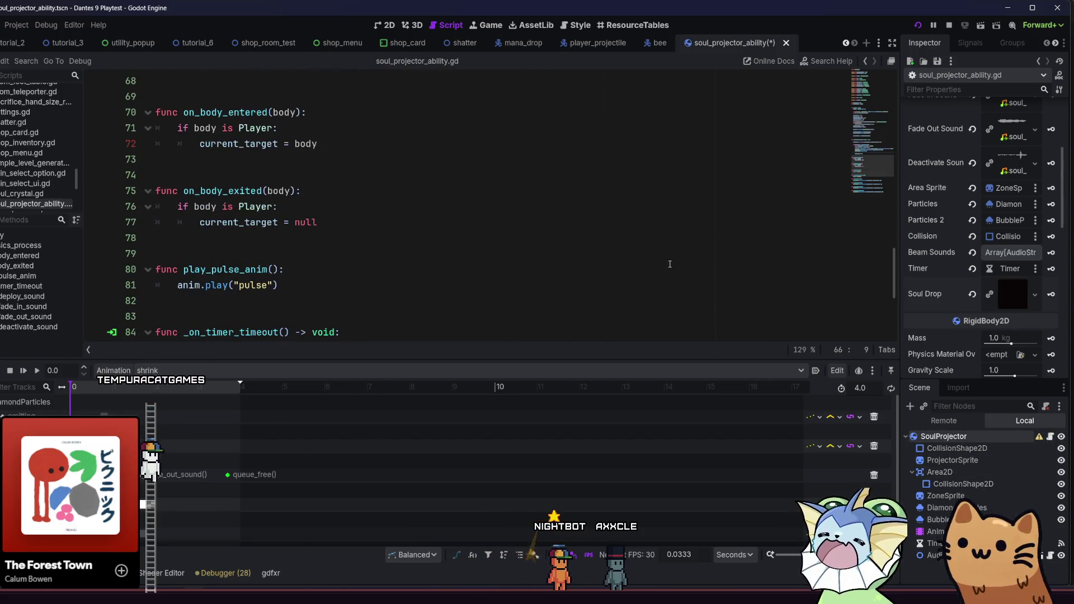
scroll(329, 178, down, 3)
drag(329, 177, 274, 112)
key(BackSpace)
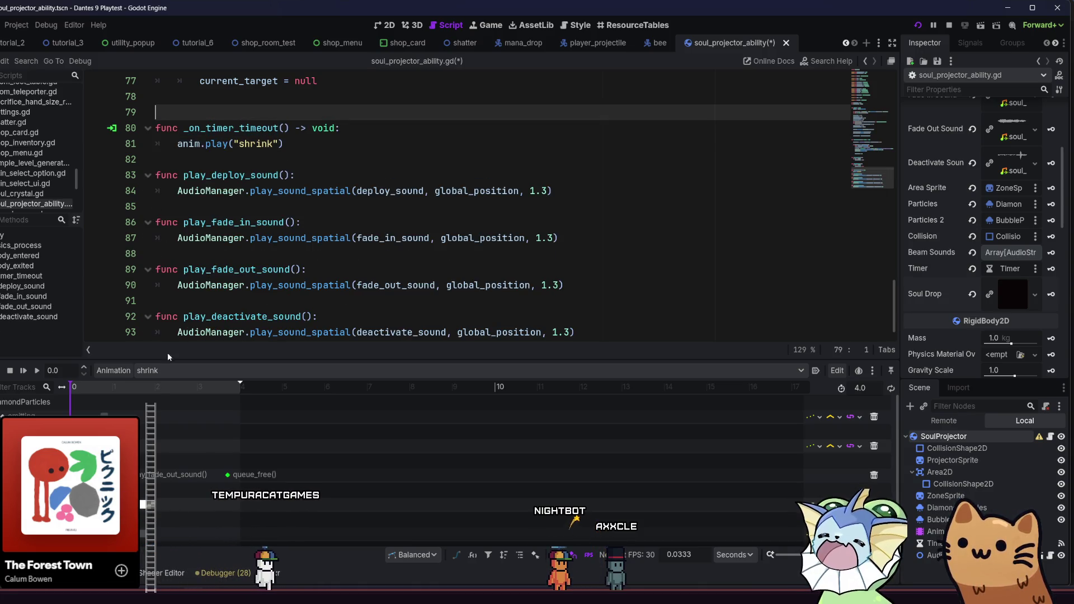
Remove the play_pulse_anim key from the grow animation and save the scene
click(168, 370)
click(171, 399)
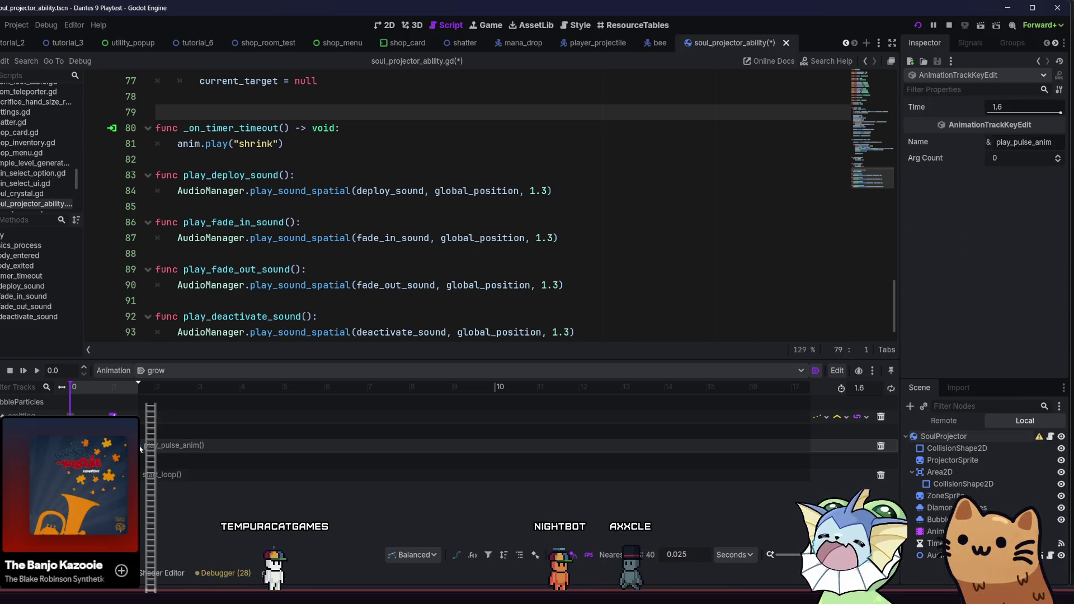
click(156, 447)
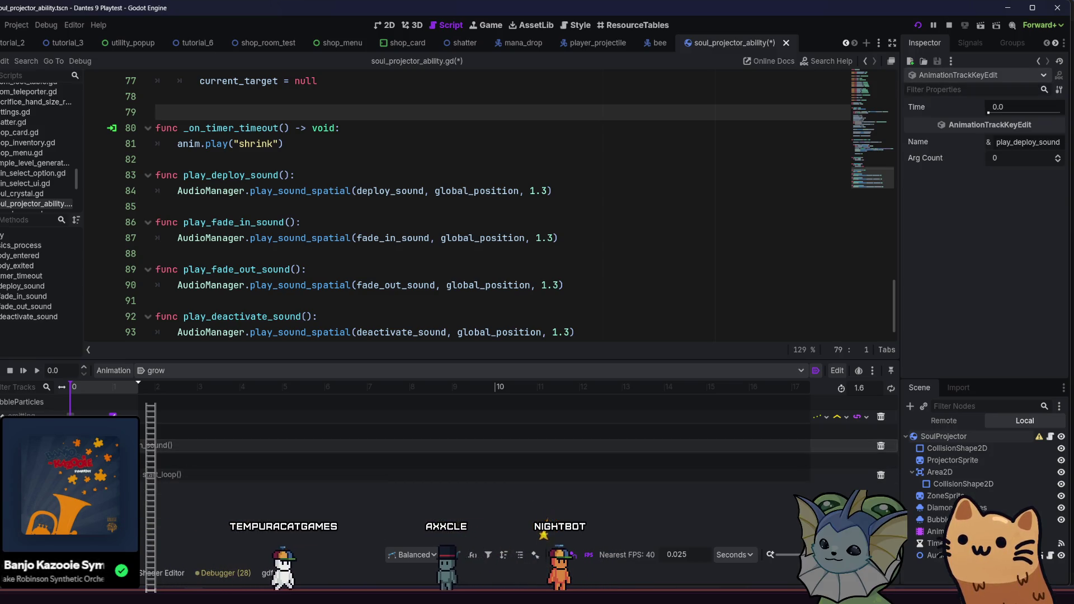
key(ctrl+s)
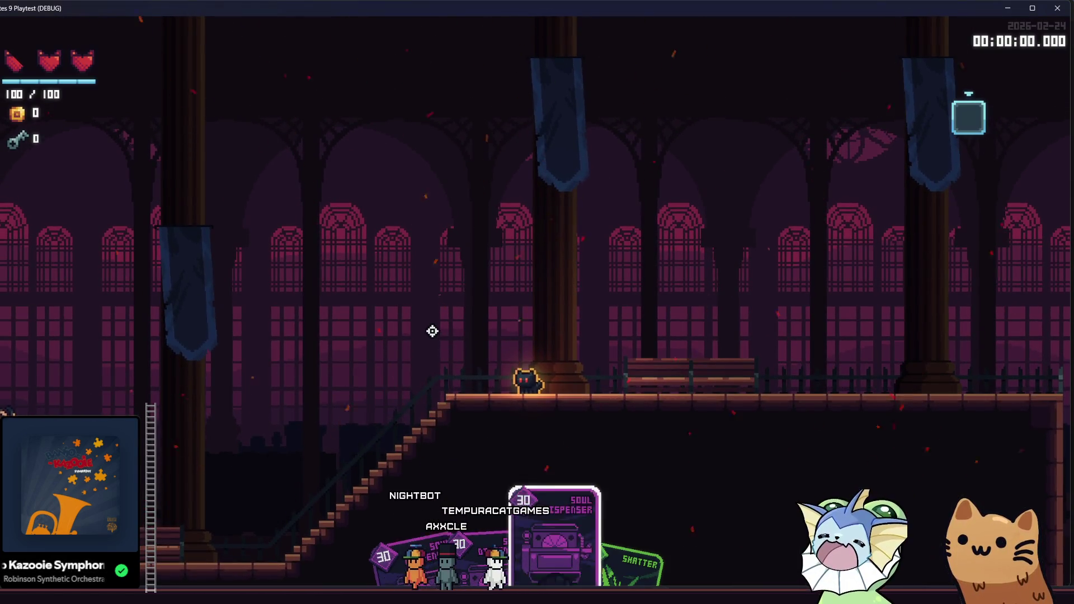
Deploy soul dispensers along the balcony, then jump off and climb the higher platforms
key(a)
key(d)
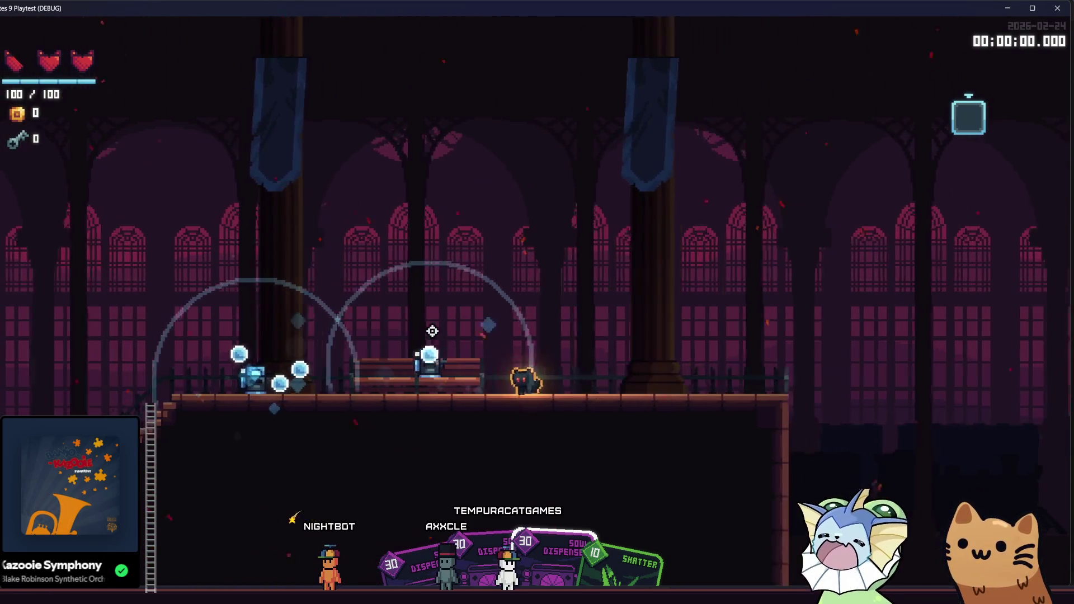
key(d)
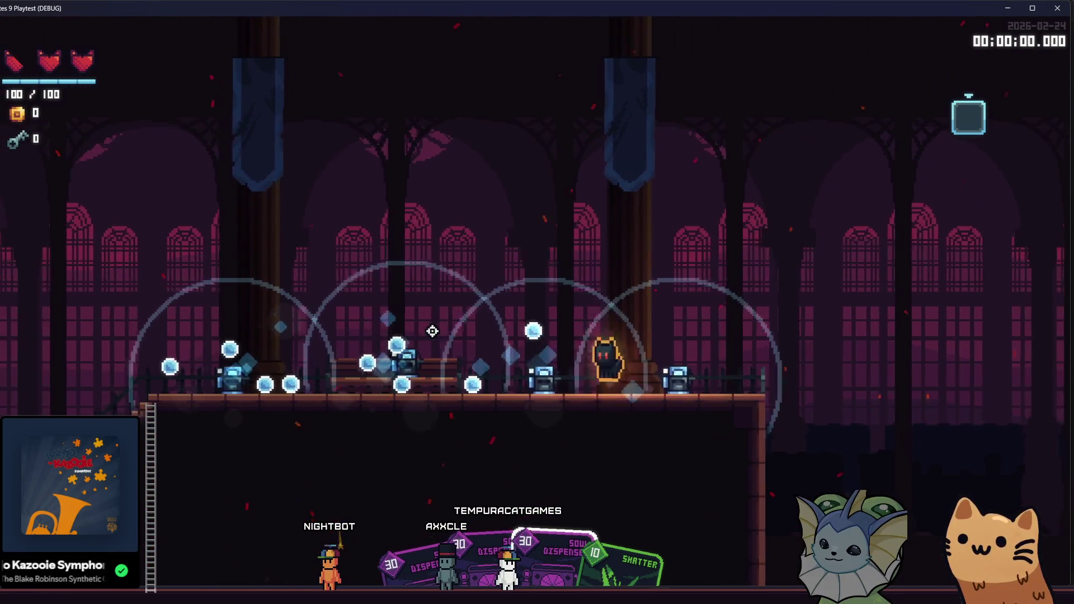
key(a)
key(space)
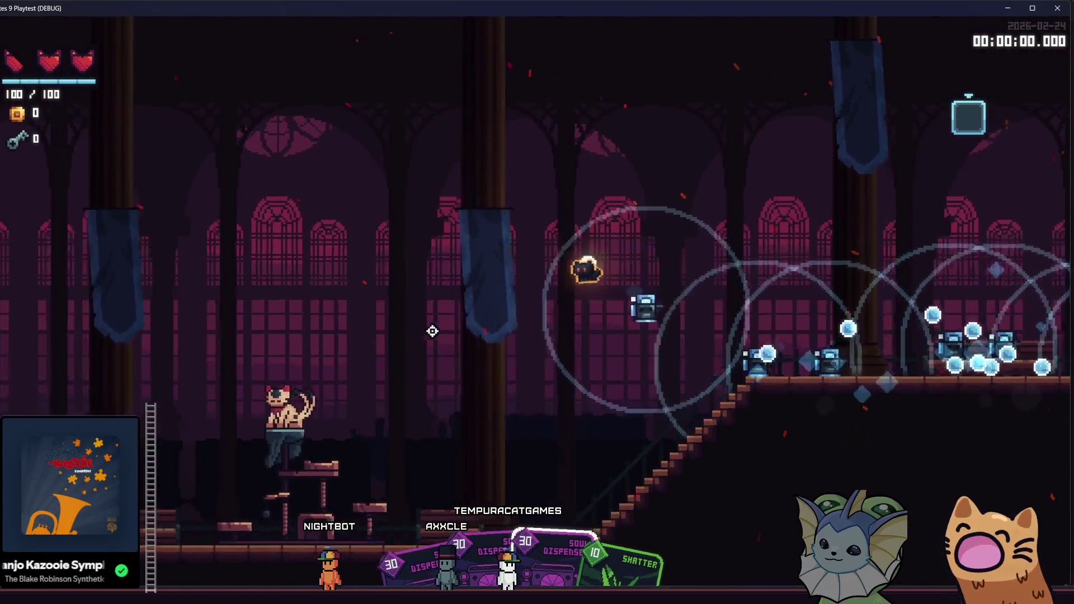
key(d)
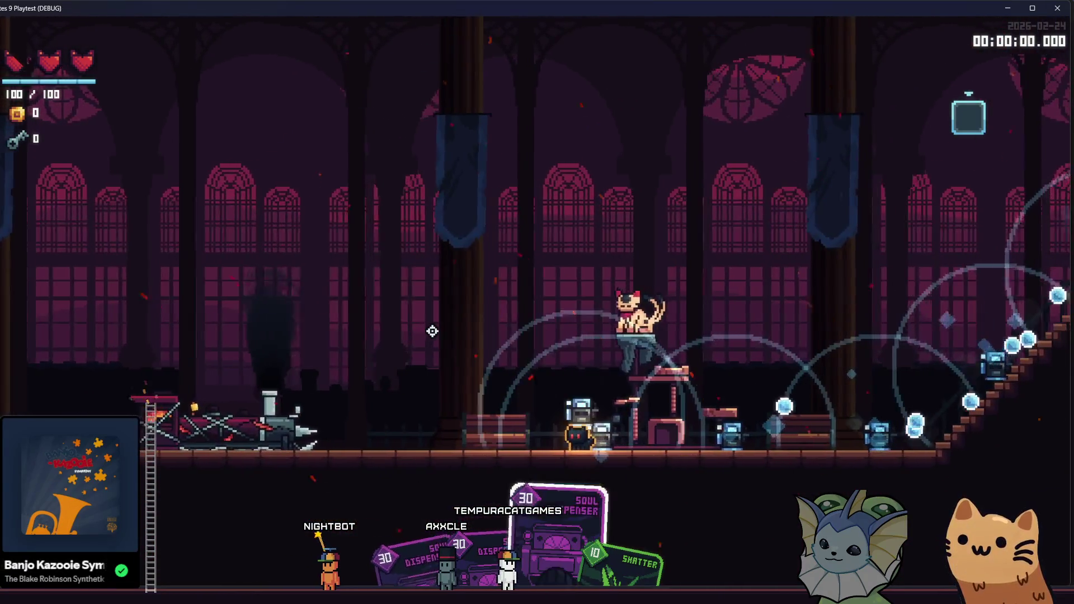
Drop to the floor, leap left across the hall, and quit the playtest
key(a)
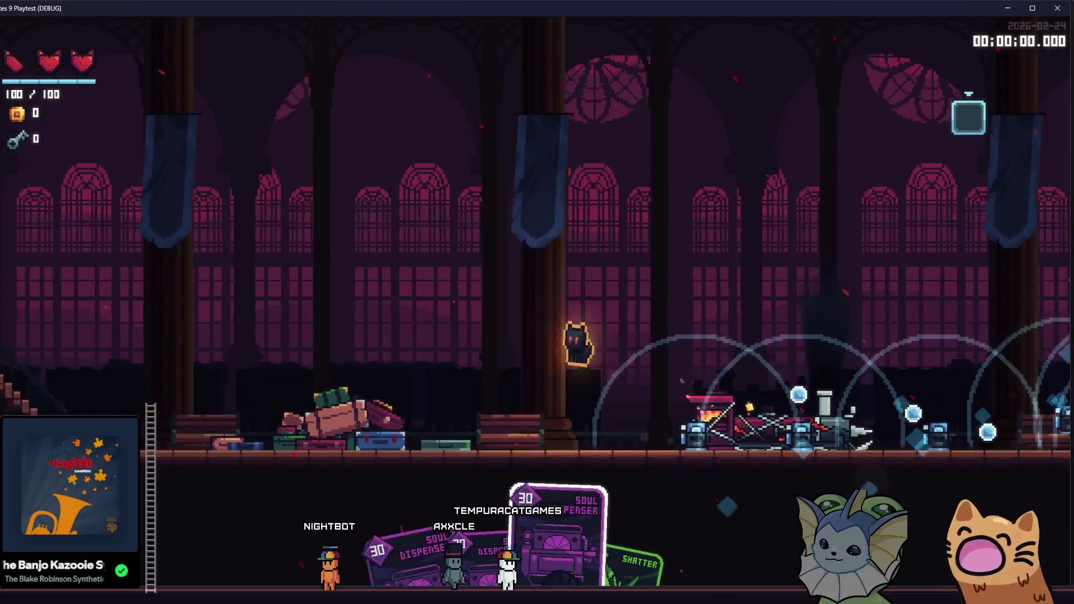
key(a)
key(space)
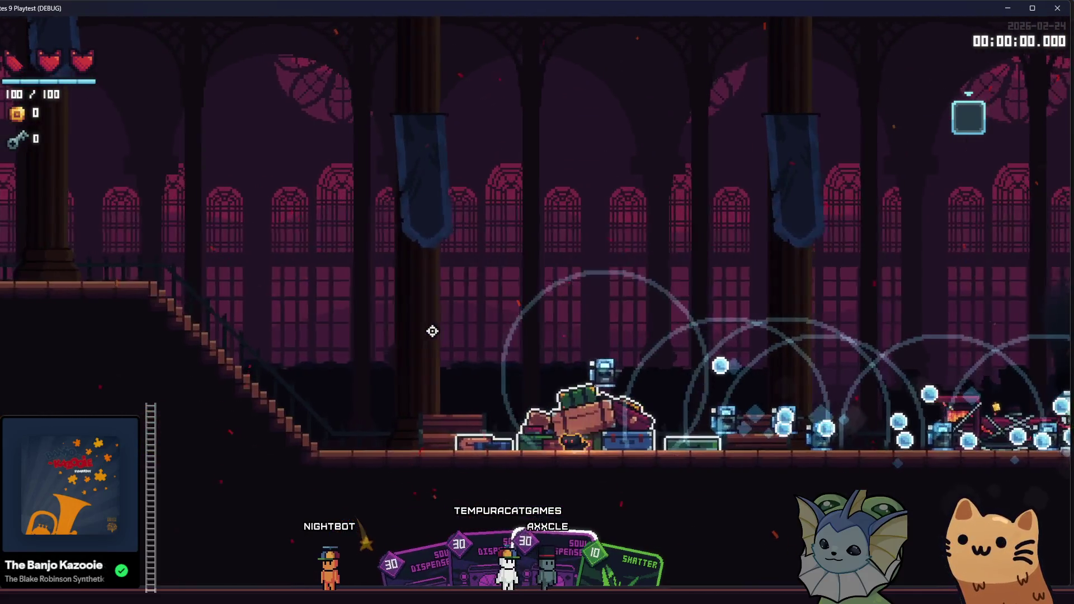
key(a)
key(space)
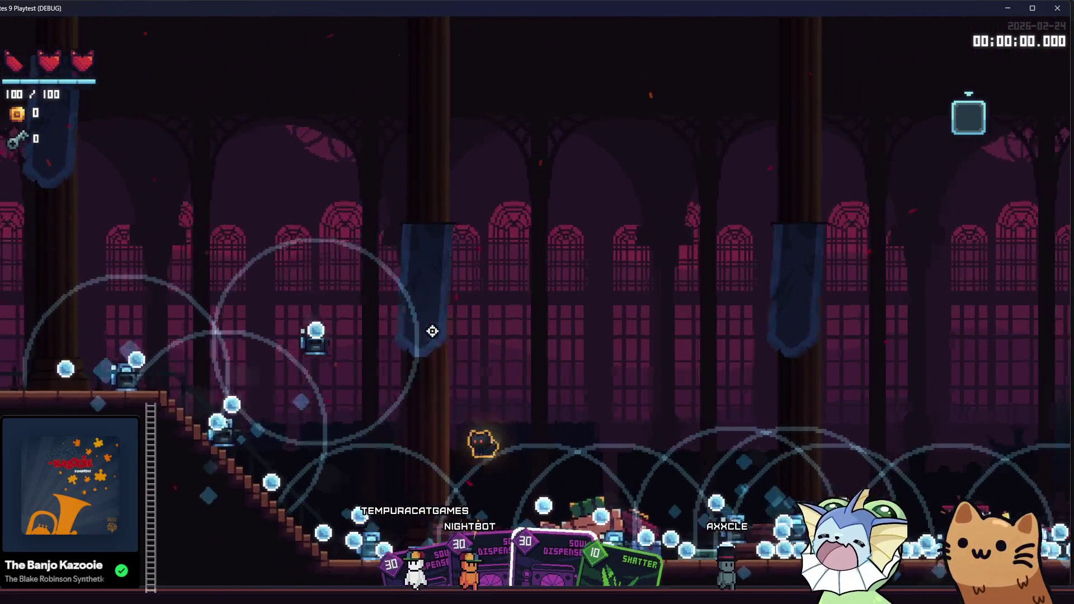
key(space)
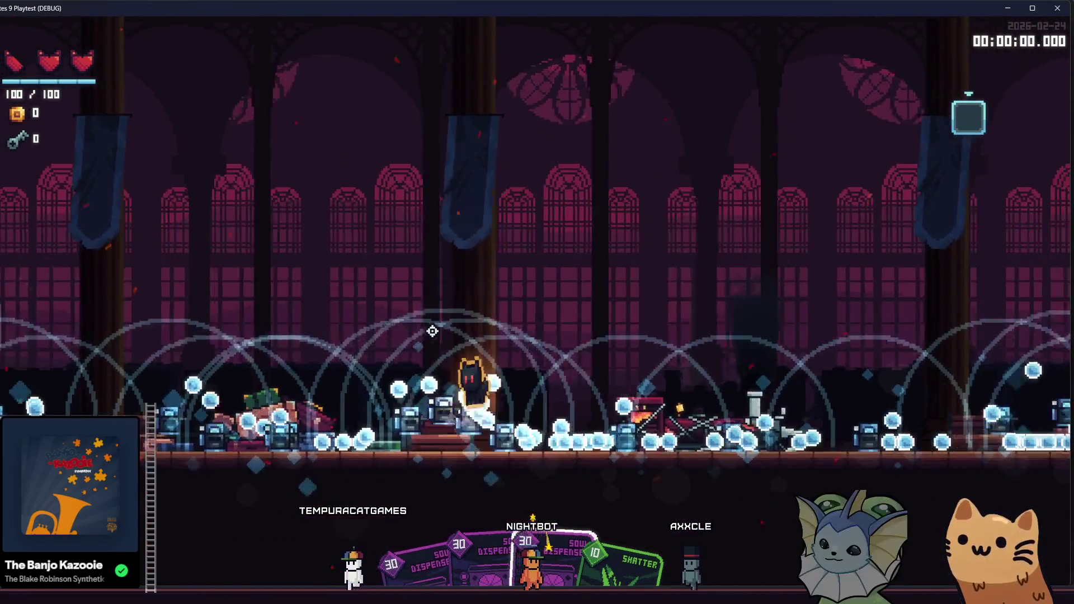
key(F8)
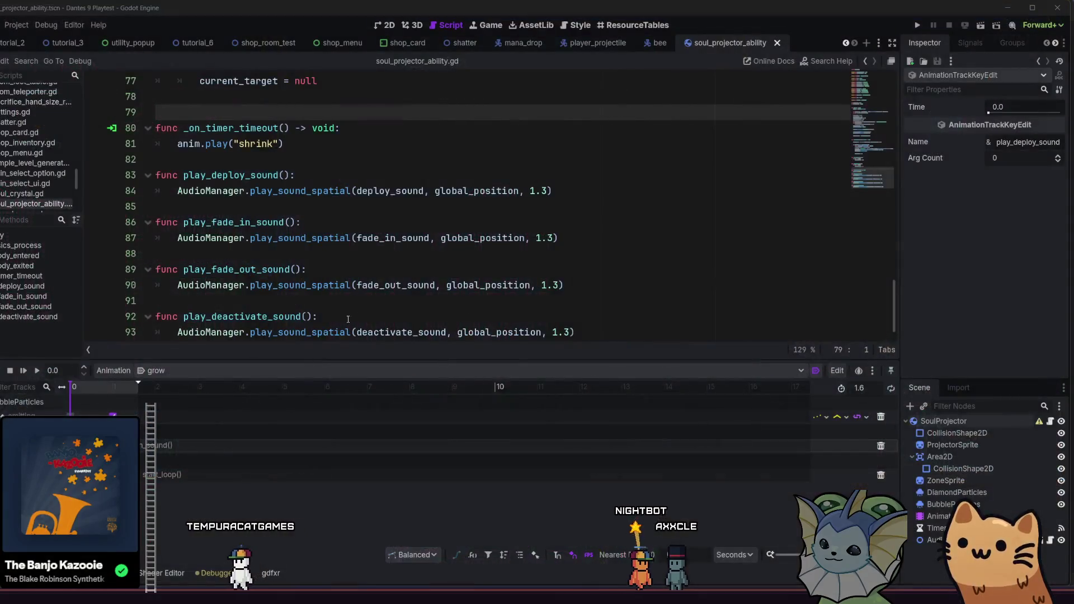
click(268, 375)
click(263, 387)
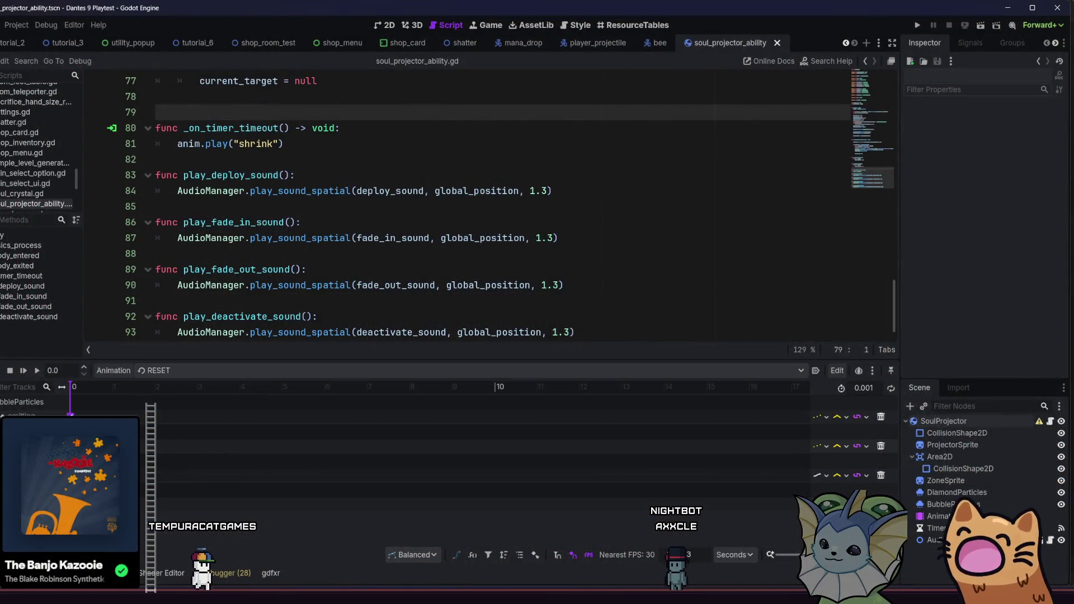
click(169, 373)
click(177, 391)
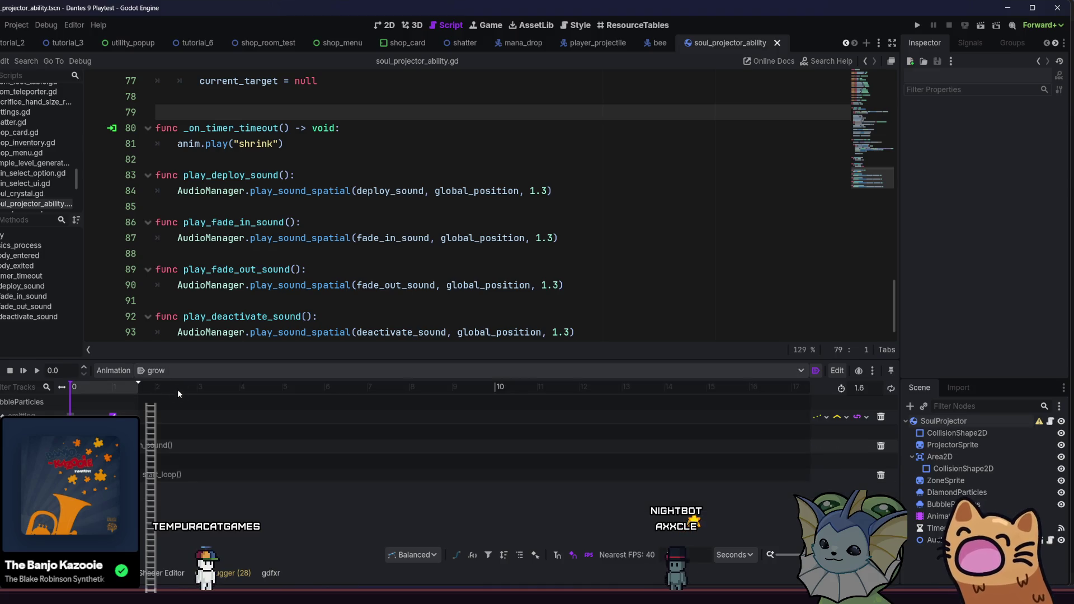
click(181, 374)
click(183, 394)
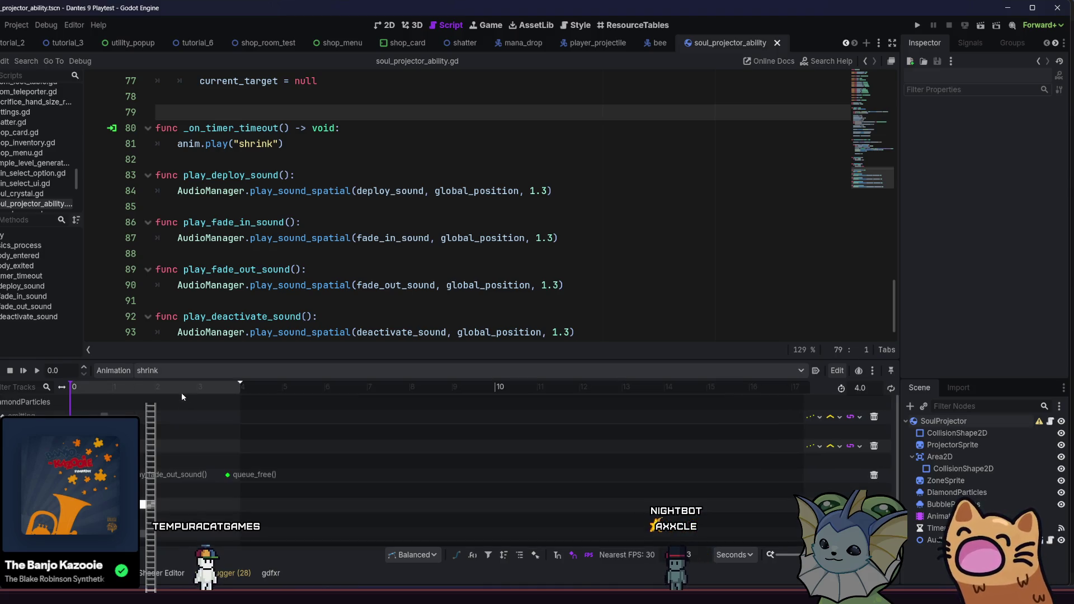
scroll(177, 417, up, 1)
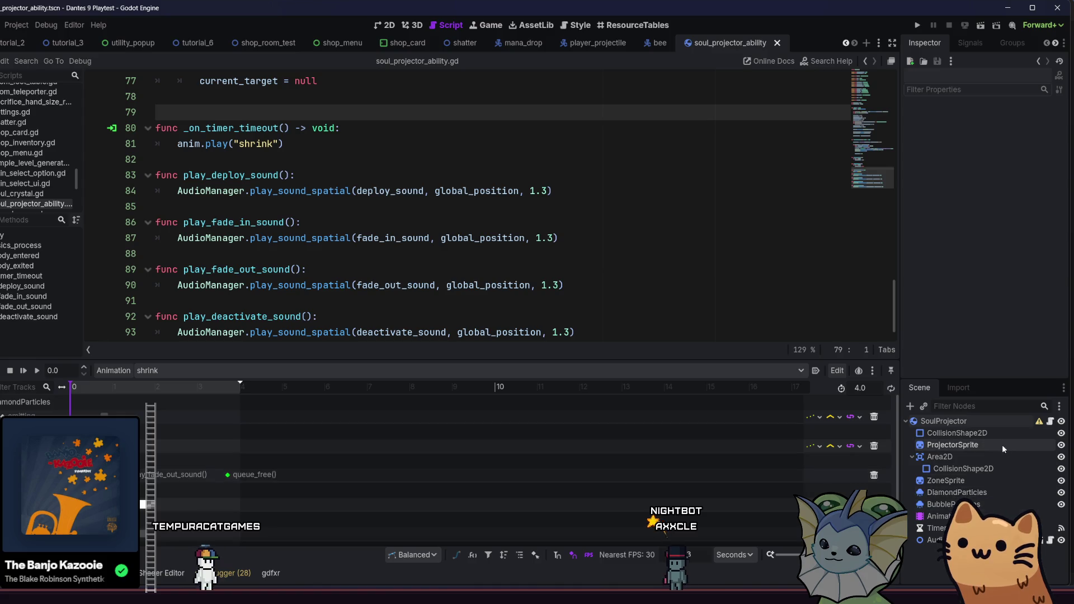
scroll(586, 257, up, 15)
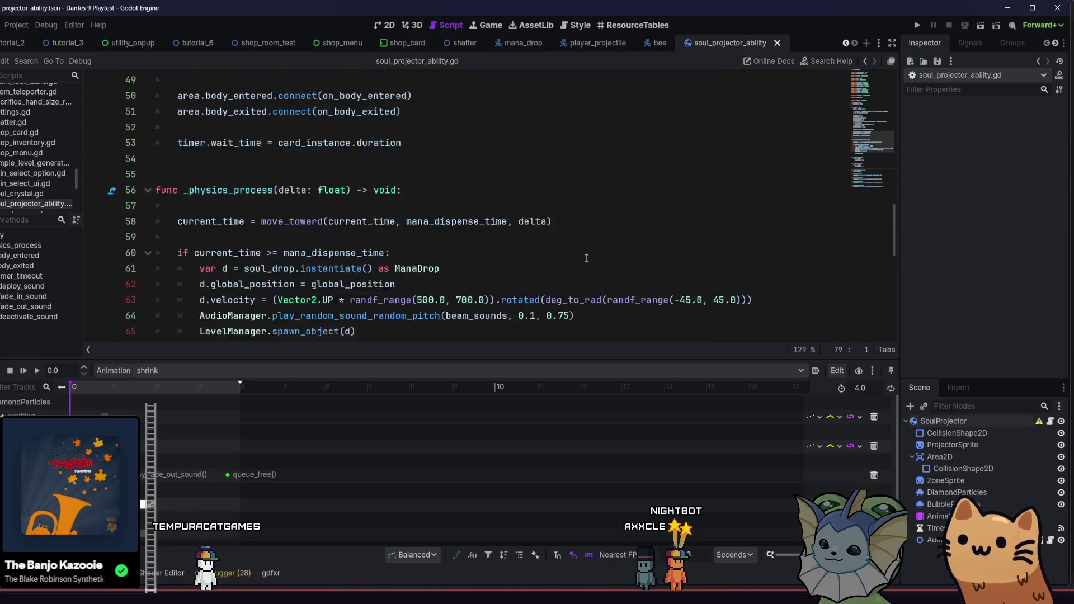
key(ctrl+f)
text(scake)
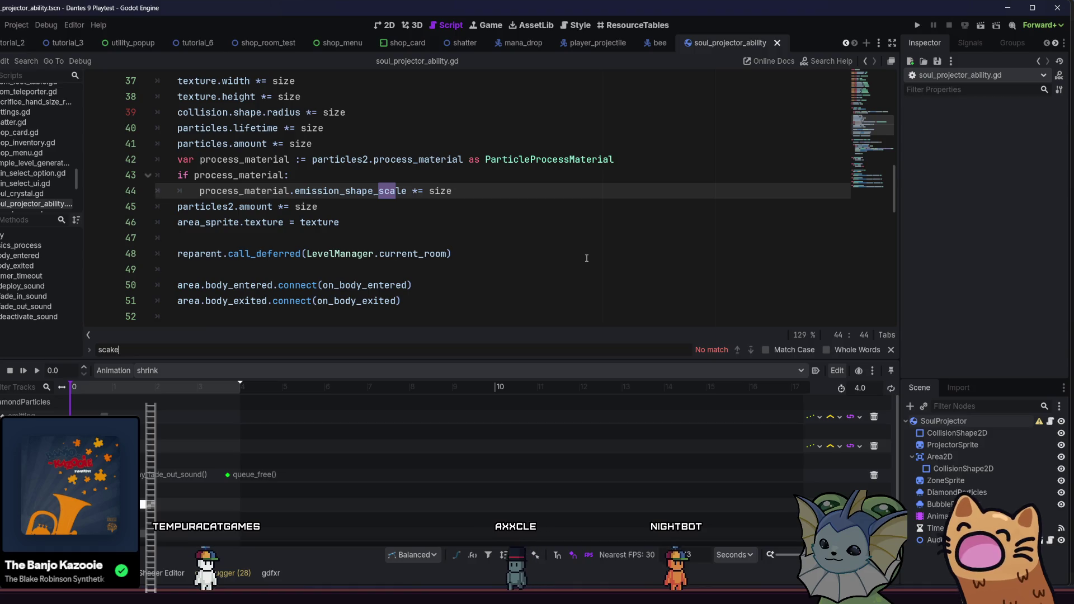
text(le)
click(481, 161)
click(475, 193)
scroll(475, 193, up, 12)
scroll(470, 230, down, 5)
scroll(471, 230, up, 5)
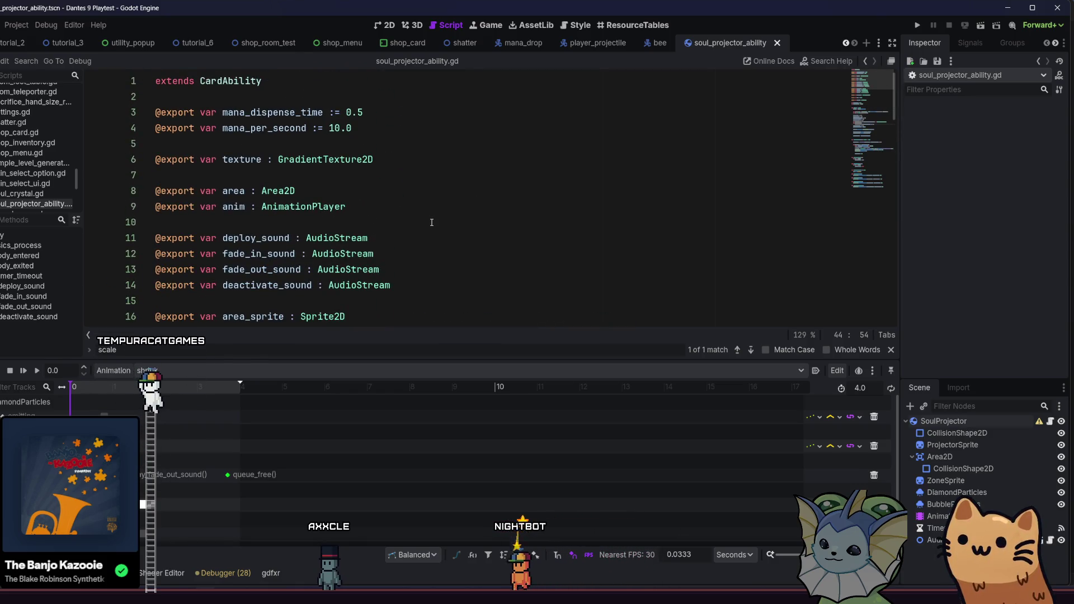
scroll(431, 223, down, 5)
scroll(430, 219, down, 9)
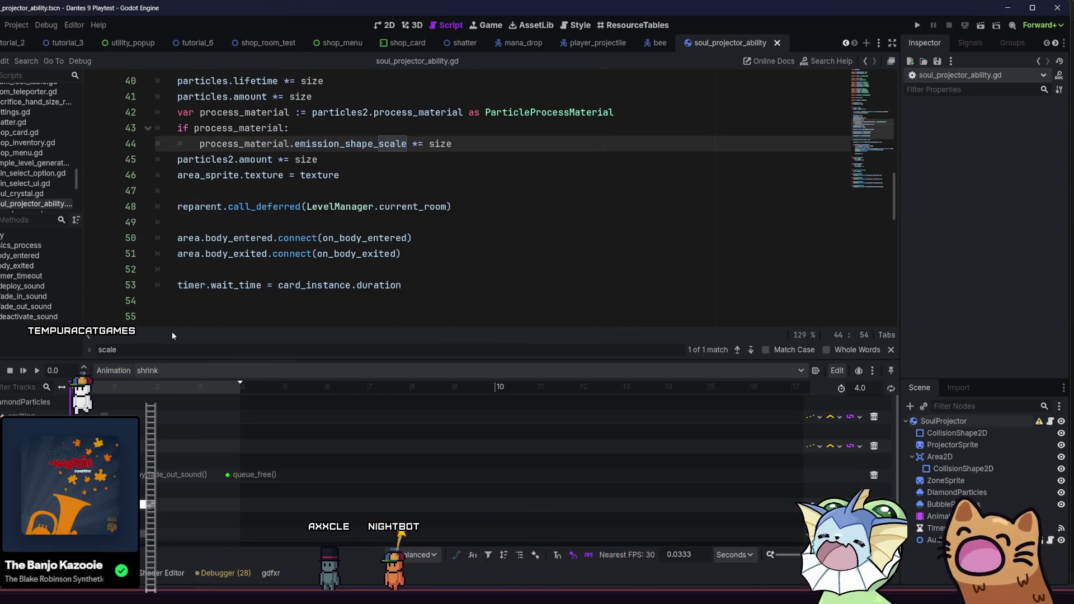
key(ctrl+f)
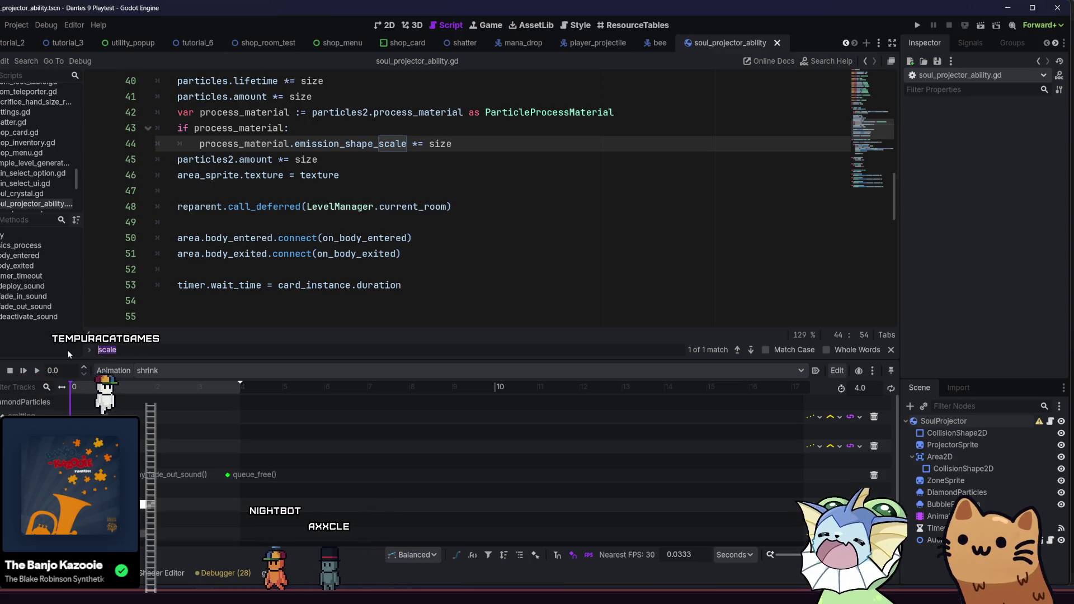
key(BackSpace)
click(504, 254)
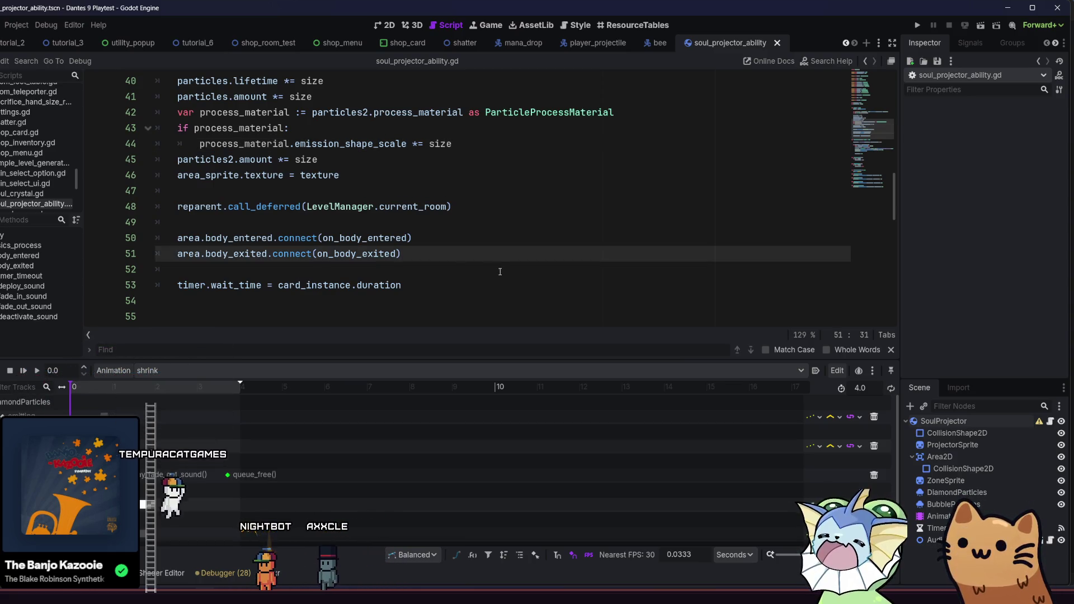
click(505, 269)
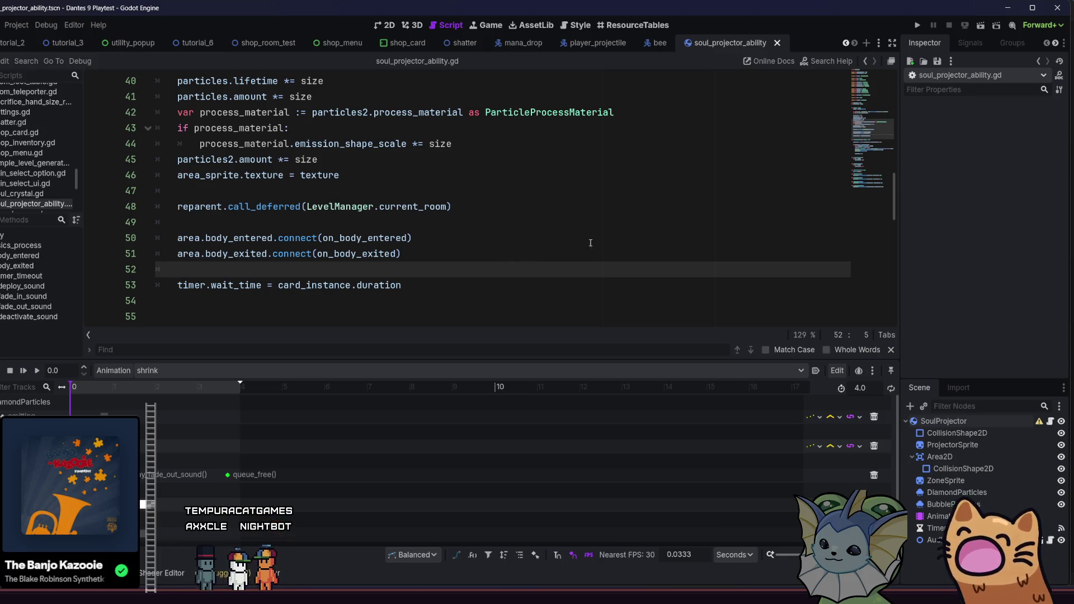
Select the SoulProjector root node and expand its Transform properties
click(999, 444)
click(999, 432)
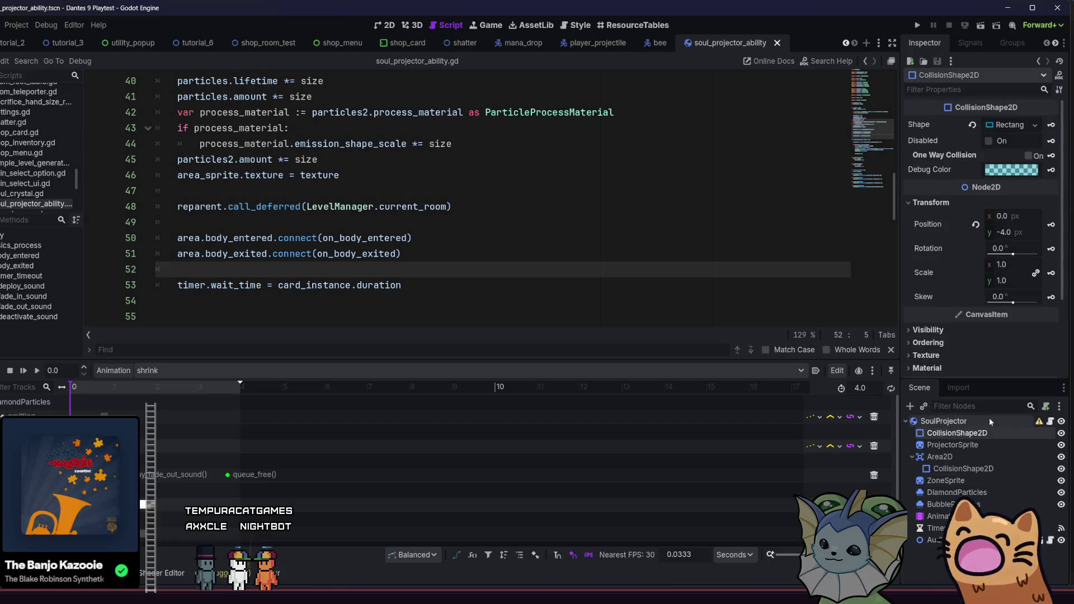
click(988, 421)
scroll(970, 263, down, 3)
scroll(940, 222, down, 3)
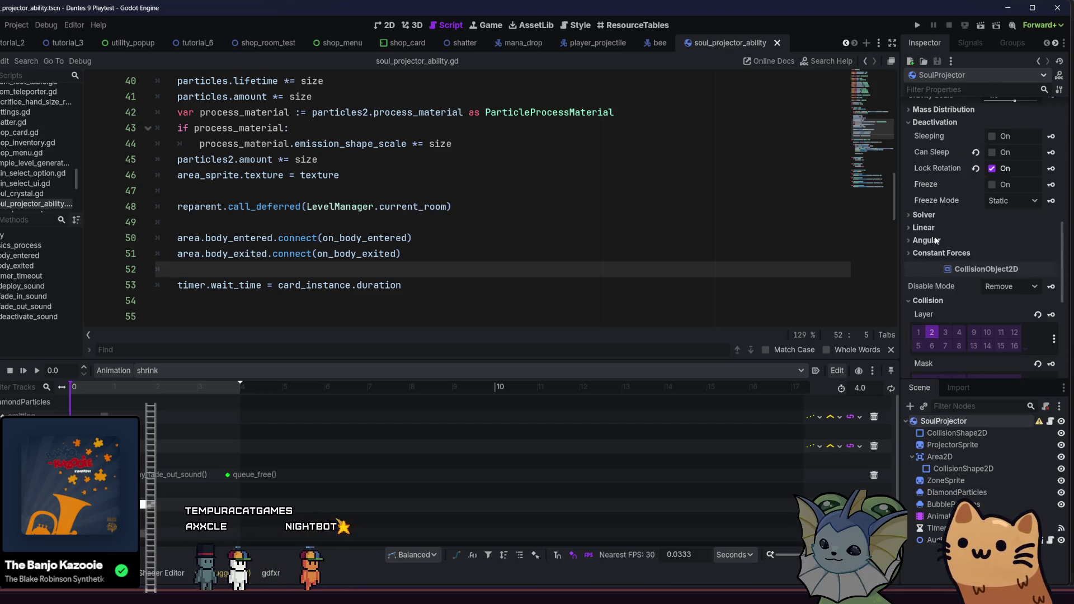
scroll(940, 234, up, 2)
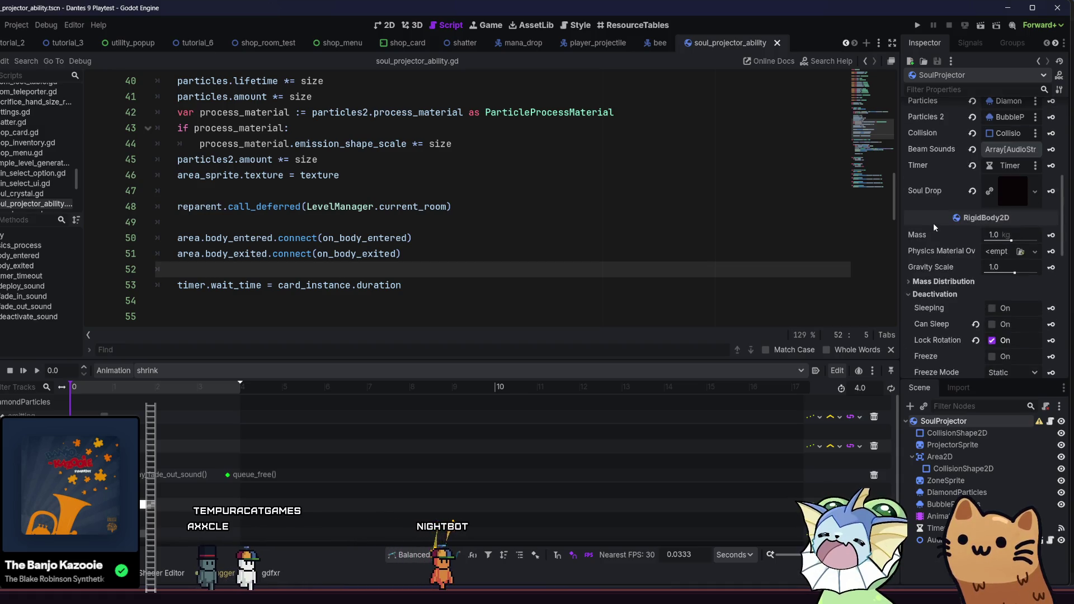
scroll(933, 224, down, 5)
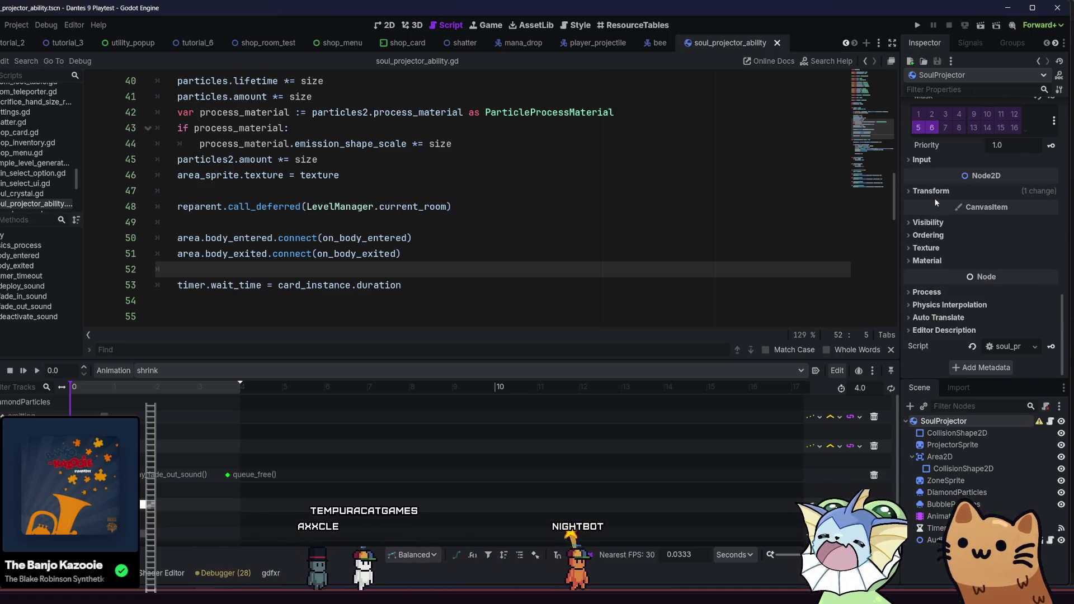
click(933, 192)
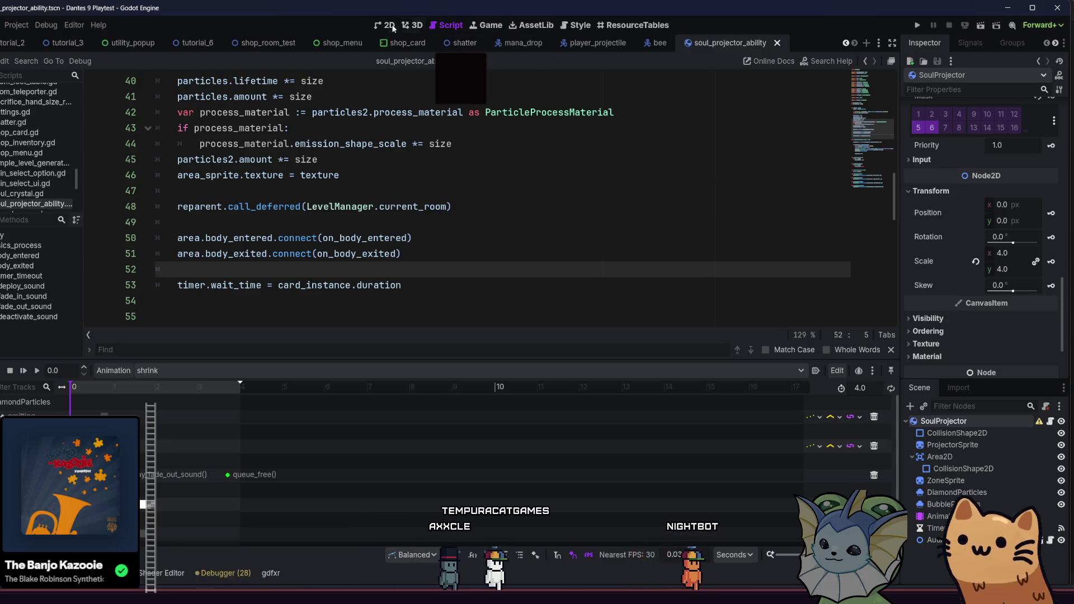
Reset the SoulProjector root scale from 4.0 to 1.0, save the scene and run the game
click(390, 25)
click(975, 260)
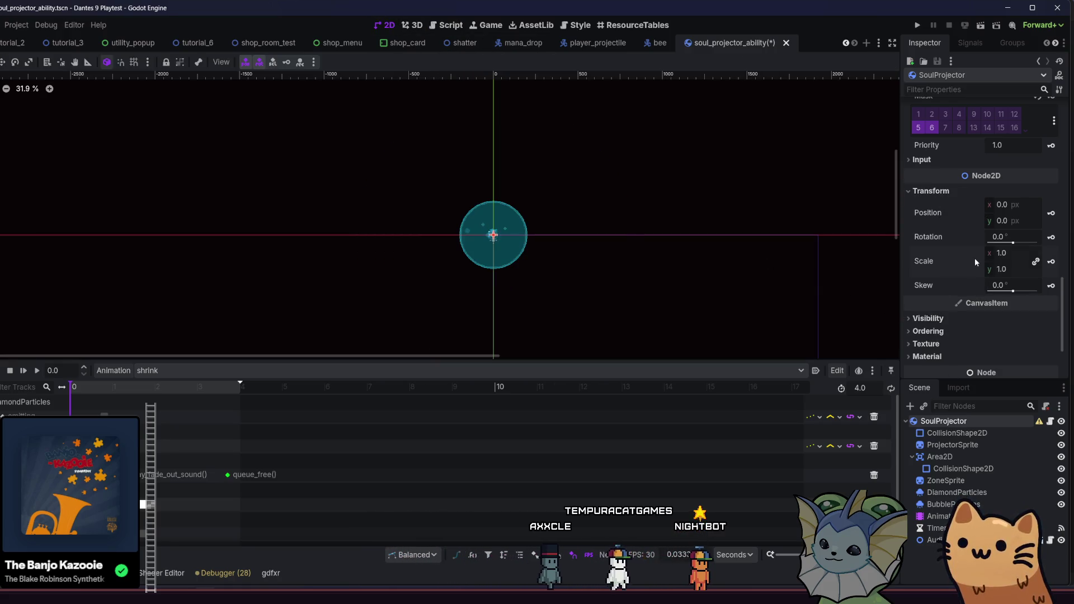
scroll(521, 238, up, 5)
key(ctrl+s)
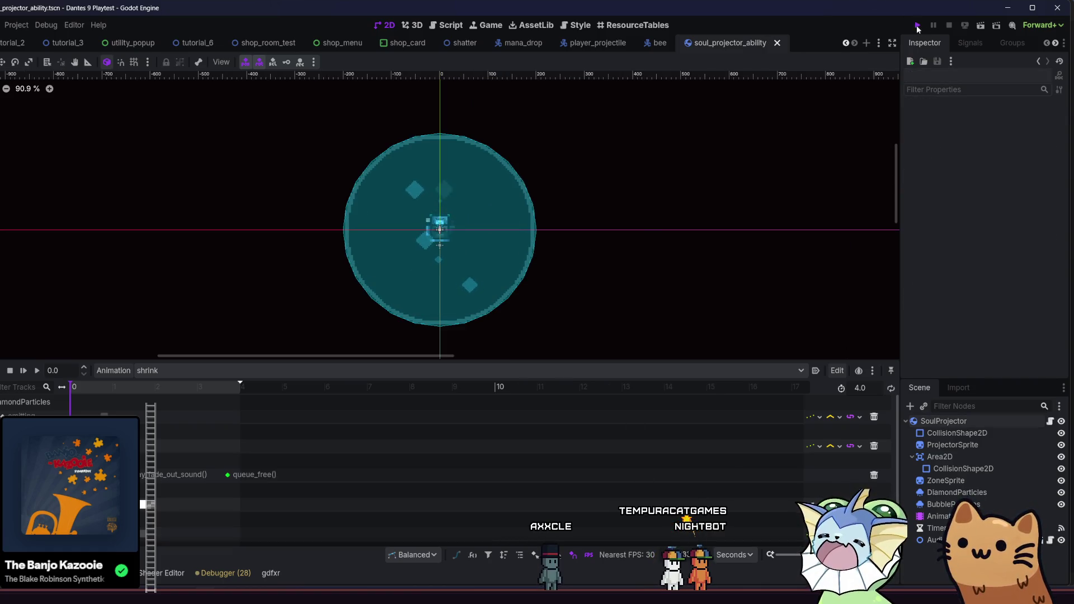
click(917, 26)
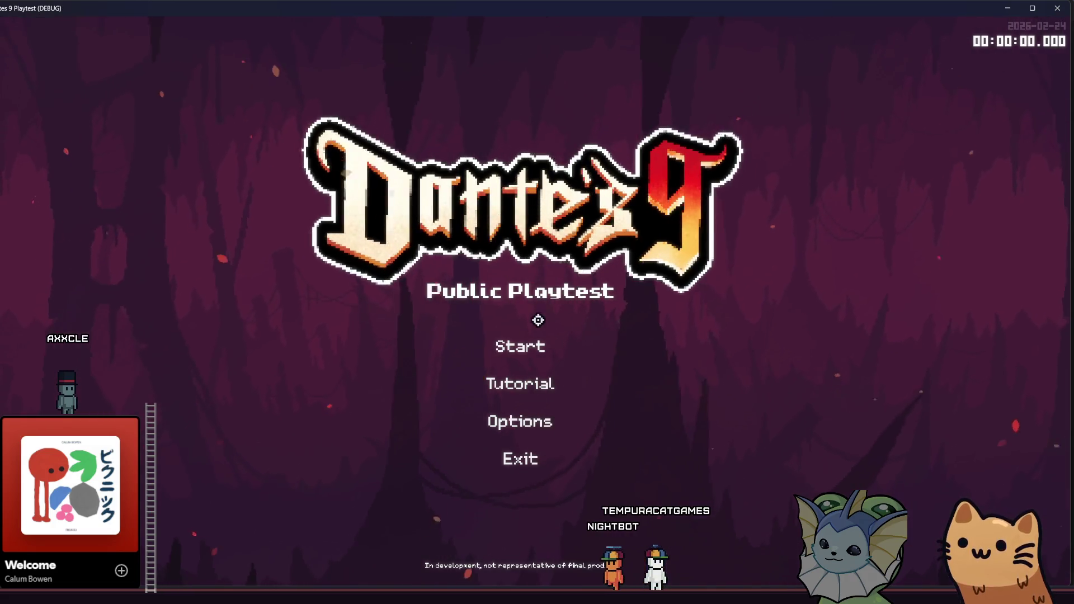
Start a new game and add Soul Dispenser cards to the hand from the F1 debug panel
click(521, 347)
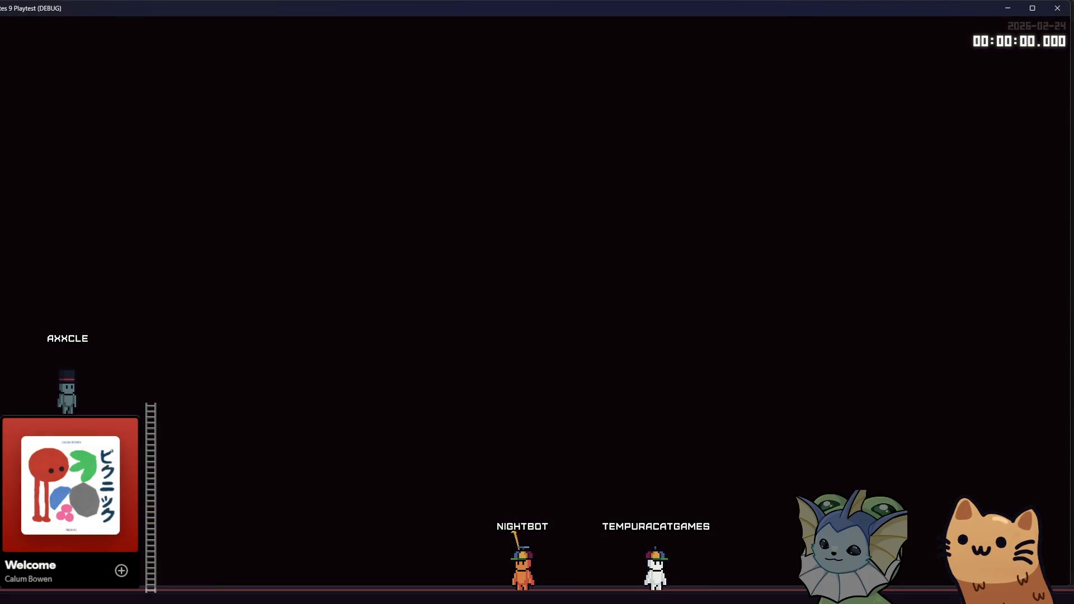
key(F1)
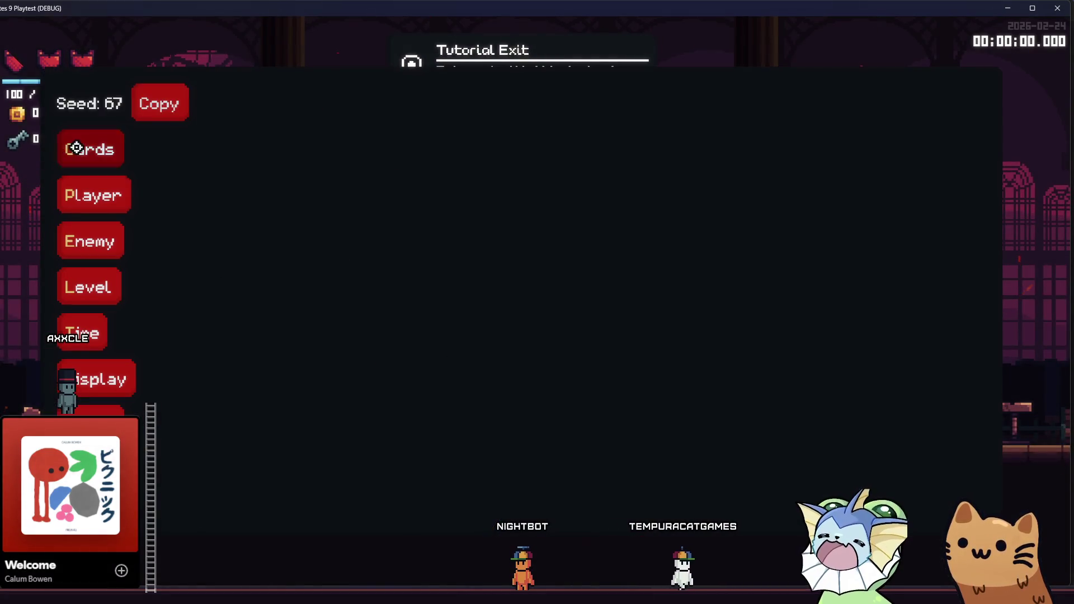
click(76, 147)
scroll(480, 343, down, 10)
click(473, 389)
key(F1)
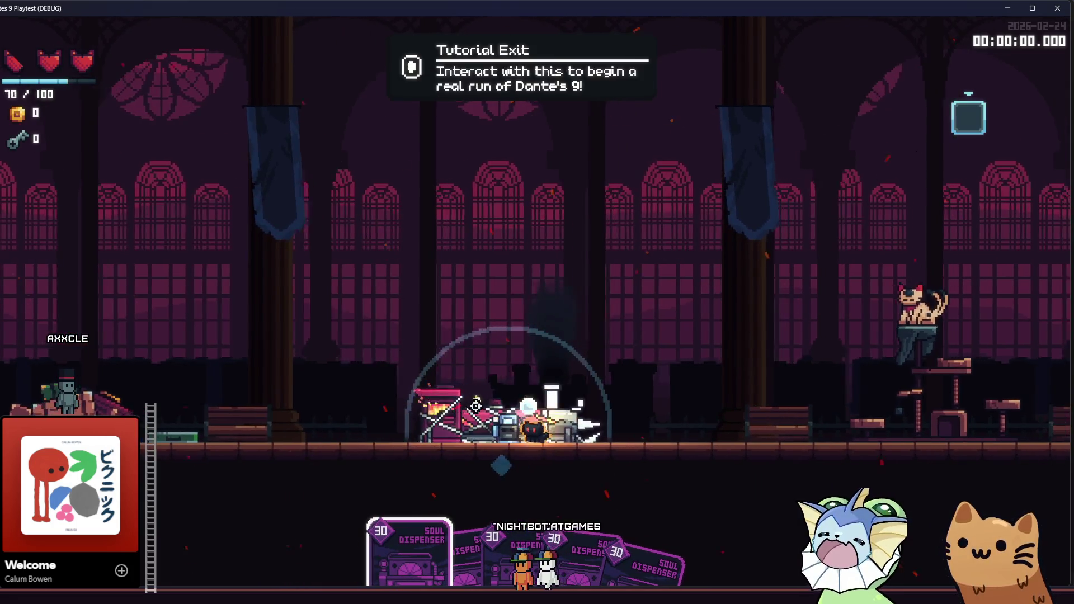
Play Soul Dispenser cards around the level and by the cat statue, then stop with F8
click(475, 405)
key(d)
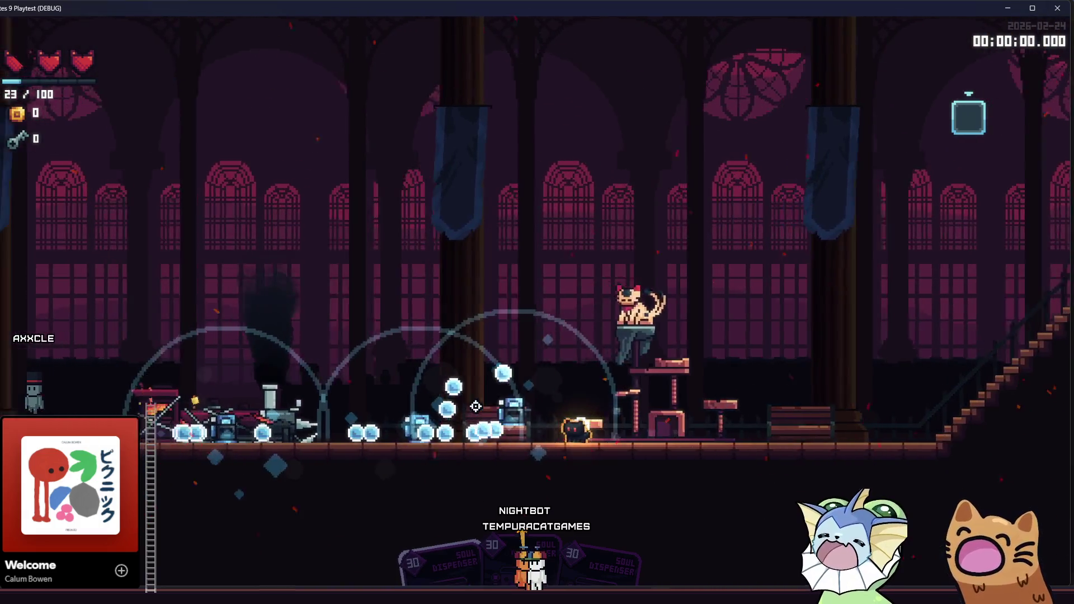
key(a)
key(d)
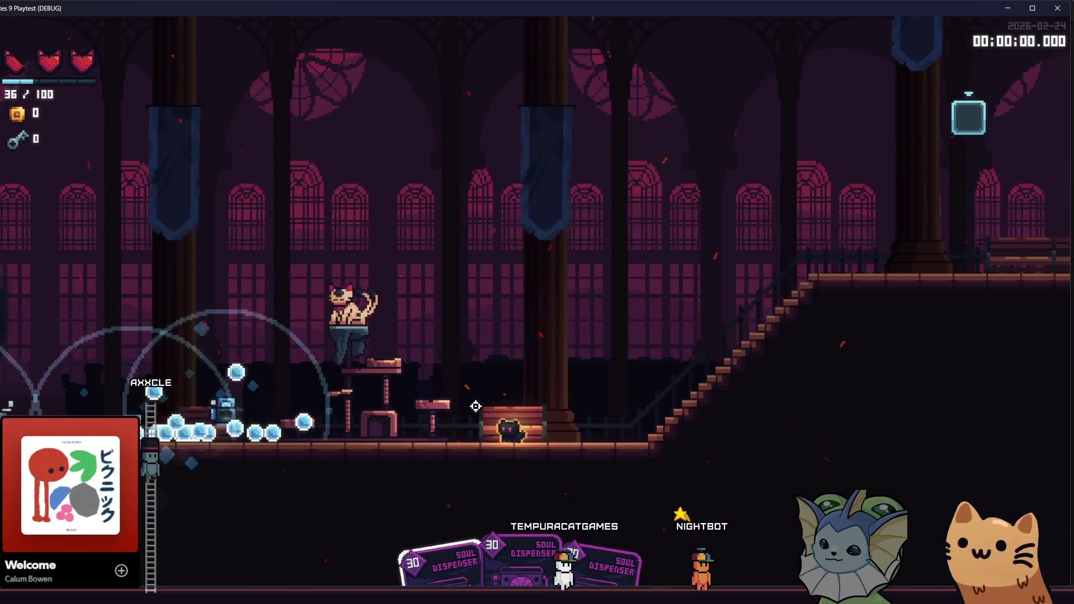
key(d)
click(475, 405)
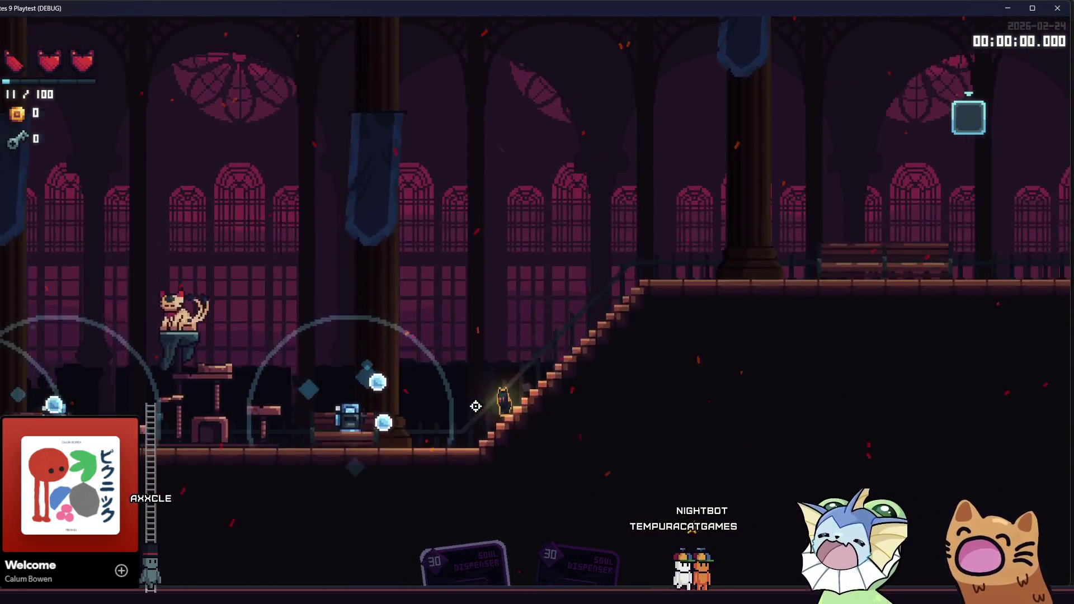
key(a)
key(space)
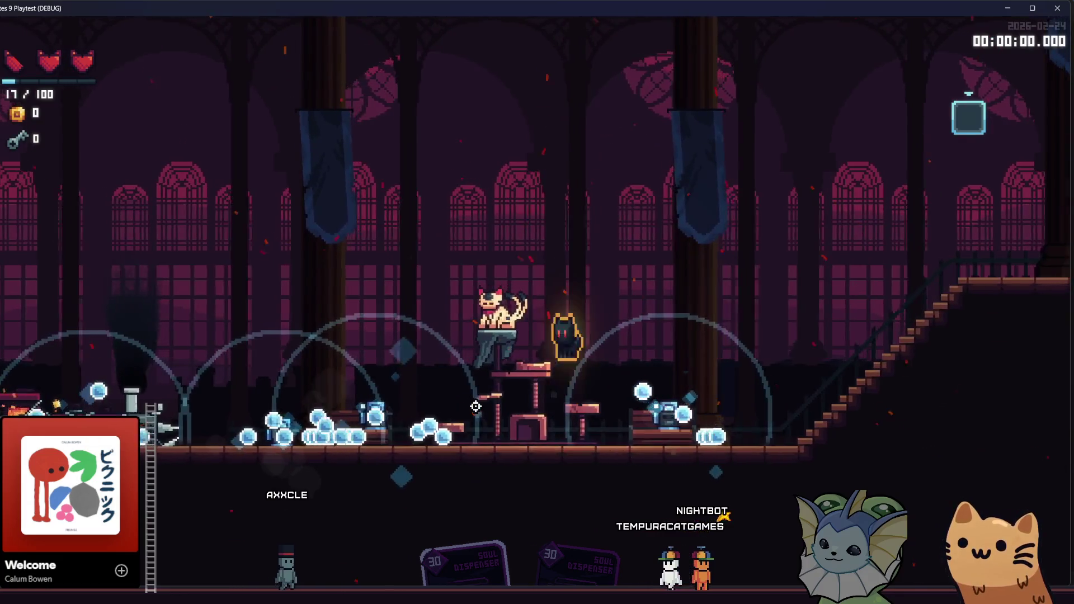
key(a)
key(space)
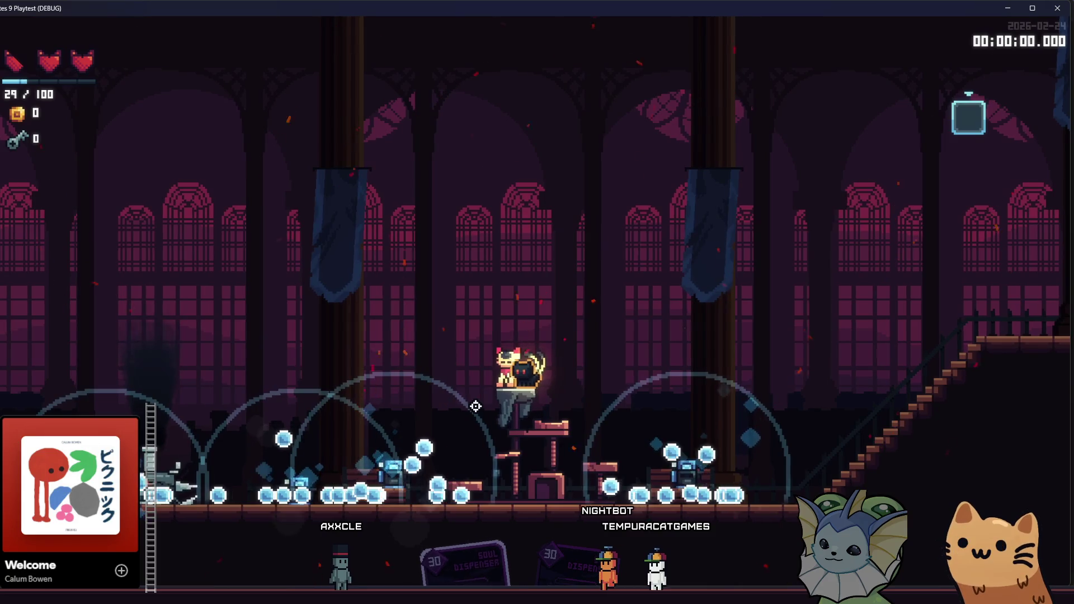
key(space)
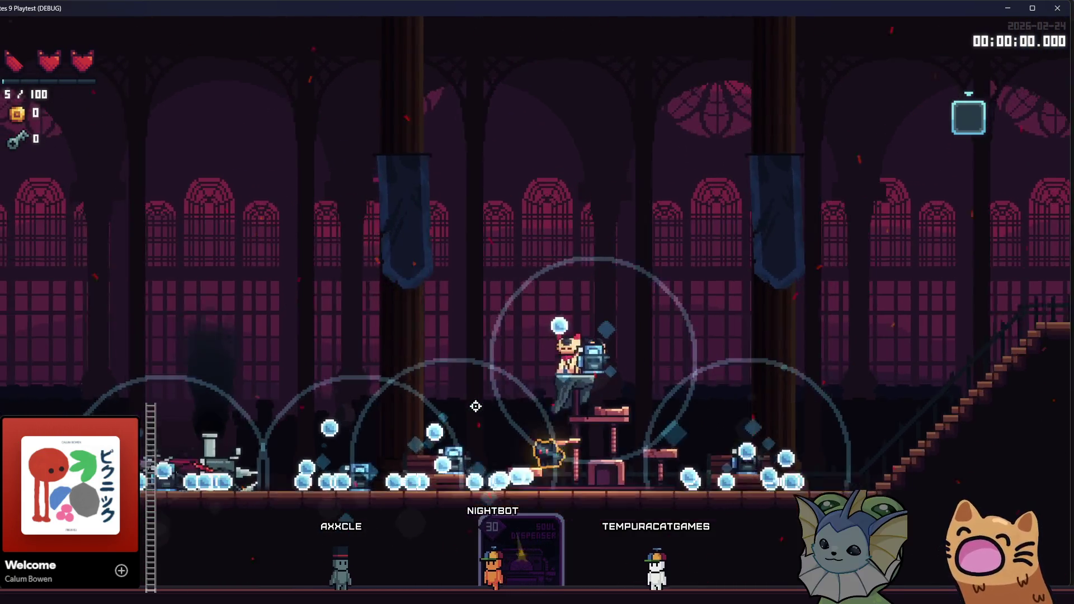
key(d)
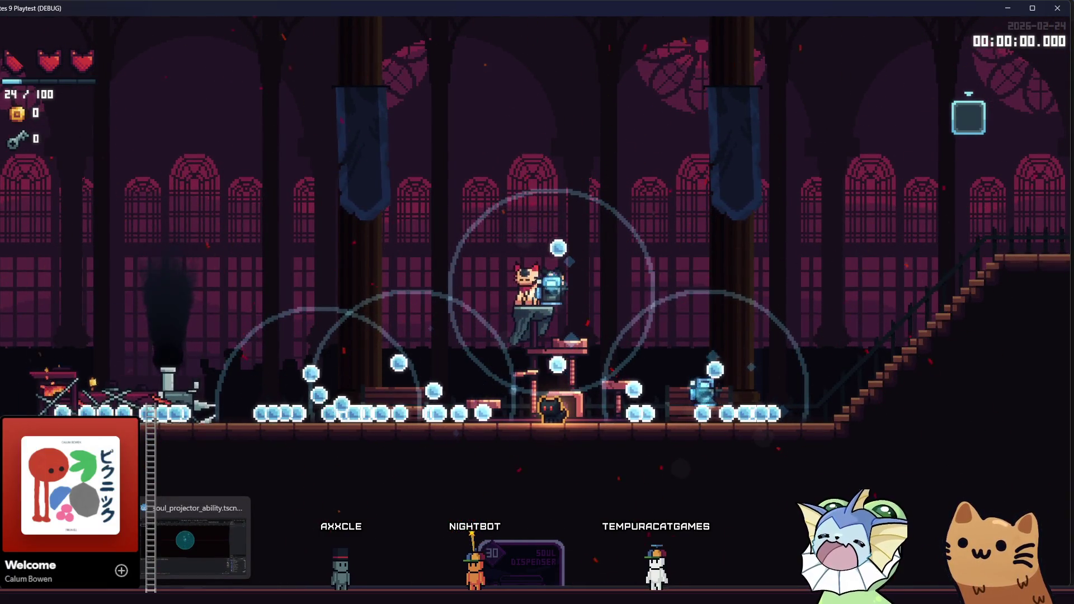
key(F8)
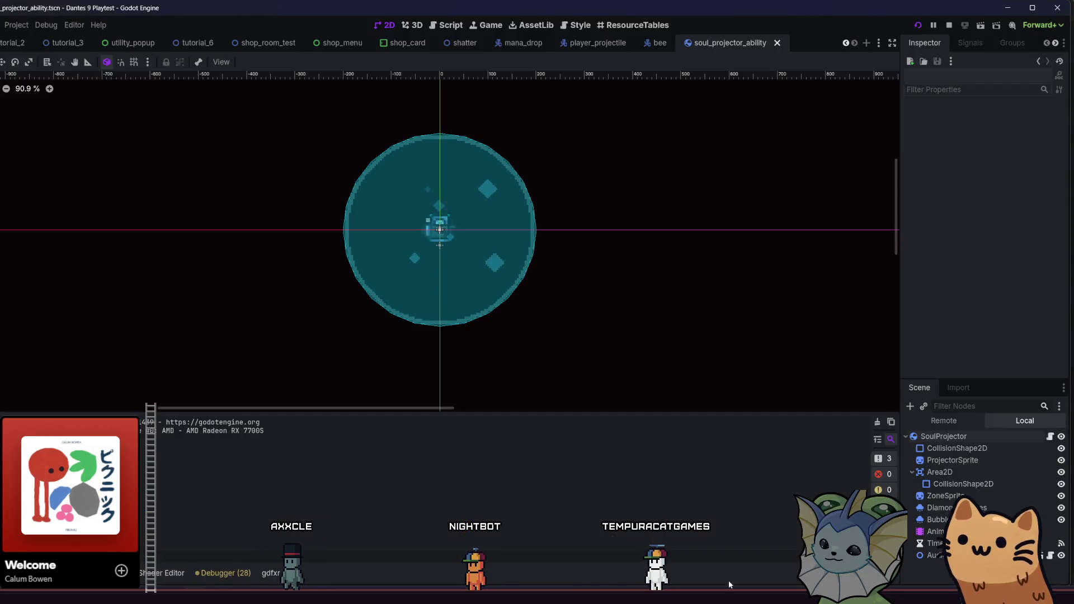
Hide the ProjectorSprite node and save the scene
click(935, 531)
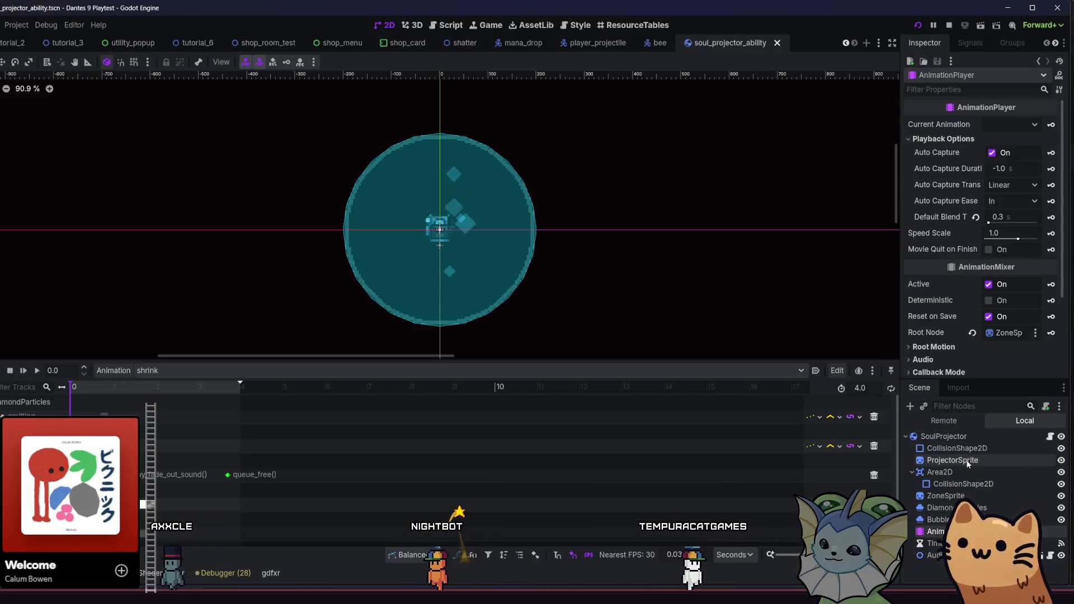
click(1052, 460)
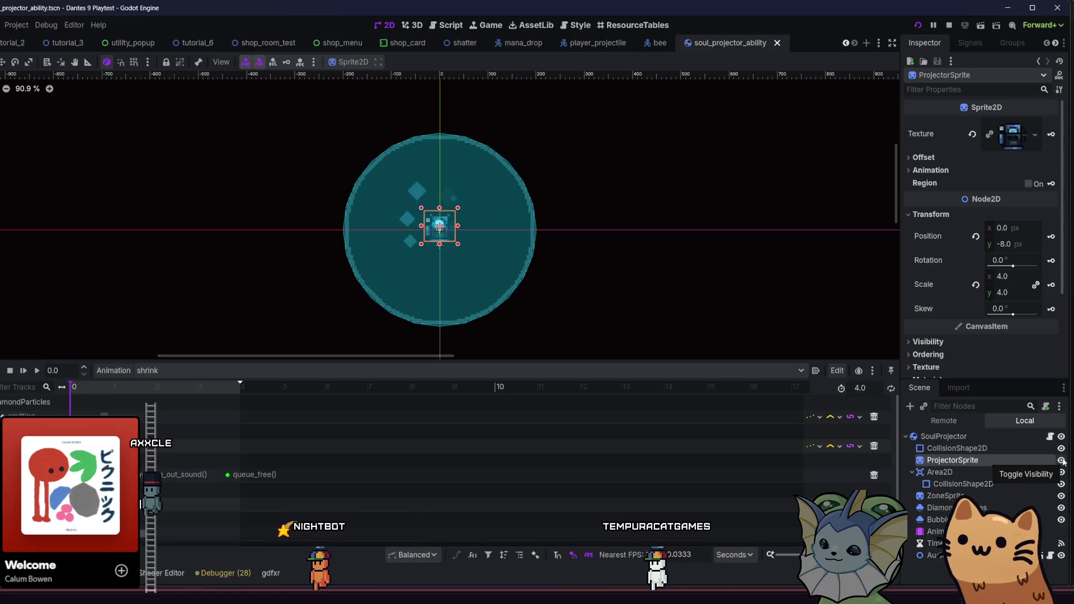
click(1062, 461)
key(ctrl+s)
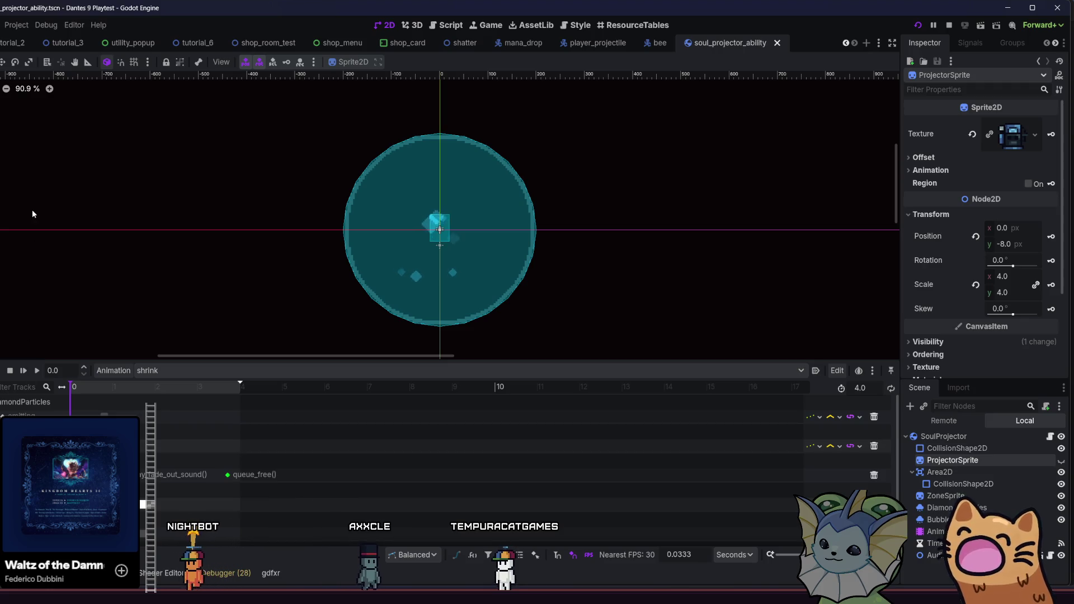
Switch the animation dropdown to RESET, review the animation list, and inspect CollisionShape2D
click(204, 367)
click(195, 384)
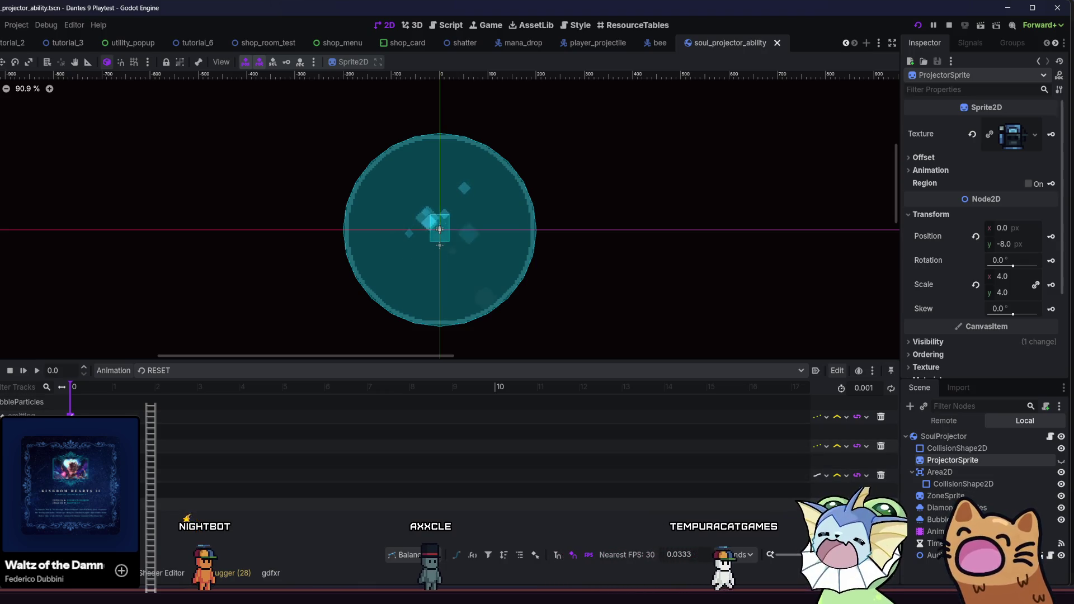
click(355, 364)
click(329, 375)
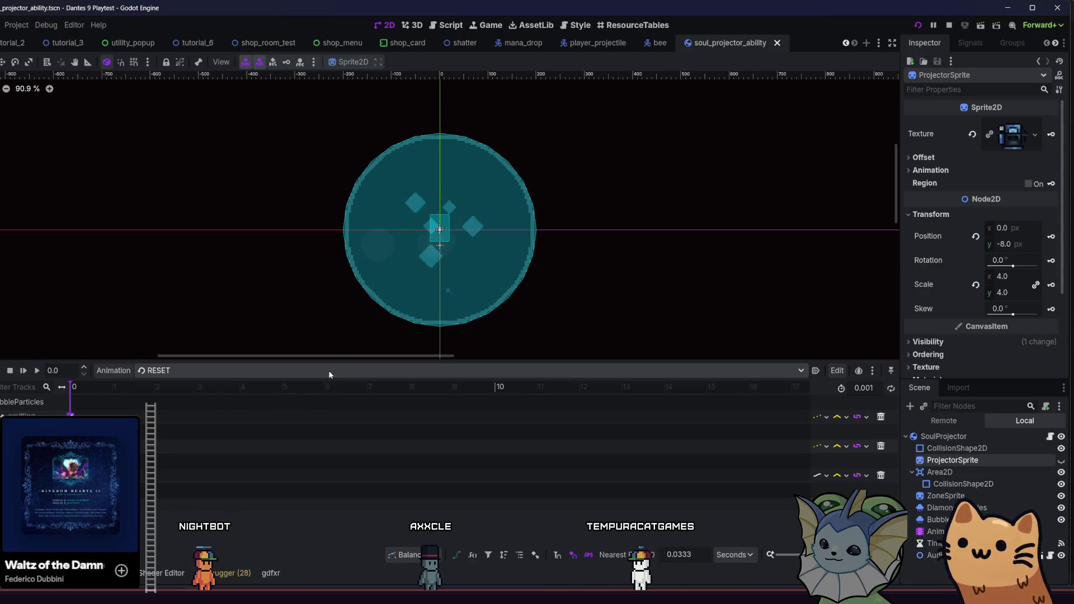
click(971, 450)
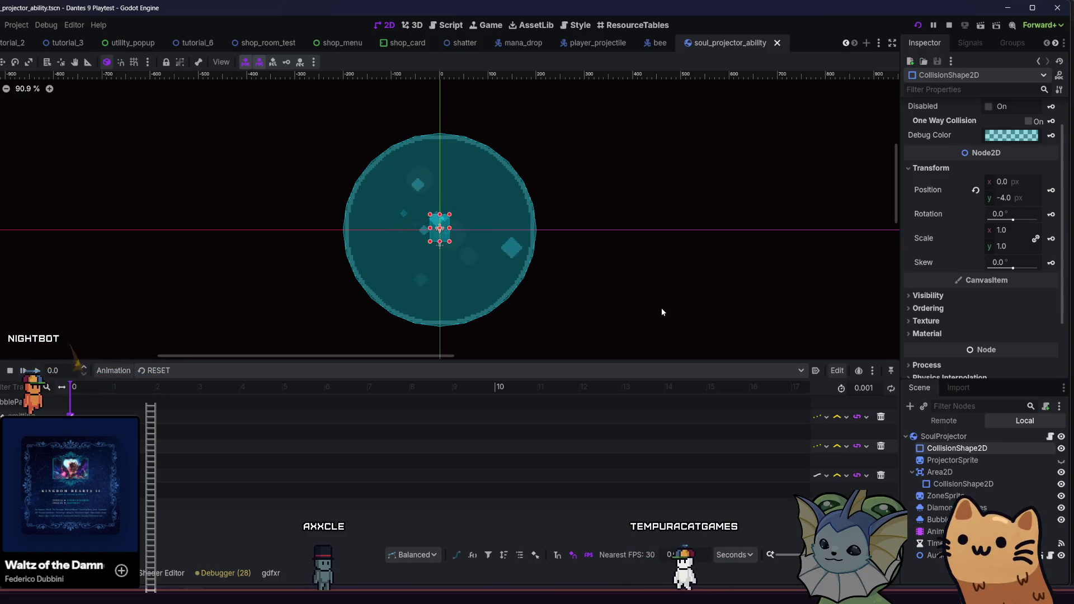
Inspect the DiamondParticles and BubbleParticles emitters in the Inspector
click(990, 508)
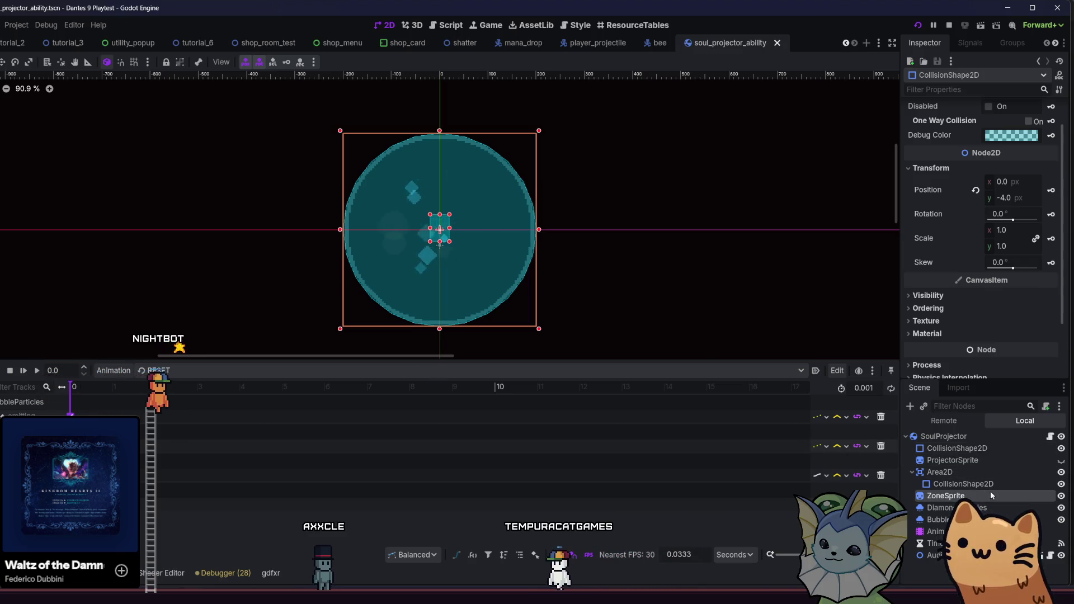
key(Up)
key(Up)
key(Down)
key(Down)
key(Down)
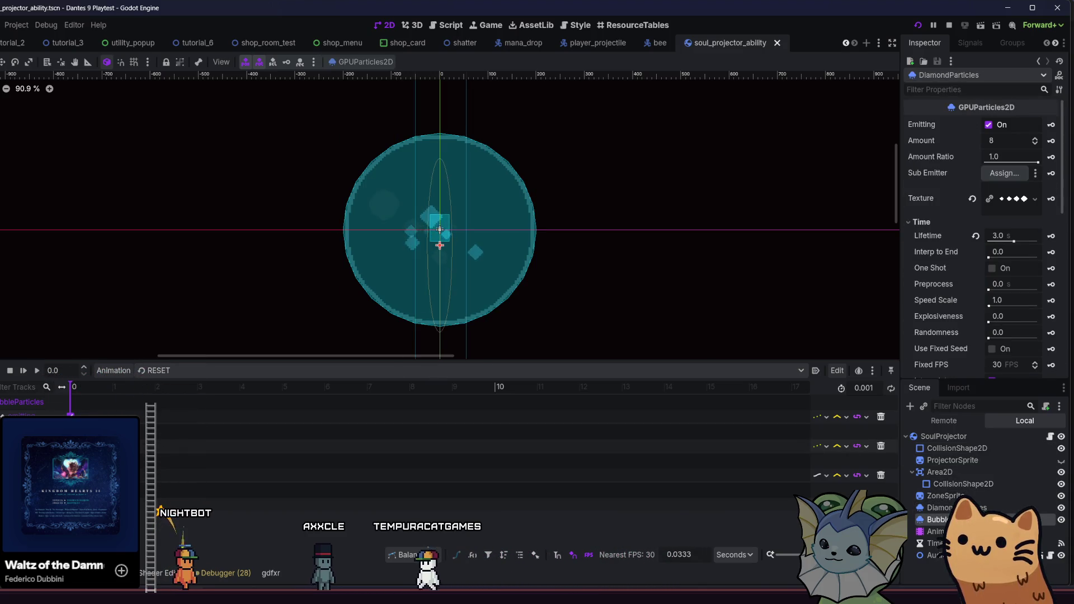
key(Up)
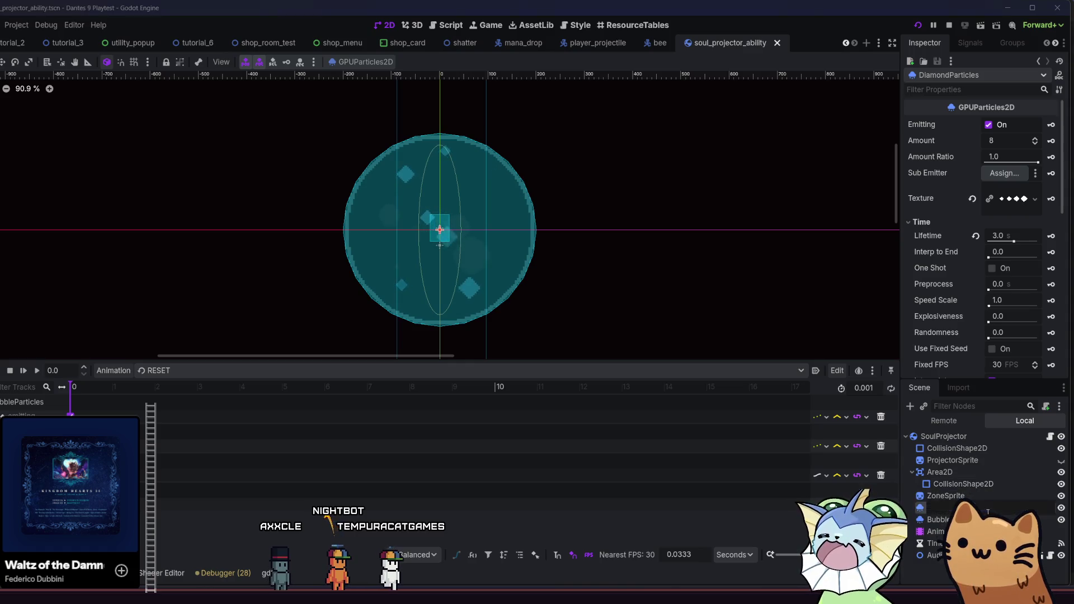
key(Down)
click(940, 507)
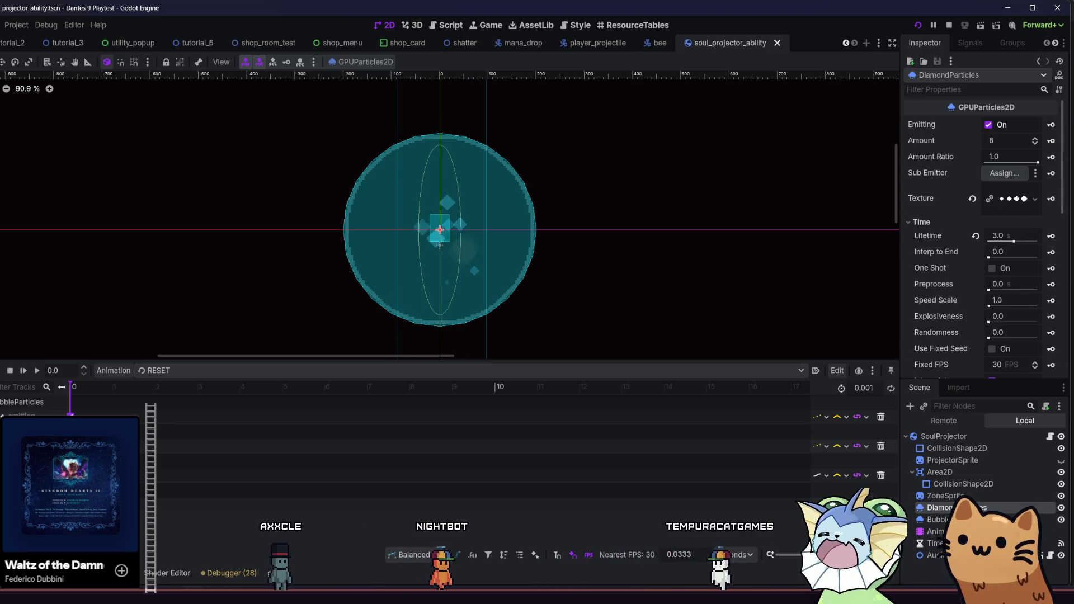
scroll(415, 221, up, 3)
scroll(416, 221, up, 1)
scroll(939, 212, down, 5)
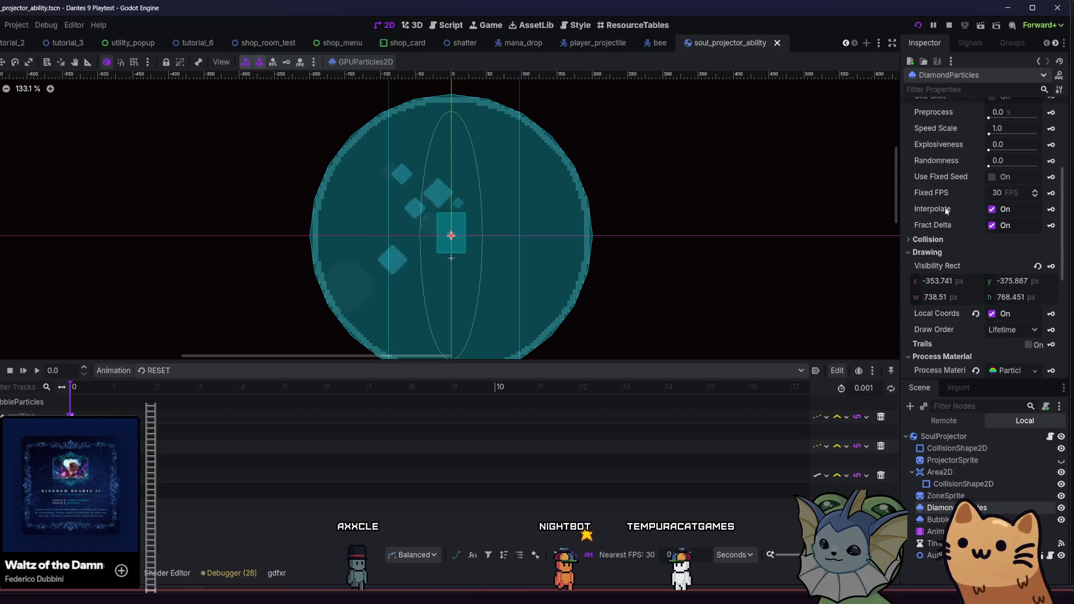
Show ProjectorSprite, hide ZoneSprite, and switch to the ability's script with Ctrl+F3
click(1060, 461)
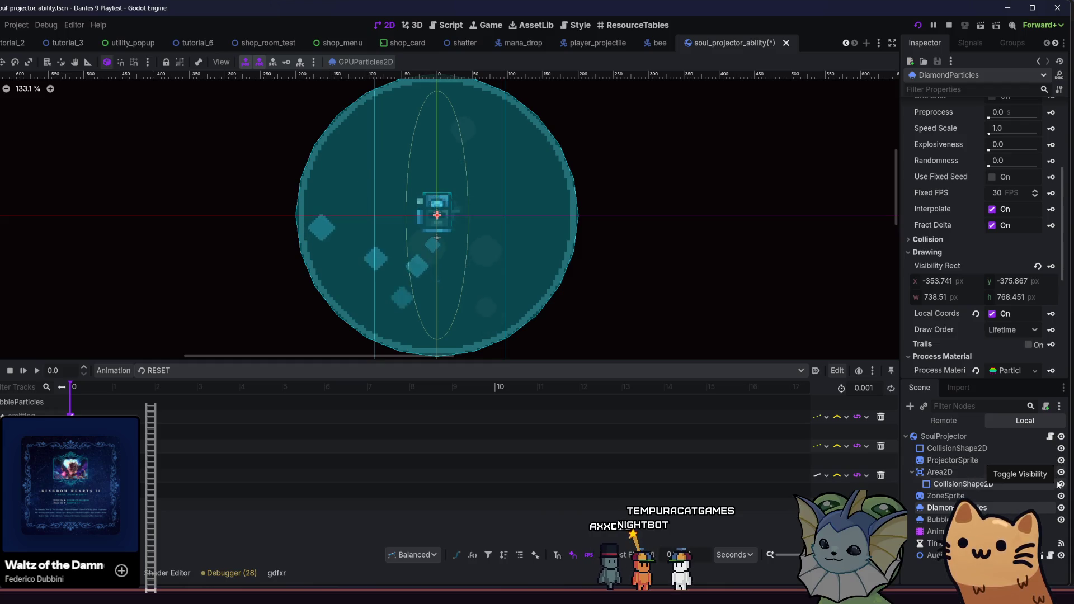
click(1061, 496)
scroll(425, 254, up, 3)
scroll(441, 234, up, 2)
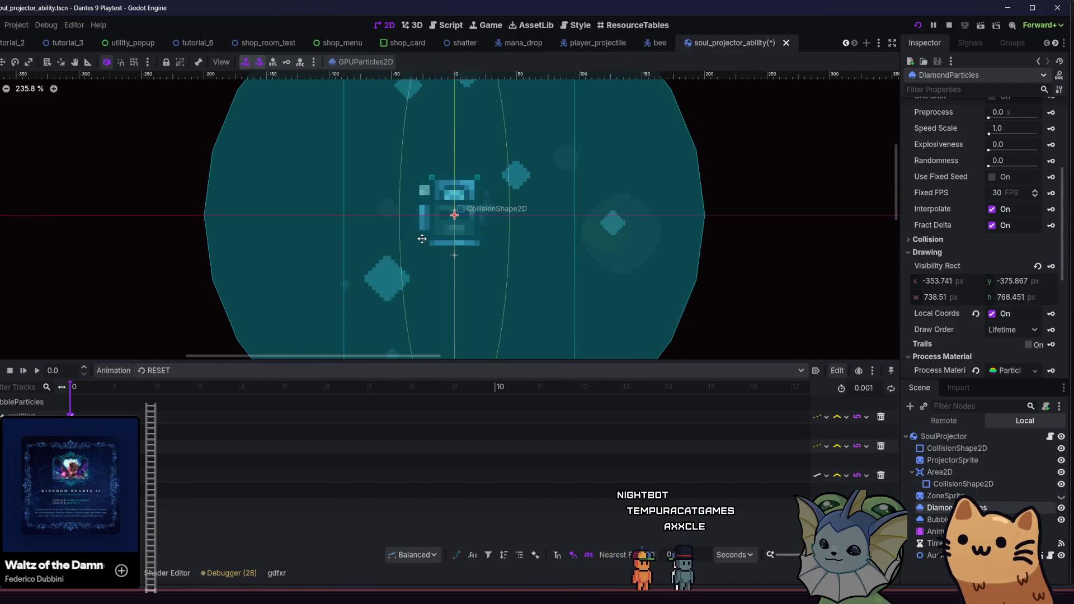
scroll(440, 255, down, 6)
scroll(460, 243, down, 1)
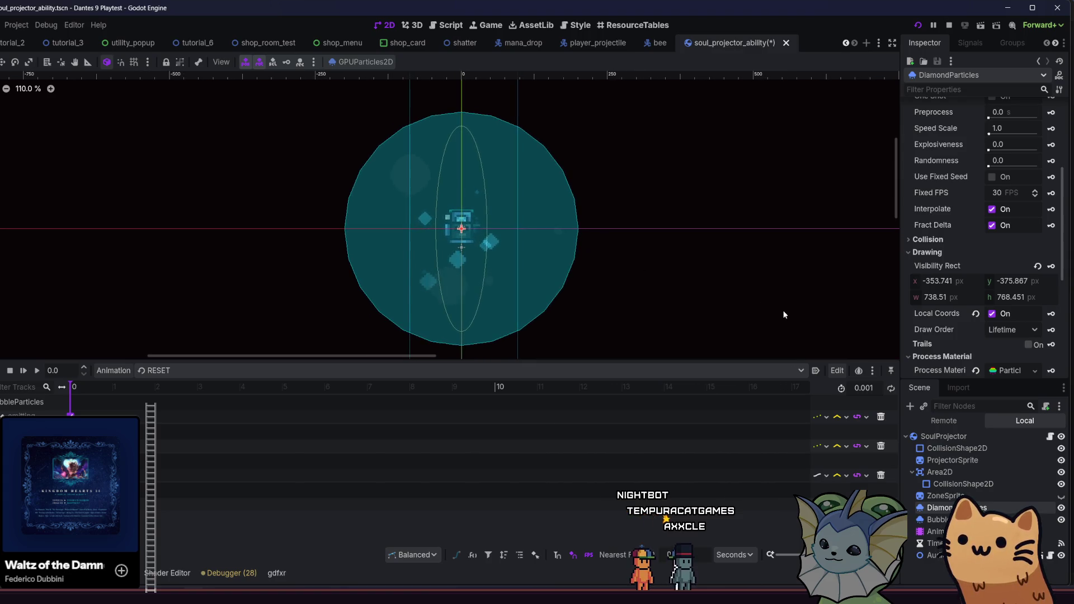
key(ctrl+F3)
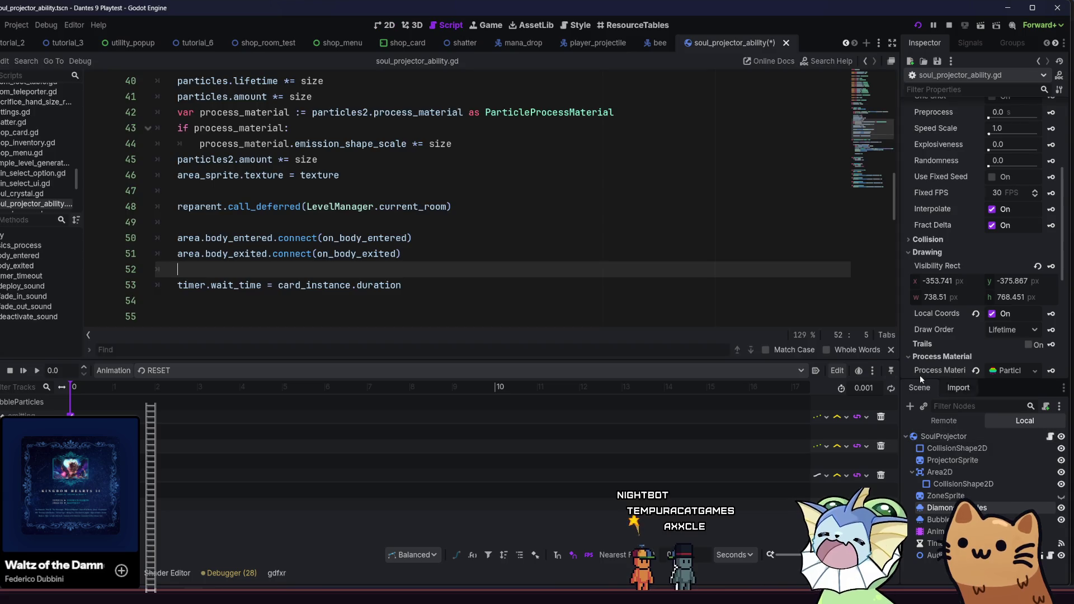
Review the timer wait time, texture height and particle lifetime/amount lines in the script
scroll(346, 229, down, 5)
scroll(391, 223, up, 4)
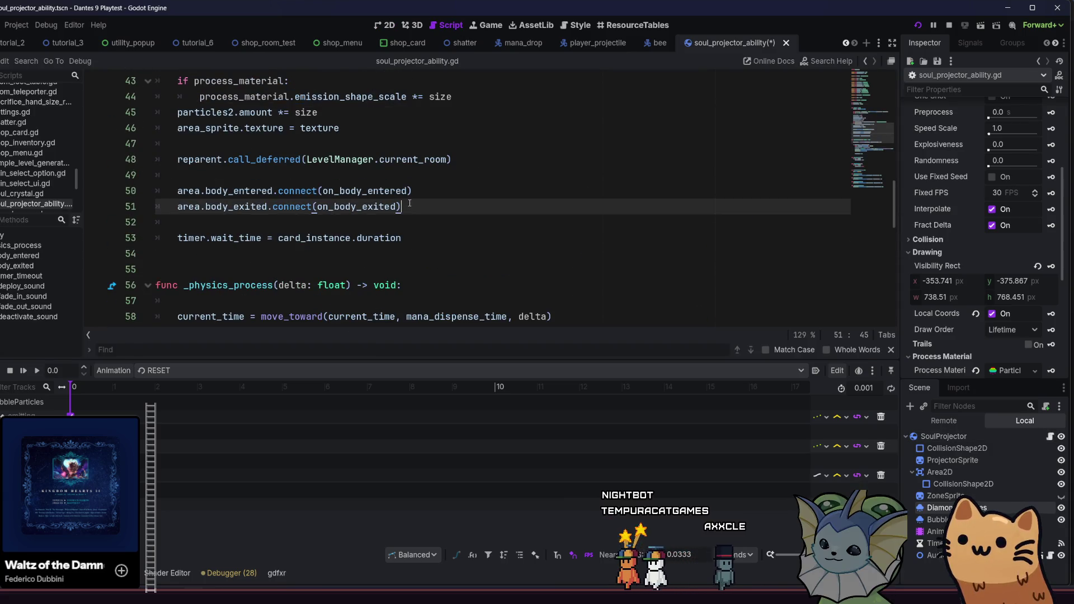
click(420, 238)
scroll(409, 230, up, 3)
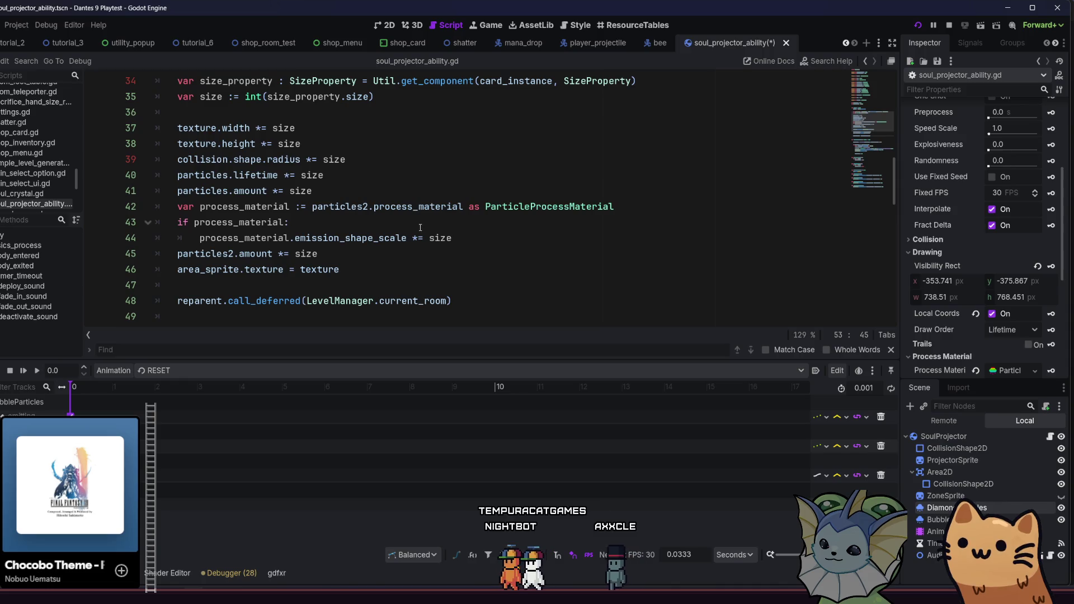
click(319, 149)
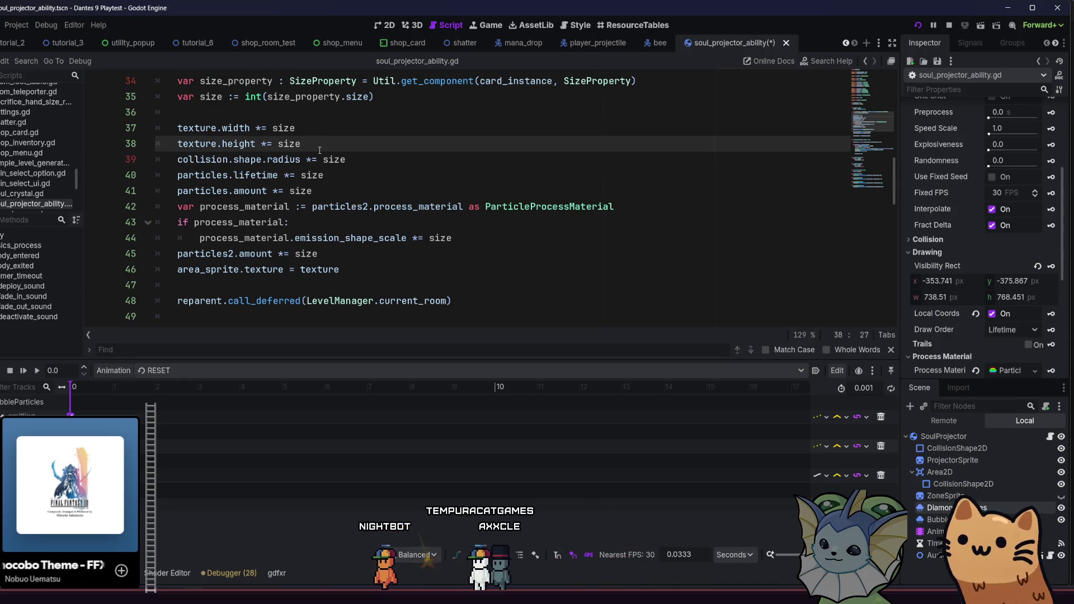
scroll(319, 153, up, 3)
scroll(334, 256, down, 1)
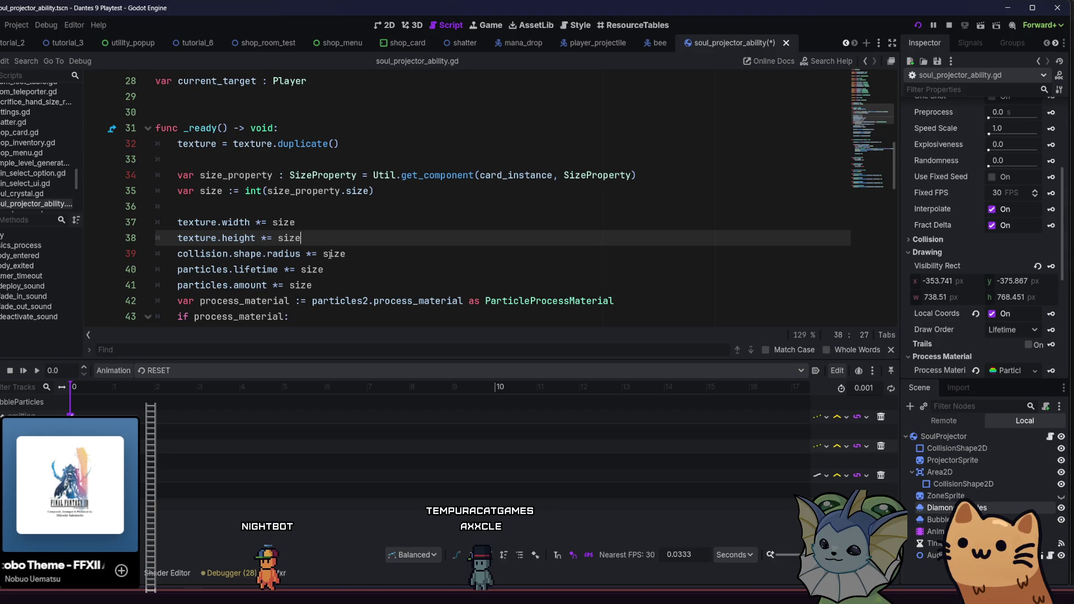
click(336, 270)
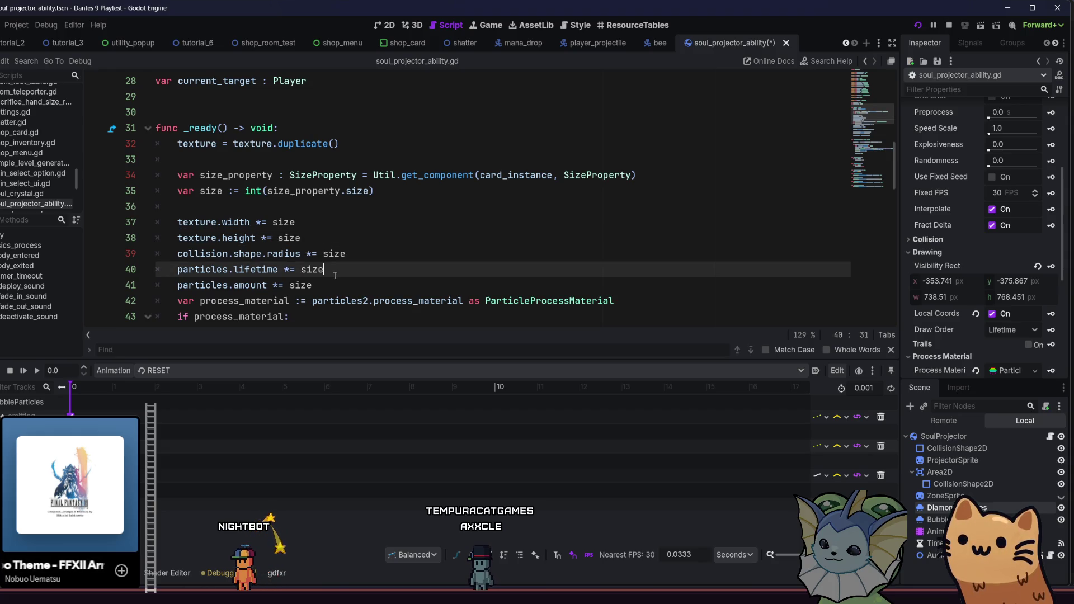
click(349, 285)
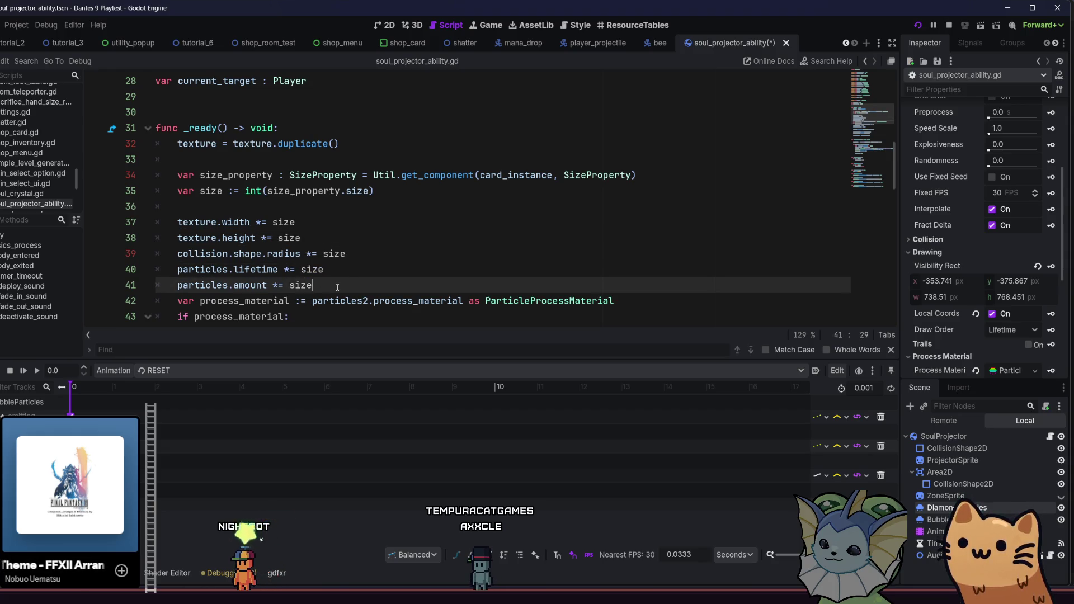
triple_click(267, 286)
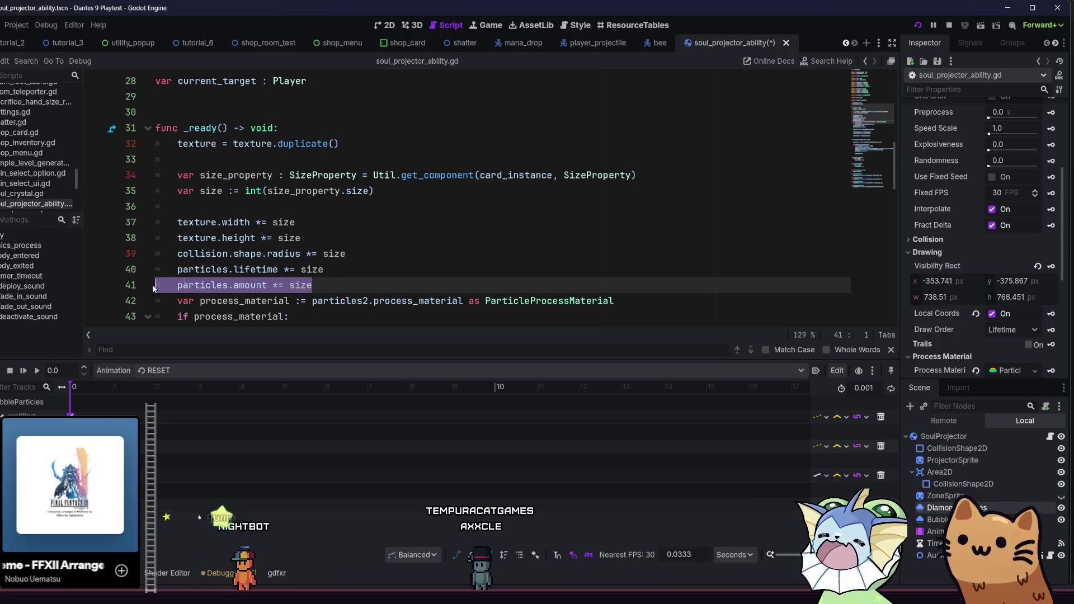
scroll(320, 281, down, 1)
key(Up)
click(330, 238)
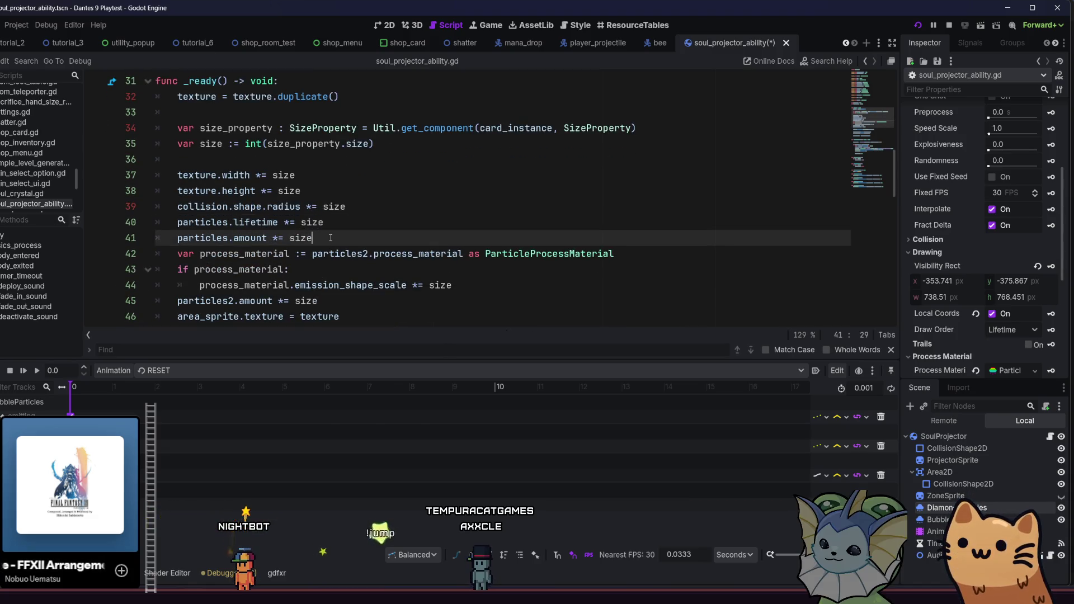
Delete the process_material emission-scale lines 42–44, save the script, and return to 2D view
click(460, 286)
mouse_move(460, 287)
mouse_down()
mouse_move(148, 269)
mouse_move(146, 254)
mouse_up()
key(BackSpace)
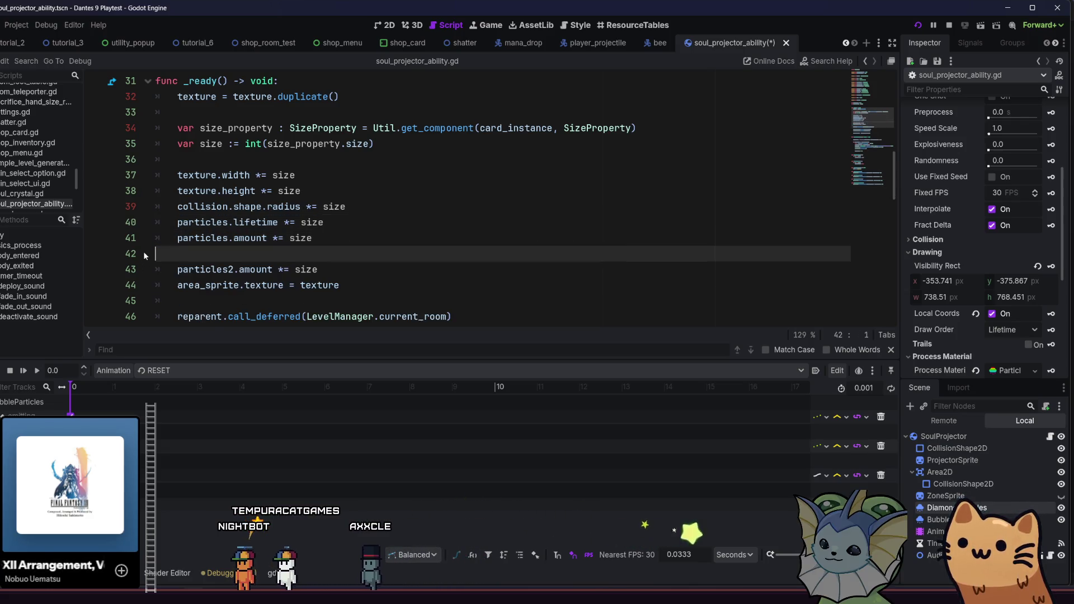
key(BackSpace)
click(341, 254)
click(350, 269)
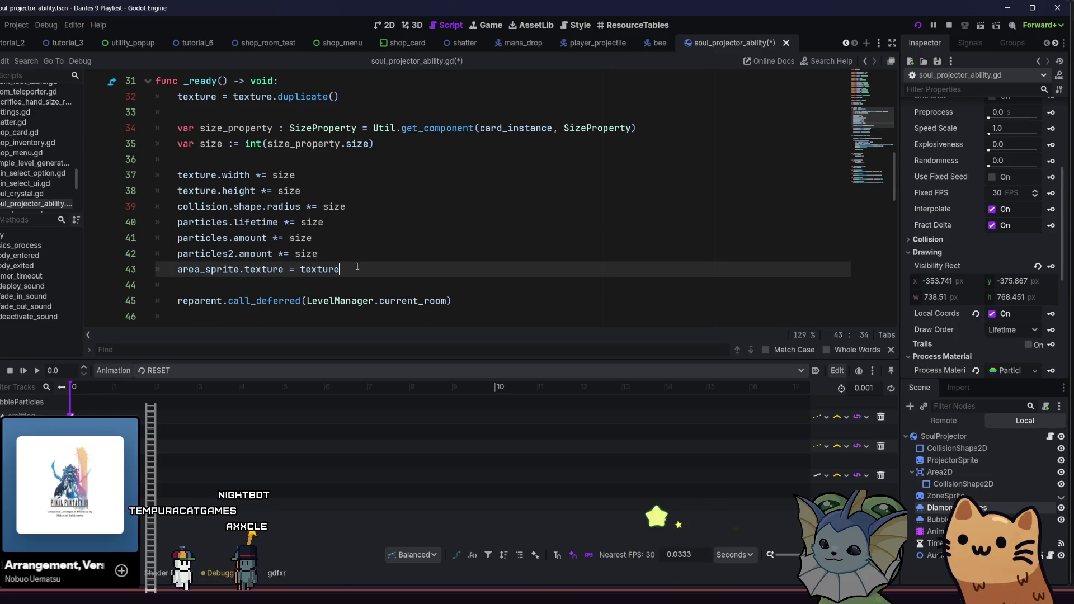
scroll(350, 272, up, 1)
scroll(350, 274, down, 3)
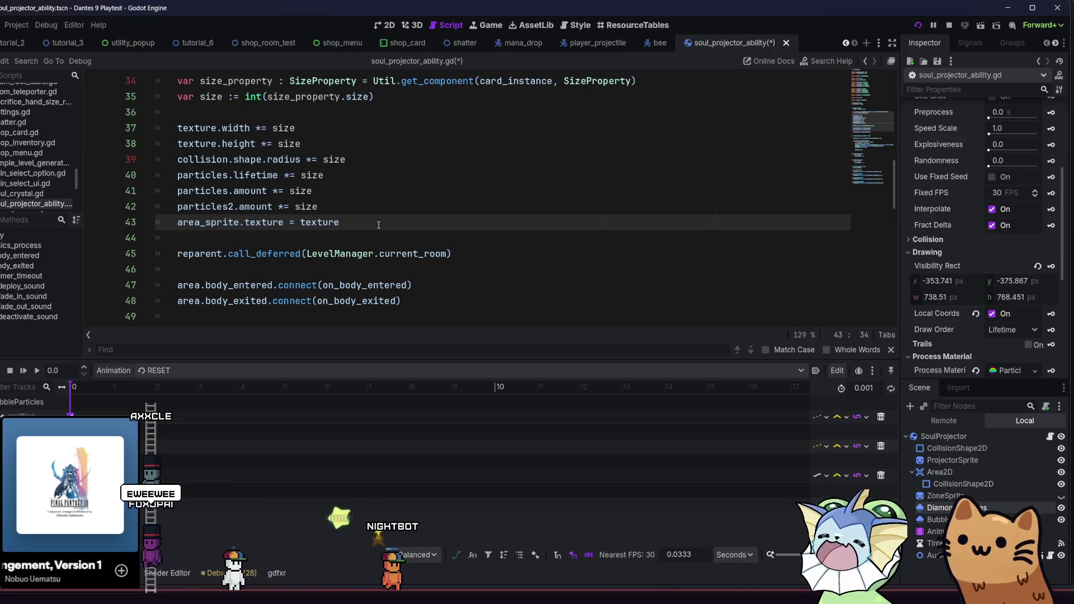
key(ctrl+s)
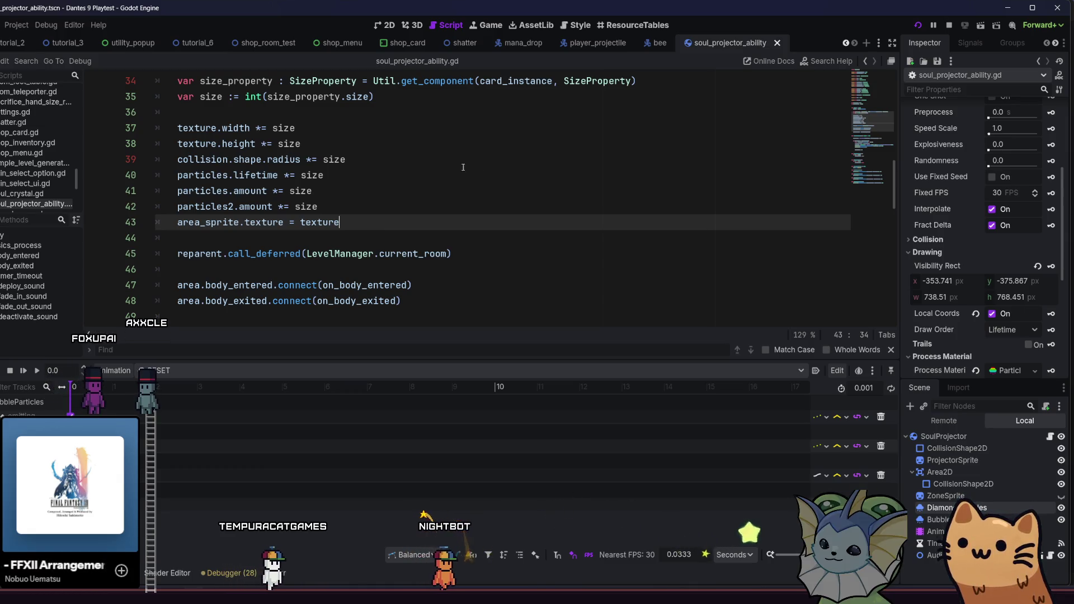
click(386, 25)
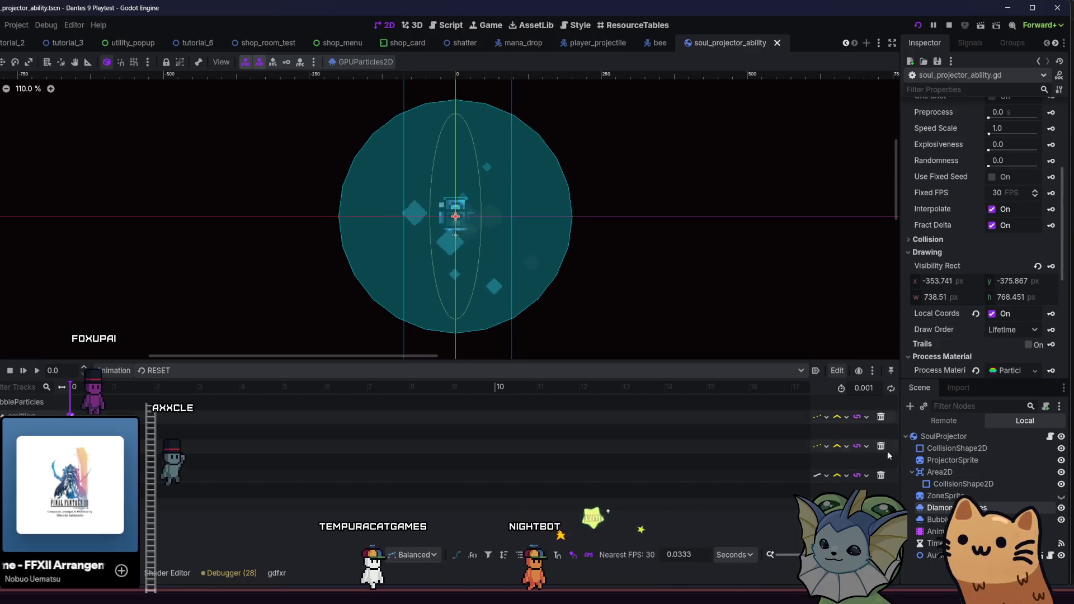
Set the particle amount to 4 and save the soul projector scene
scroll(978, 231, down, 5)
click(1007, 233)
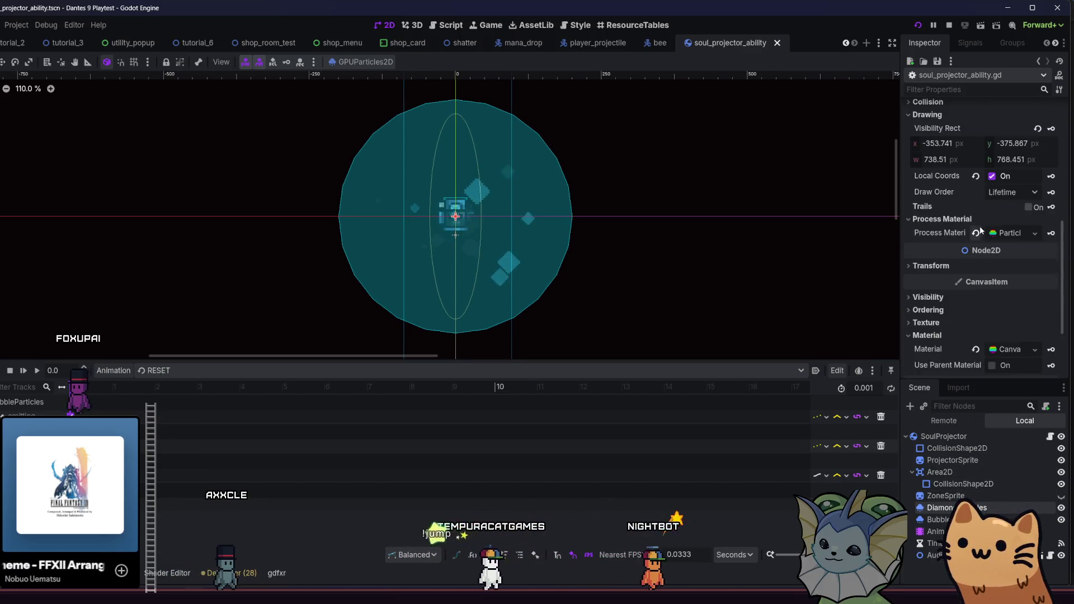
scroll(983, 239, down, 5)
click(973, 213)
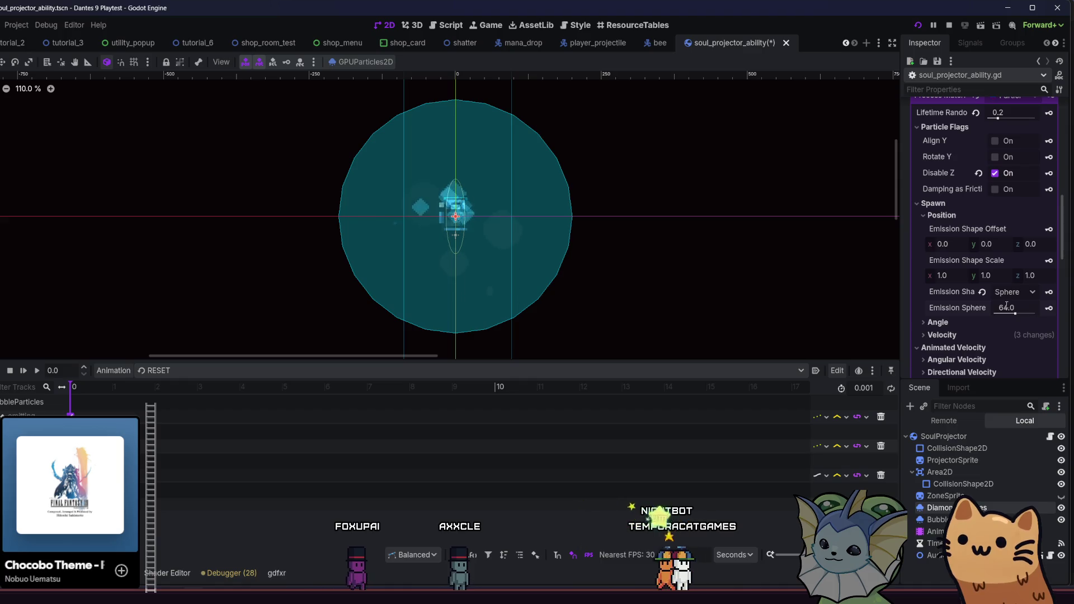
scroll(979, 218, up, 10)
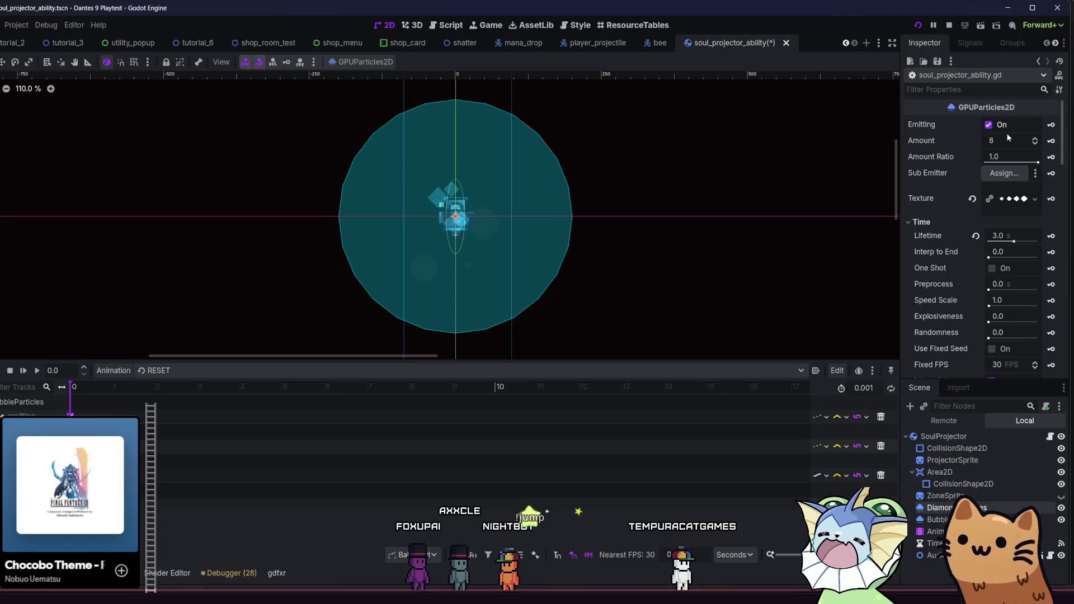
key(BackSpace)
text(4)
key(Return)
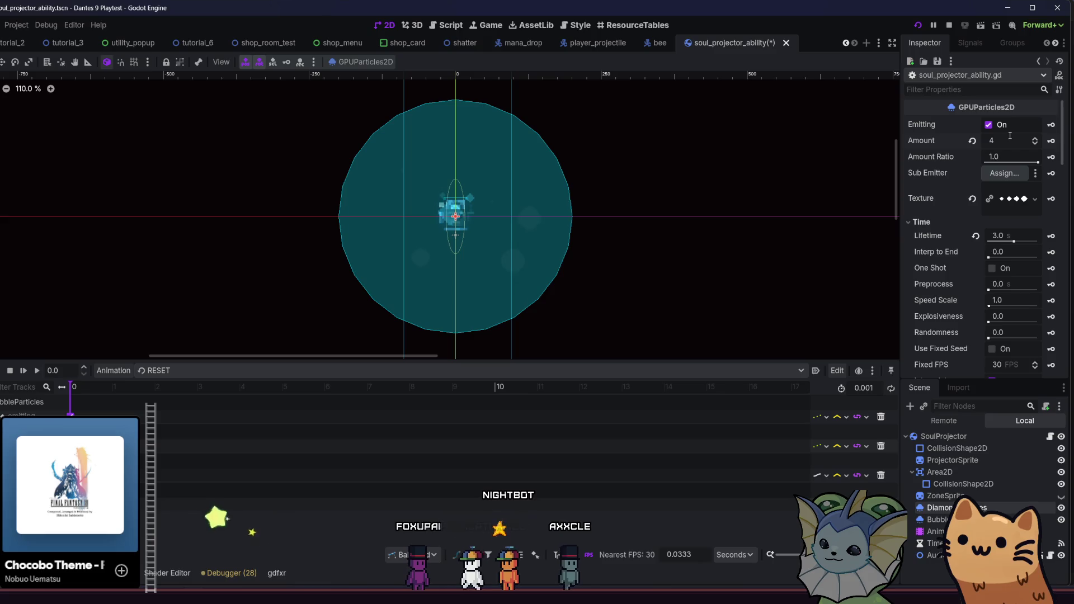
click(938, 519)
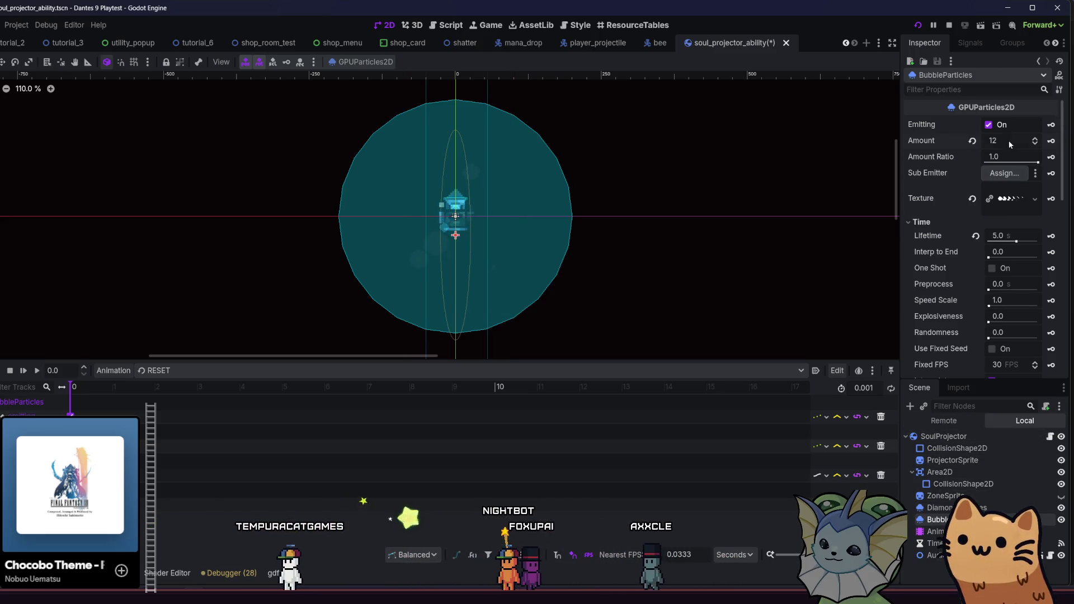
key(ctrl+s)
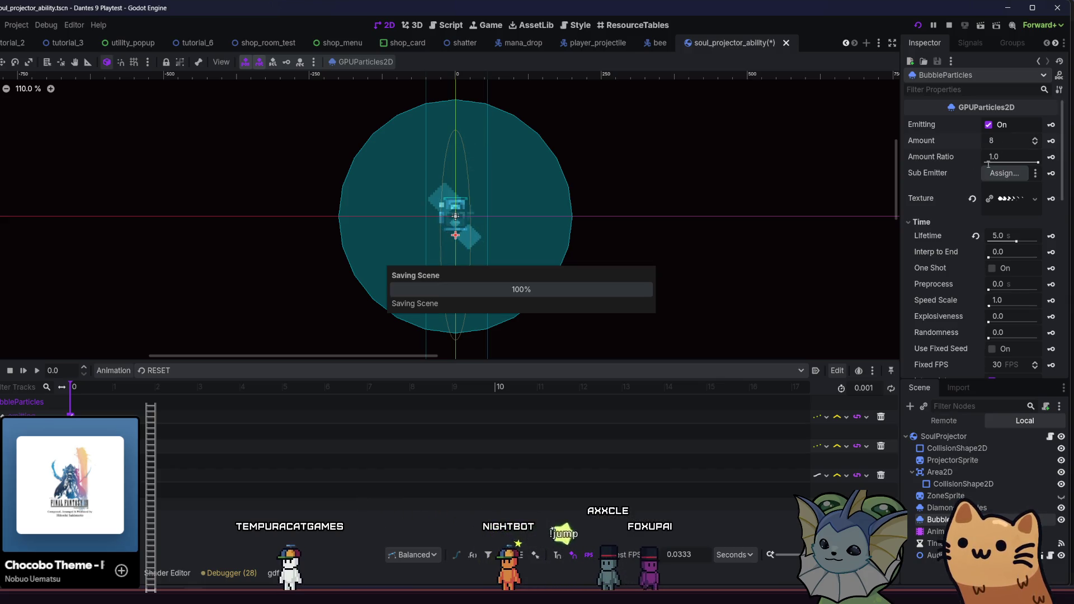
Set BubbleParticles' emission sphere radius to 80 under Process Material > Spawn > Position
scroll(925, 211, down, 10)
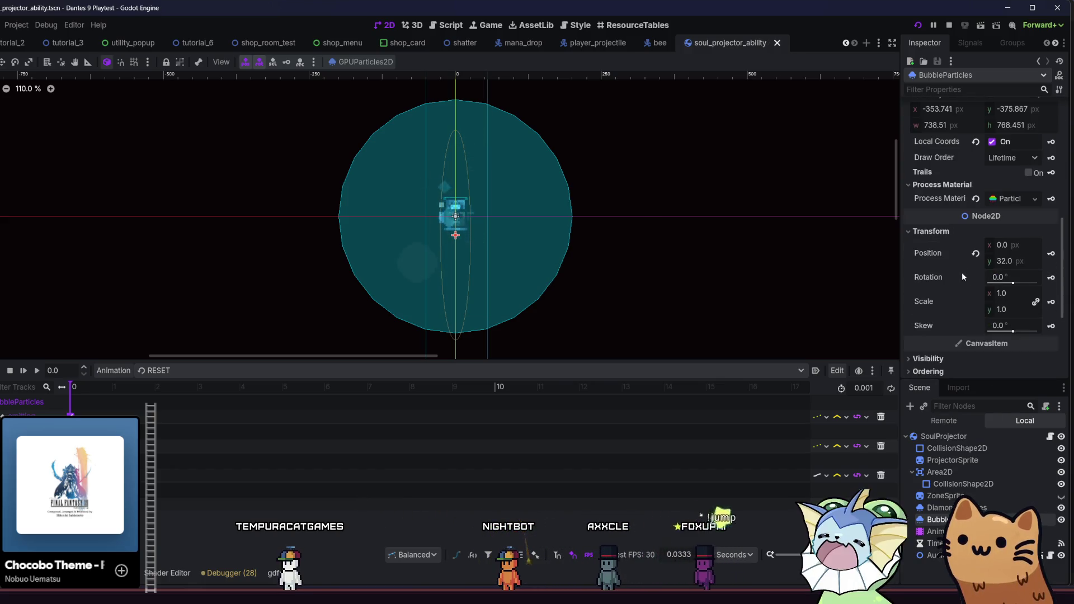
click(999, 199)
scroll(998, 200, down, 3)
click(974, 246)
click(978, 250)
click(978, 250)
click(1013, 345)
text(80)
key(Return)
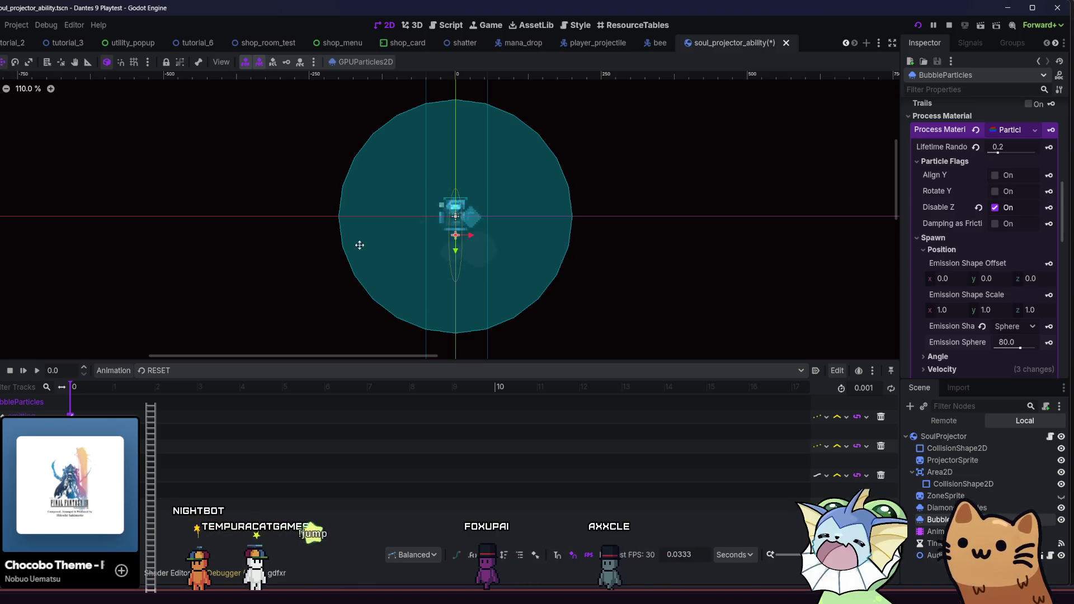
Move the bubble particles up about 22 px and save the scene
scroll(413, 222, up, 4)
drag(445, 238, 445, 219)
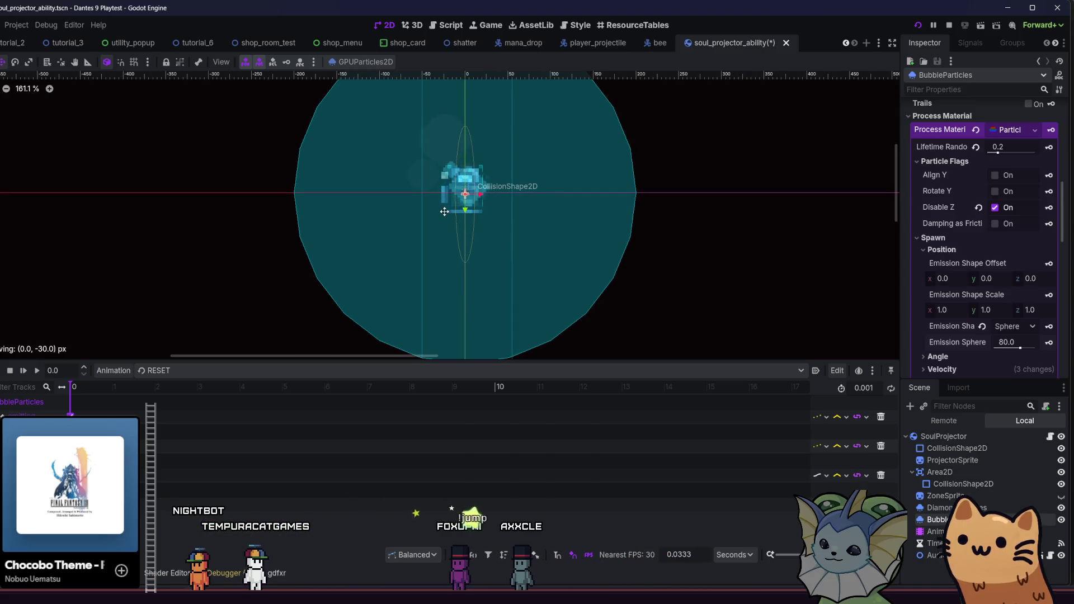
key(ctrl+s)
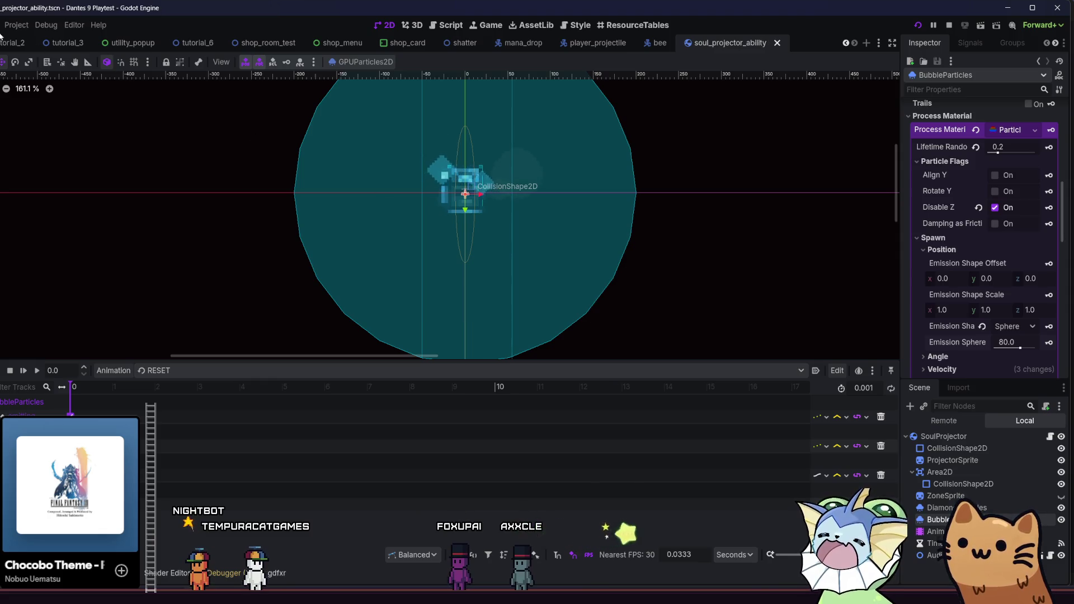
key(ctrl+s)
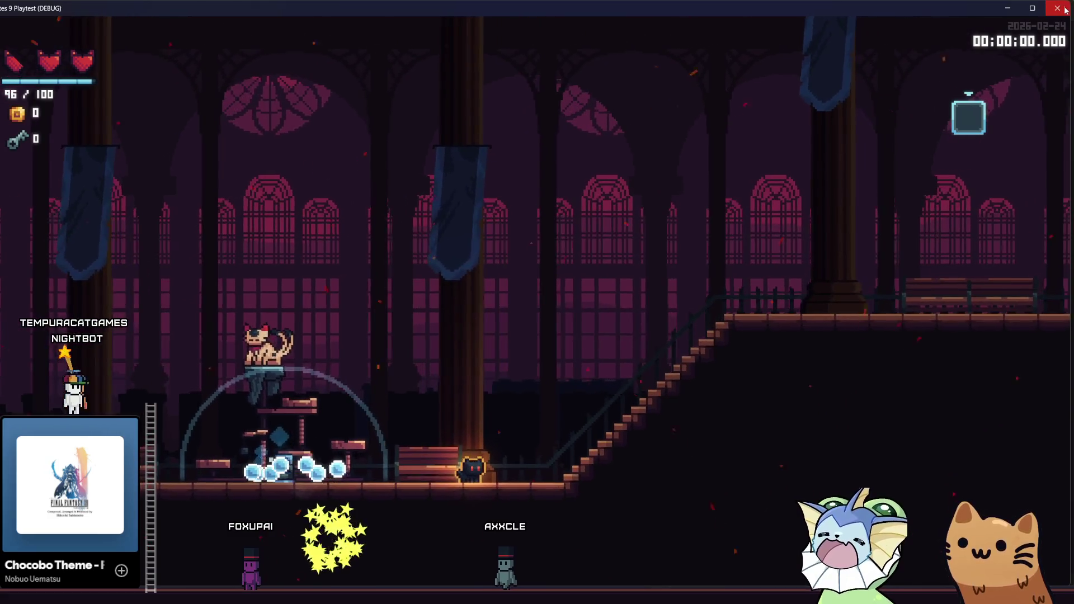
Close the game window, start a fresh run from the title menu, and open the F1 debug menu
click(1065, 8)
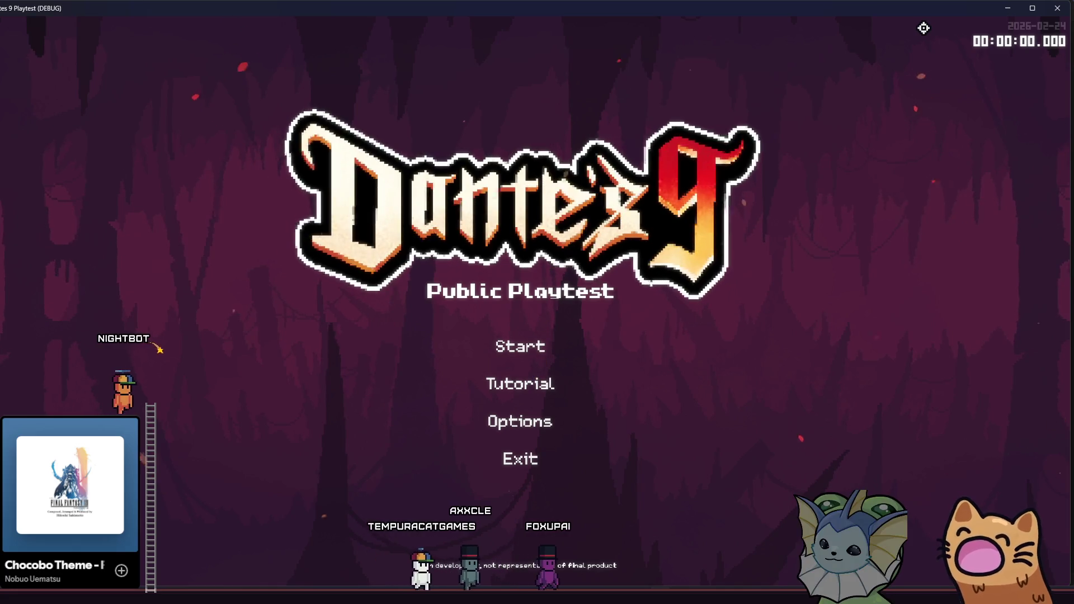
click(487, 347)
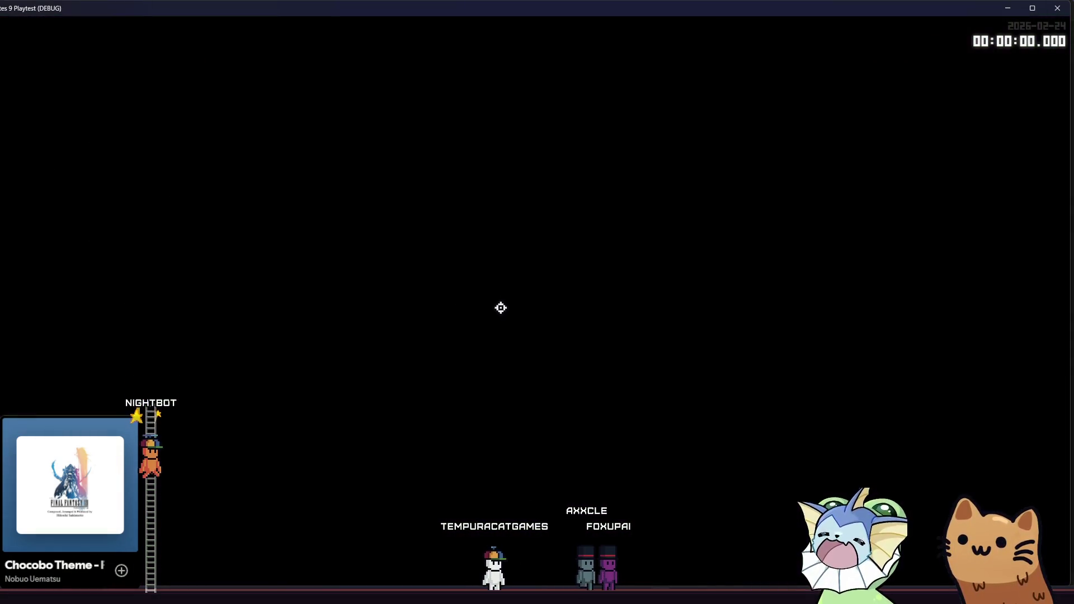
key(F1)
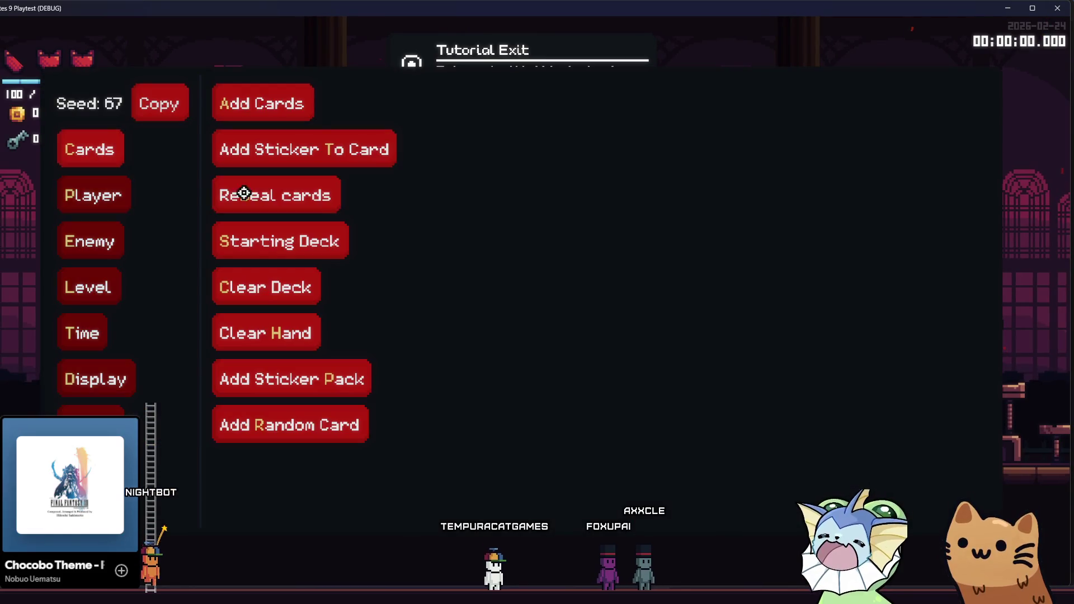
Add Salmon storm cards from the debug card list and close the debug menu
click(284, 106)
scroll(522, 244, down, 15)
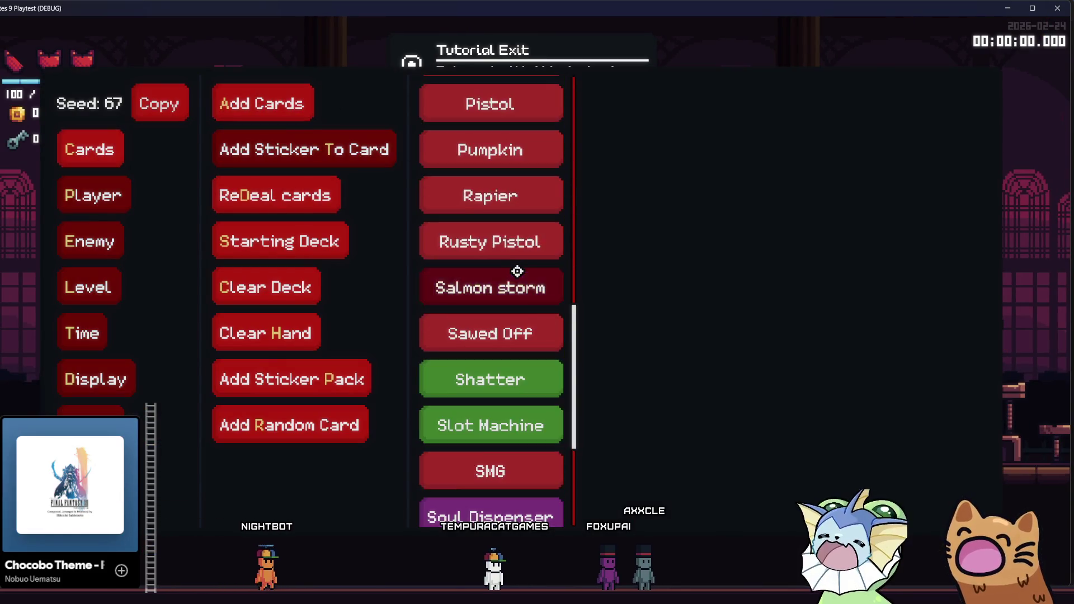
scroll(479, 168, up, 1)
click(491, 112)
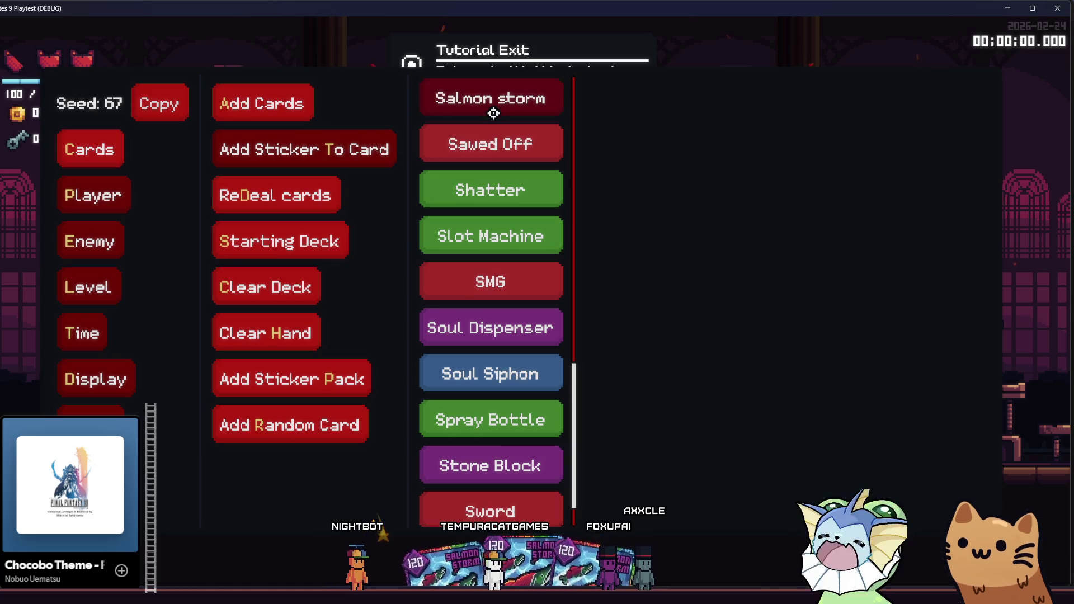
key(Escape)
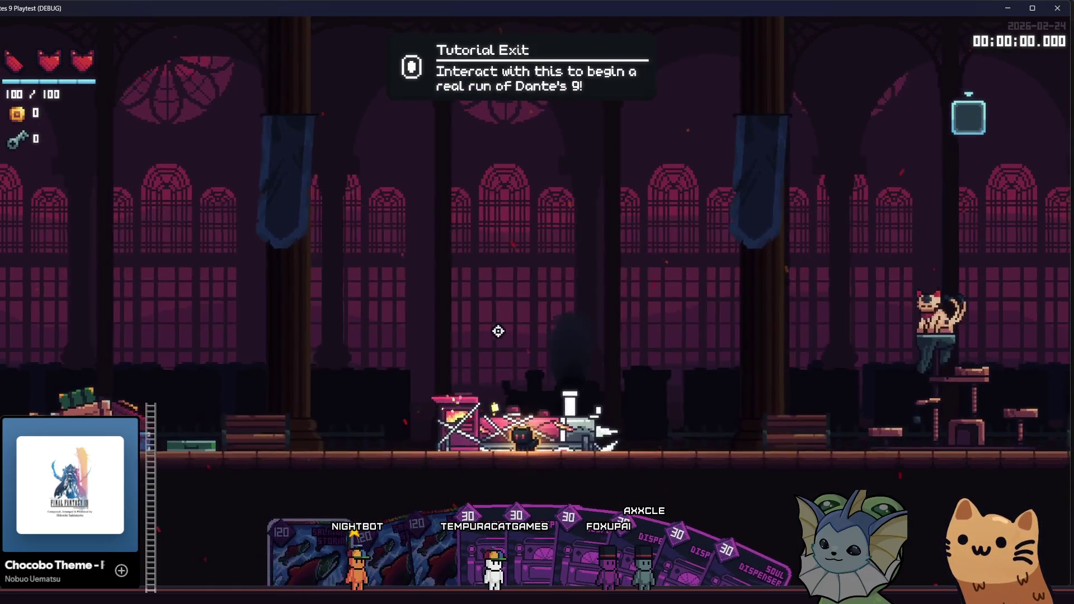
Run and jump the cat up and down the stairs past the projectors, then stop with F8
key(d)
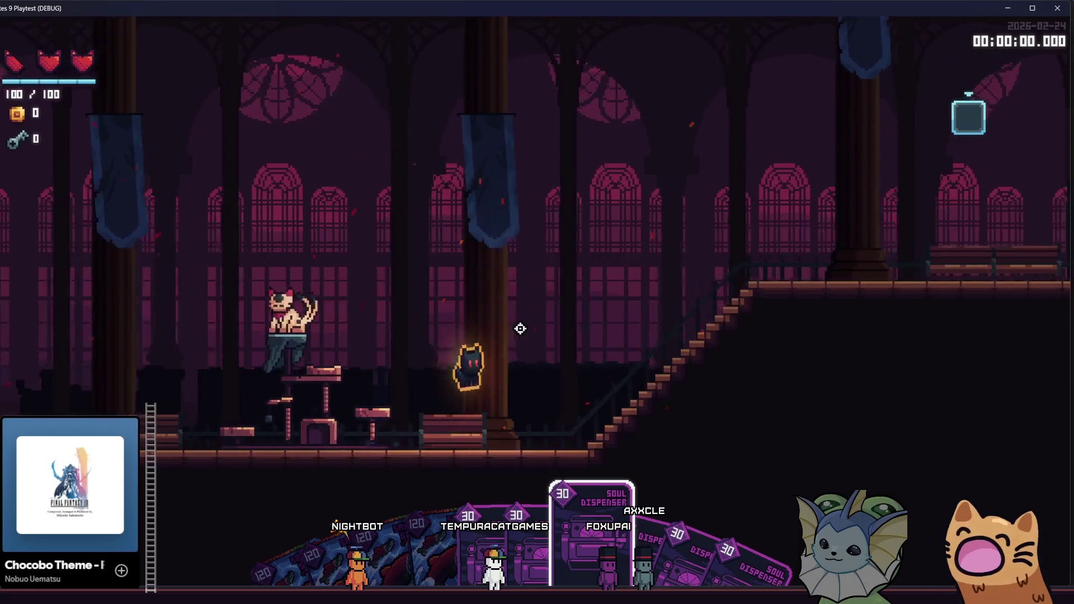
key(d)
key(space)
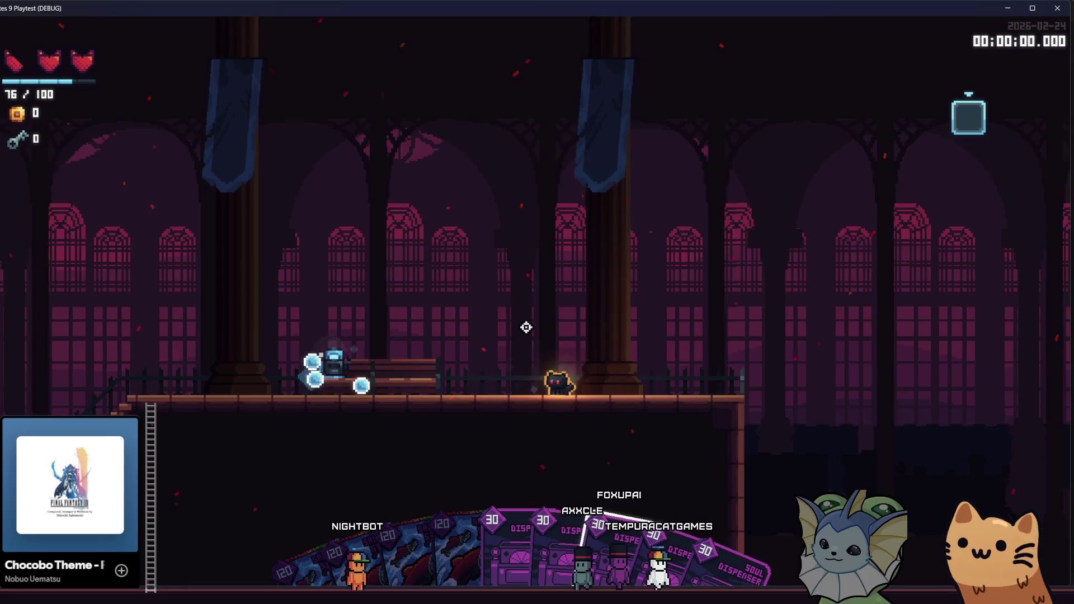
key(space)
key(a)
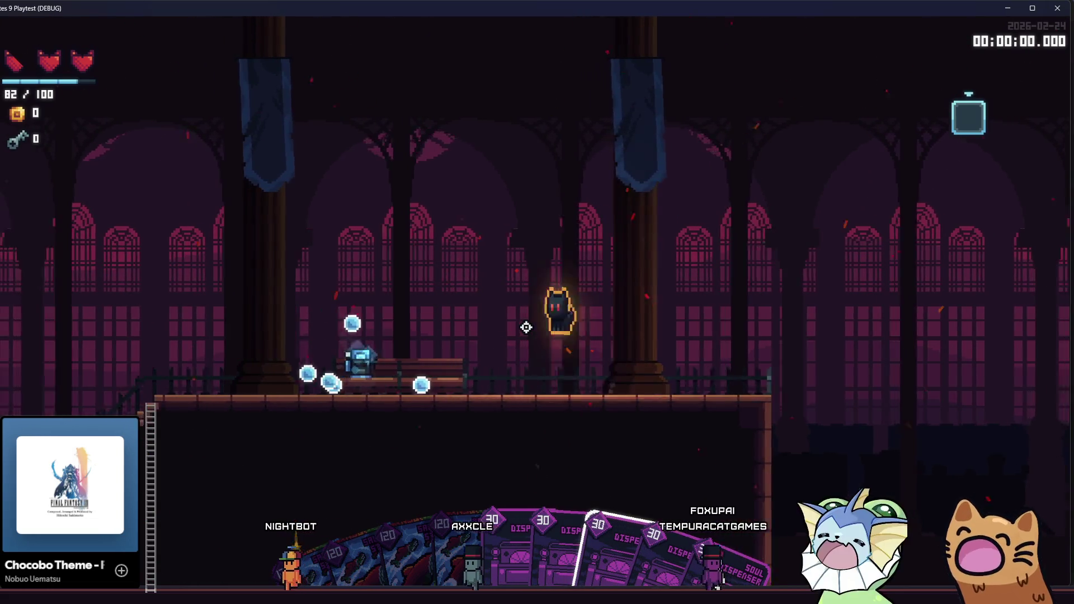
key(a)
key(space)
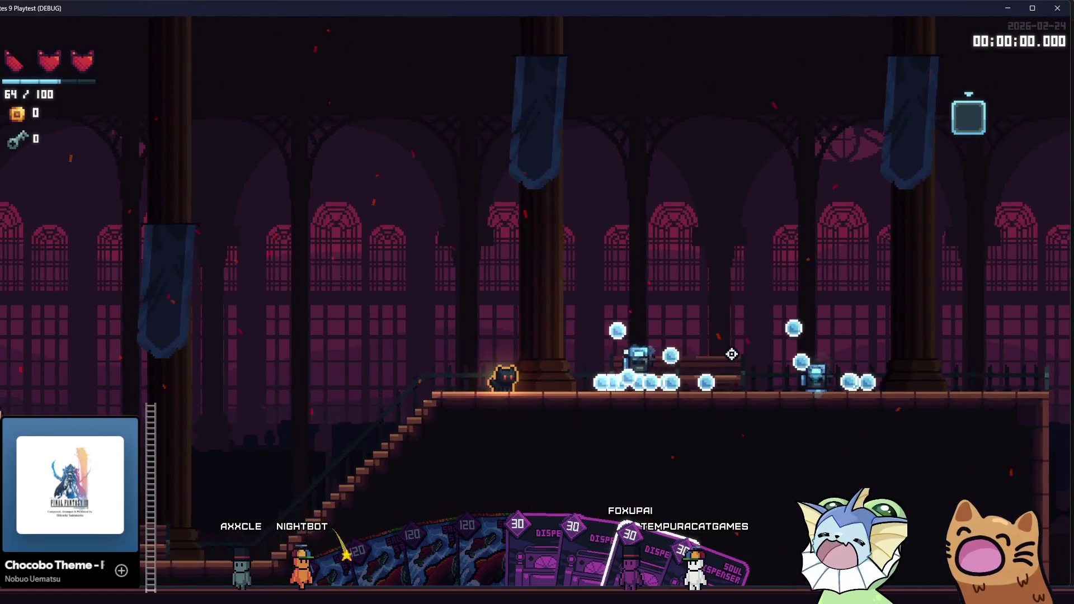
key(a)
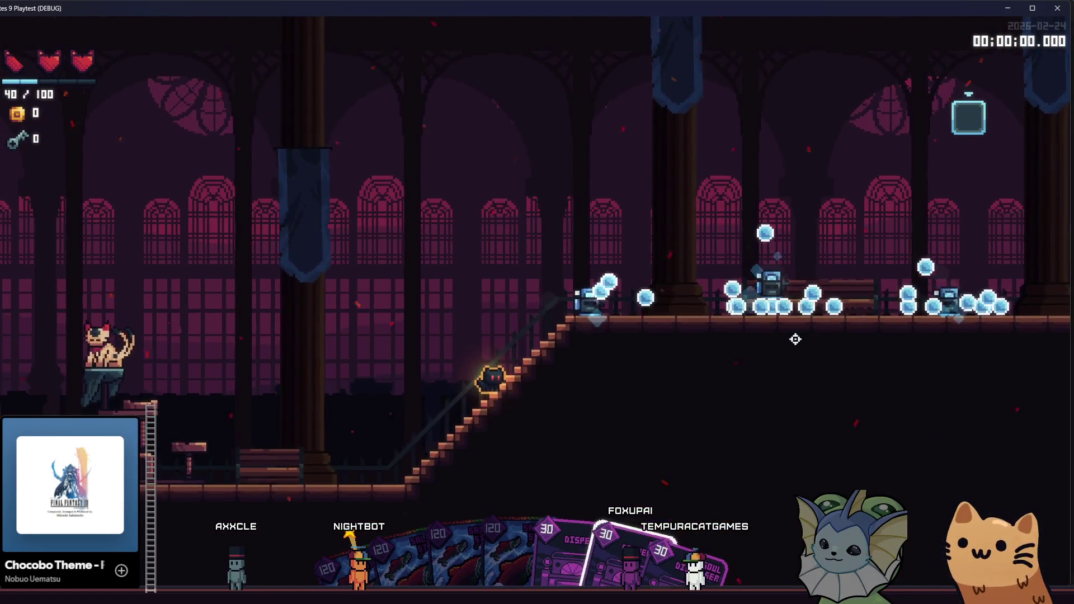
key(a)
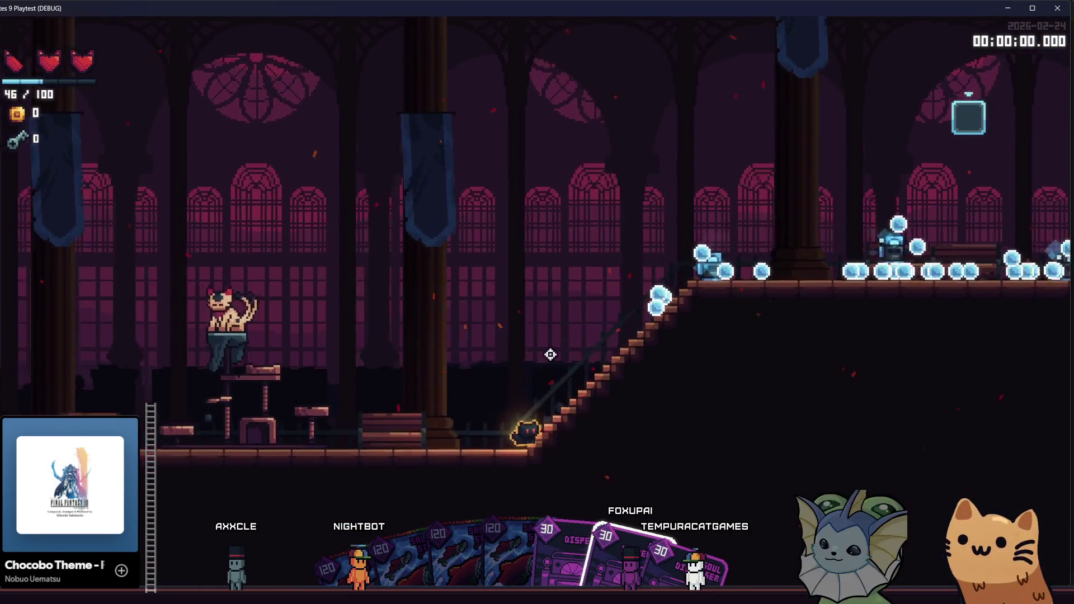
key(F8)
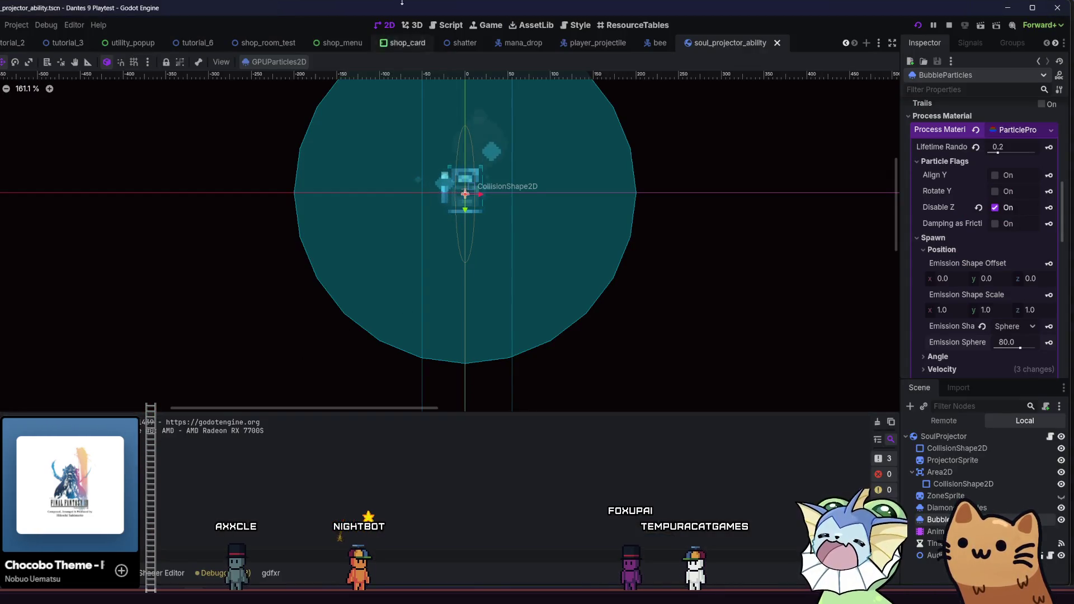
Open soul_projector_ability.gd and read through _ready and the mana-drop spawning in _physics_process
click(450, 26)
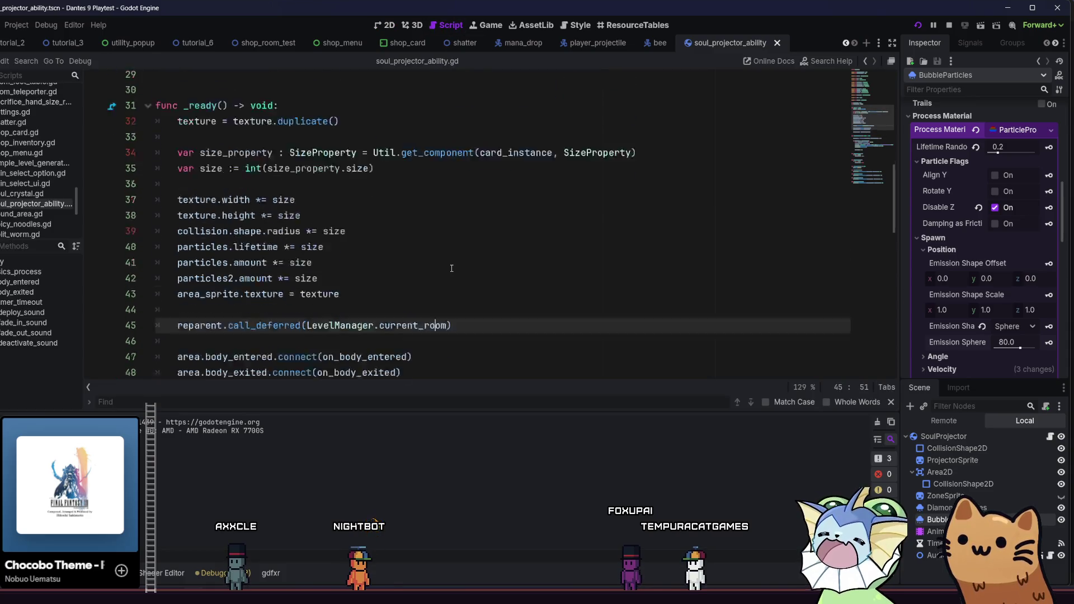
scroll(451, 268, down, 6)
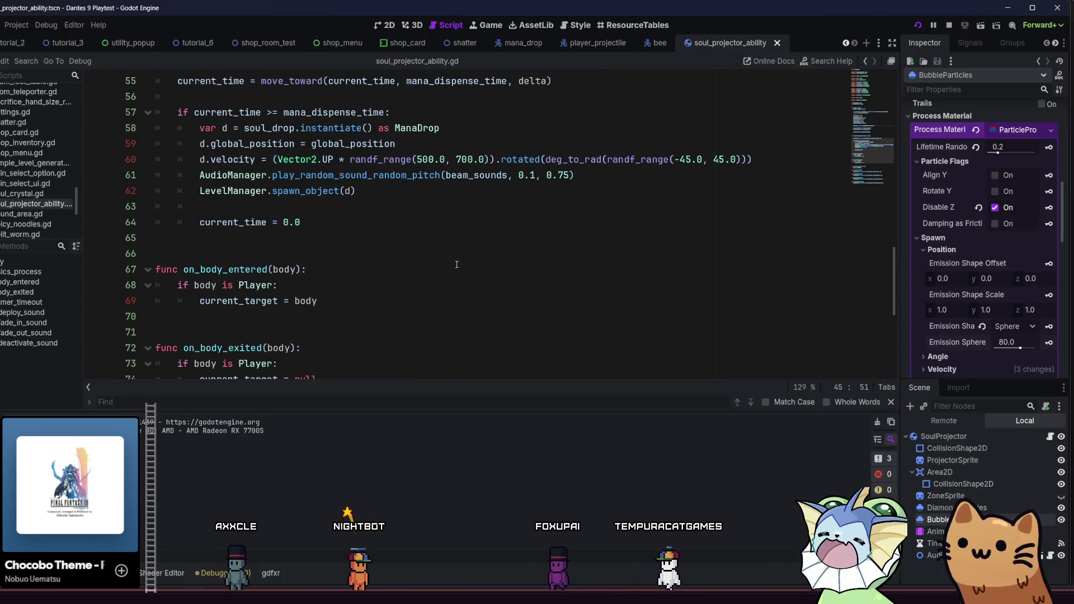
click(452, 229)
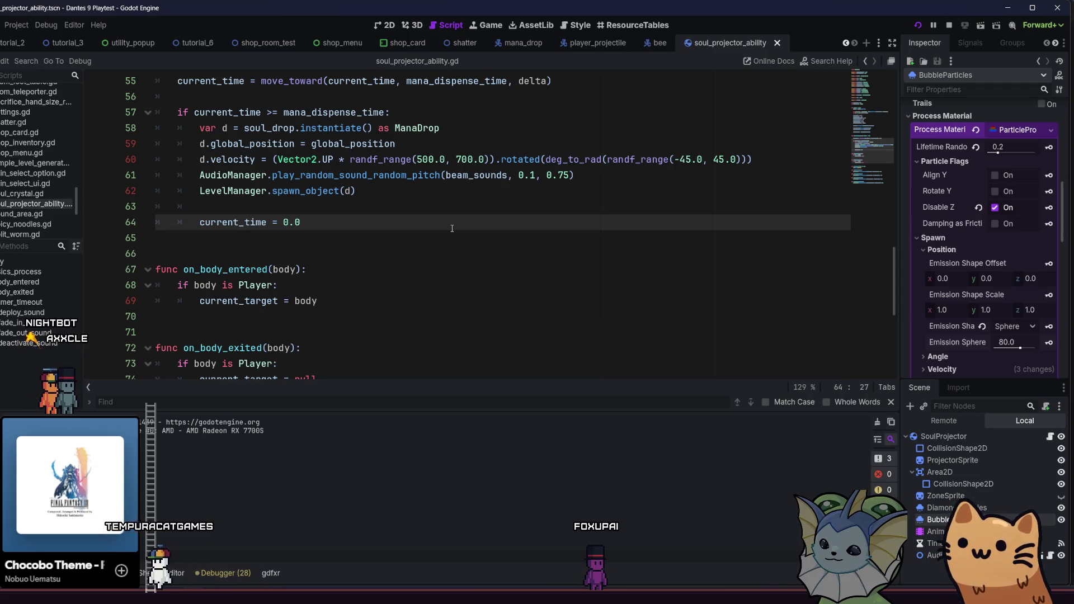
scroll(457, 228, down, 2)
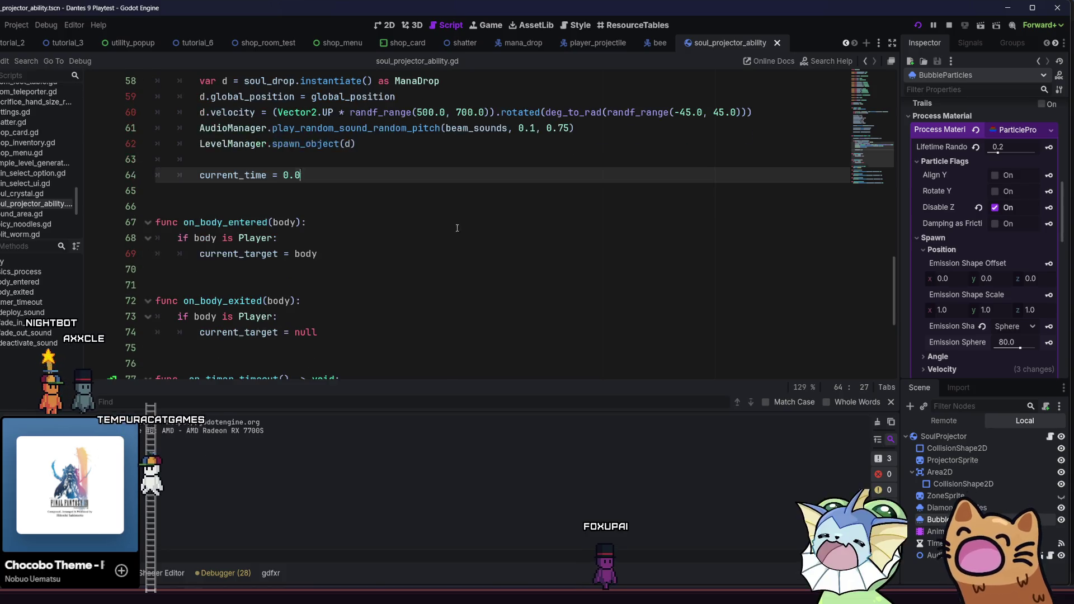
scroll(459, 227, down, 4)
scroll(462, 228, up, 1)
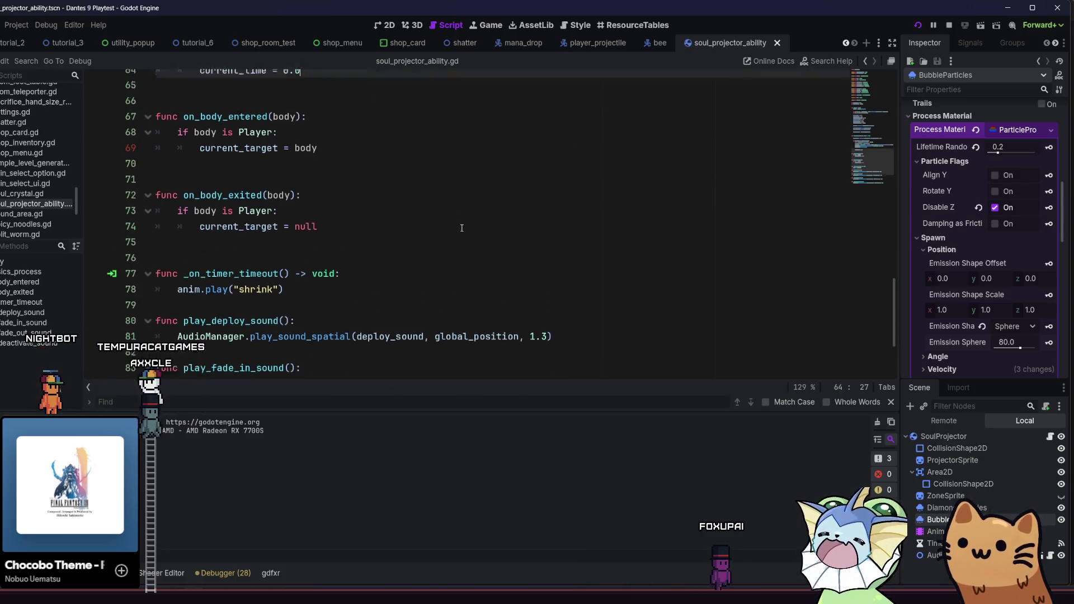
scroll(461, 228, up, 7)
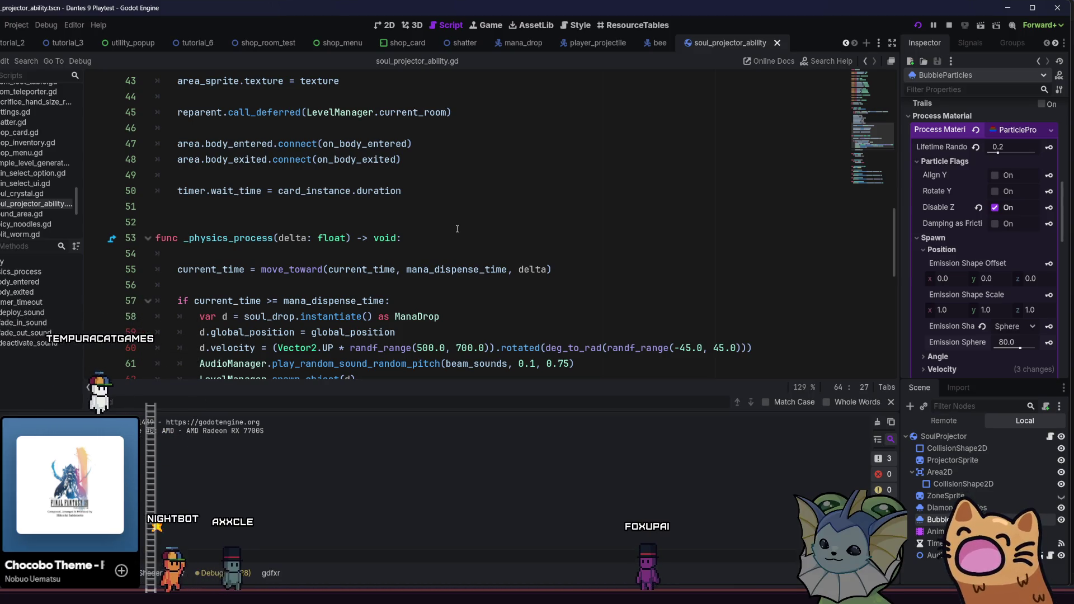
scroll(456, 229, up, 4)
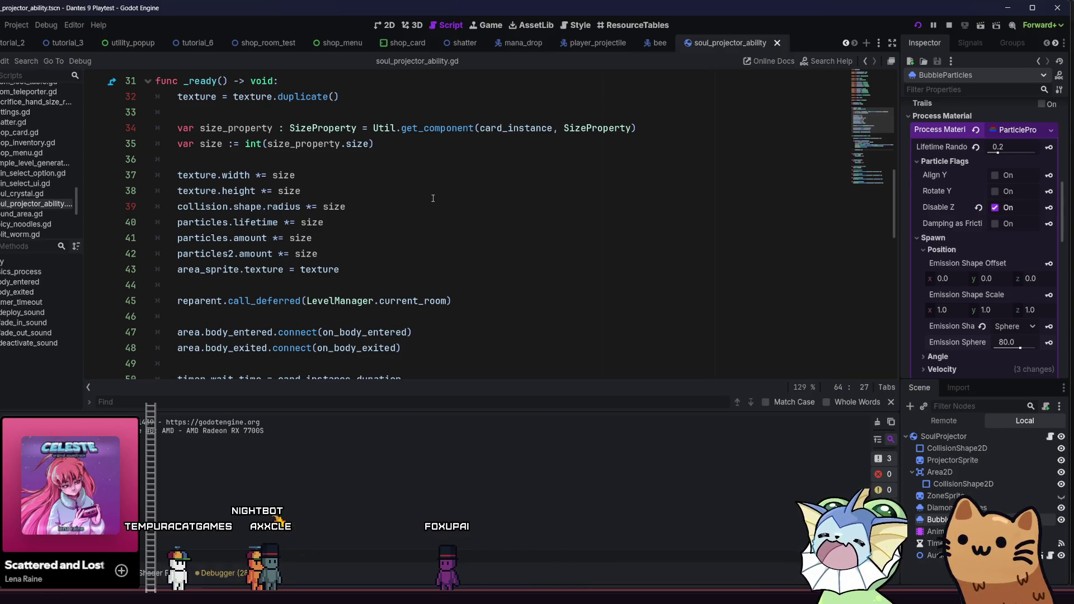
scroll(432, 198, down, 8)
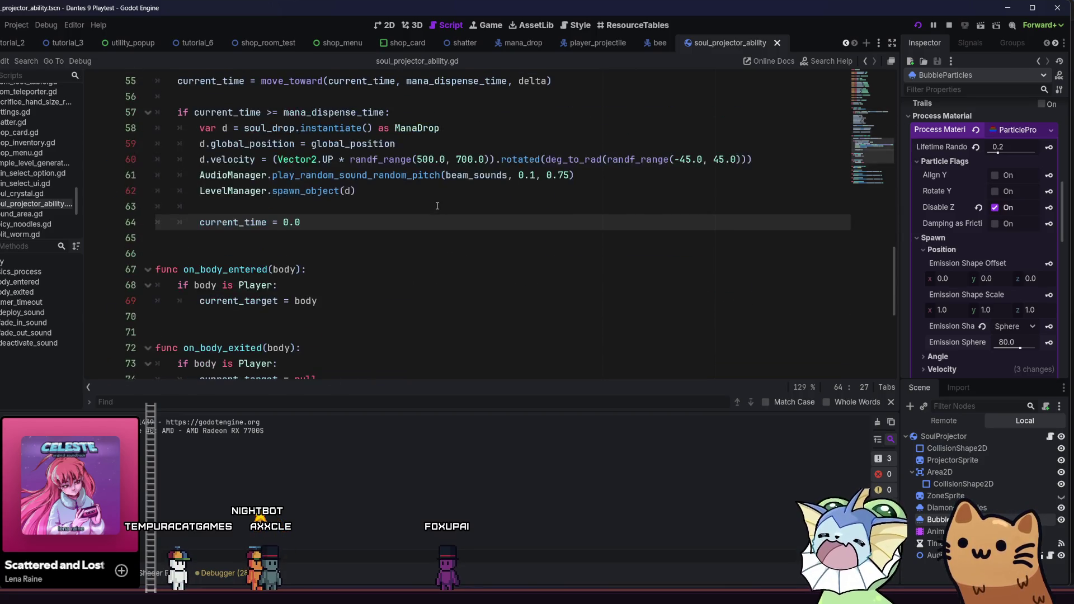
Try a d.size line after the drop's position line, then delete the unfinished line
click(472, 144)
key(Return)
text(d.s)
text(s)
key(BackSpace)
text(s)
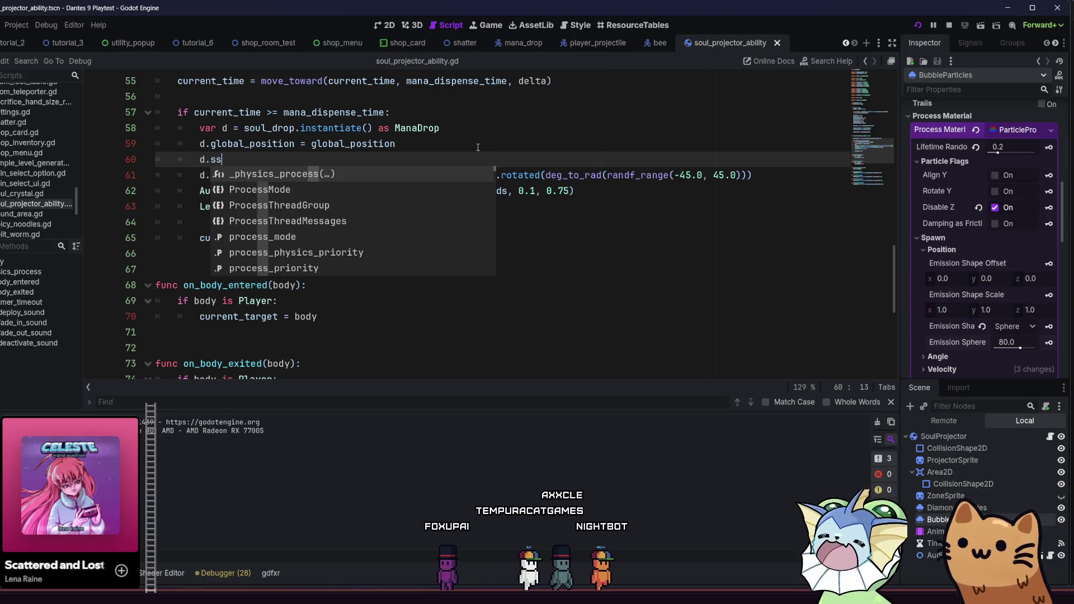
key(BackSpace)
text(iz)
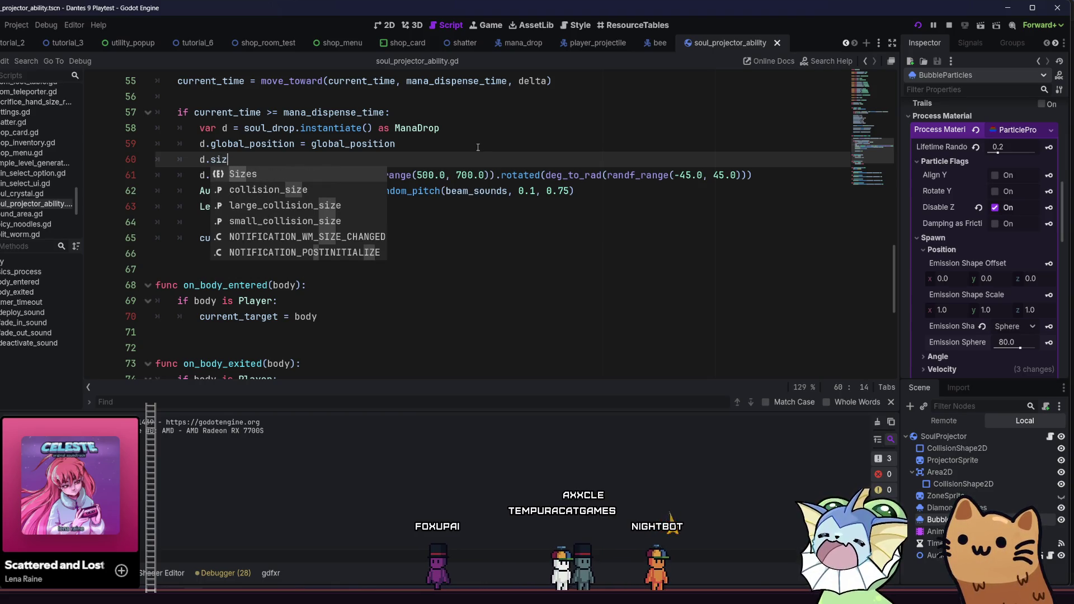
key(BackSpace)
key(BackSpace)
key(BackSpace)
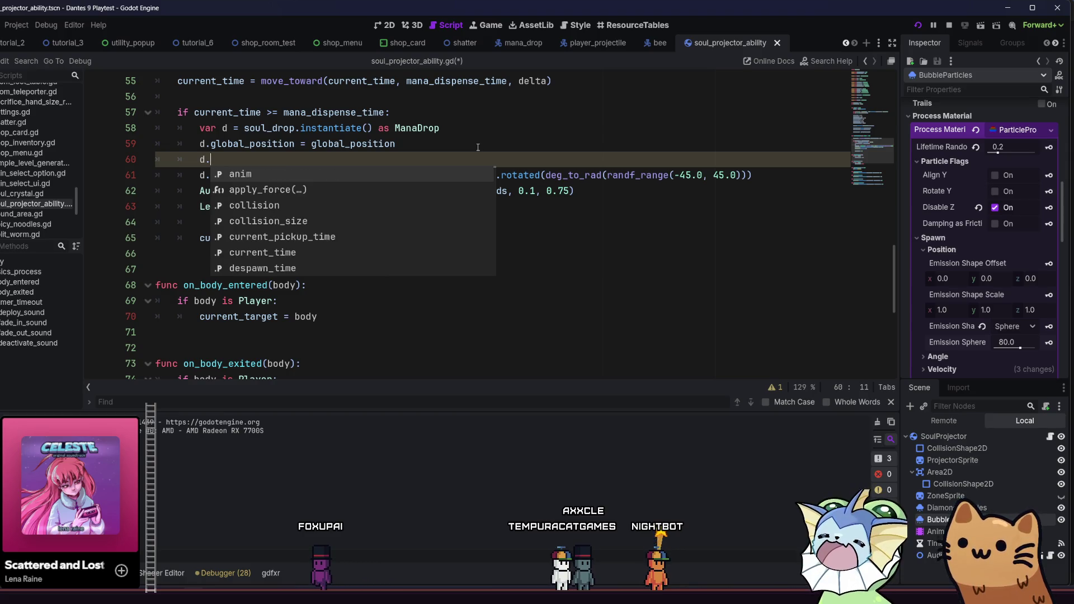
key(BackSpace)
key(BackSpace)
key(BackSpace)
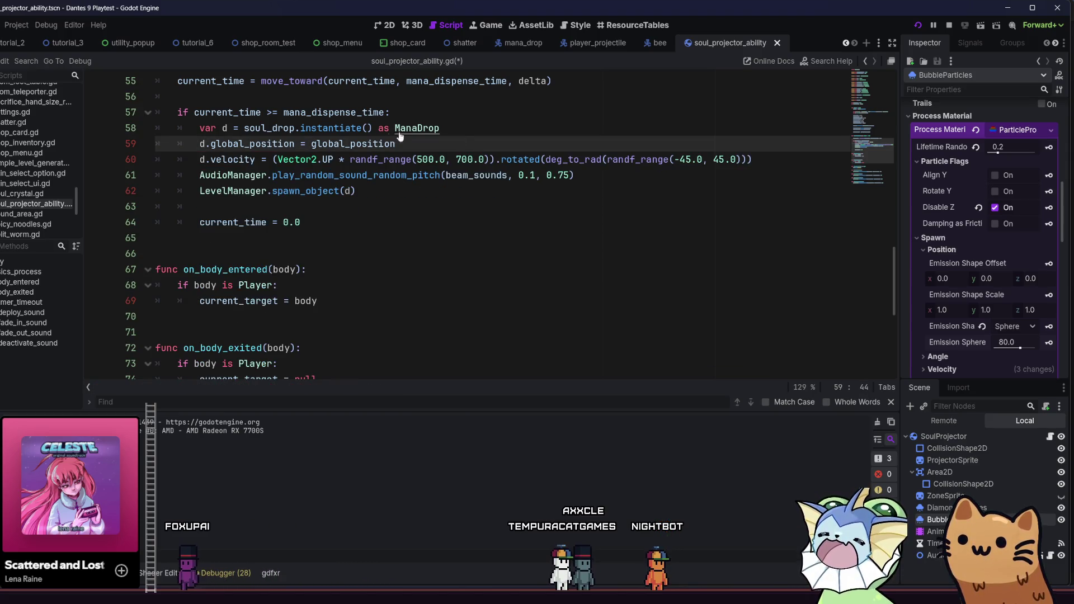
Open mana_drop.gd from the ManaDrop reference and scroll to intantiate_mana_drop(size)
ctrl+click(399, 135)
scroll(417, 178, down, 5)
scroll(418, 177, down, 3)
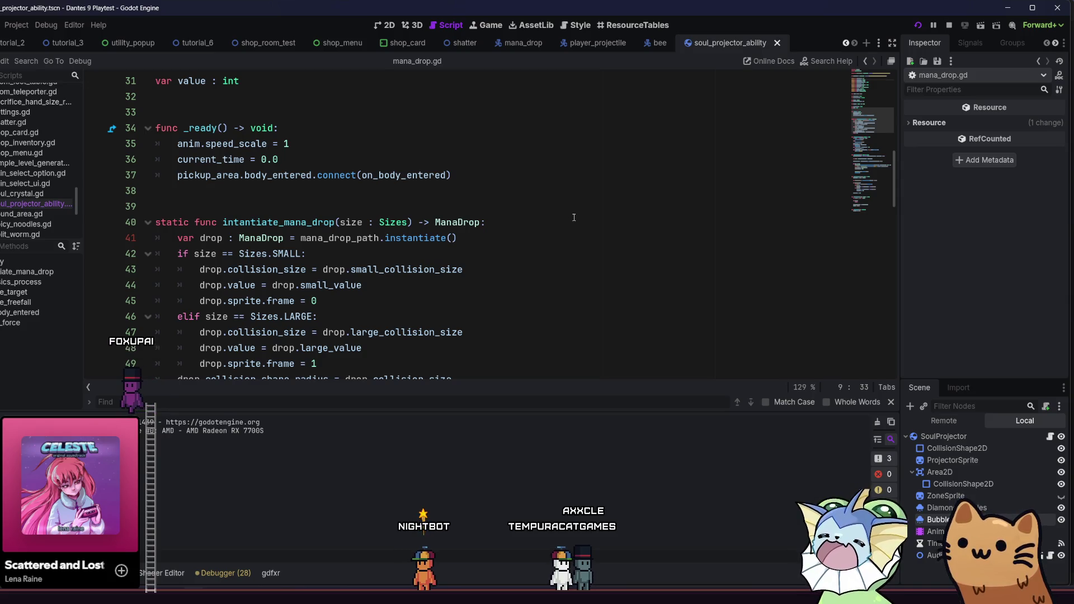
In soul_projector_ability.gd, replace line 58's instantiate expression with ManaDrop.intantiate_mana_drop
click(866, 63)
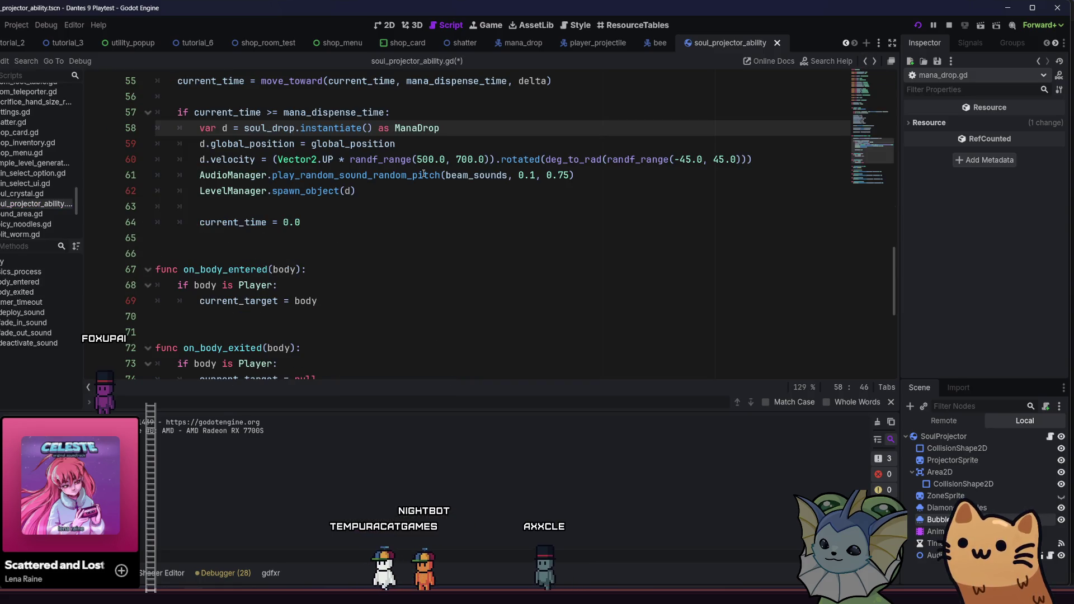
drag(439, 128, 249, 128)
key(BackSpace)
key(BackSpace)
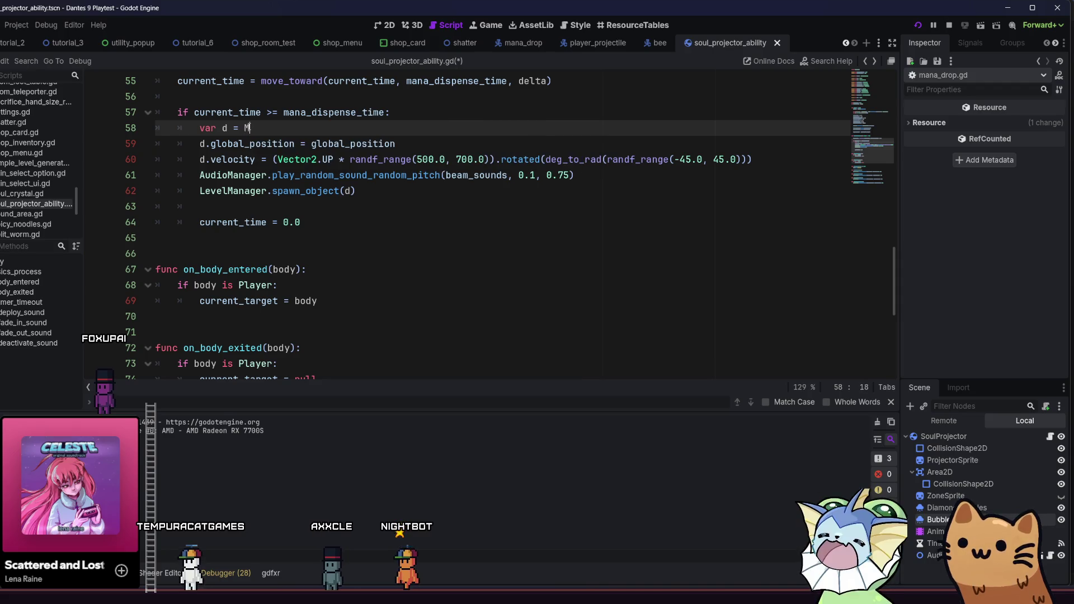
text(ManaDrop.d)
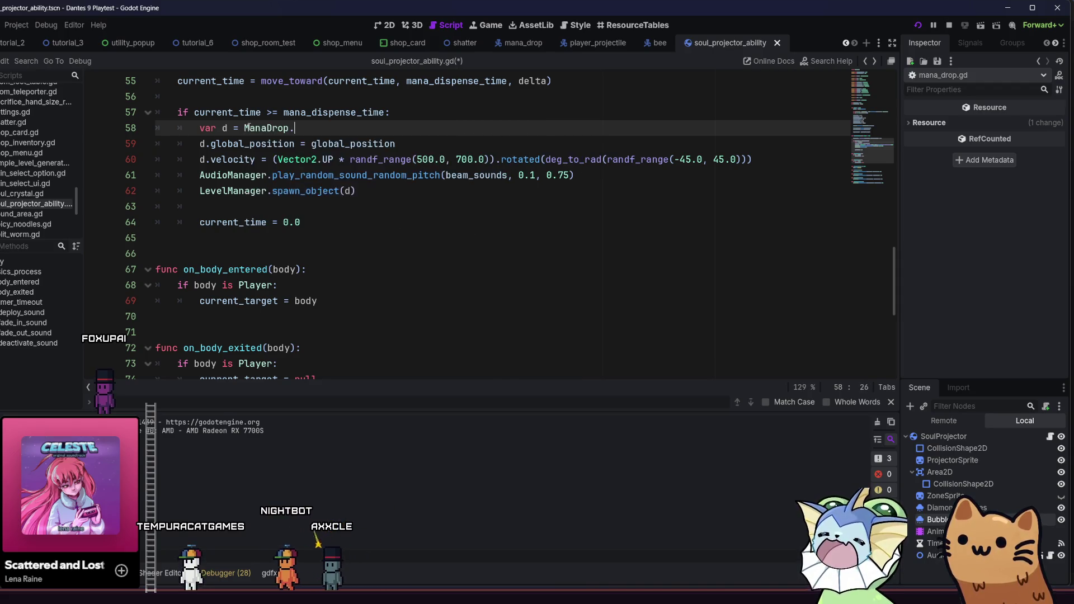
key(Return)
key(BackSpace)
key(BackSpace)
key(BackSpace)
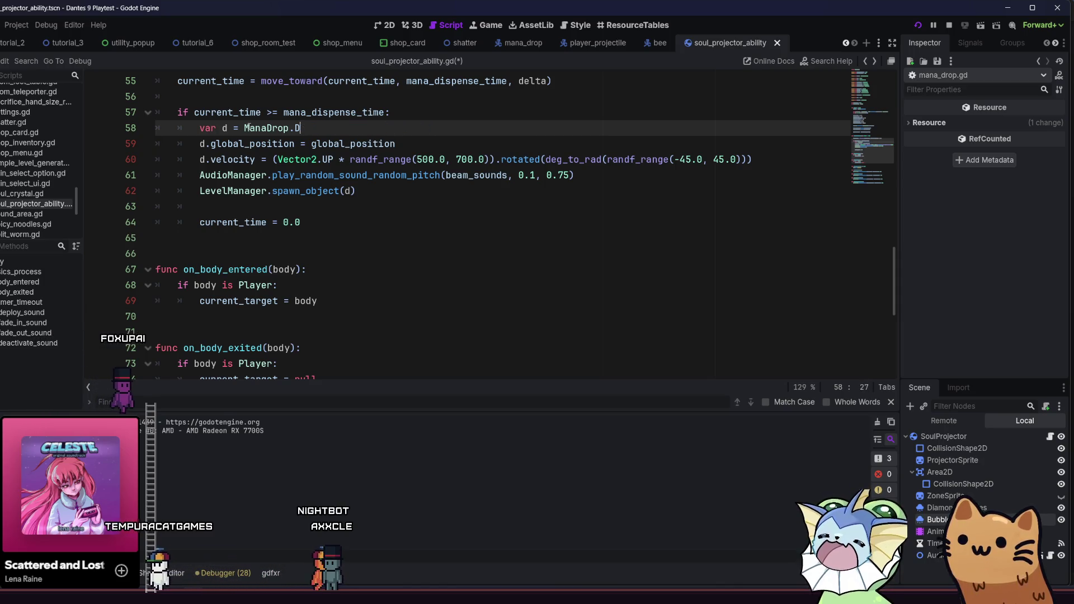
key(BackSpace)
text(inst)
key(BackSpace)
key(BackSpace)
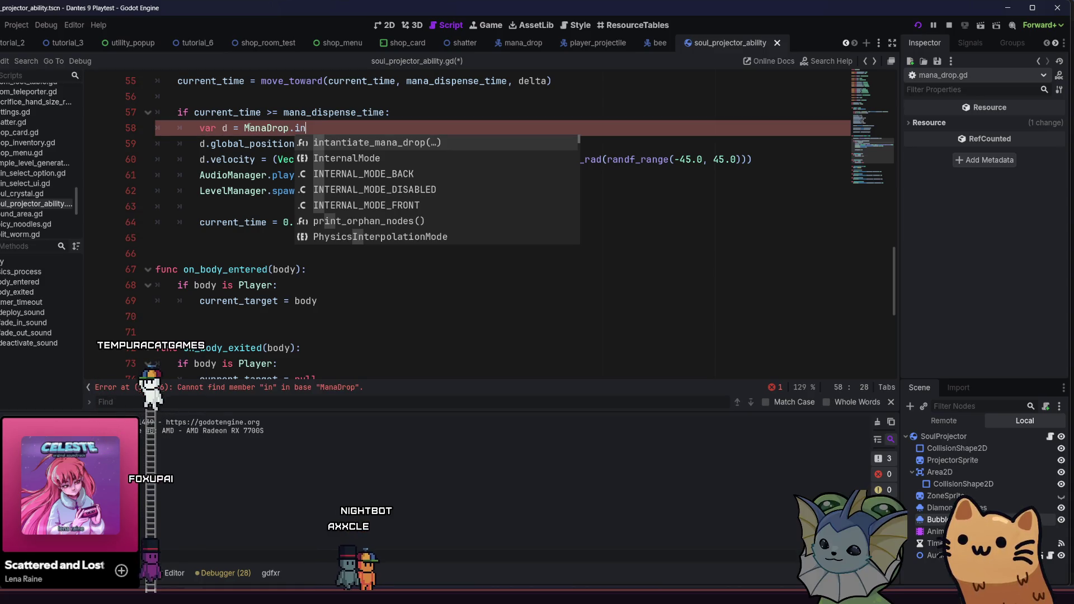
key(BackSpace)
key(BackSpace)
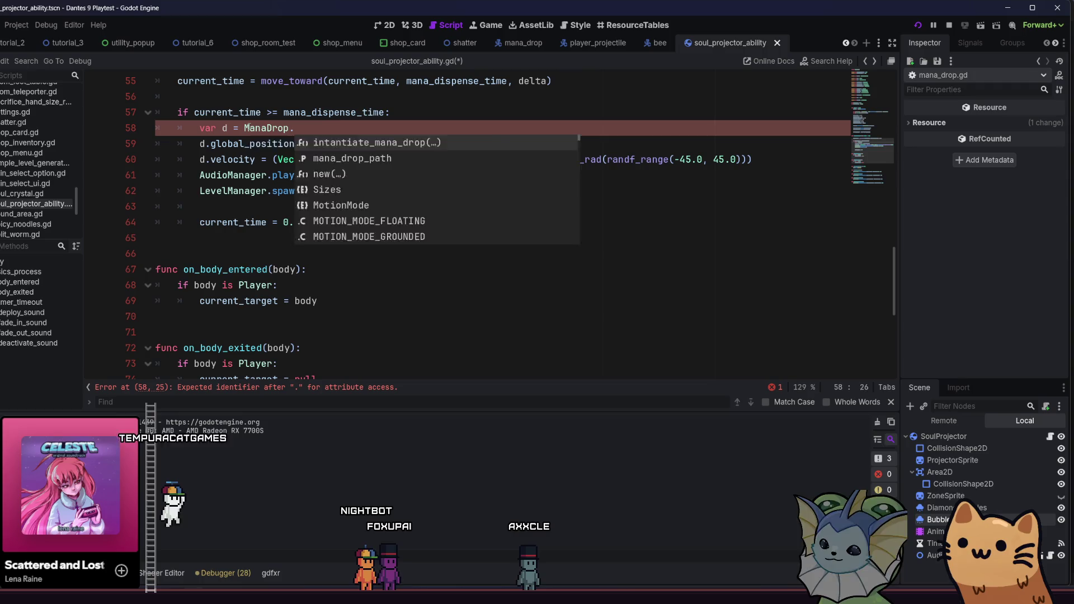
key(Return)
click(432, 128)
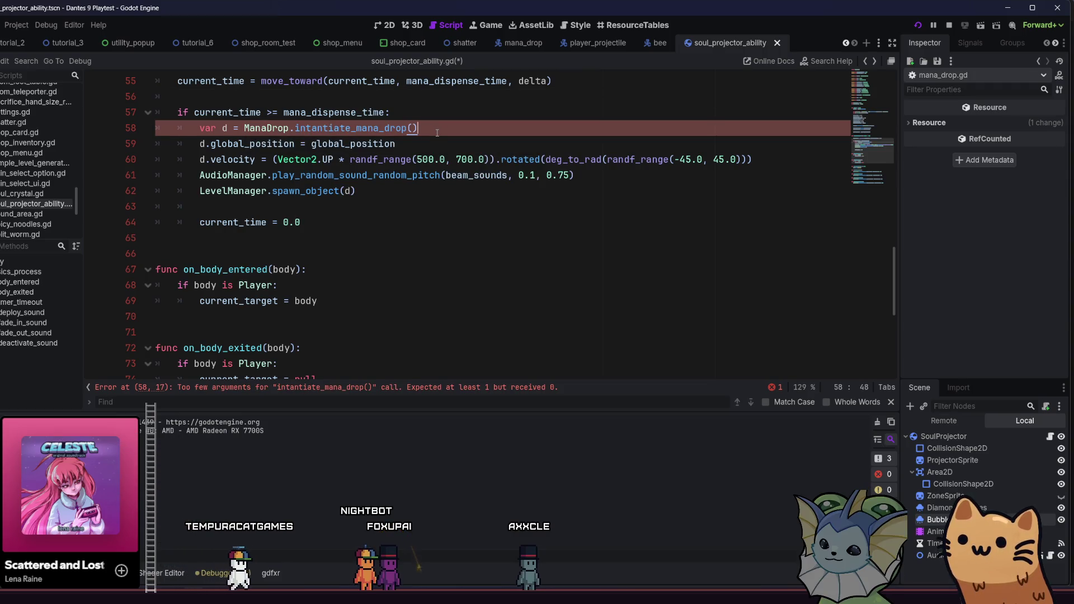
Pass randi_range(0,1) as the drop size argument and save the script
key(Up)
scroll(426, 163, up, 2)
click(414, 222)
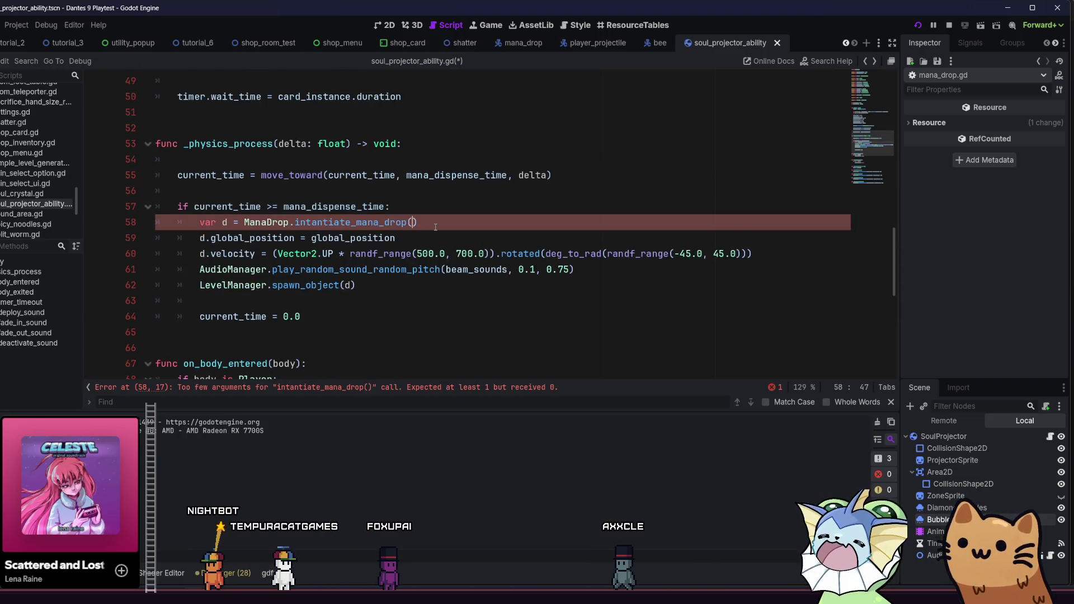
text(nd)
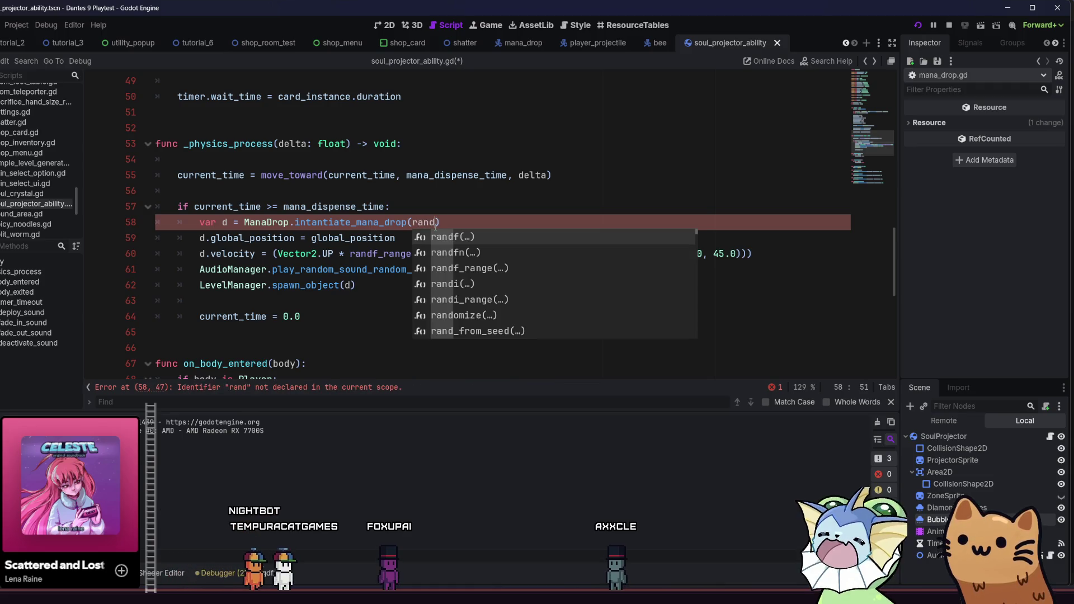
key(Down)
key(Down)
key(Down)
key(Return)
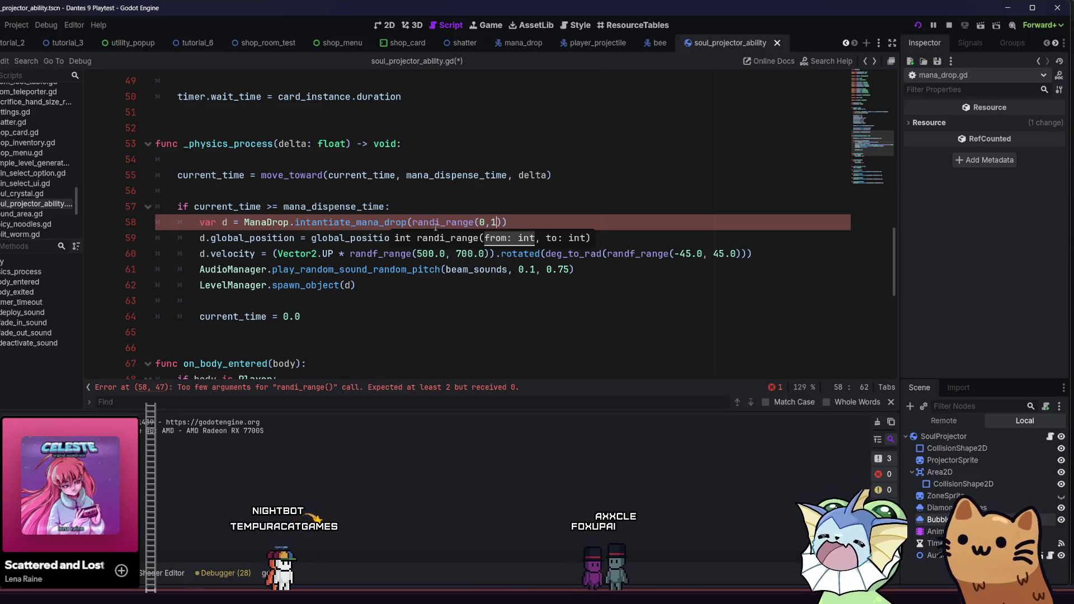
key(ctrl+s)
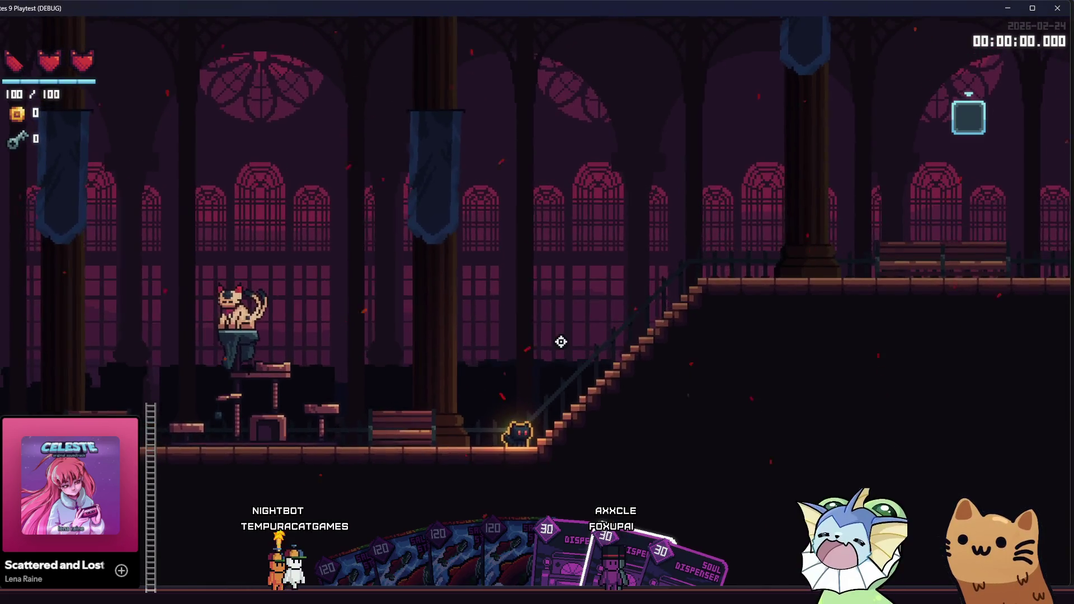
Walk the cat left, then browse the debug menu's Cards, stickers, Player and Enemy options
key(a)
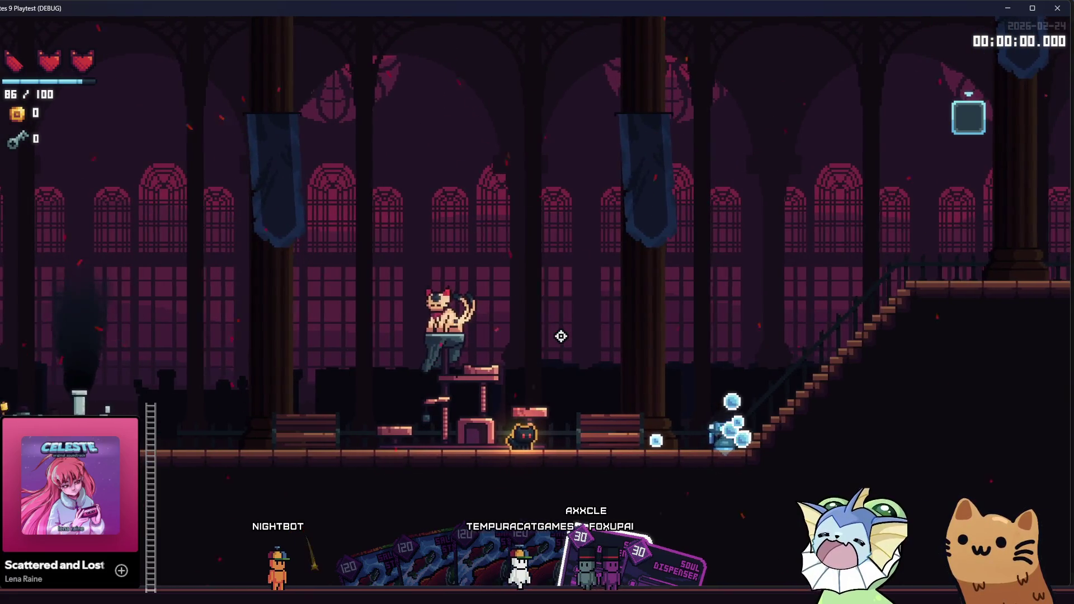
key(a)
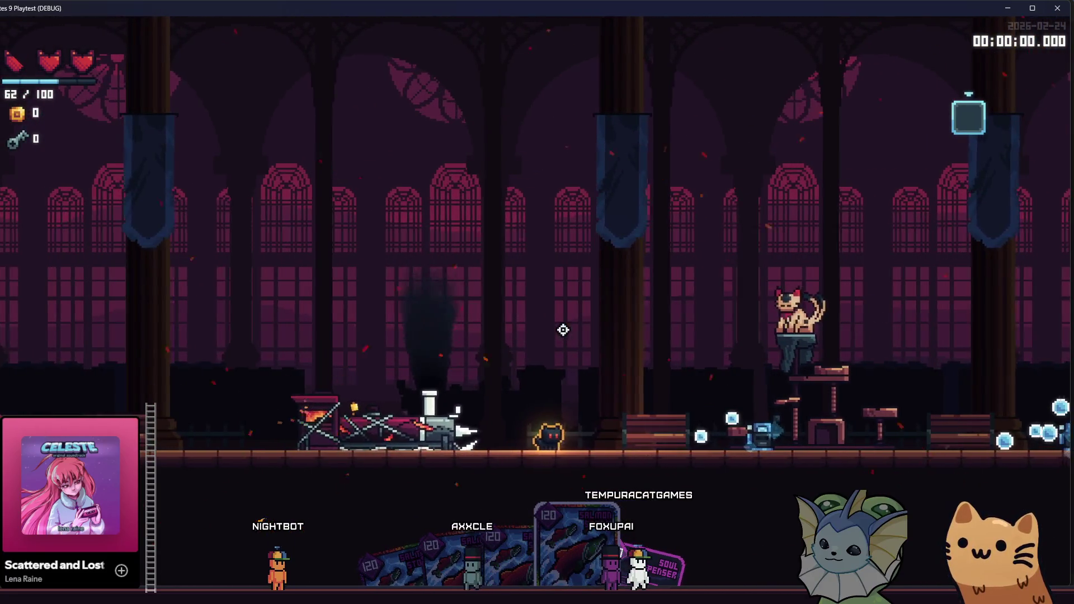
key(F1)
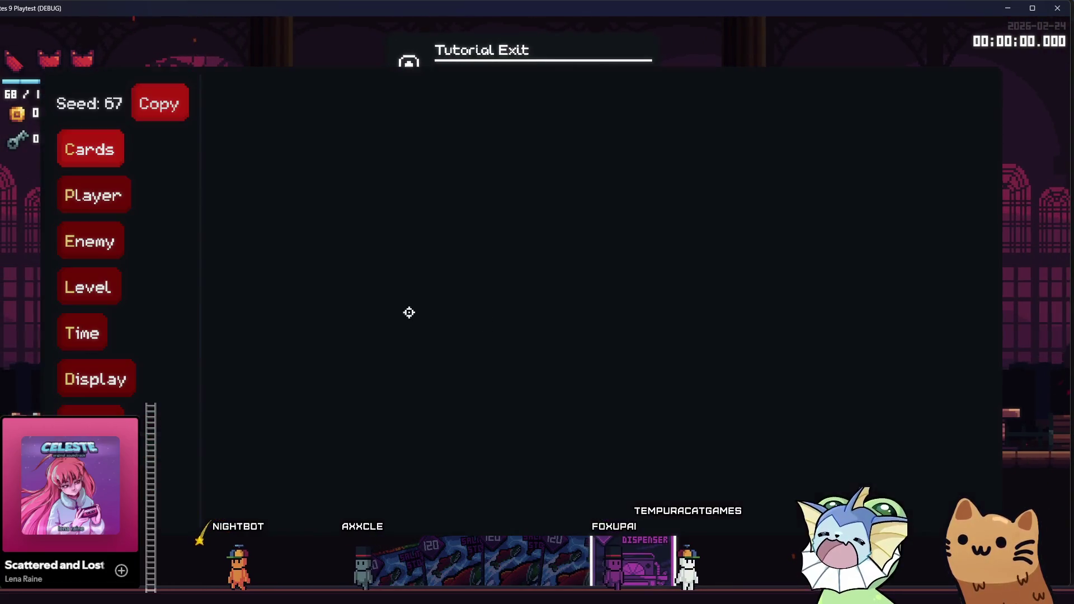
click(106, 153)
click(262, 103)
scroll(492, 221, up, 5)
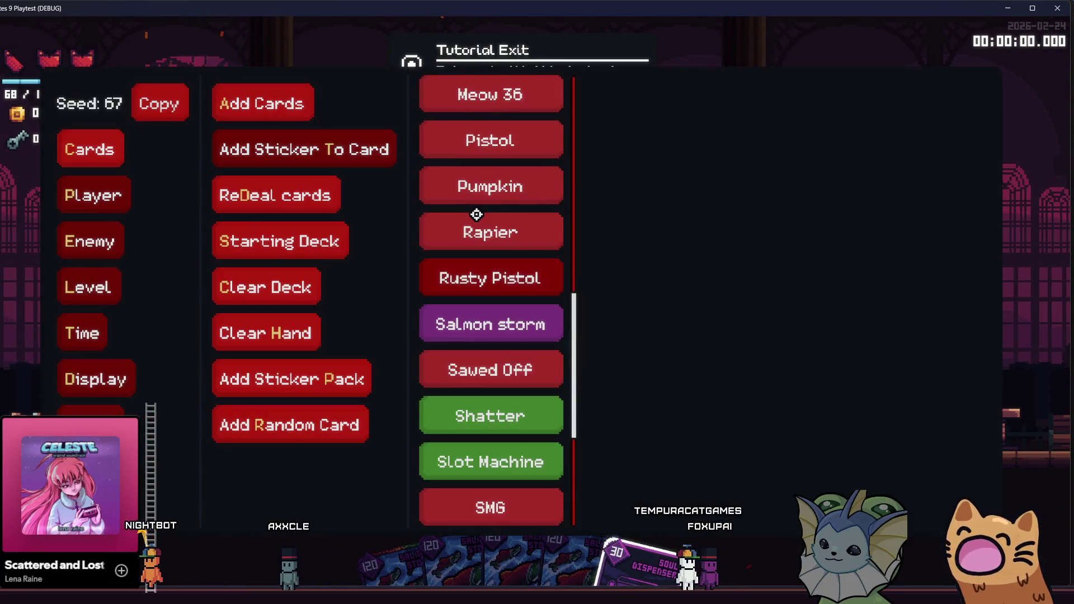
scroll(469, 217, up, 5)
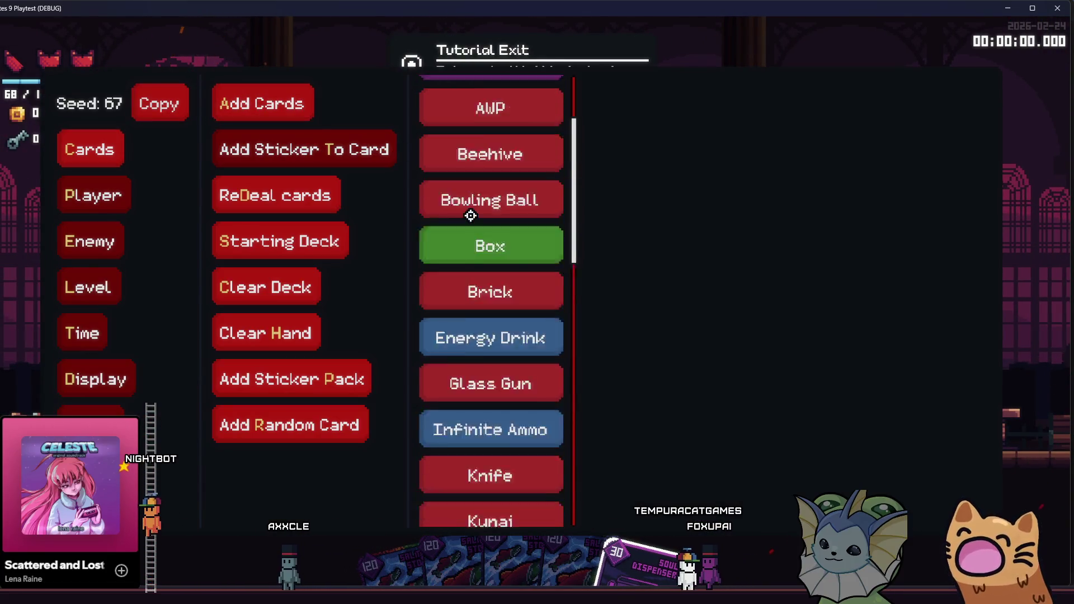
click(323, 149)
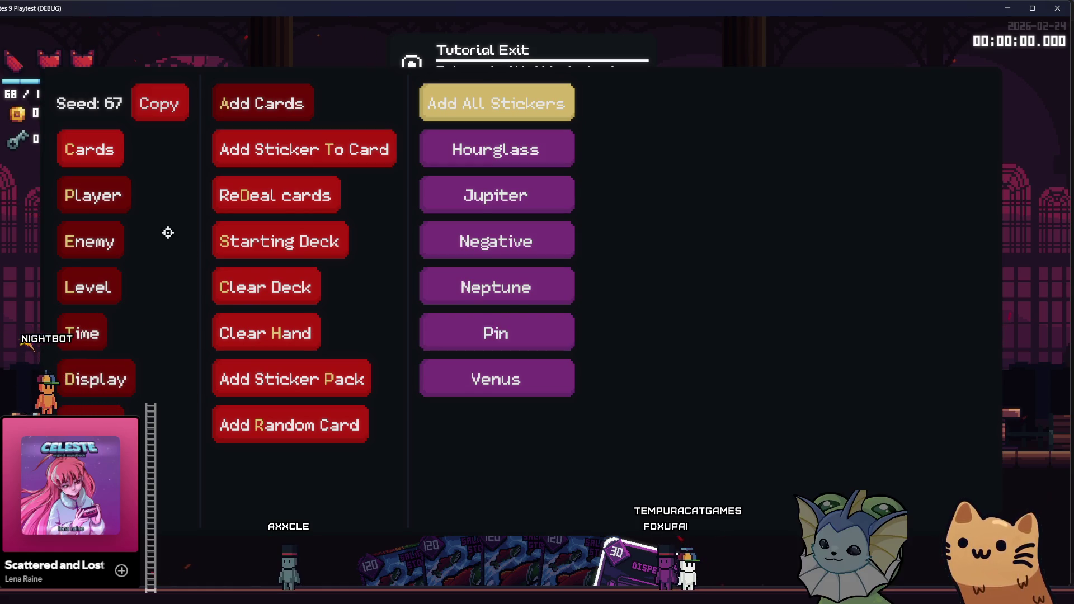
click(98, 199)
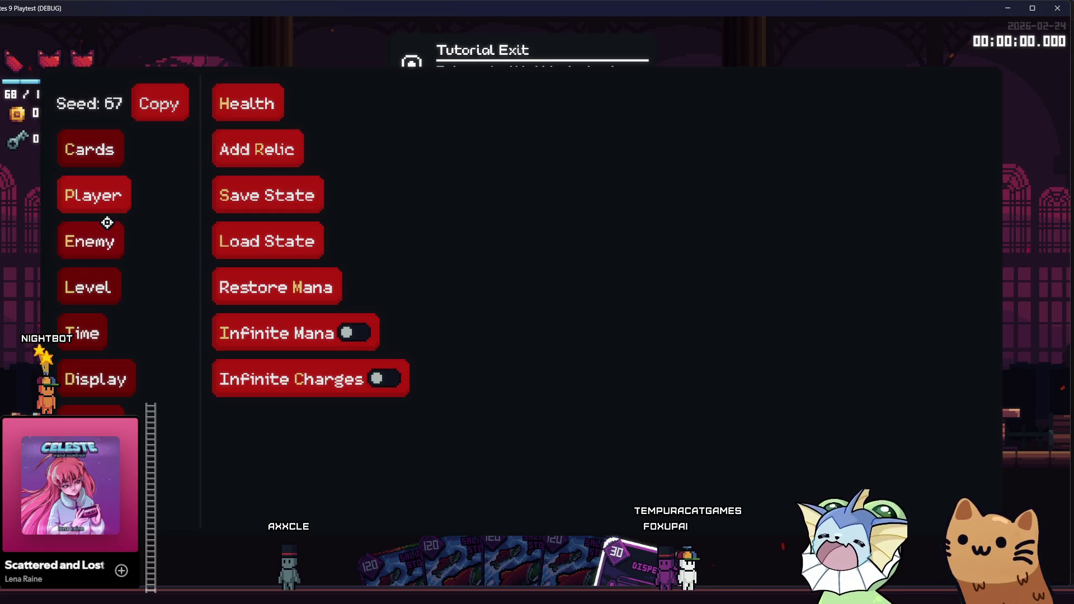
click(257, 102)
click(75, 239)
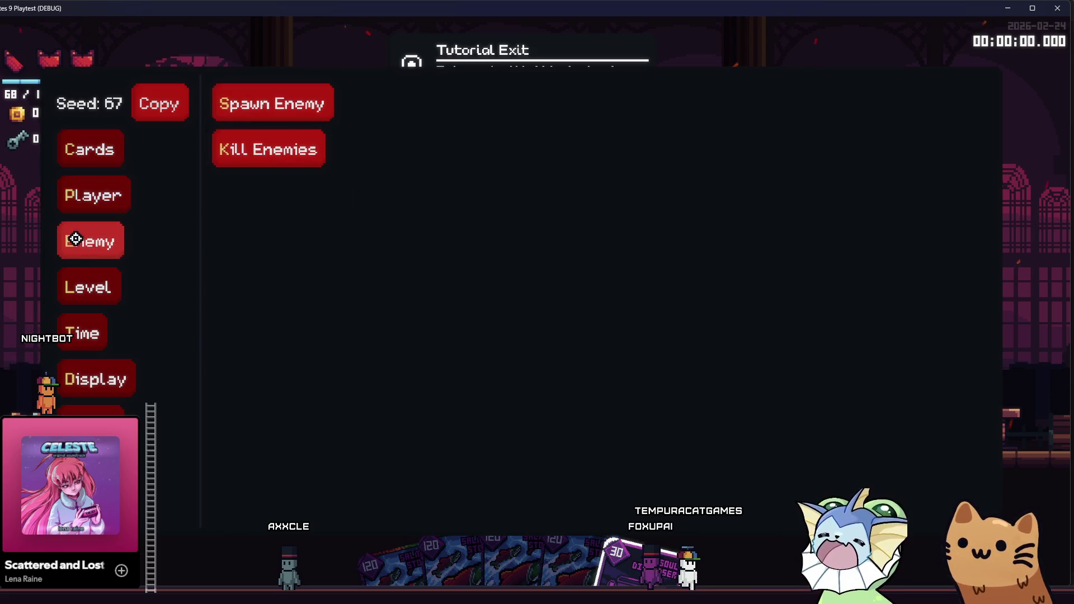
click(75, 161)
click(246, 162)
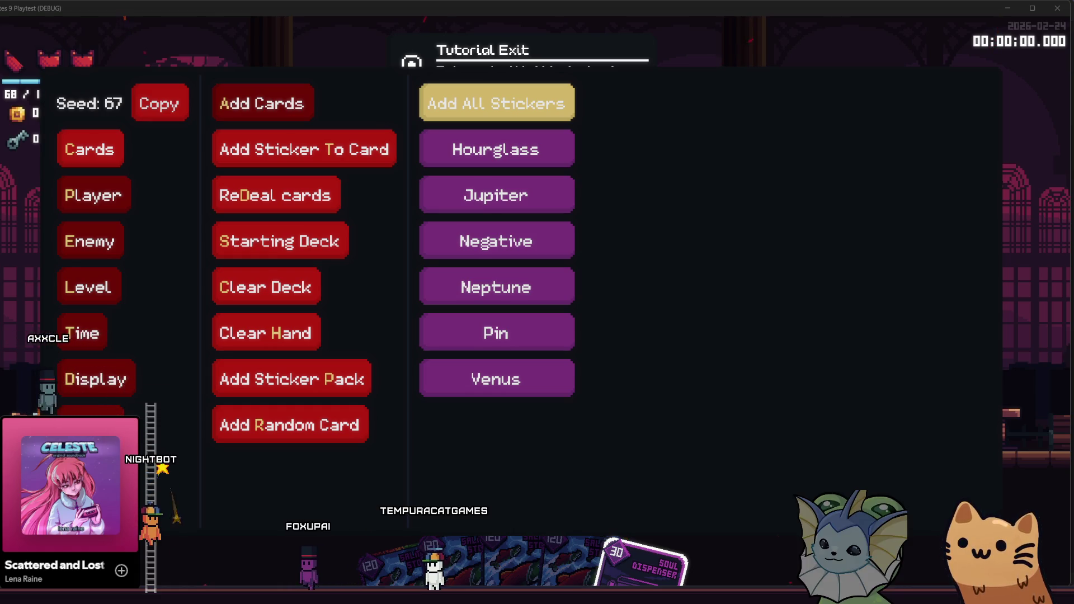
Add a stack of Zoomies! relics to the player, close the debug menu, and return to the editor
click(97, 192)
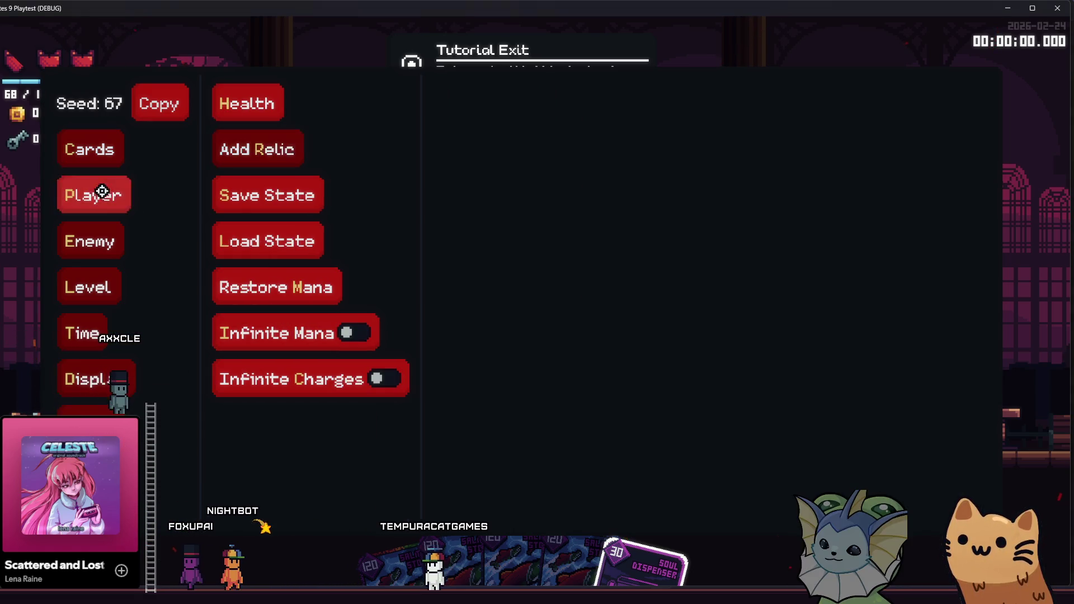
click(286, 140)
double_click(507, 146)
triple_click(506, 146)
key(Escape)
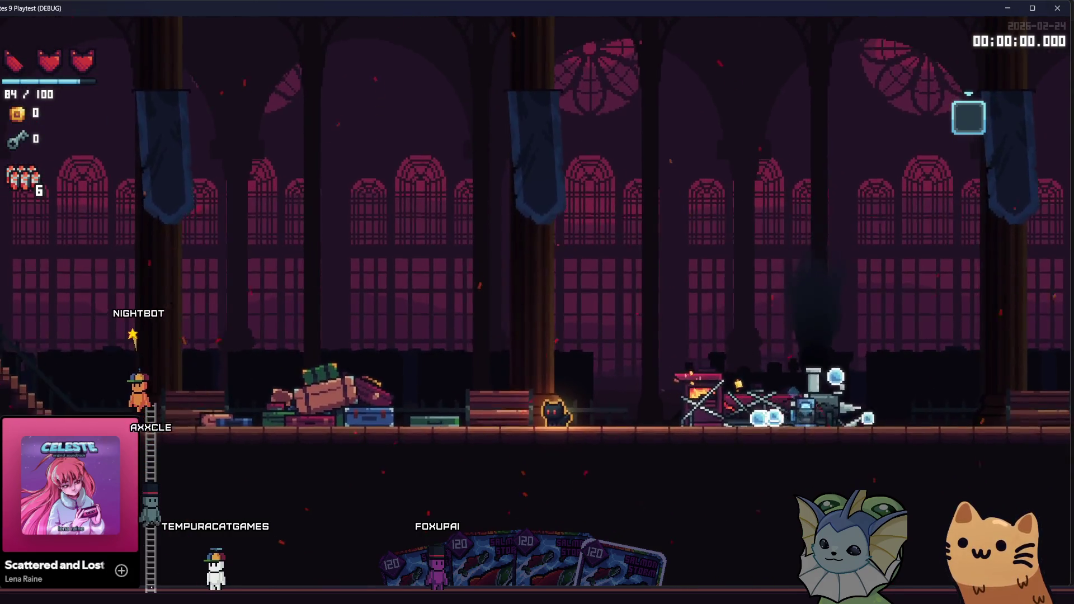
key(alt+Tab)
Show SoulProjector's properties (Mana Dispense 0.75, Mana per Second 15.0), then save and relaunch the game
scroll(330, 282, up, 10)
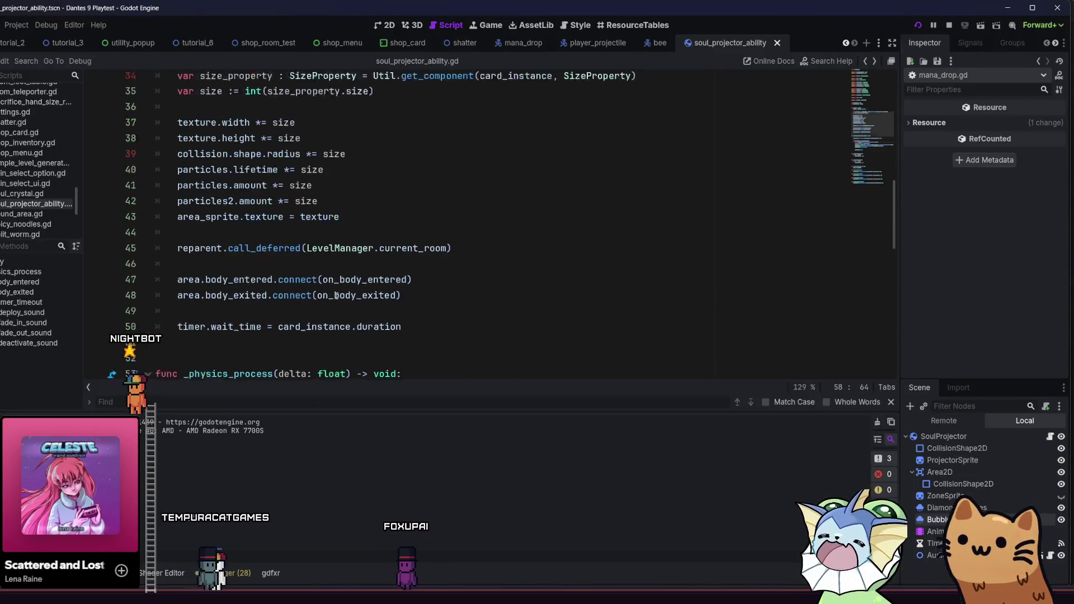
scroll(330, 281, up, 4)
scroll(335, 280, down, 4)
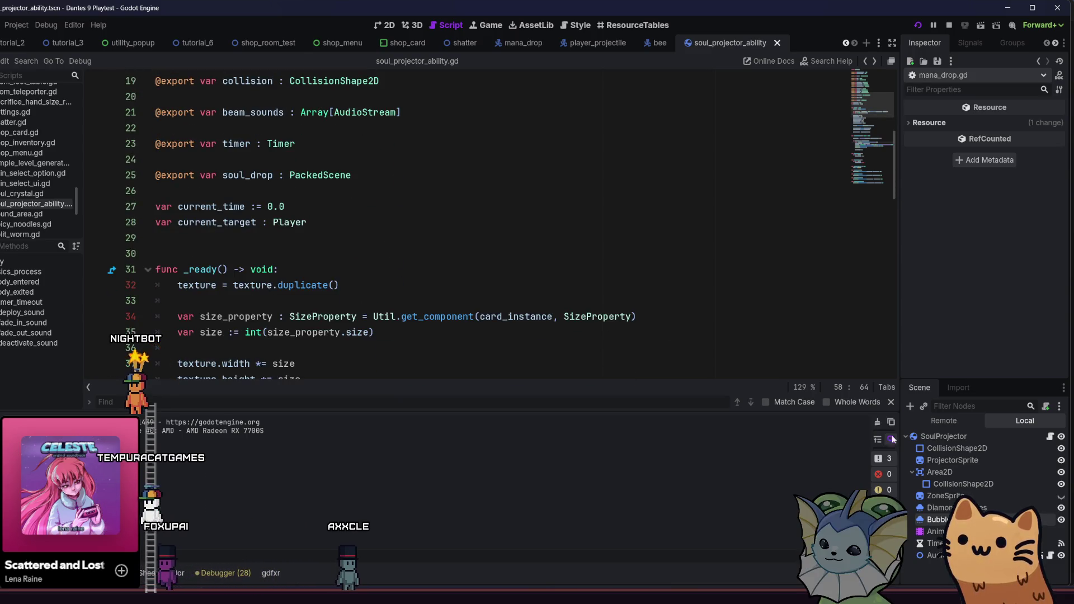
click(943, 436)
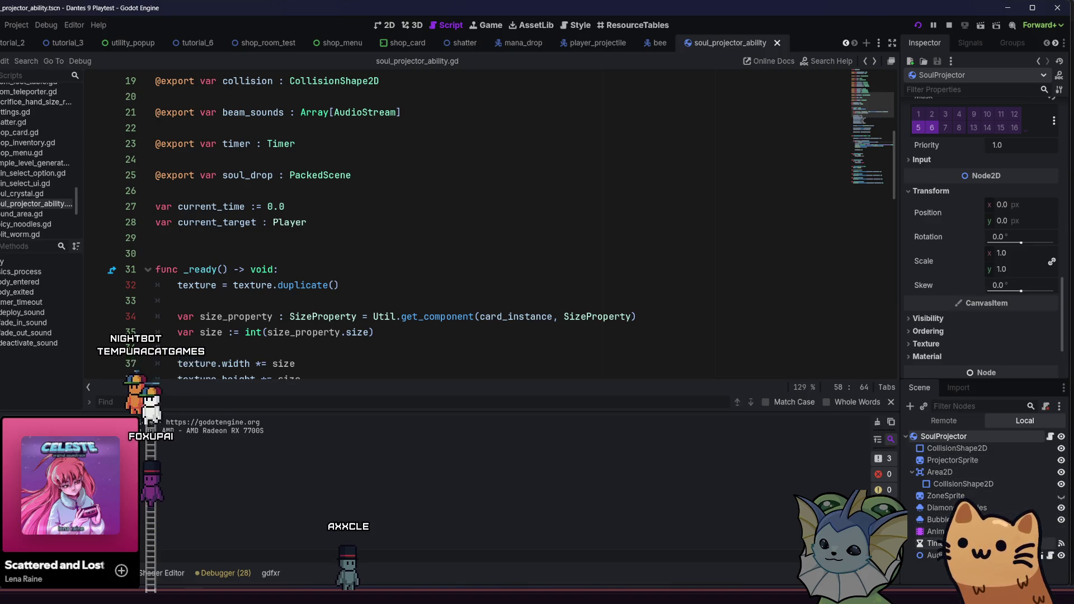
scroll(936, 251, up, 15)
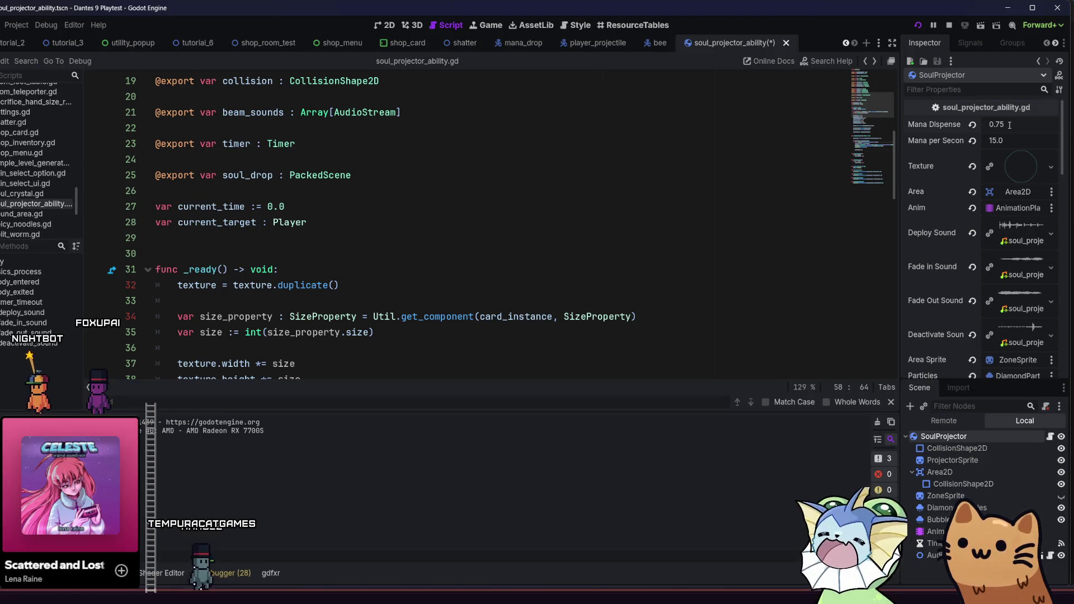
key(F5)
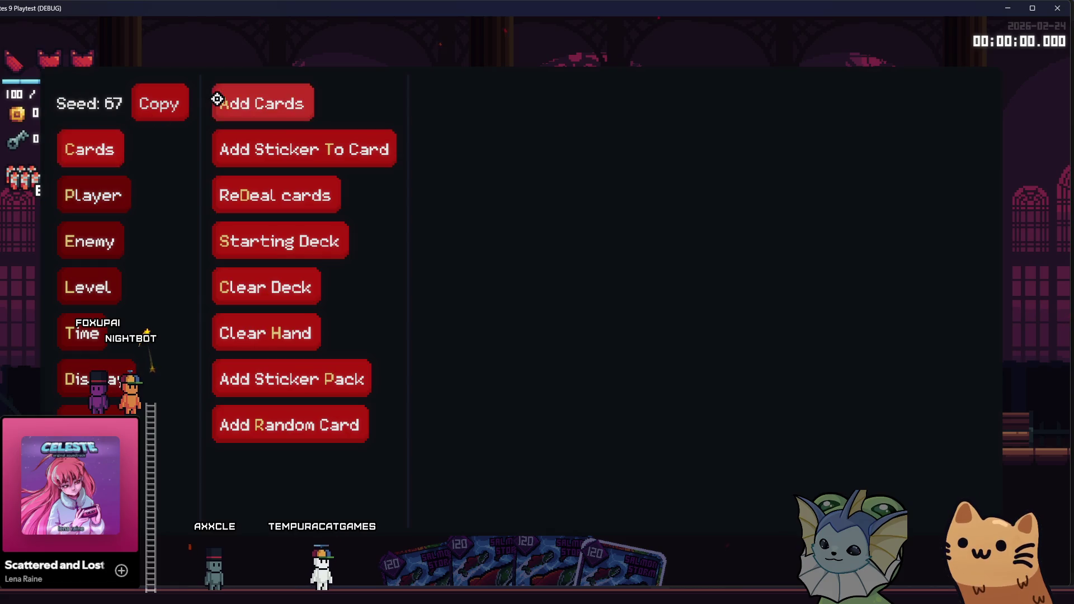
Add Soul Dispenser cards to the hand from the debug card list, close the menu, and move right
click(311, 137)
scroll(512, 291, down, 10)
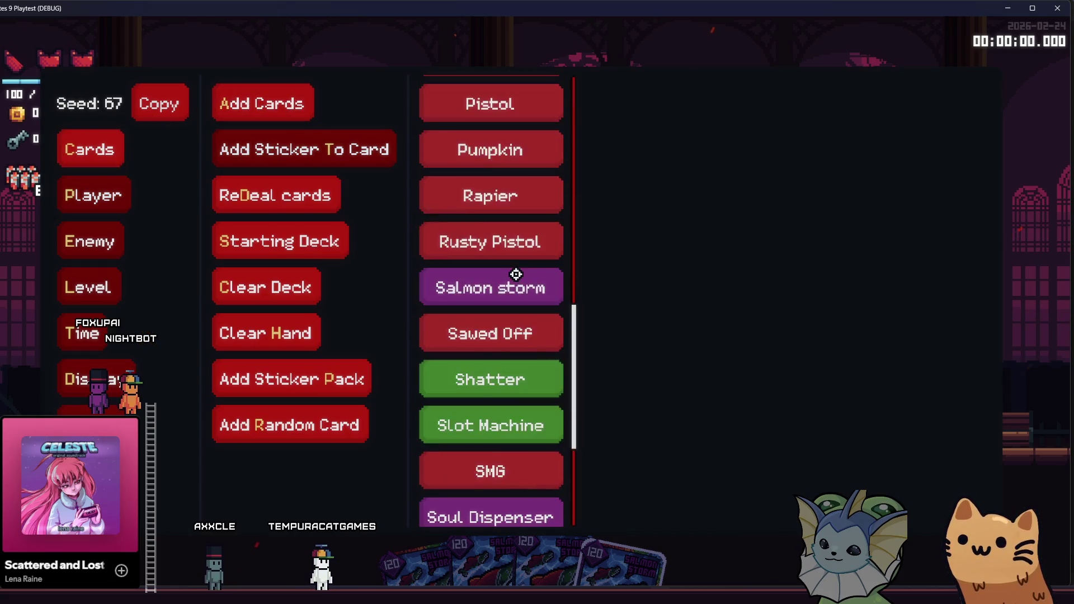
click(511, 293)
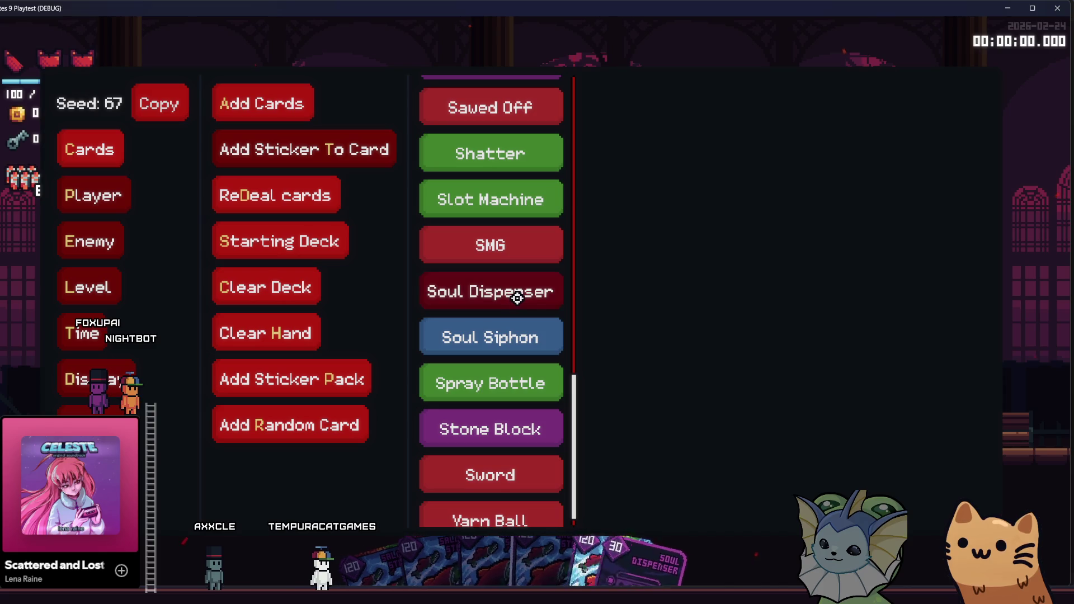
key(Escape)
key(d)
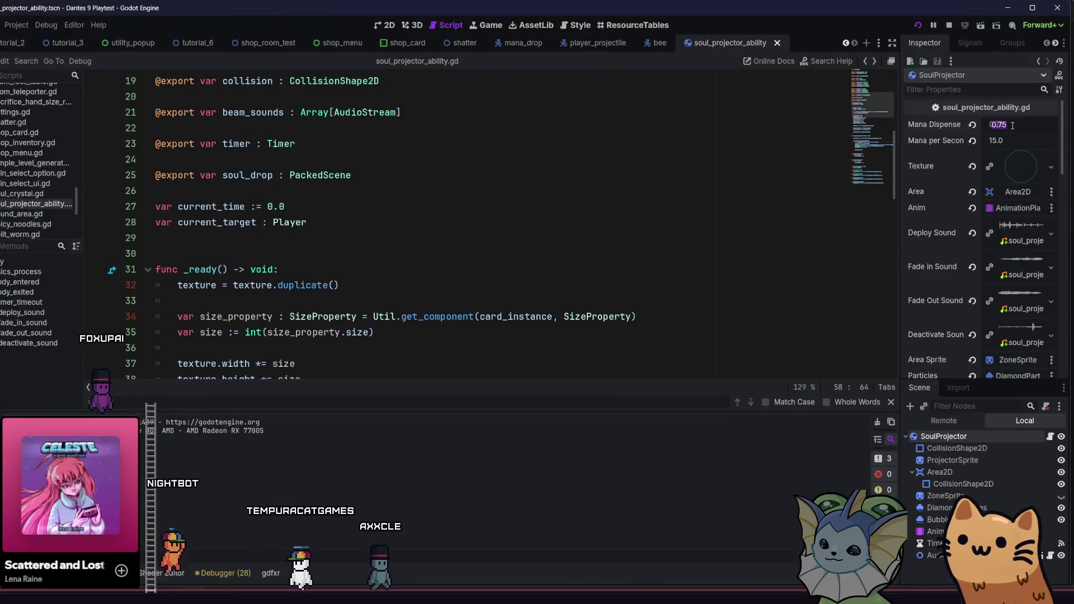
Commit Mana Dispense at 0.75 and save the scene
click(582, 174)
key(ctrl+s)
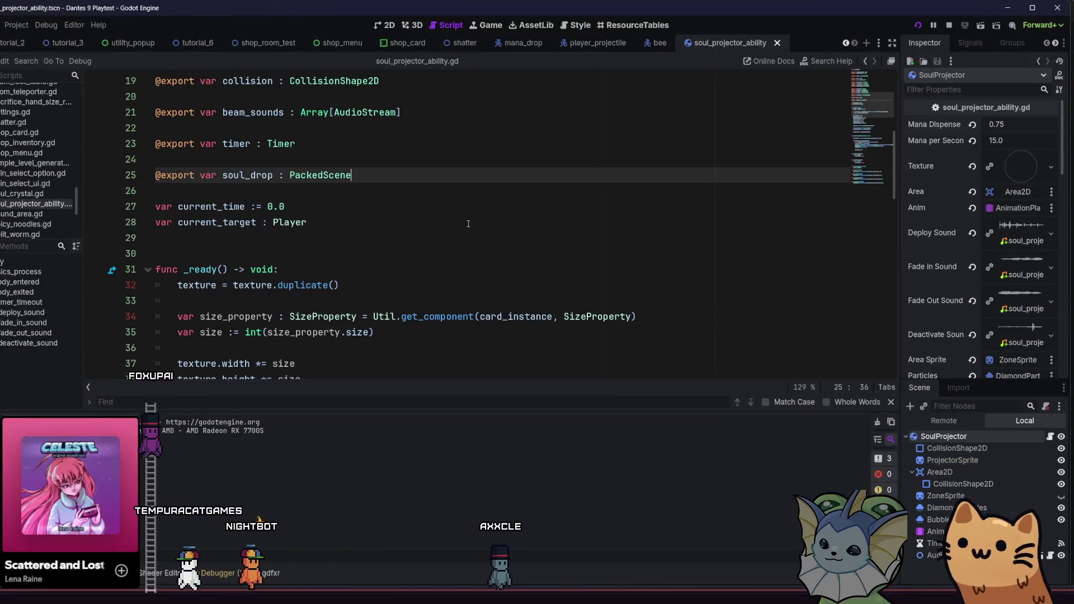
scroll(469, 240, down, 4)
scroll(473, 255, down, 5)
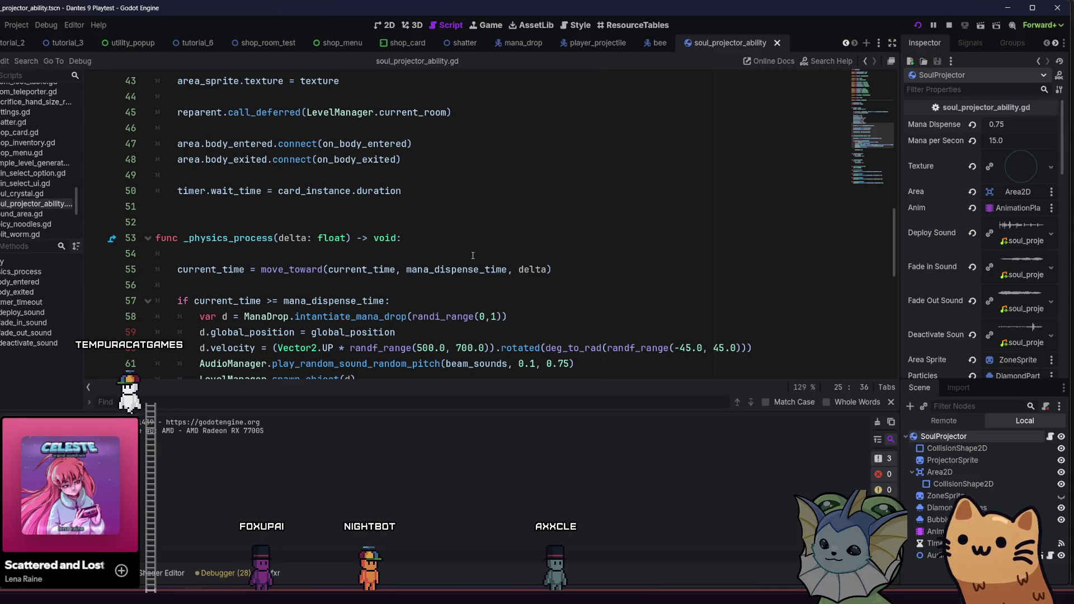
scroll(473, 256, up, 6)
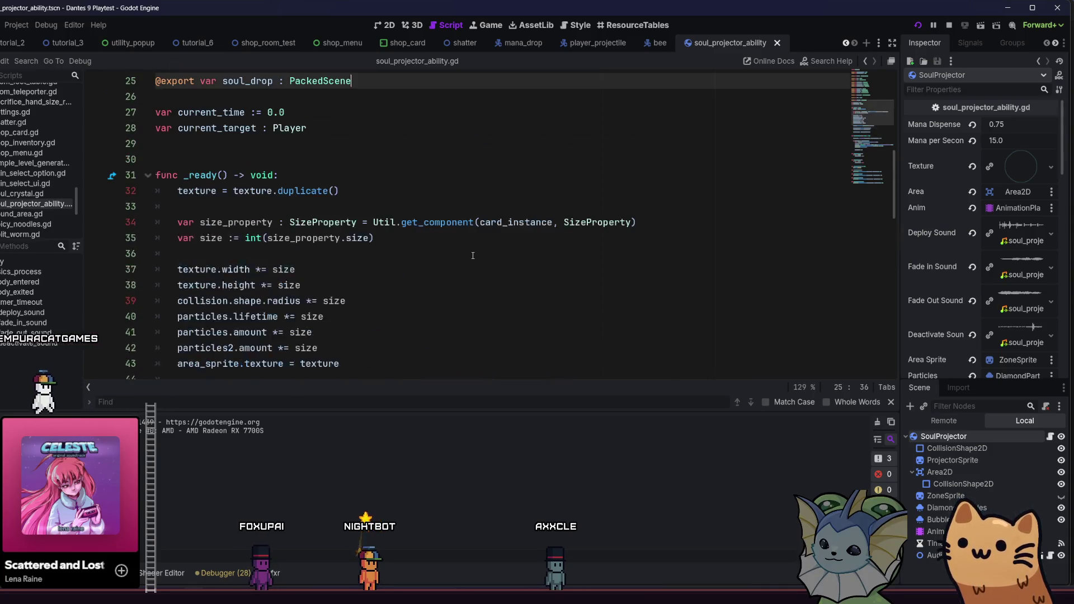
scroll(415, 208, up, 1)
Declare var speed_mult : float on line 29 of the soul projector script
click(376, 191)
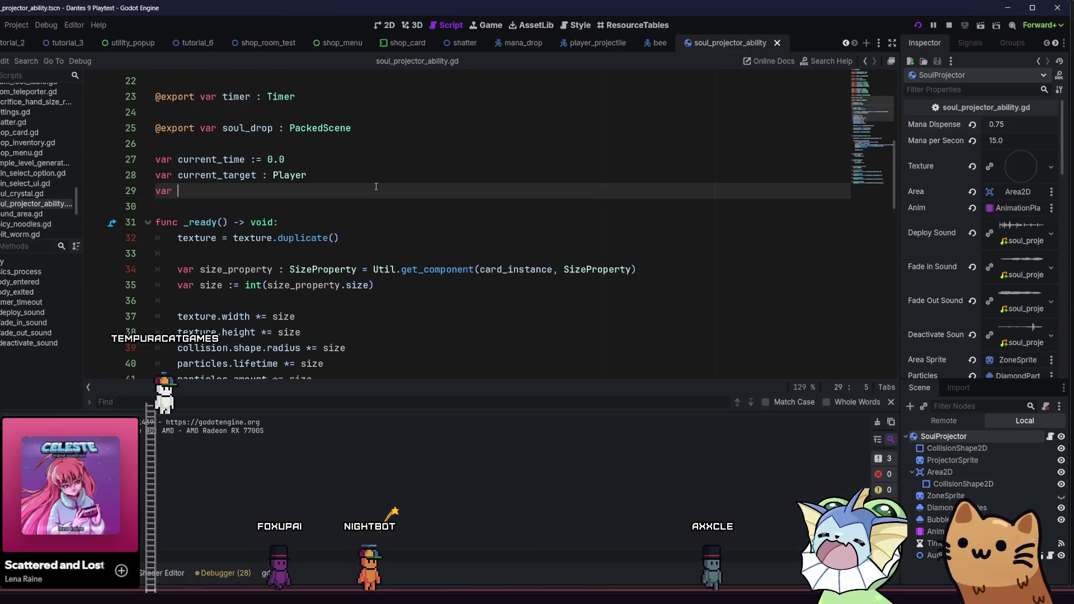
text(se)
text(eed_mult :)
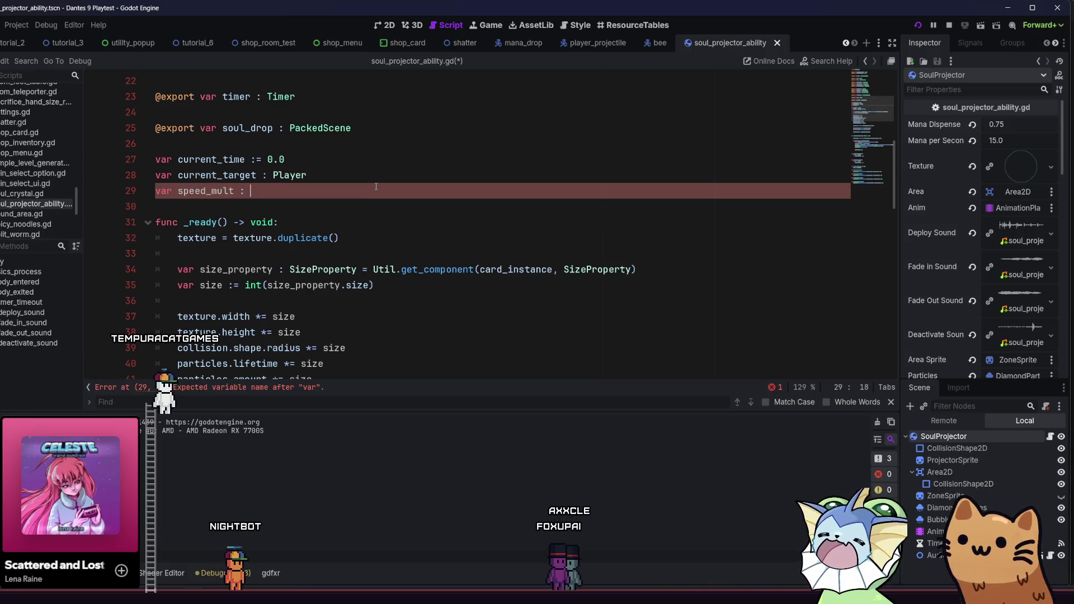
text(t)
key(Escape)
Remove the half-typed Util. call after the timer line, leaving _ready ending at timer.wait_time
scroll(419, 207, down, 5)
click(343, 238)
scroll(465, 224, down, 1)
click(466, 238)
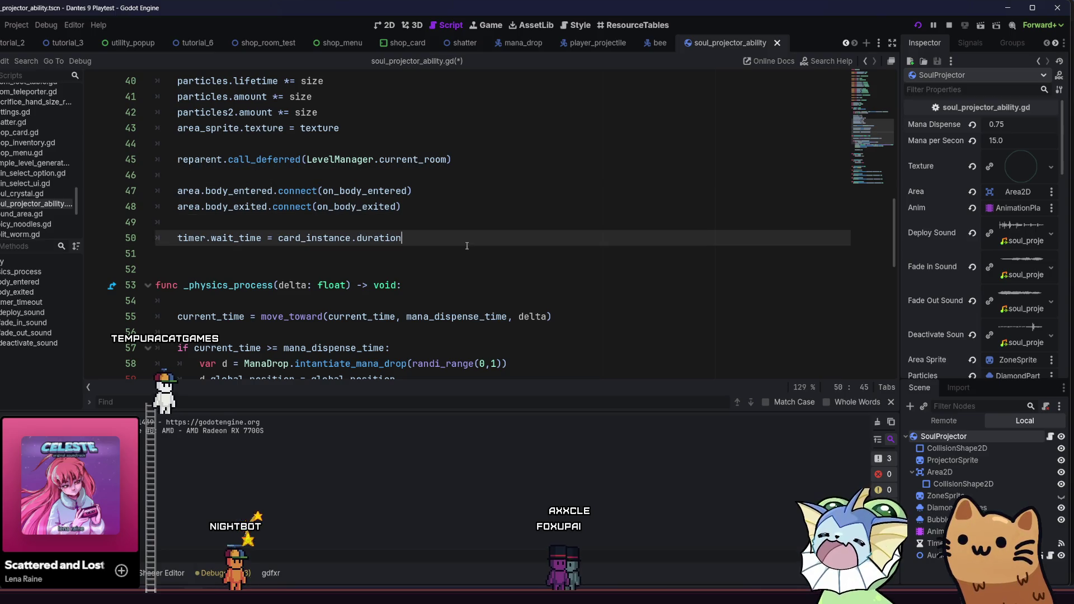
key(Return)
key(Return)
text(Util.)
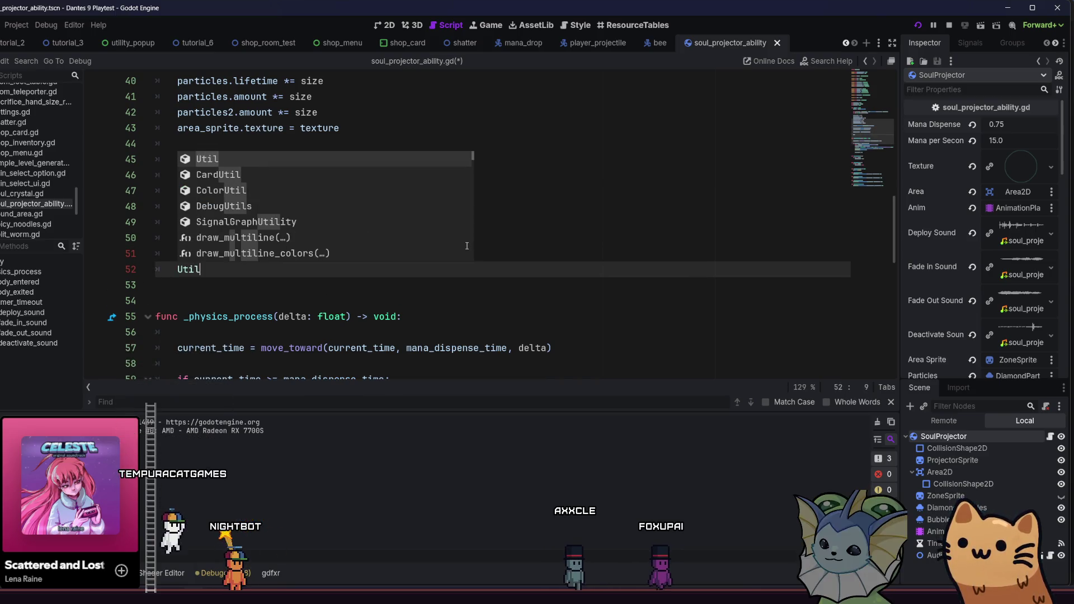
text(wa)
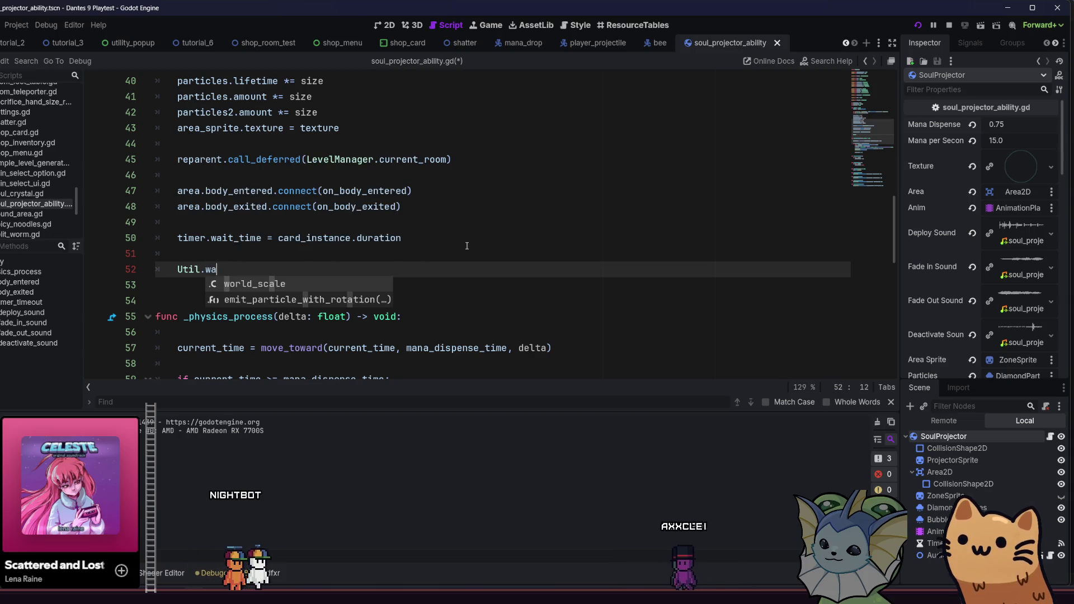
key(BackSpace)
key(BackSpace)
key(BackSpace)
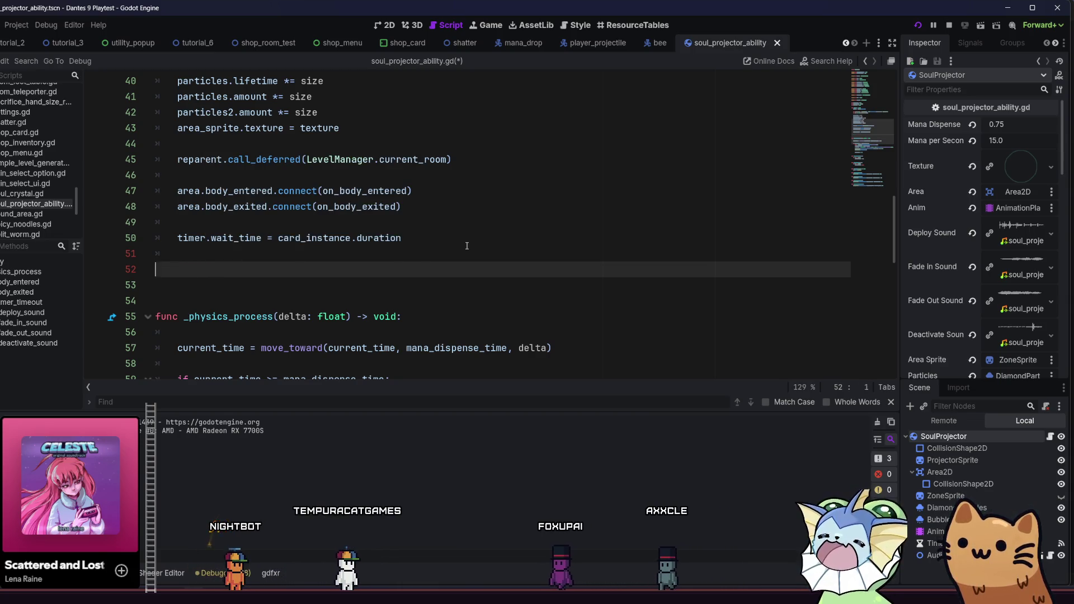
key(BackSpace)
key(Up)
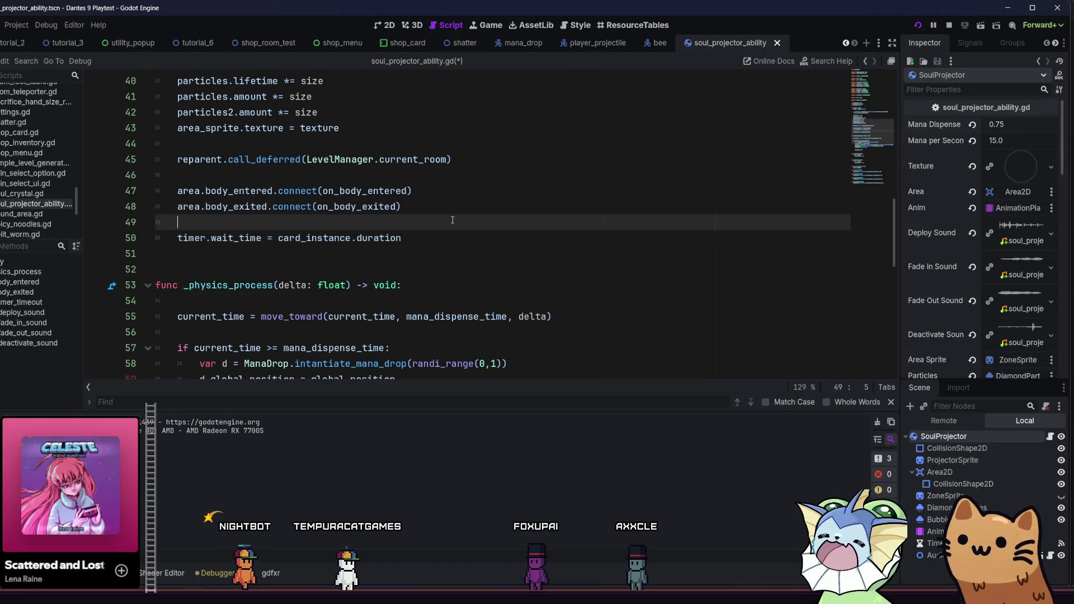
scroll(451, 220, up, 1)
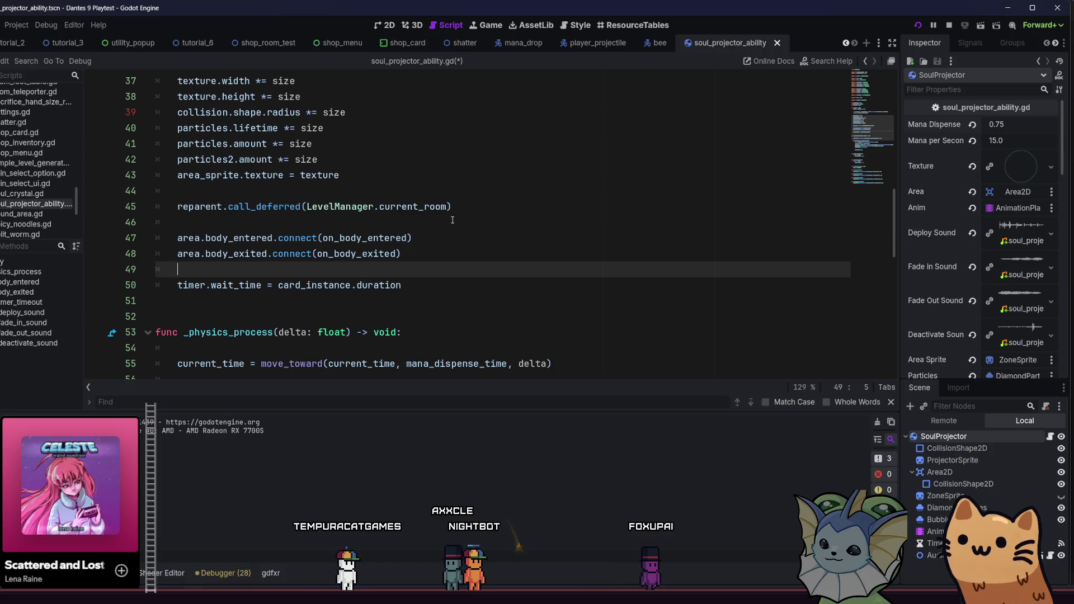
scroll(452, 220, up, 2)
click(429, 197)
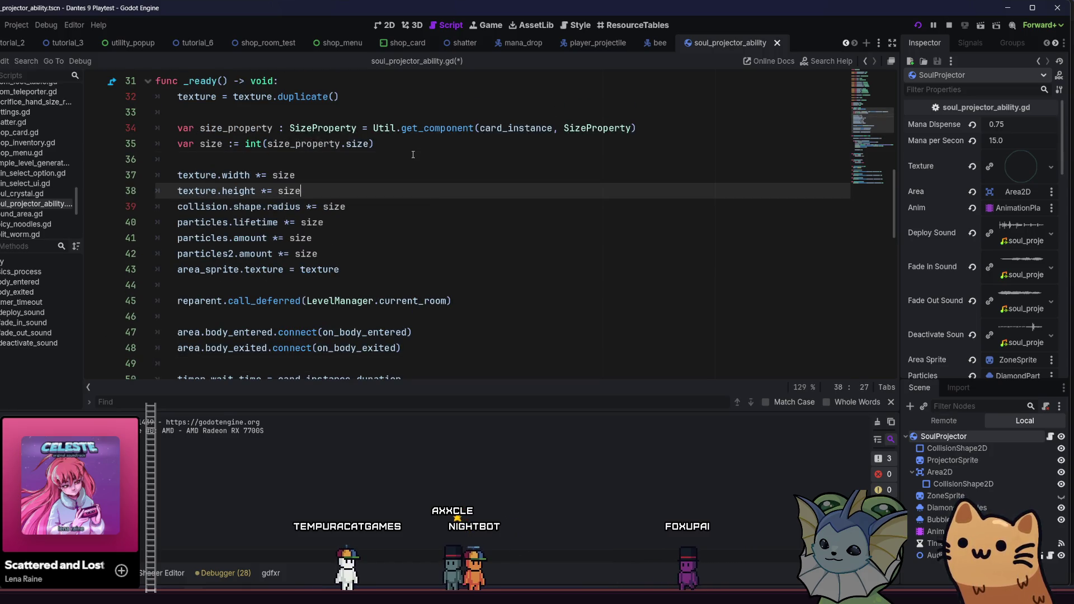
Below the size line 35, declare var speed_property : AttackSpeedProperty
click(448, 137)
key(Return)
key(Return)
text(var)
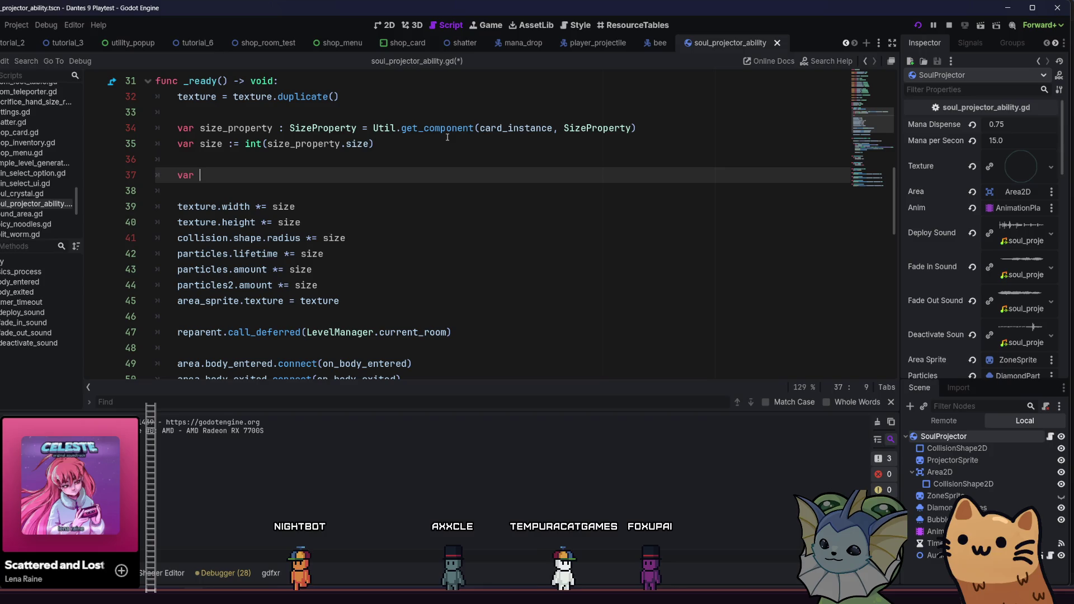
text( speed_property :)
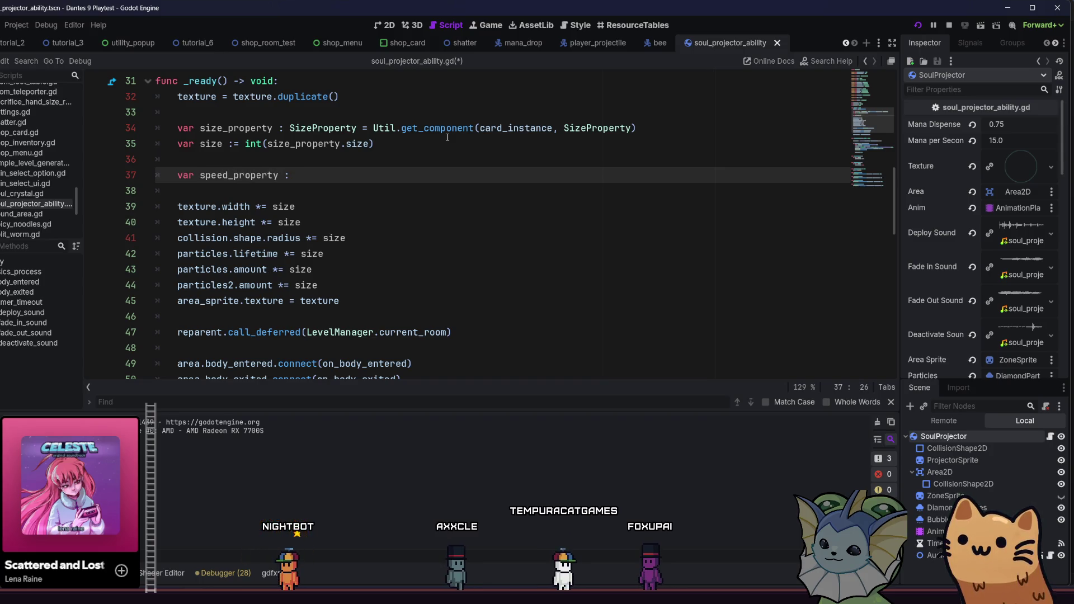
text(pd)
key(BackSpace)
key(BackSpace)
key(BackSpace)
text(AttackS)
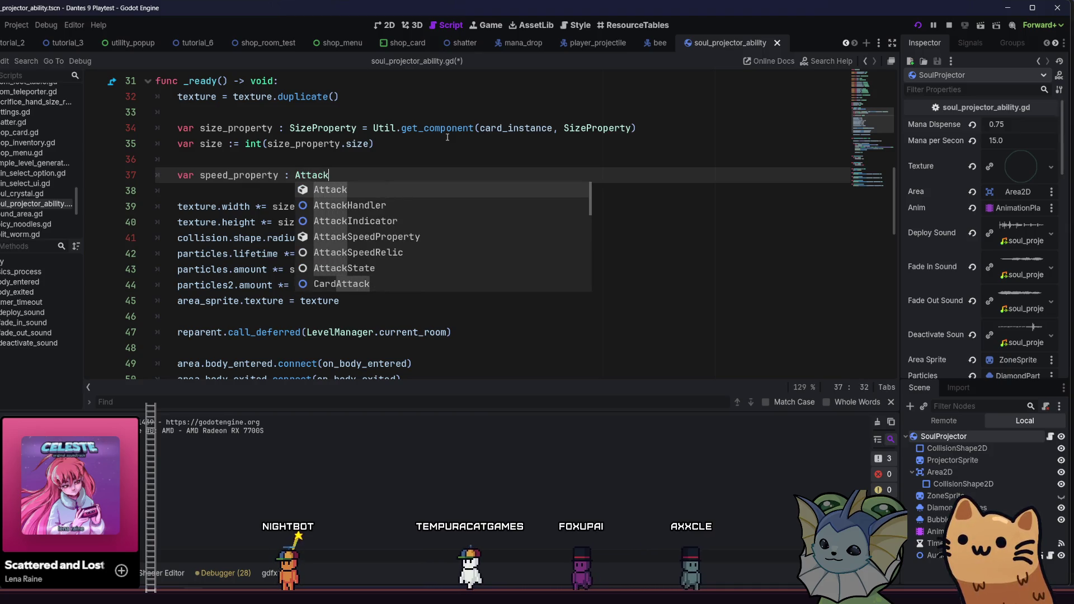
key(Return)
Assign it Util.get_component(card_instance, AttackSpeedProperty) and add a blank line after
text(= )
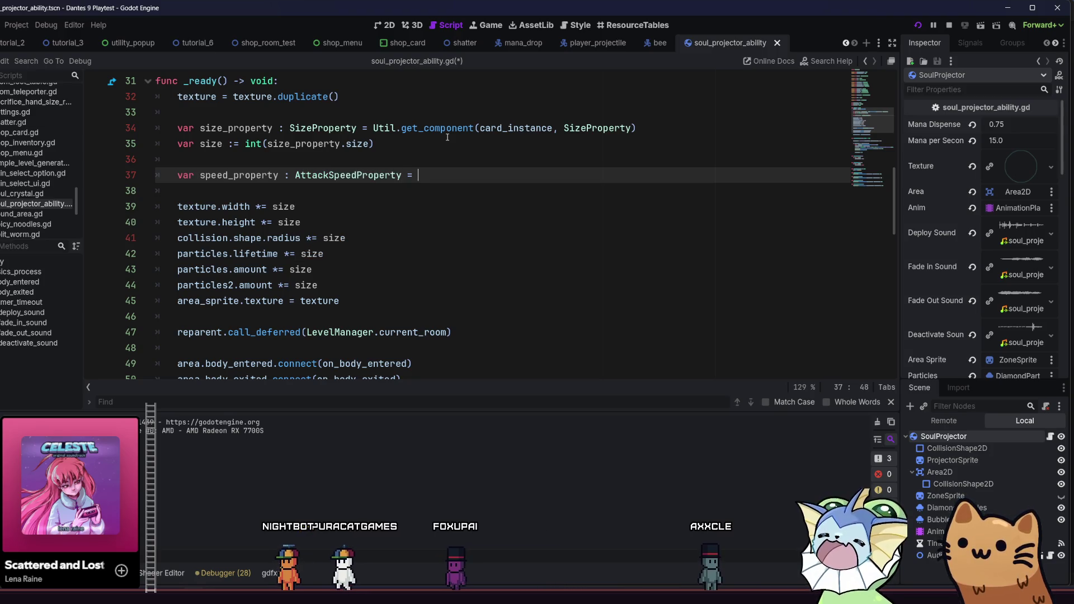
text(Util.get)
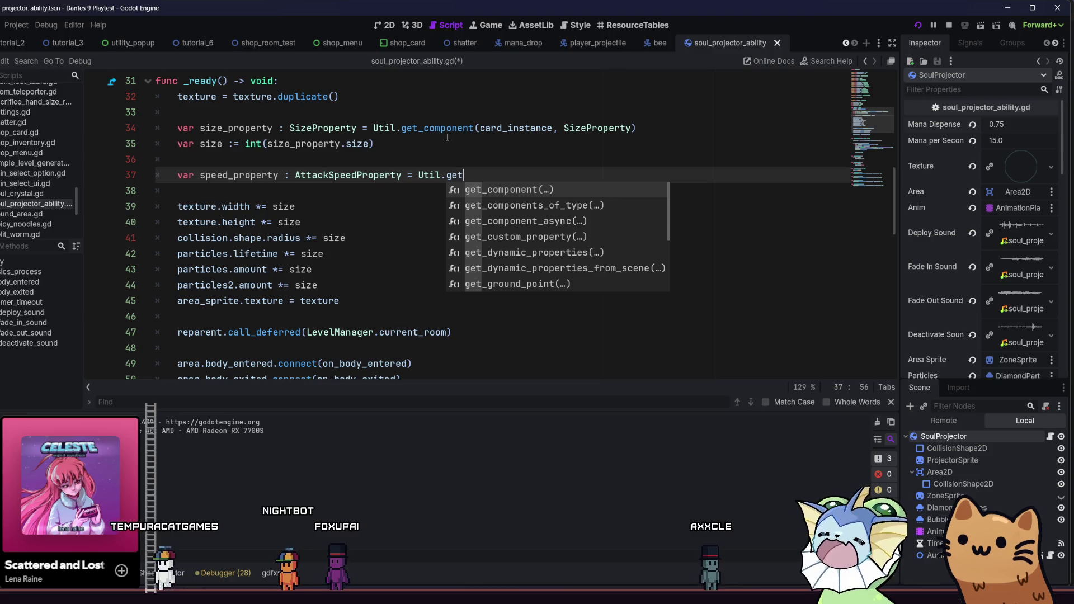
key(Return)
text(card)
key(Return)
text(, at)
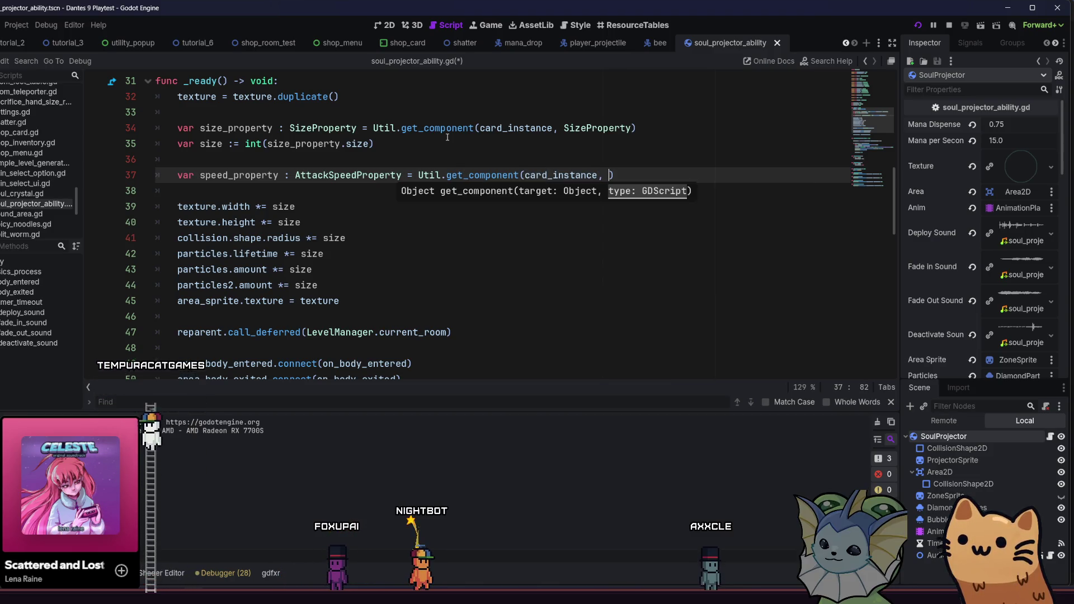
key(BackSpace)
key(BackSpace)
text(At)
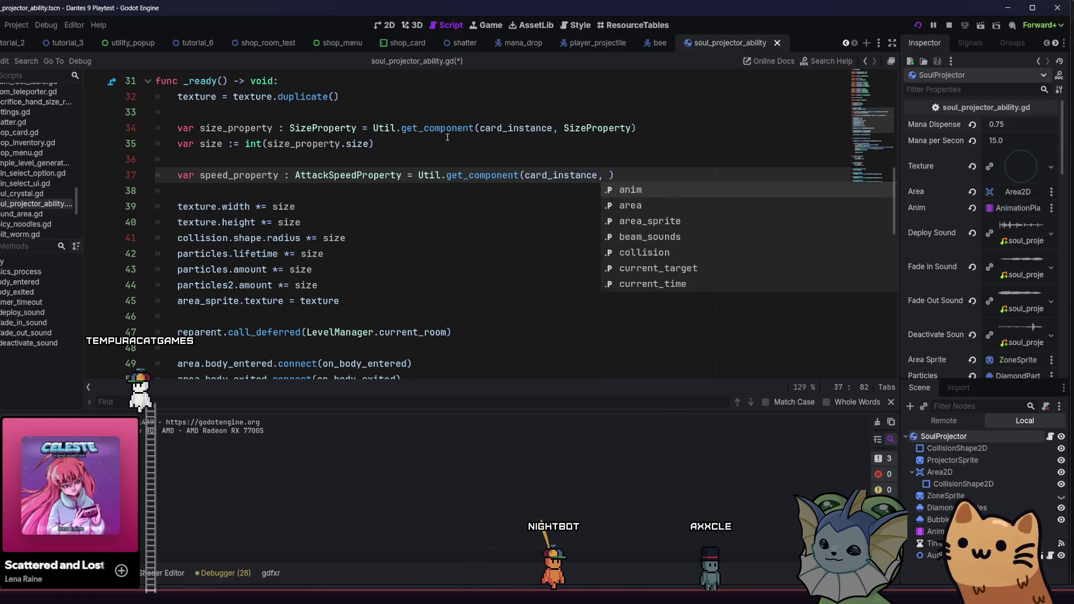
text(tack)
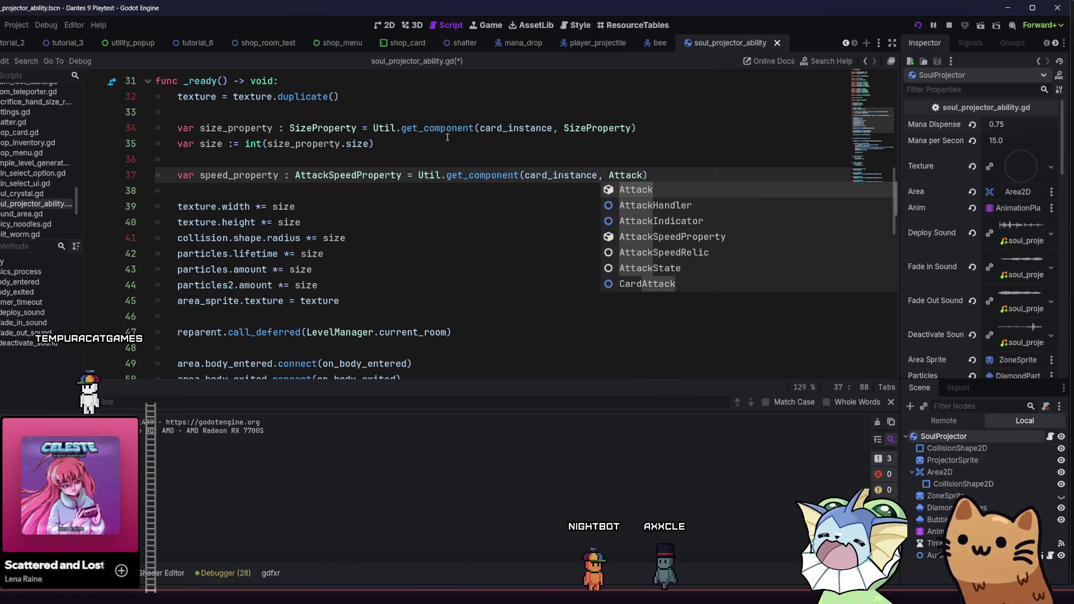
text(Sp)
key(Return)
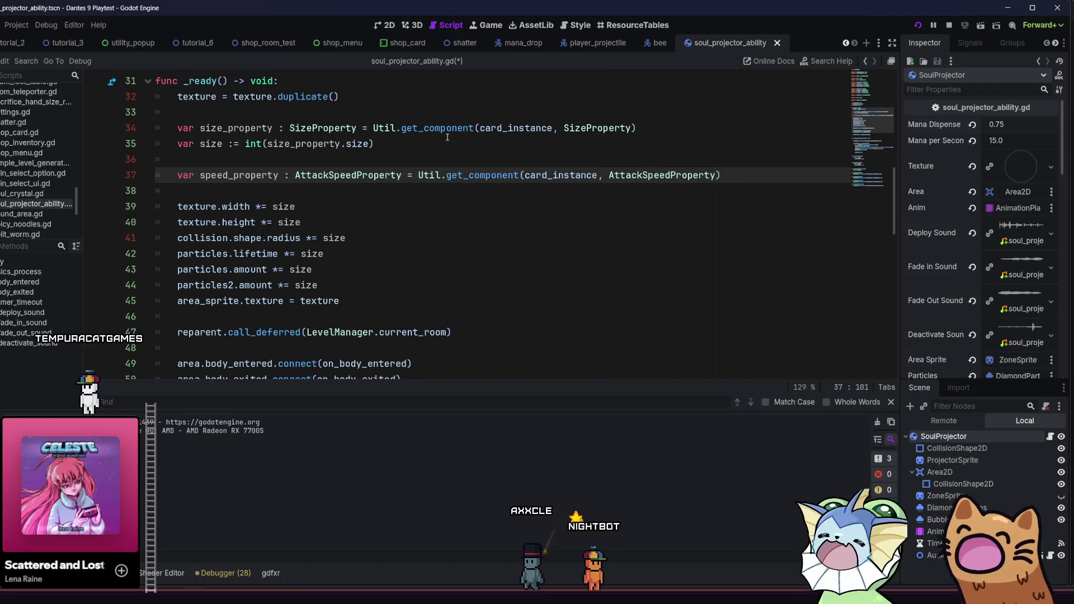
key(Return)
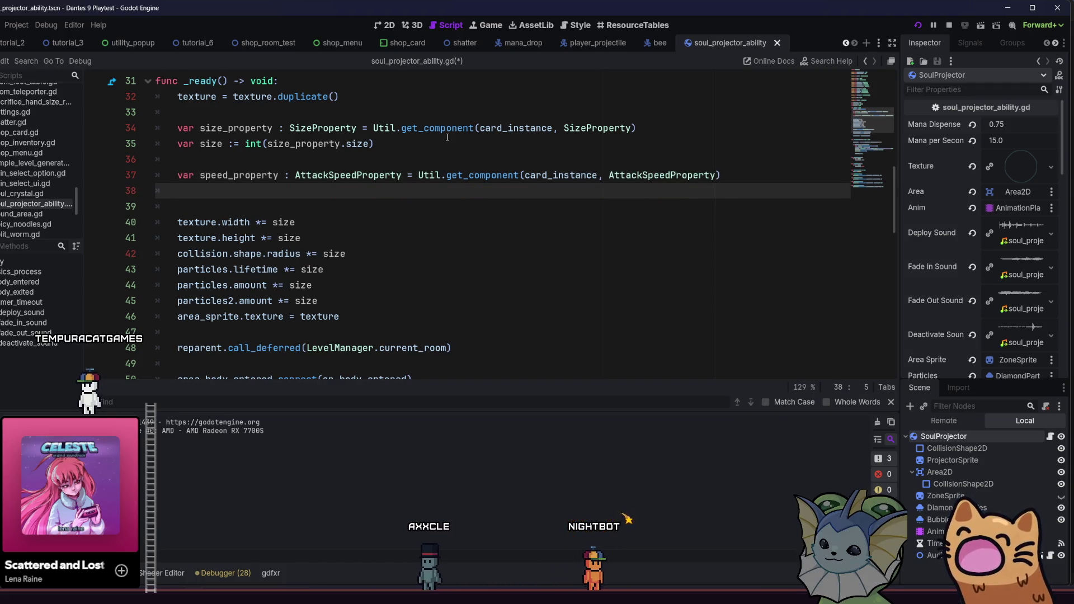
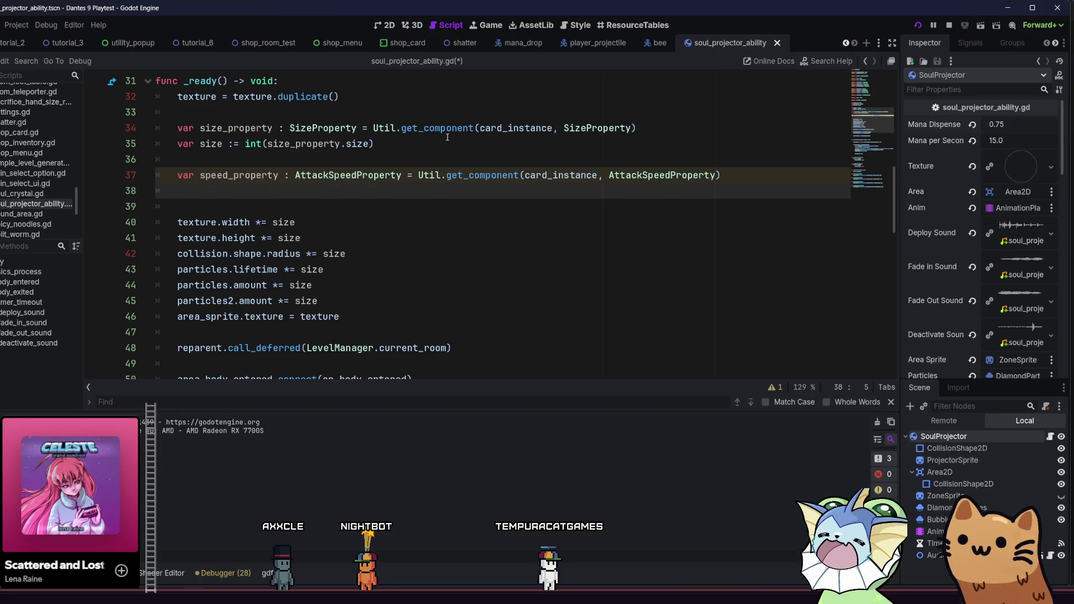
Cast line 37's speed component to AttackSpeedProperty and start a speed_mult assignment on line 38
click(719, 176)
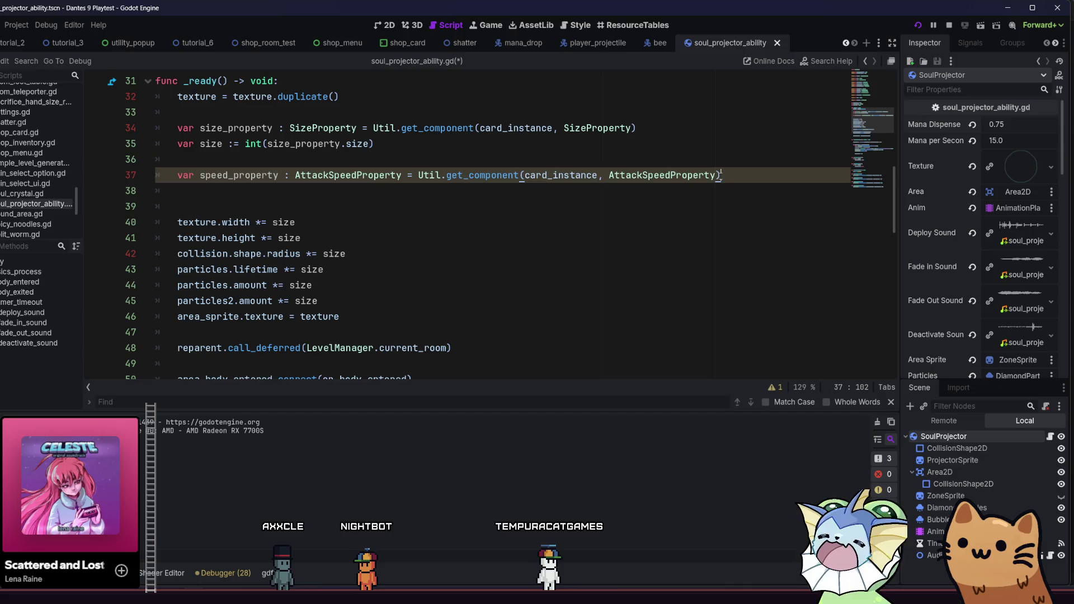
key(ctrl+shift+Left)
key(ctrl+shift+Left)
key(ctrl+shift+Left)
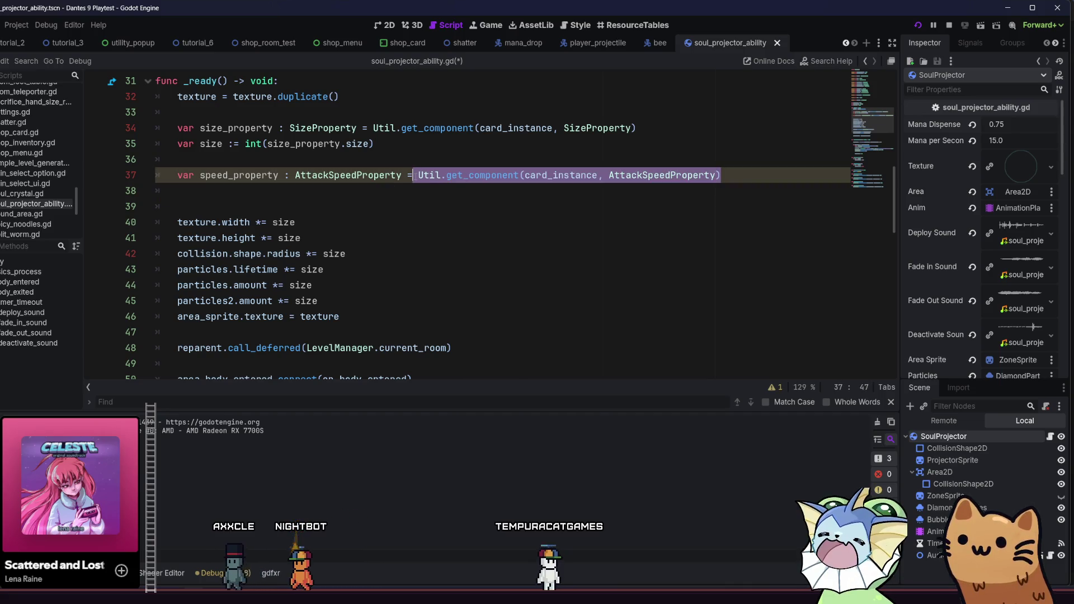
click(445, 194)
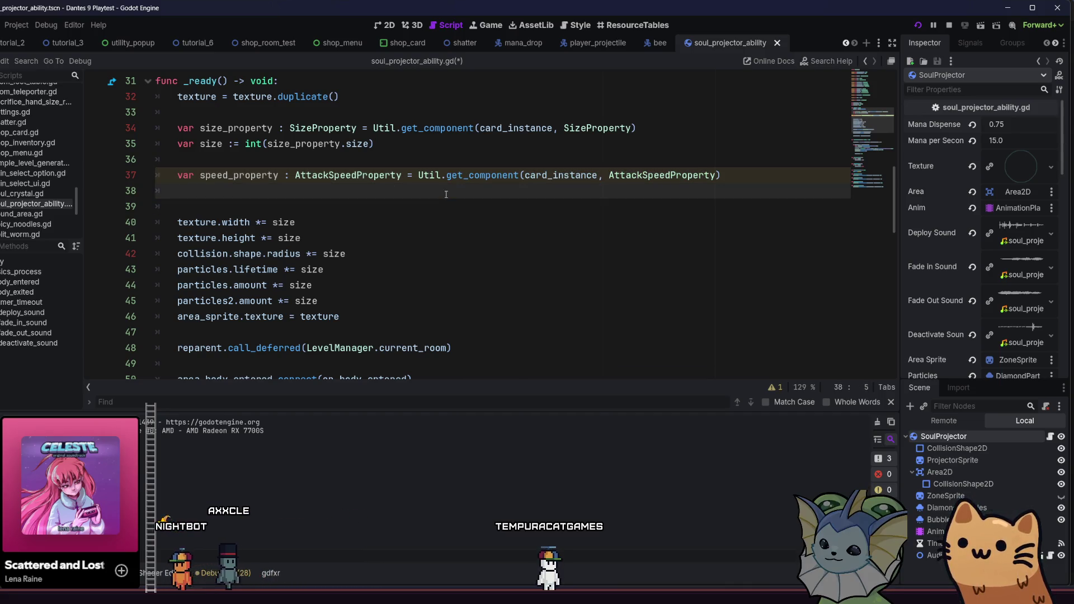
text(speed_mult = sp)
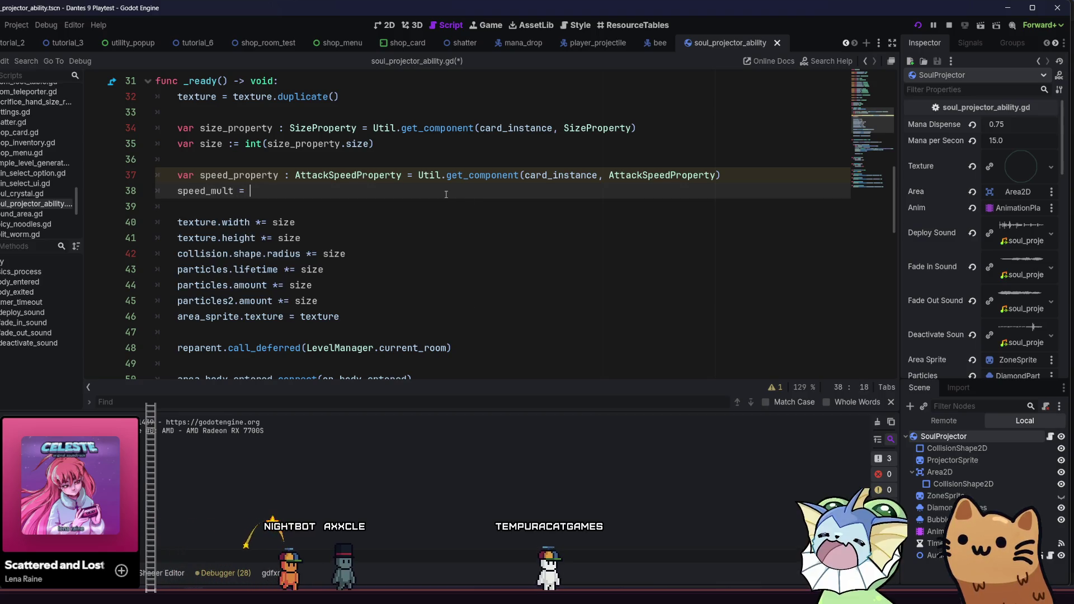
key(Return)
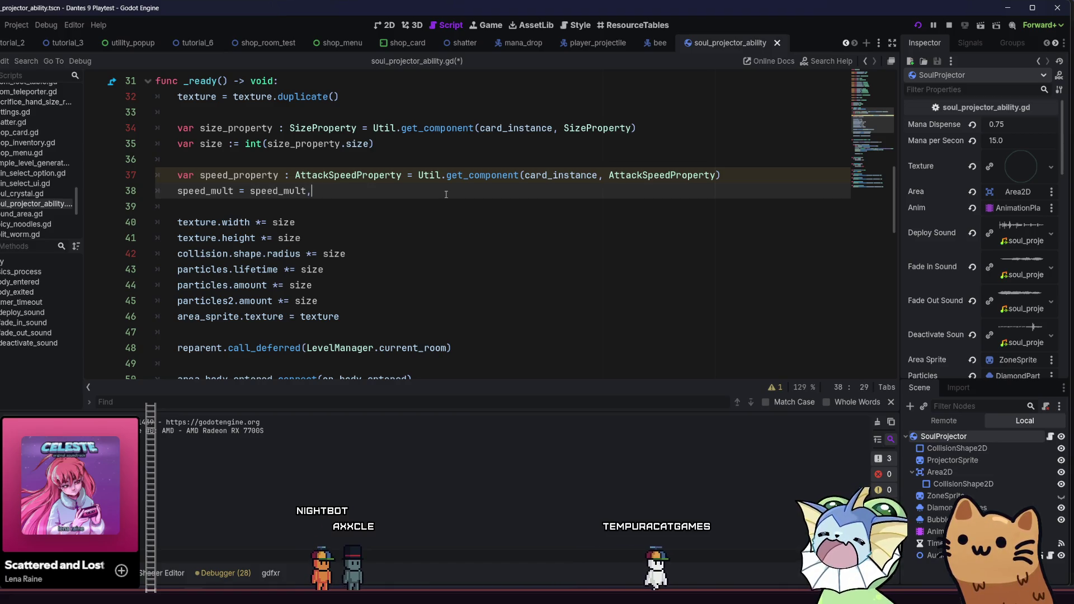
click(764, 181)
text(as Att)
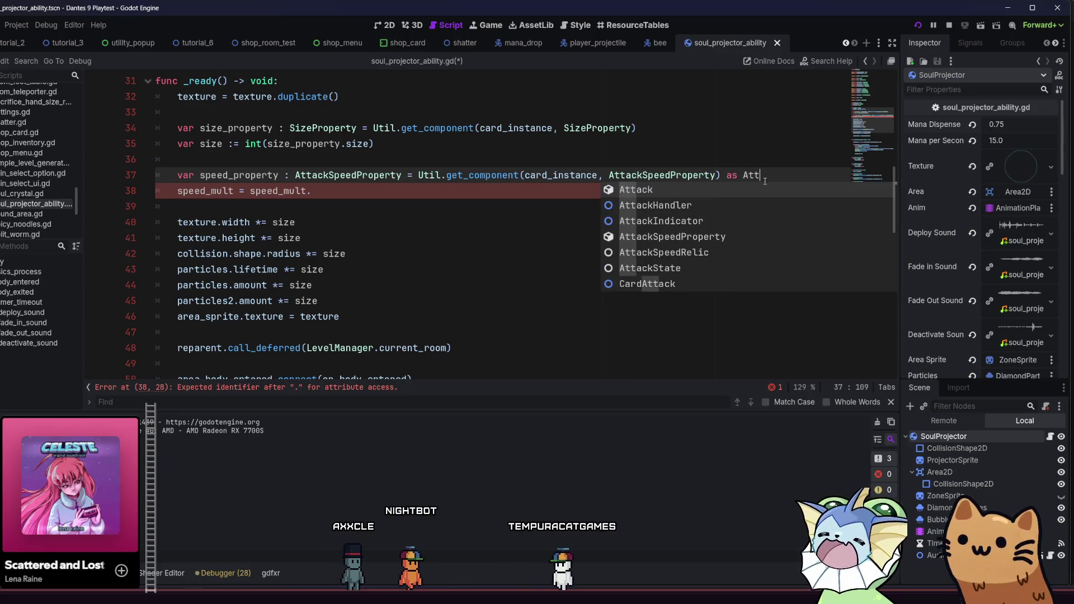
click(782, 237)
click(532, 212)
Retry the speed_mult statement on line 38, then delete the unfinished statement
click(528, 192)
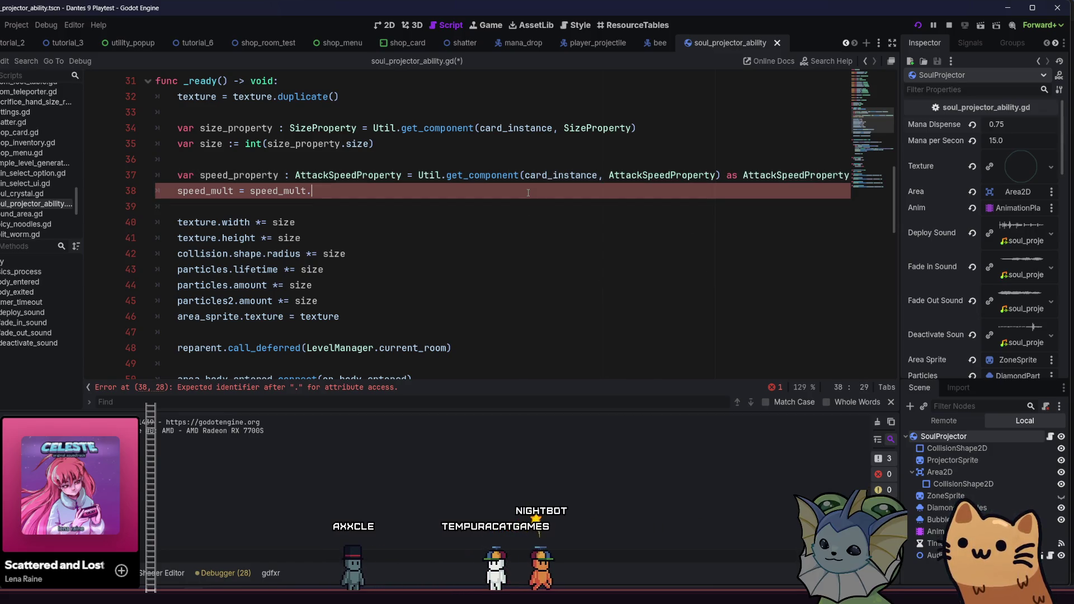
key(BackSpace)
key(BackSpace)
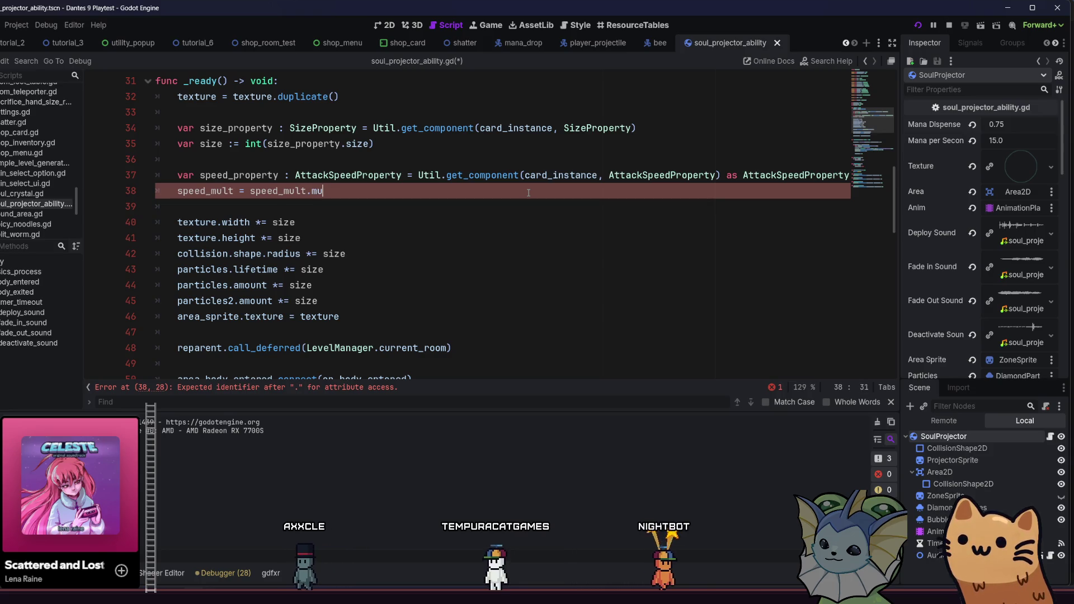
key(BackSpace)
key(BackSpace)
key(BackSpace)
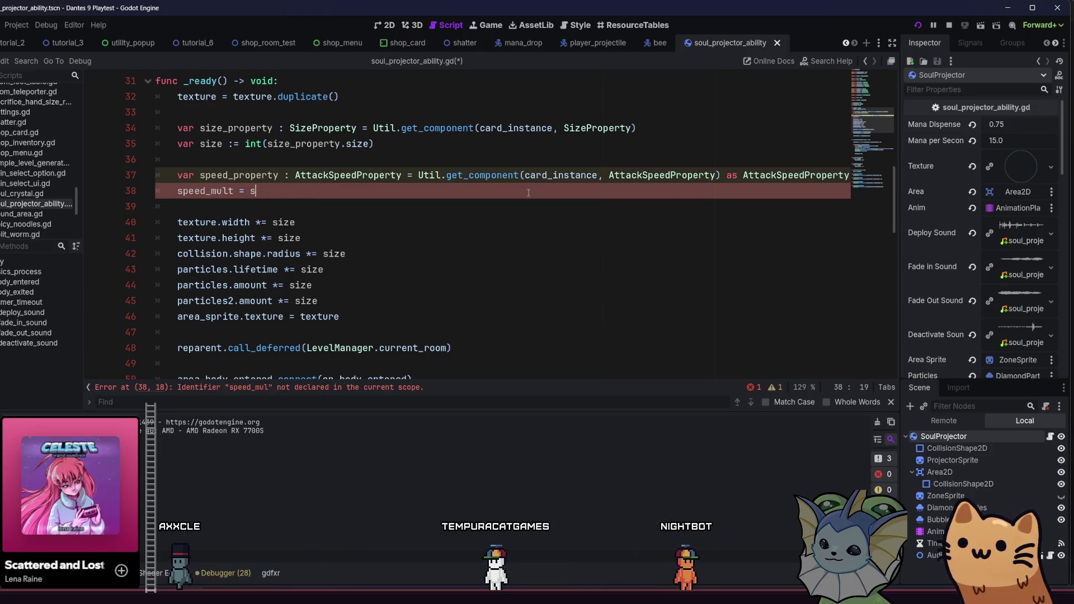
key(BackSpace)
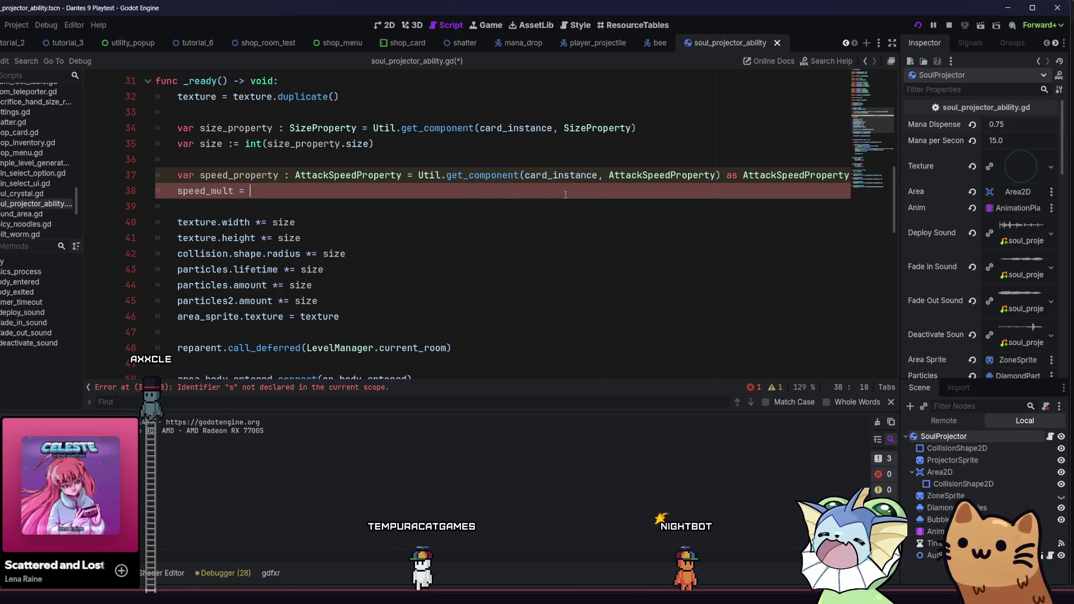
text(,)
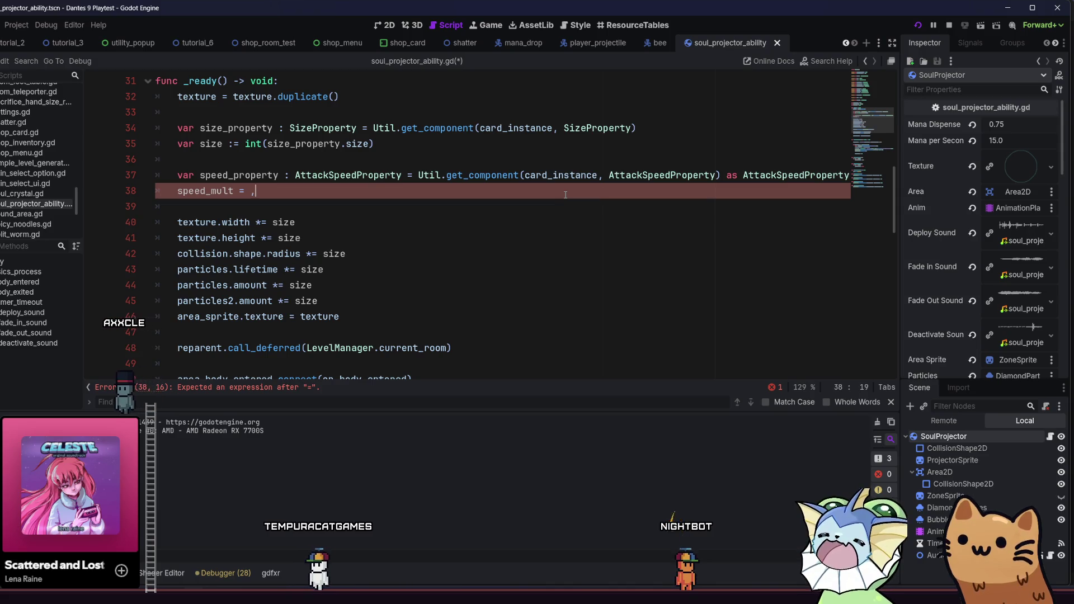
key(BackSpace)
text(spe)
key(Return)
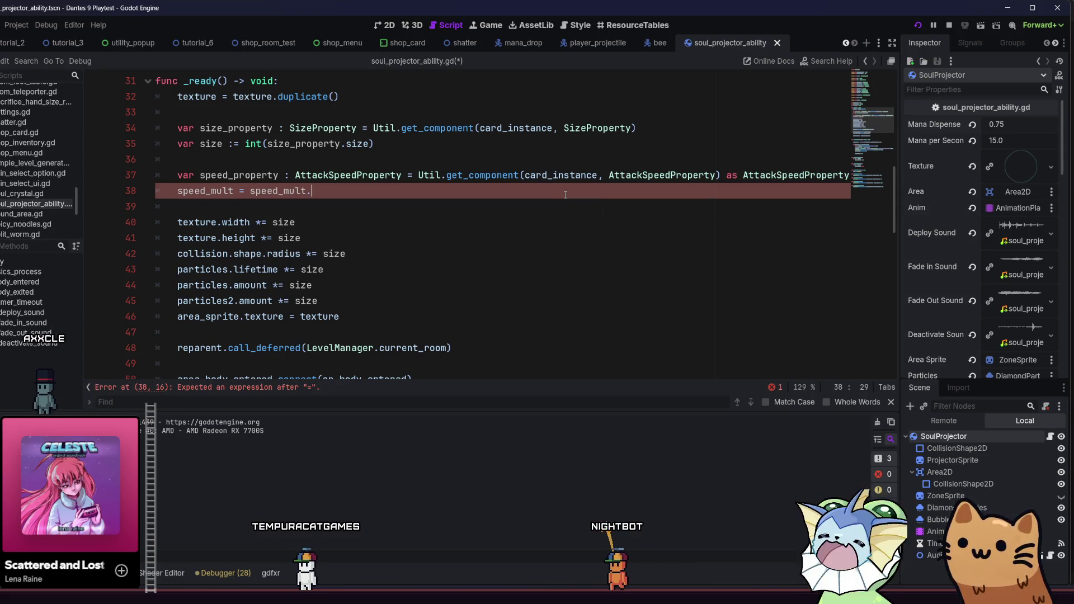
drag(565, 195, 120, 195)
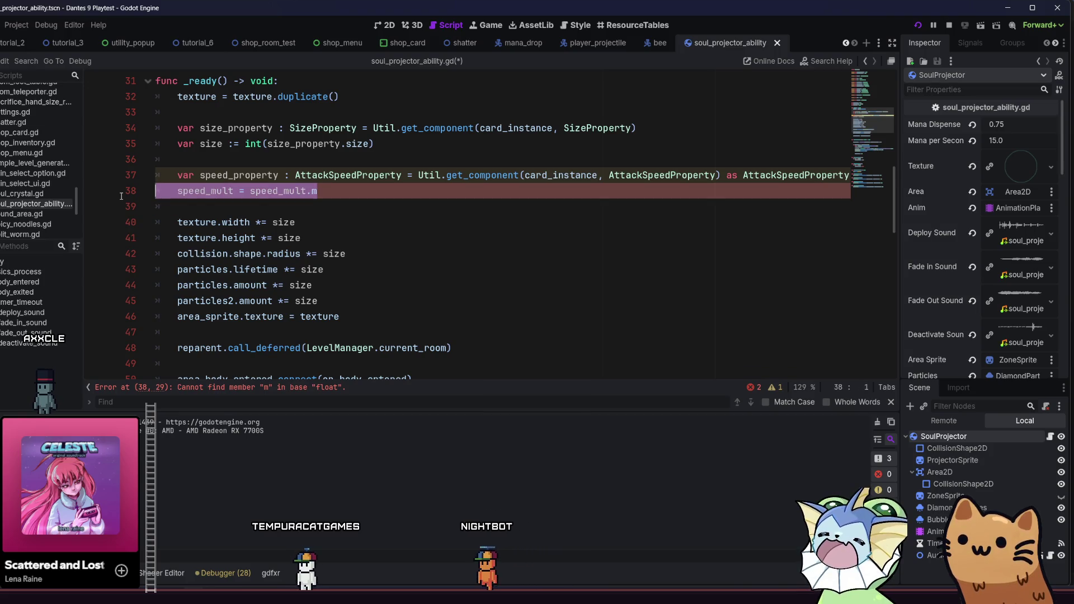
key(BackSpace)
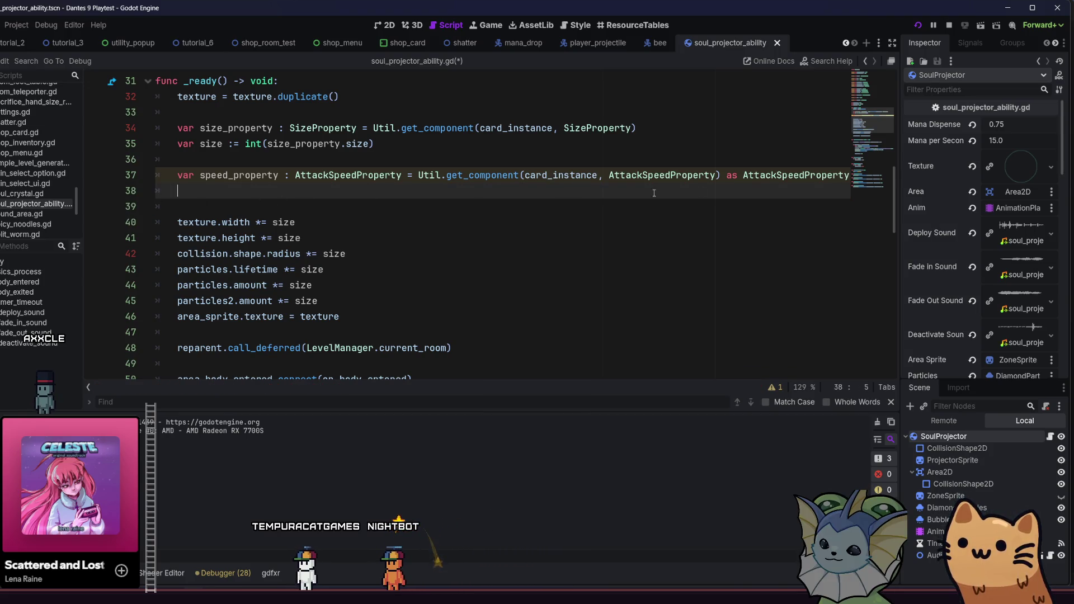
Remove the AttackSpeedProperty cast from line 37 and clear the broken multiplier statement on line 38
double_click(792, 177)
key(BackSpace)
key(BackSpace)
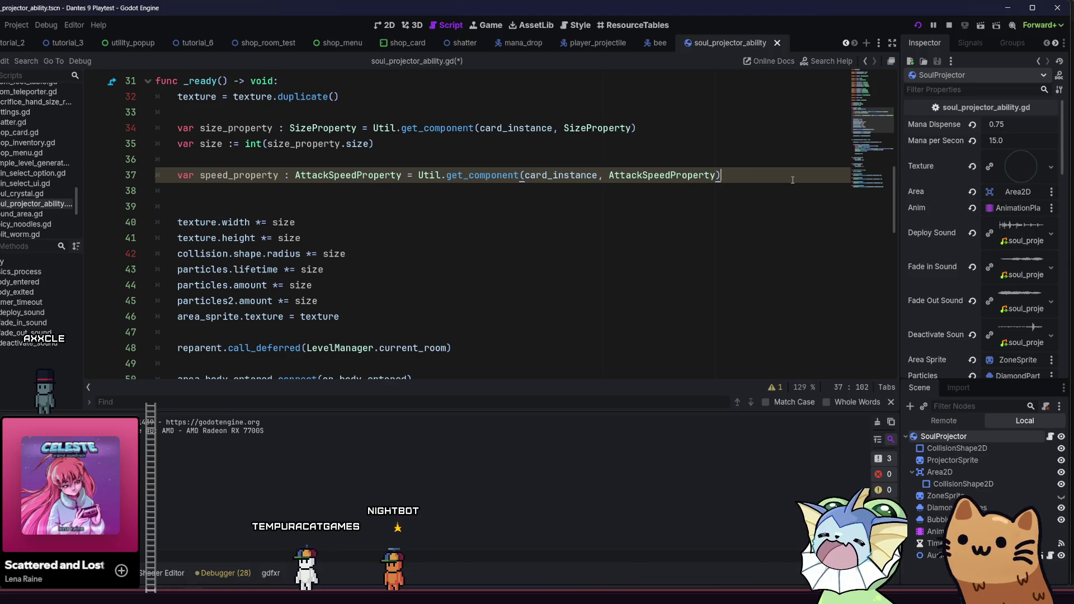
click(636, 197)
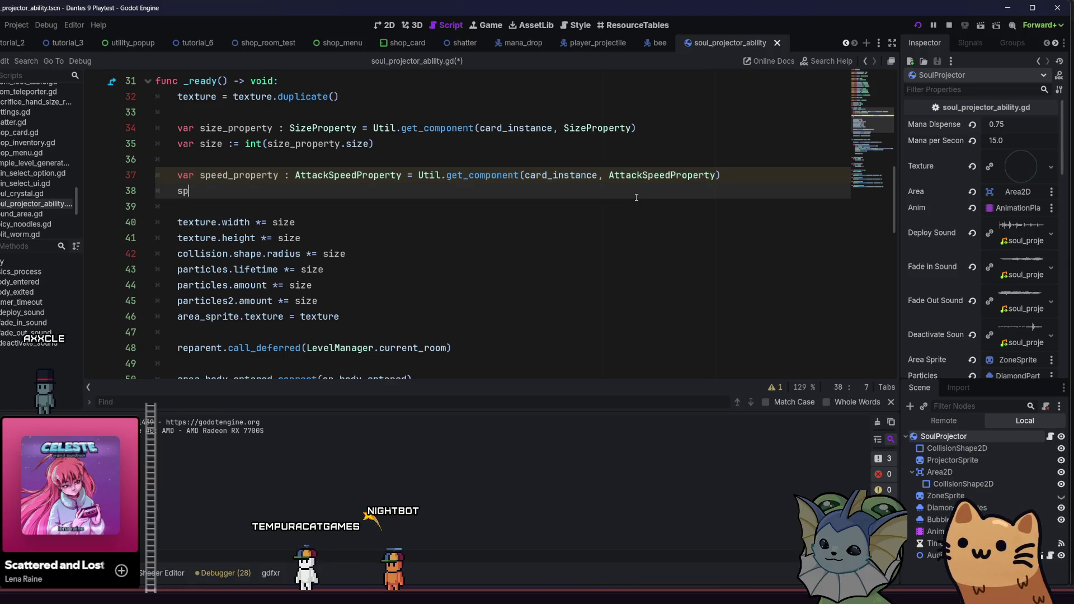
text(d_mul)
text(property.,)
key(BackSpace)
text(mul)
key(Return)
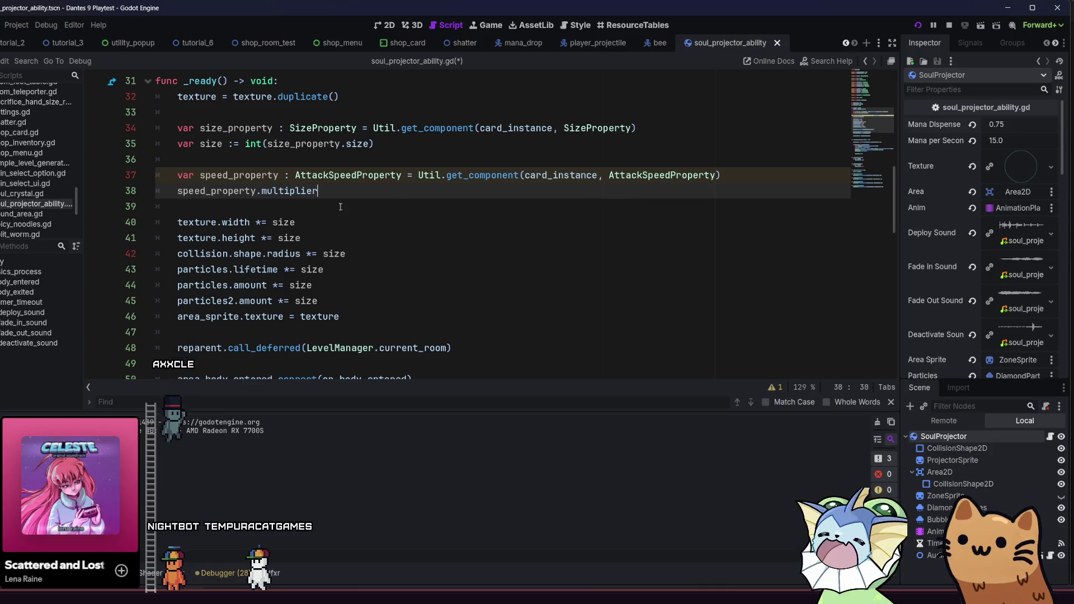
click(182, 191)
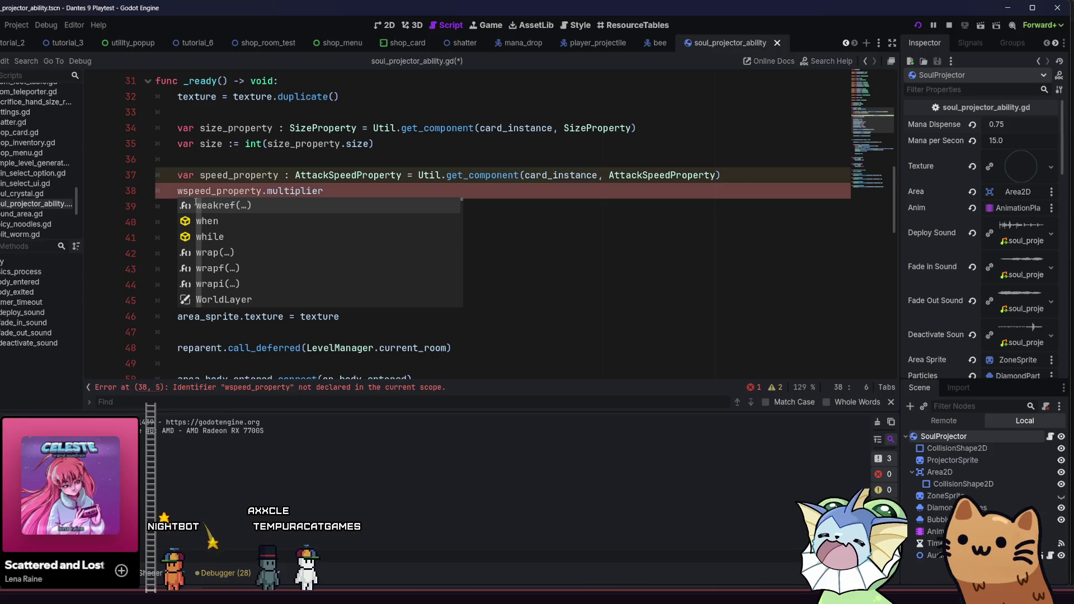
key(Escape)
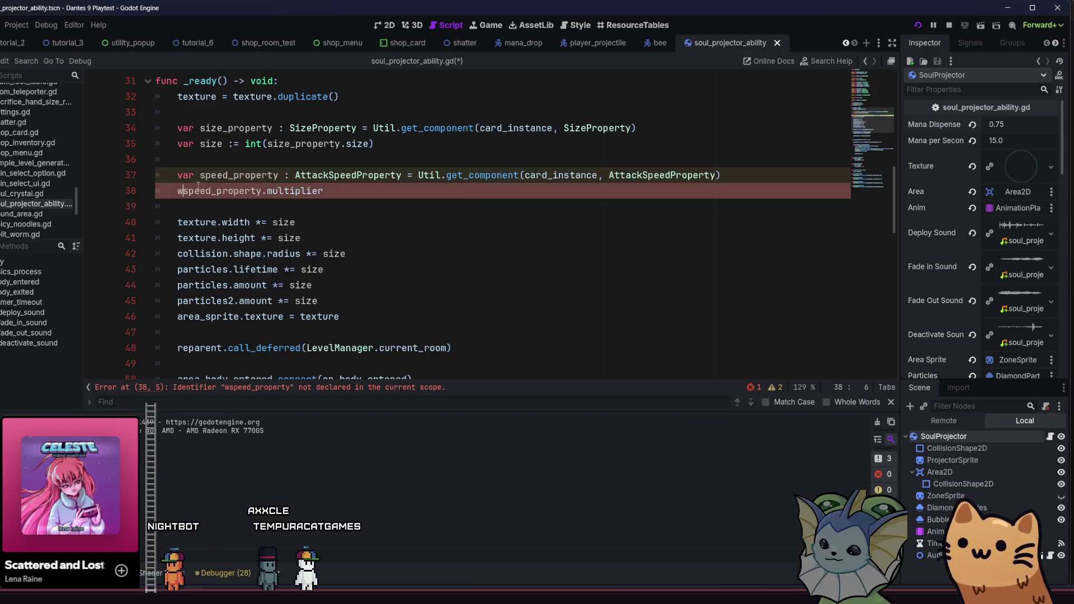
drag(324, 191, 167, 193)
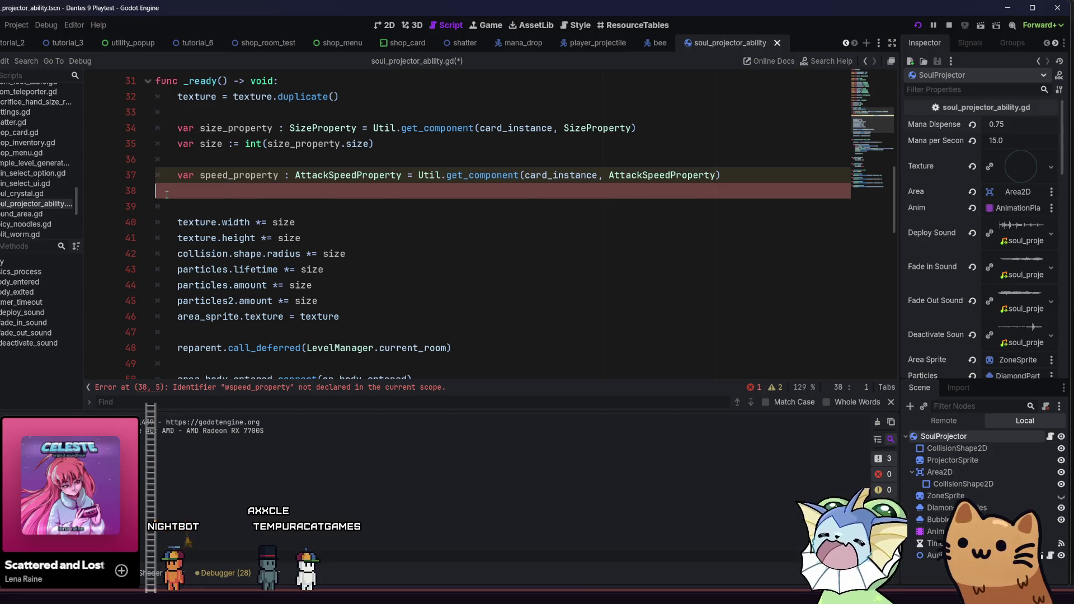
key(Tab)
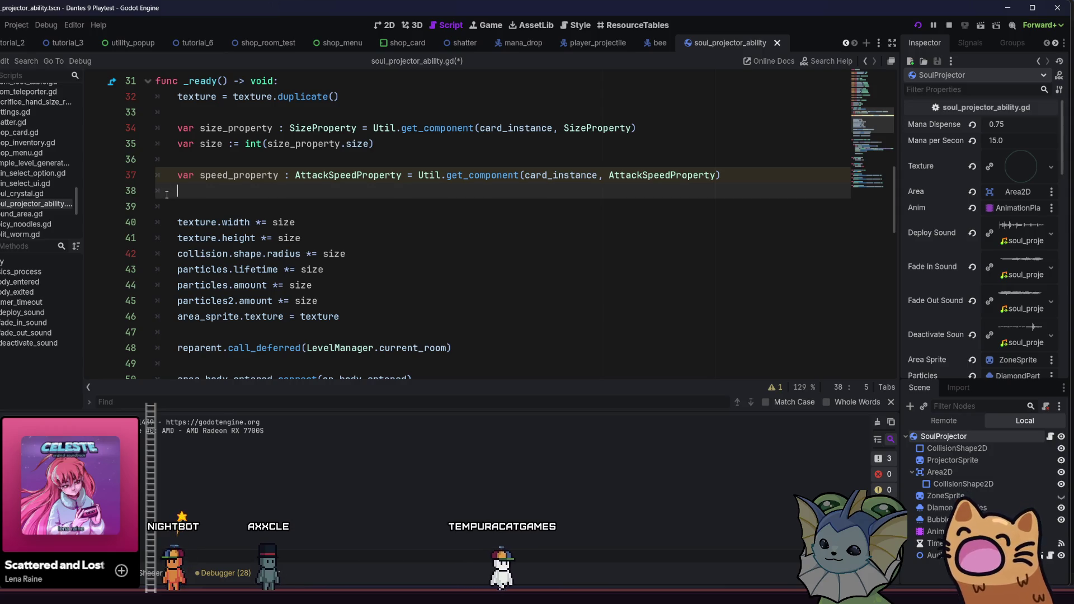
Quick-open auto_turret.gd by searching for 'auto_'
key(alt+shift+o)
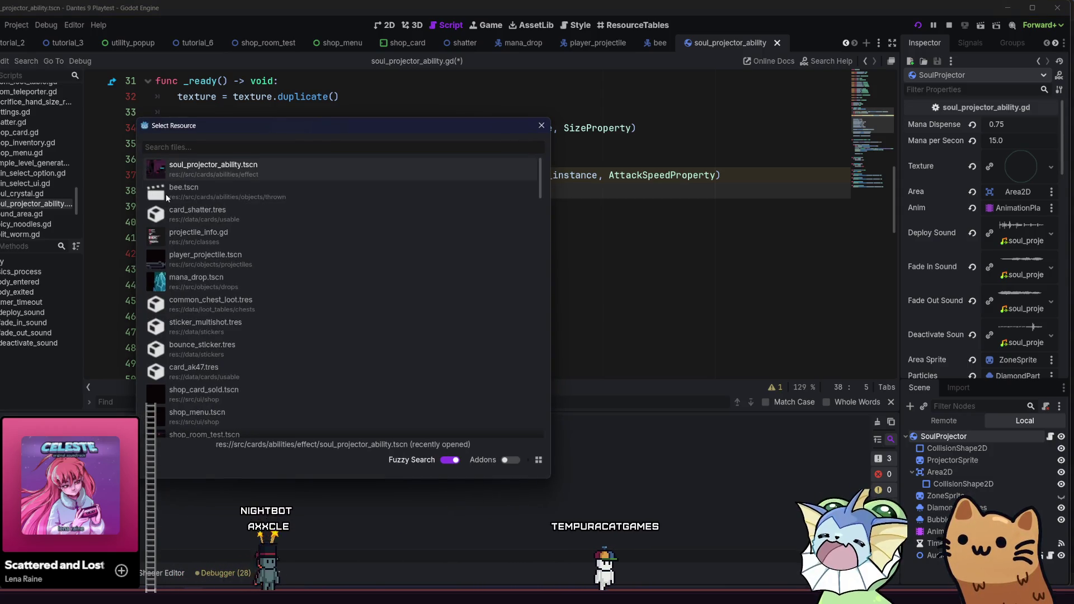
text(auto_)
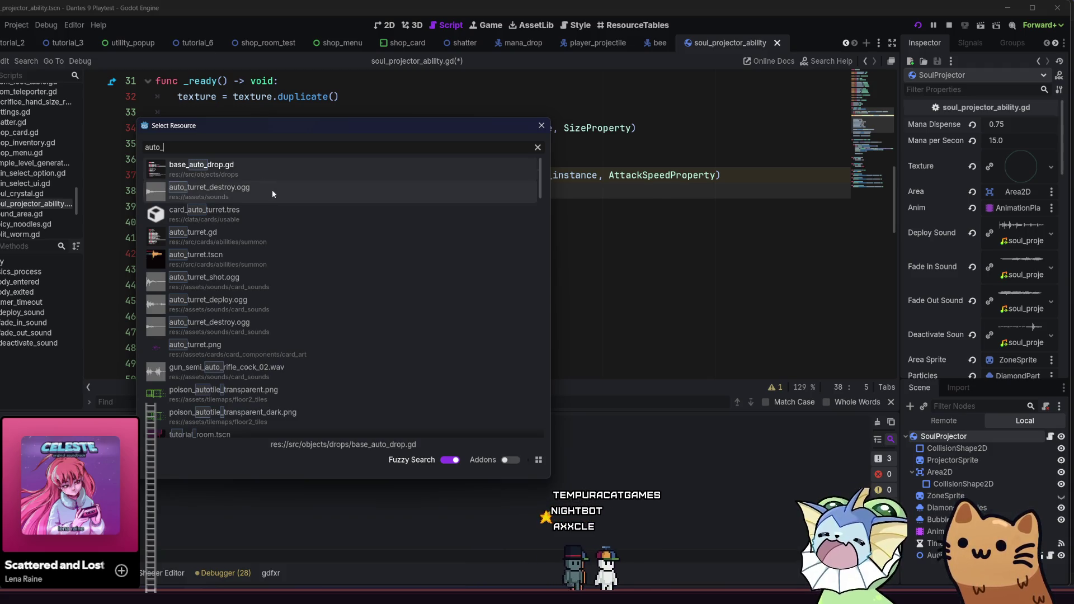
key(Down)
key(Down)
key(Down)
key(Return)
scroll(300, 202, down, 11)
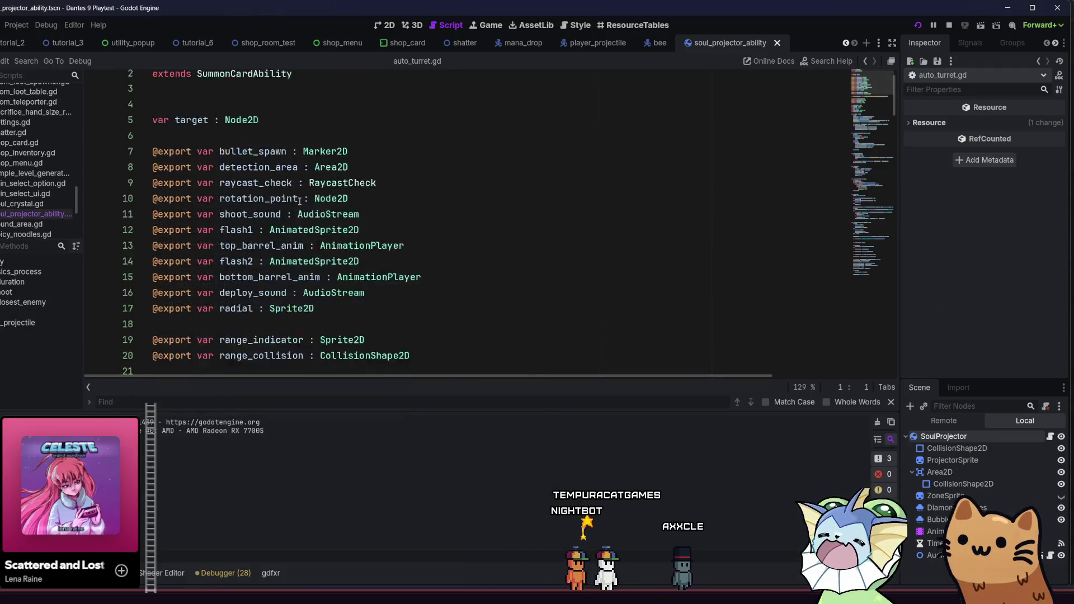
click(351, 175)
scroll(341, 203, up, 1)
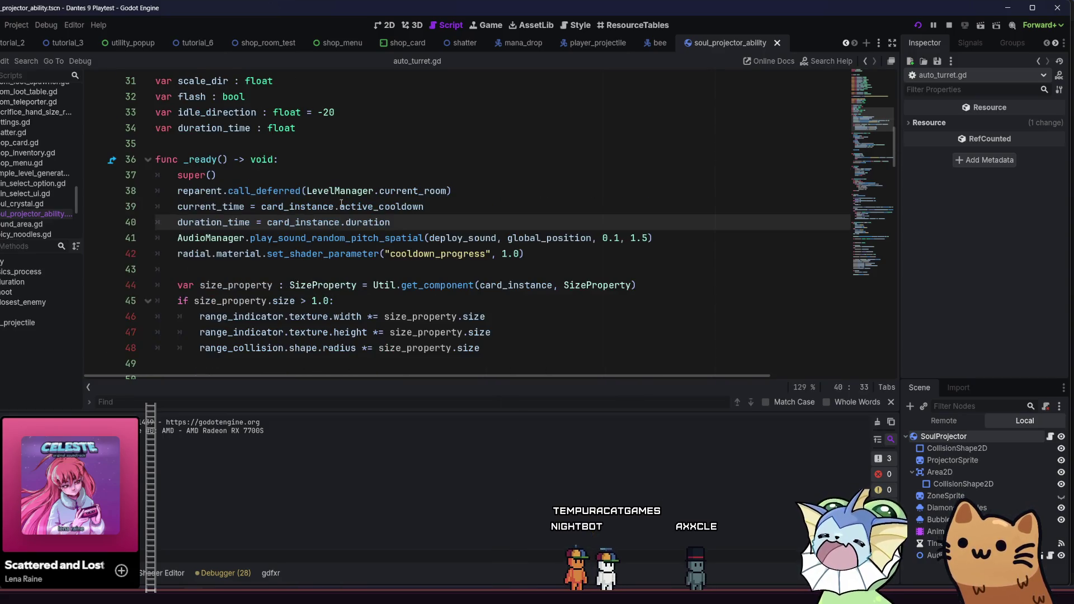
scroll(341, 203, down, 2)
click(420, 205)
key(Up)
key(Up)
key(Down)
key(Down)
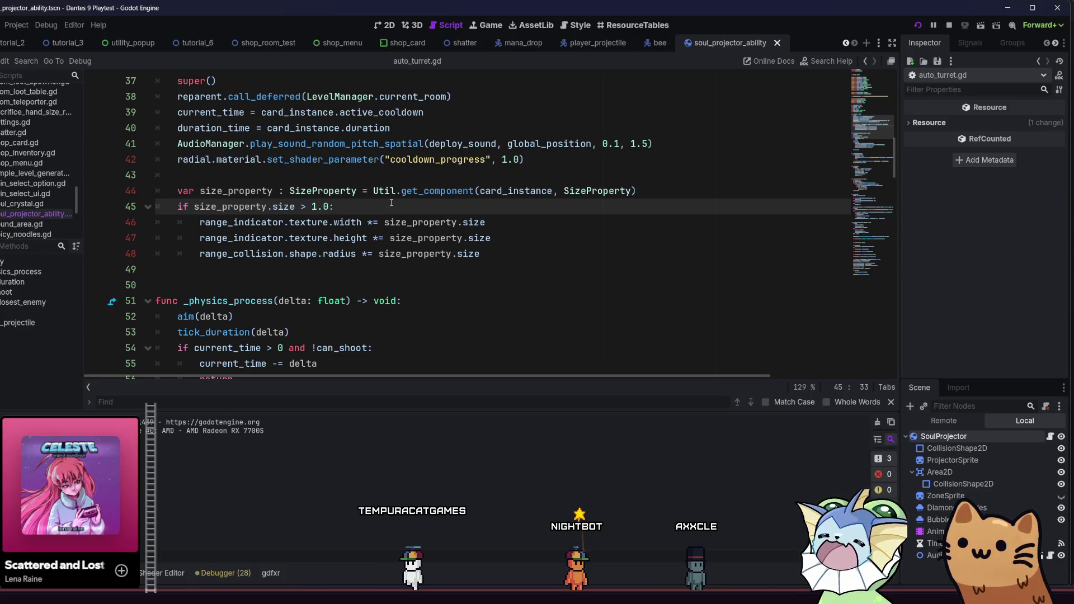
scroll(391, 203, down, 5)
scroll(385, 204, up, 5)
scroll(386, 204, down, 9)
scroll(383, 206, down, 9)
scroll(383, 206, up, 4)
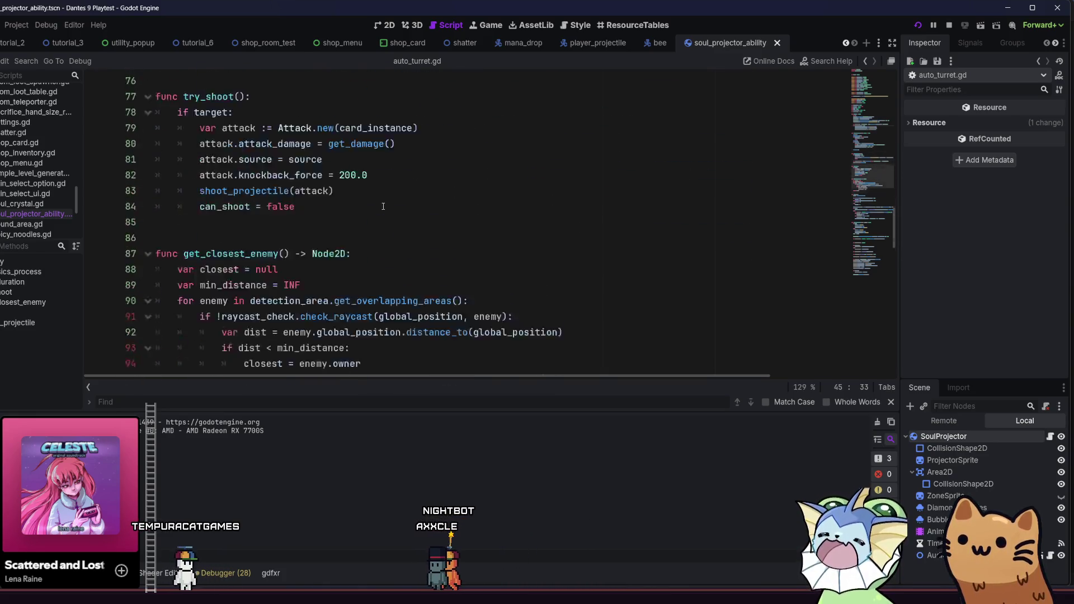
scroll(383, 206, up, 6)
scroll(383, 206, down, 2)
scroll(382, 207, up, 6)
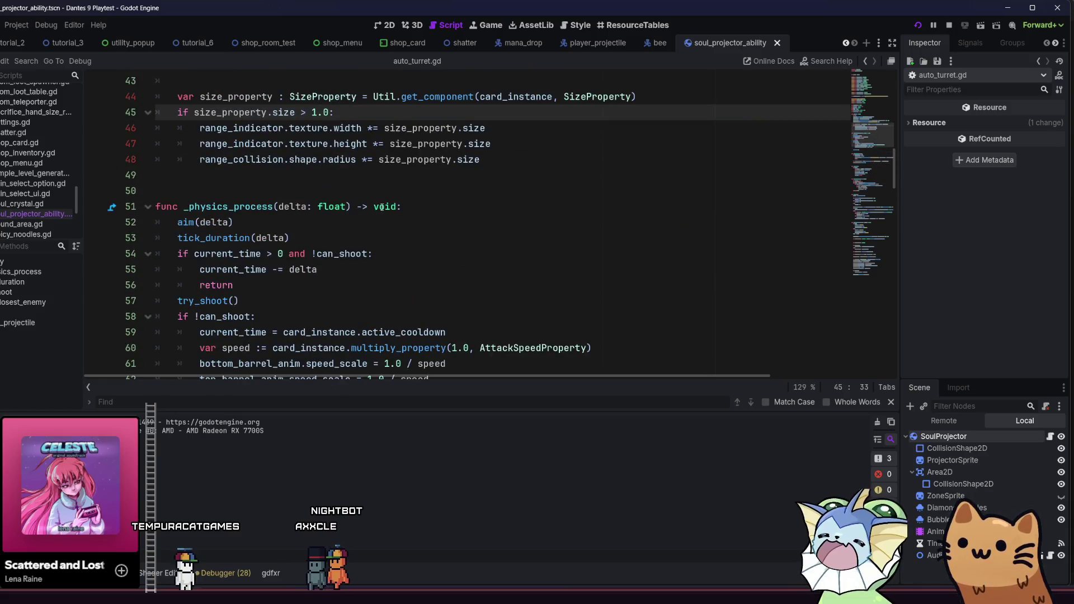
scroll(382, 207, up, 3)
click(316, 190)
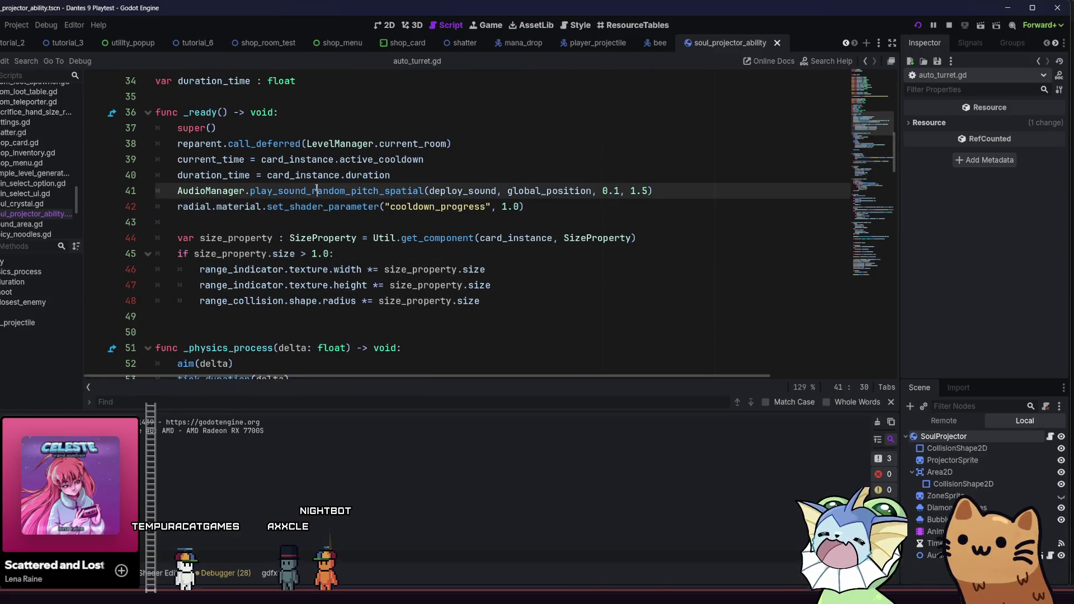
click(242, 190)
scroll(246, 189, up, 3)
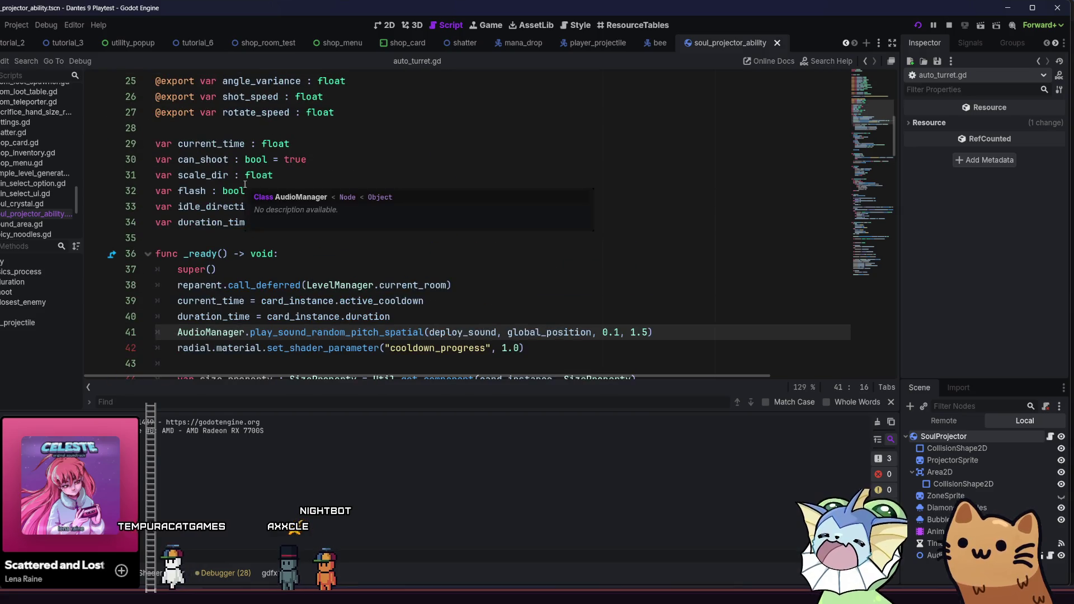
click(246, 238)
scroll(247, 238, down, 3)
click(217, 206)
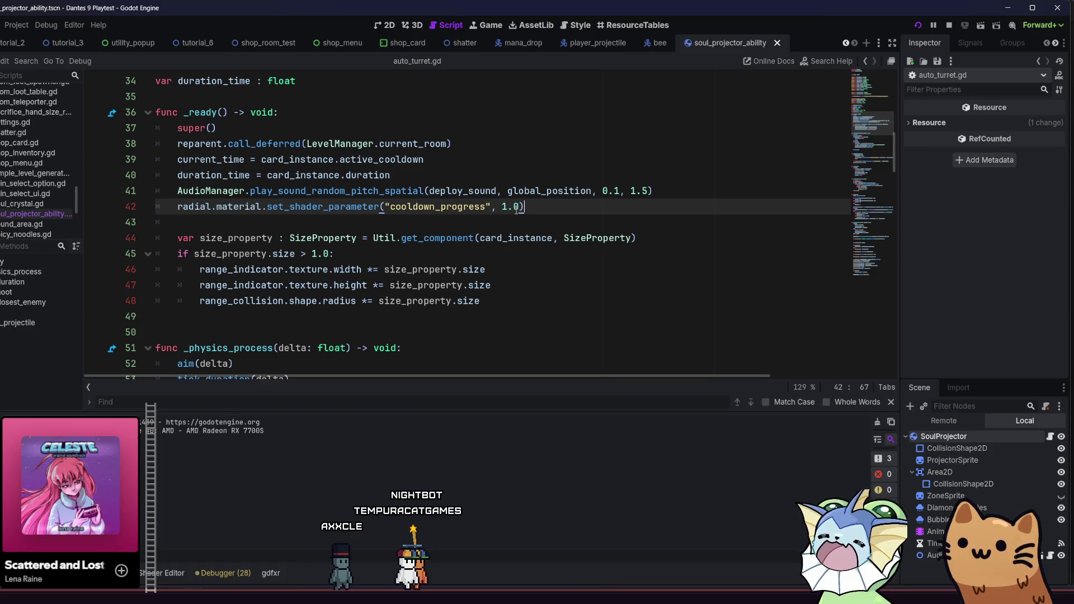
click(192, 206)
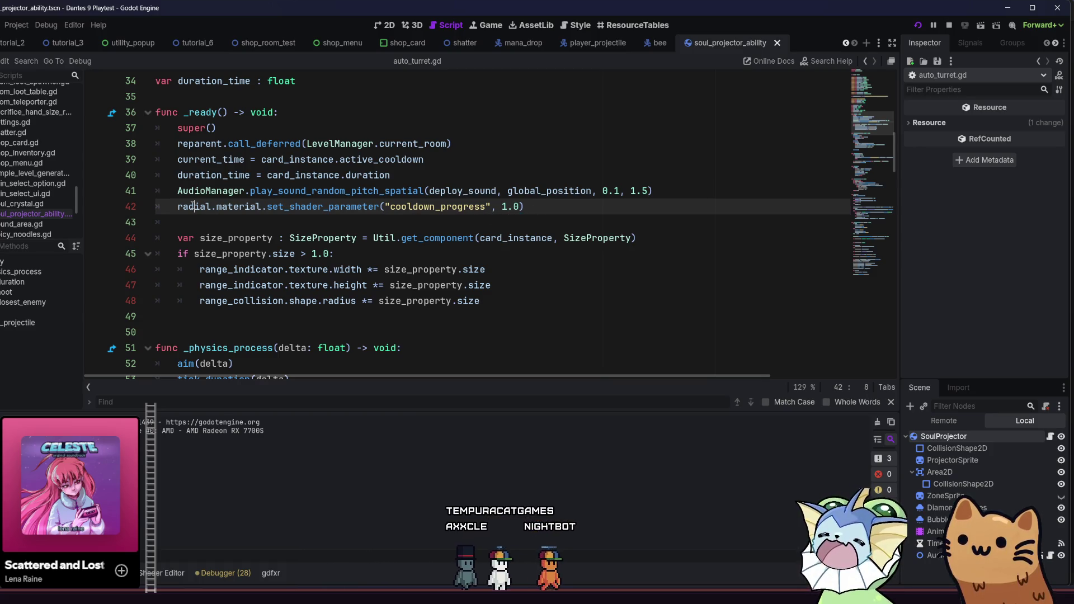
scroll(192, 207, down, 3)
scroll(191, 206, down, 7)
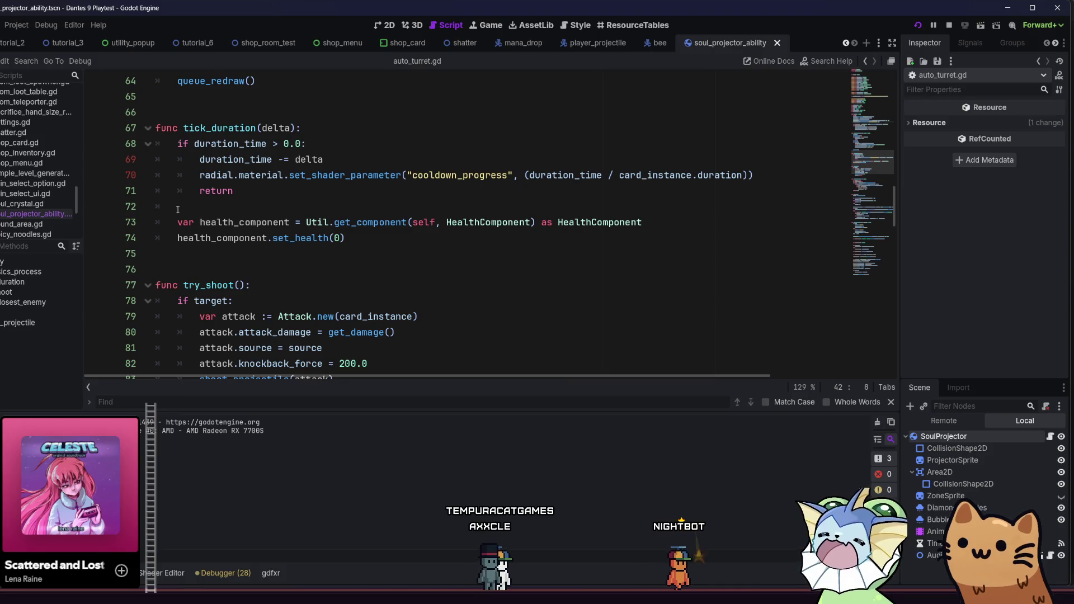
scroll(177, 212, down, 4)
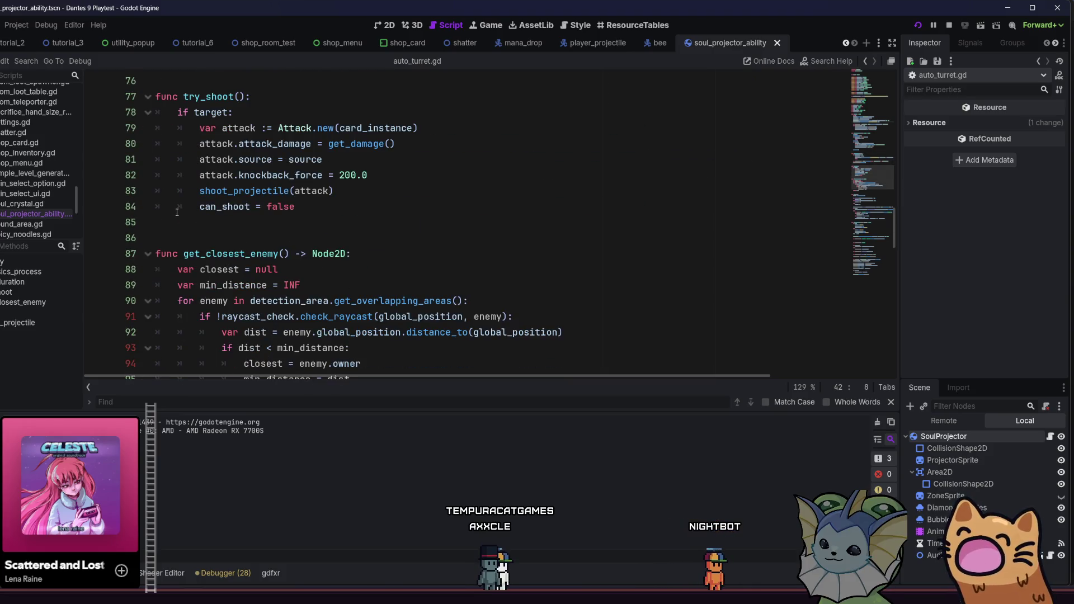
scroll(177, 212, down, 7)
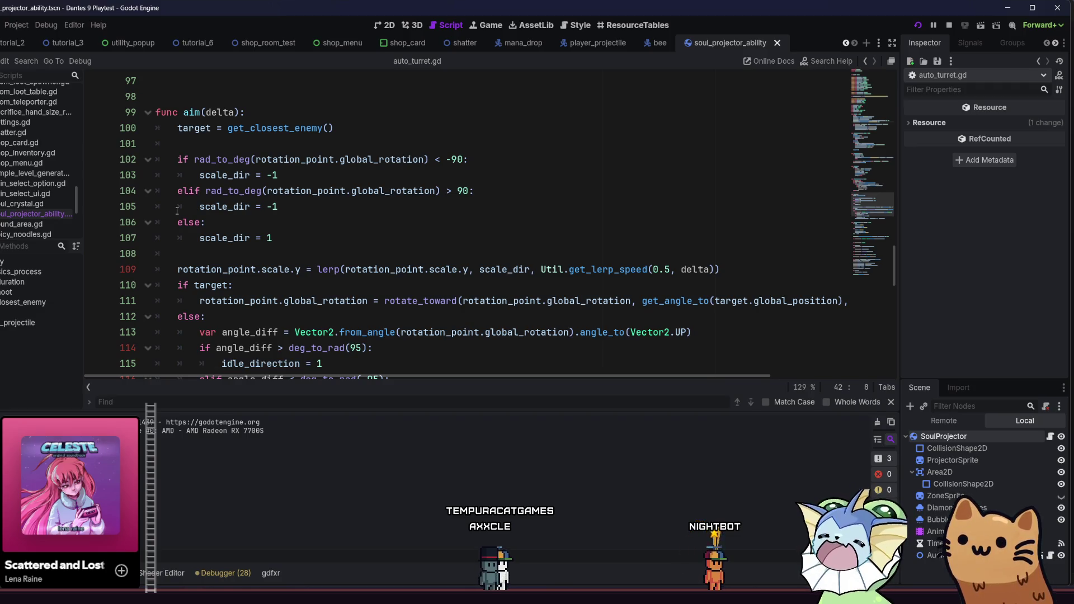
scroll(177, 210, down, 6)
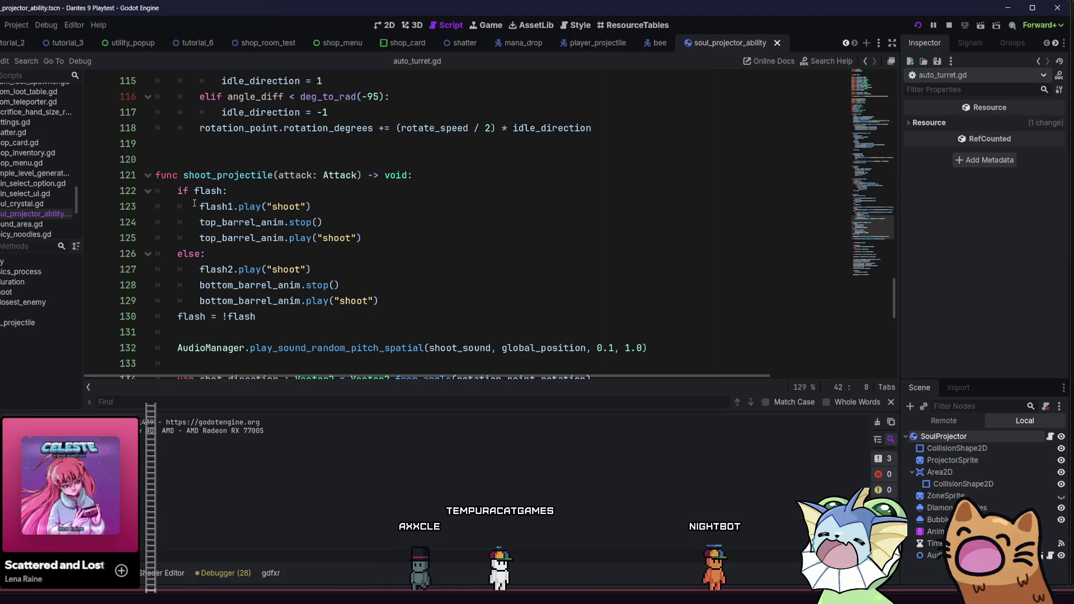
scroll(277, 202, up, 20)
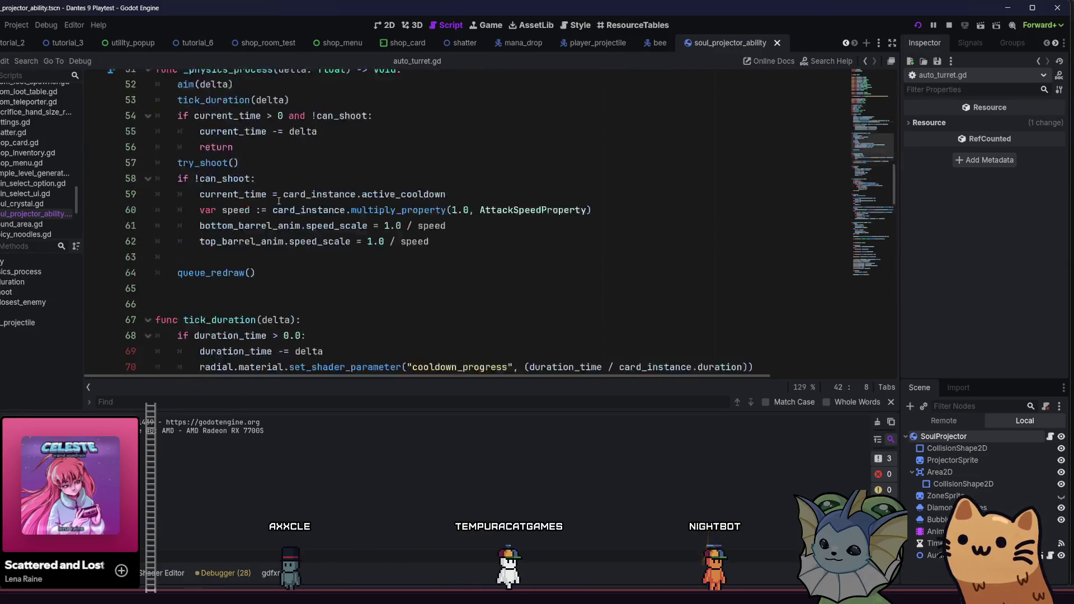
scroll(278, 201, up, 4)
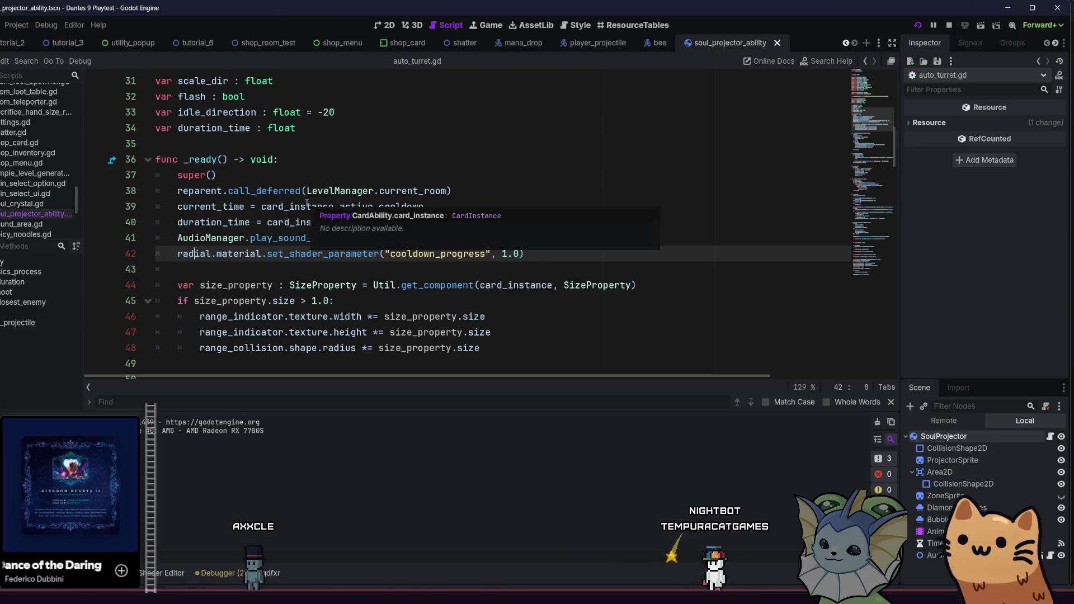
click(618, 300)
key(Down)
click(618, 275)
scroll(618, 271, up, 1)
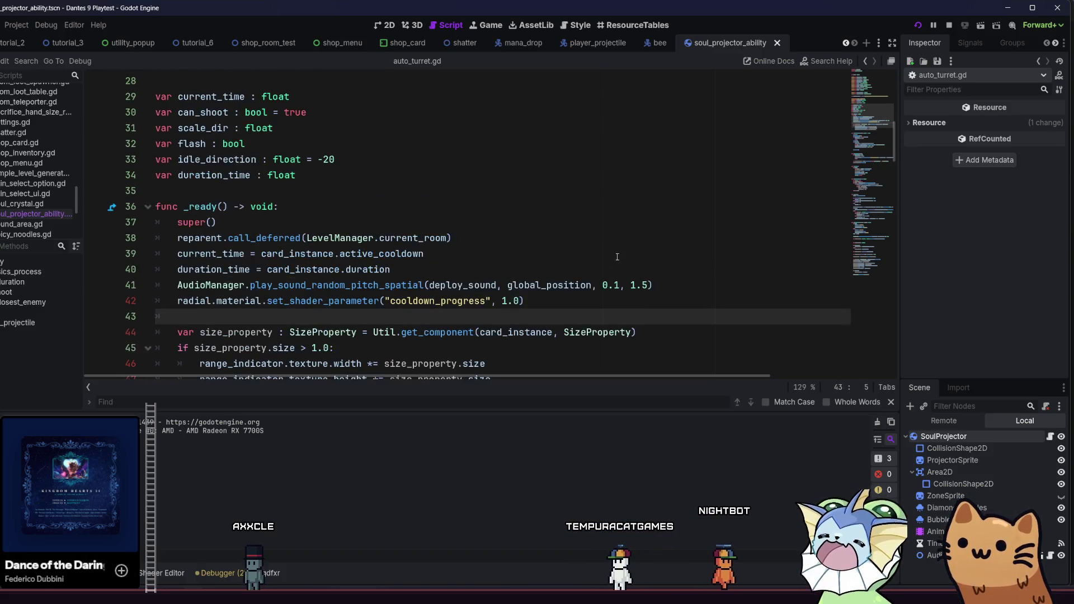
scroll(618, 263, down, 2)
text(s)
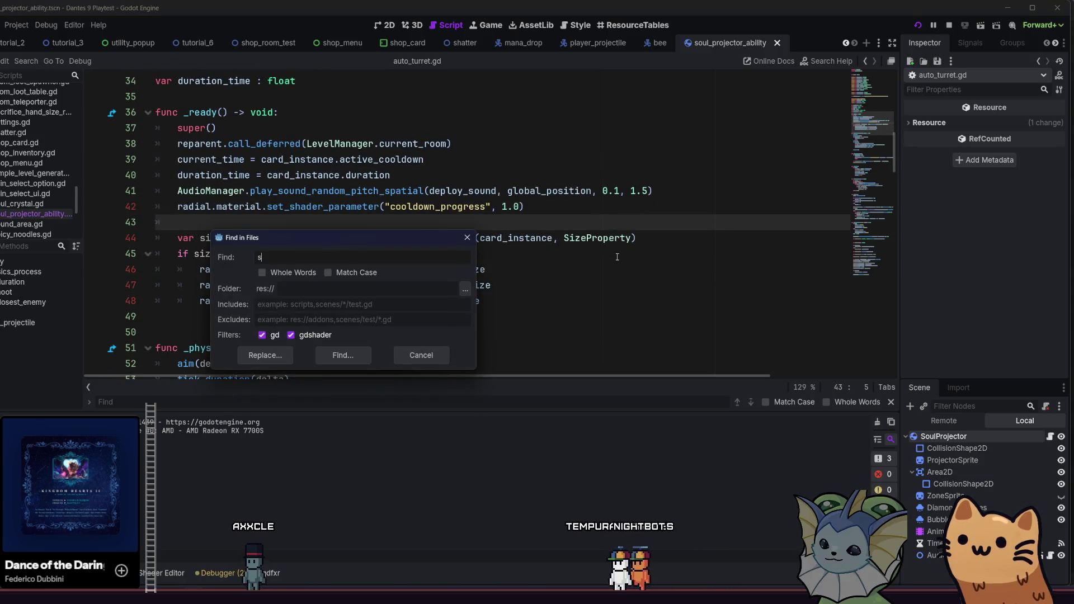
key(Escape)
key(ctrl+f)
text(speed)
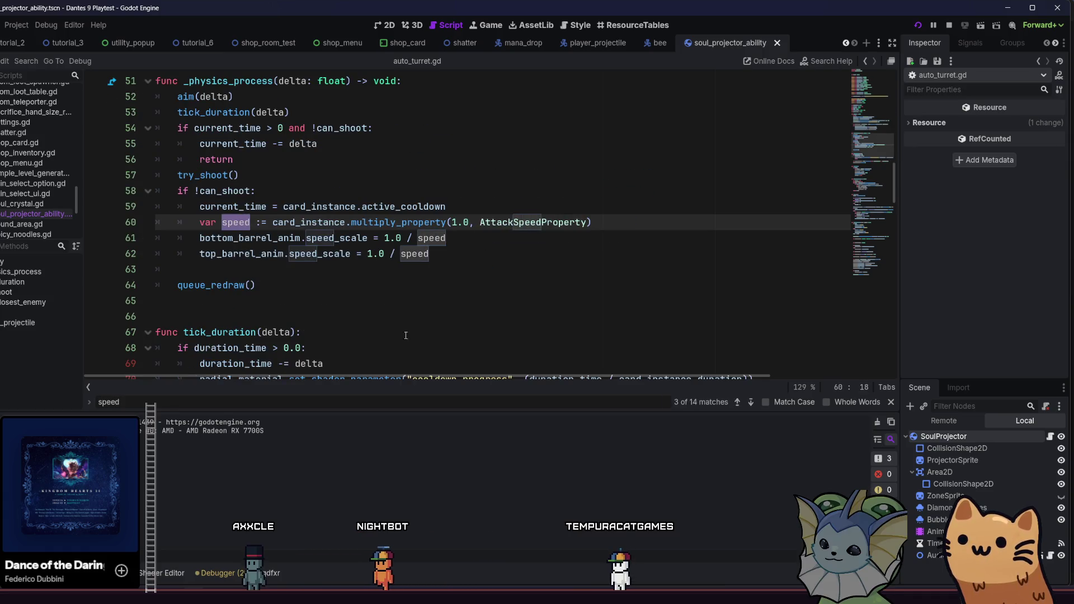
click(447, 238)
scroll(414, 250, up, 1)
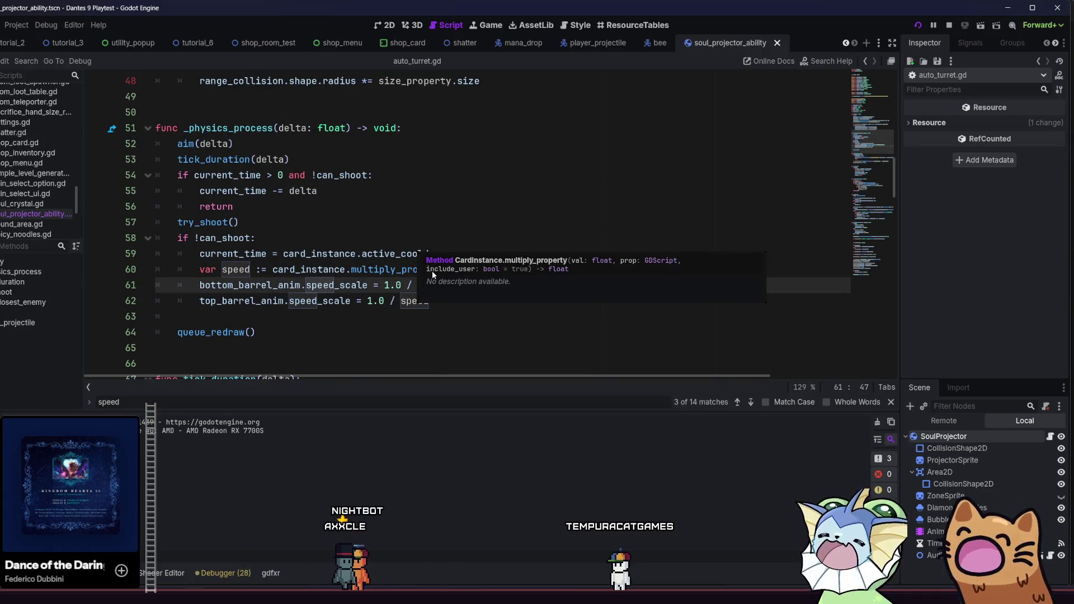
click(378, 301)
click(479, 284)
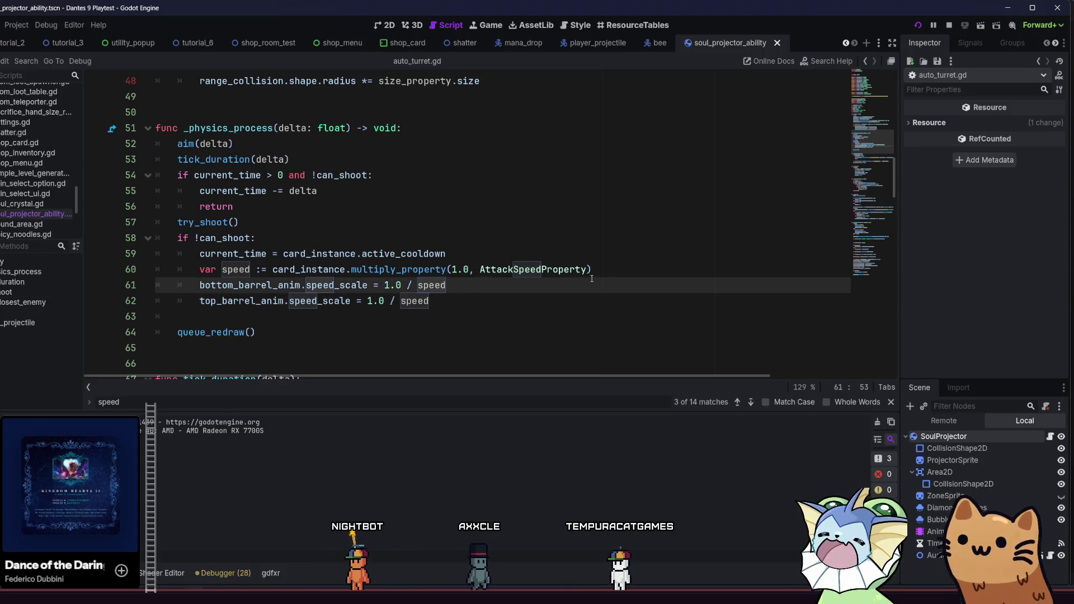
click(624, 272)
drag(537, 269, 199, 269)
key(ctrl+c)
click(462, 292)
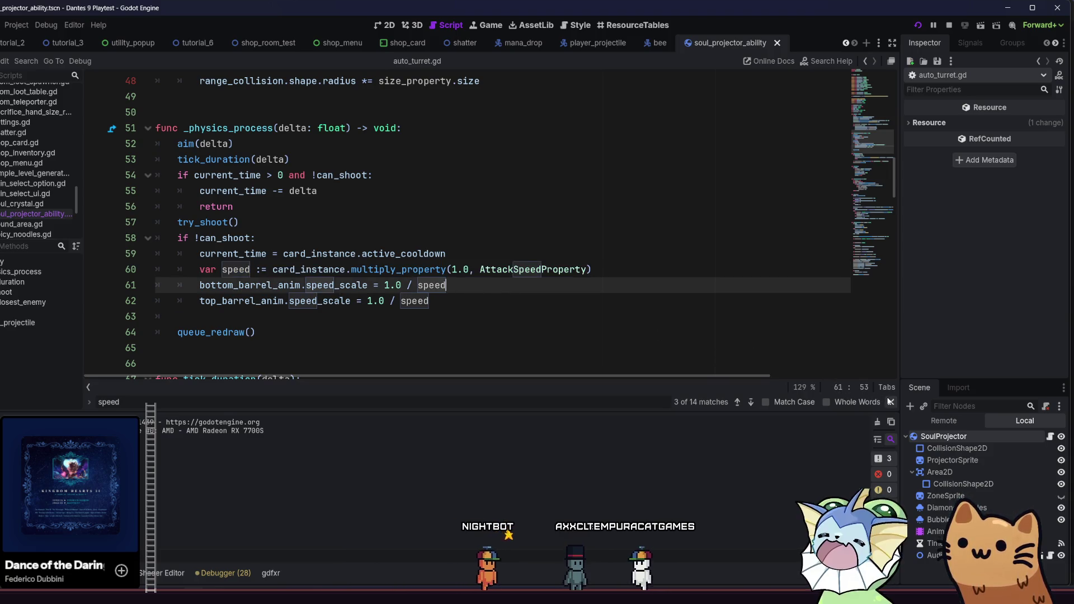
key(Escape)
mouse_move(564, 269)
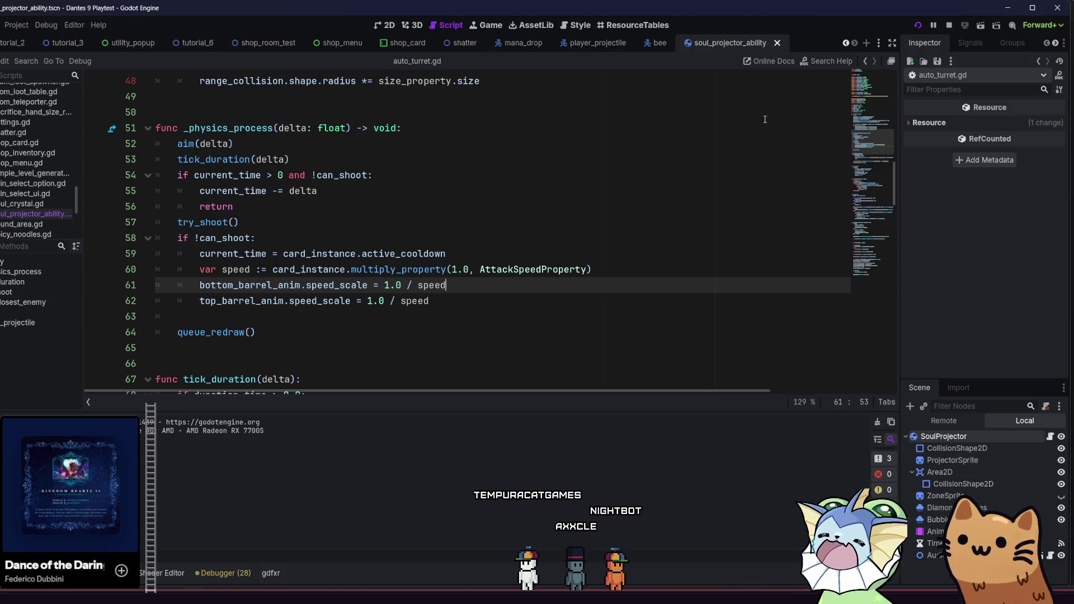
click(864, 61)
click(864, 62)
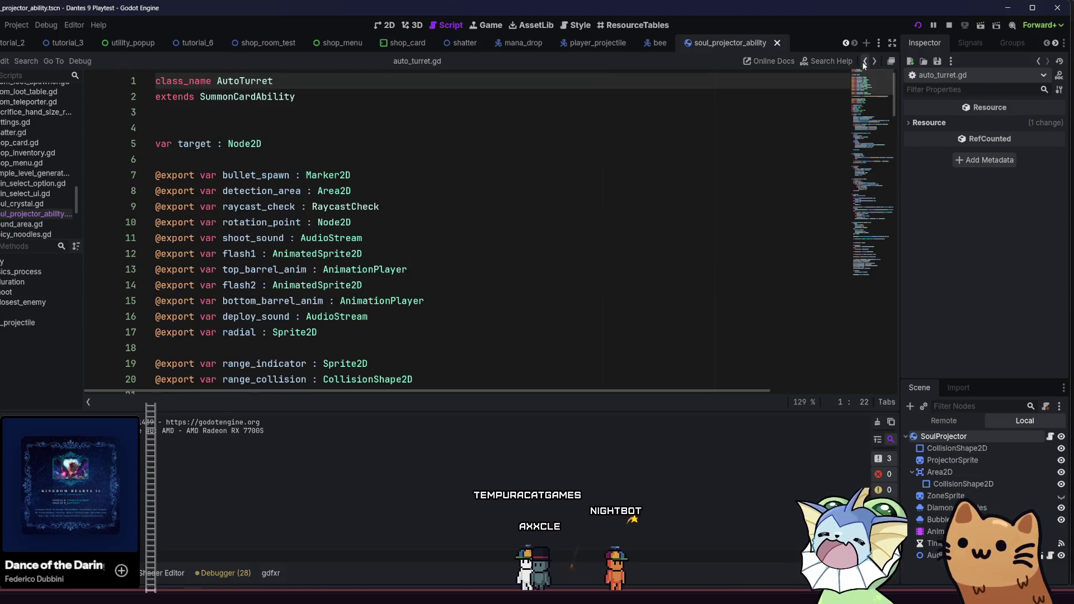
click(875, 61)
click(875, 62)
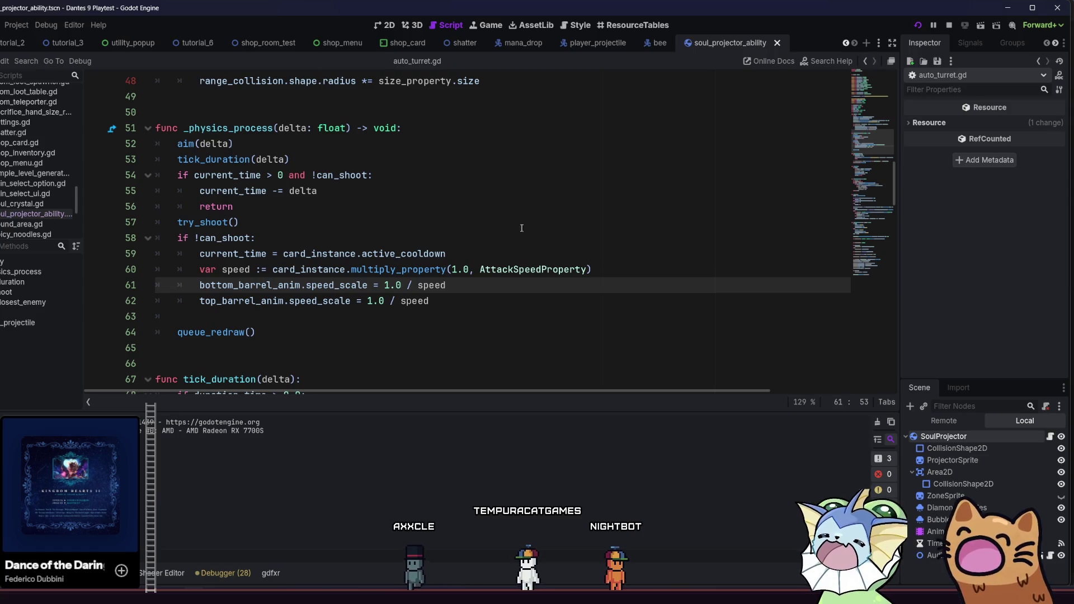
click(468, 269)
Copy the speed statement from auto_turret.gd line 60 over line 37 of soul_projector_ability.gd
triple_click(469, 270)
key(alt+Left)
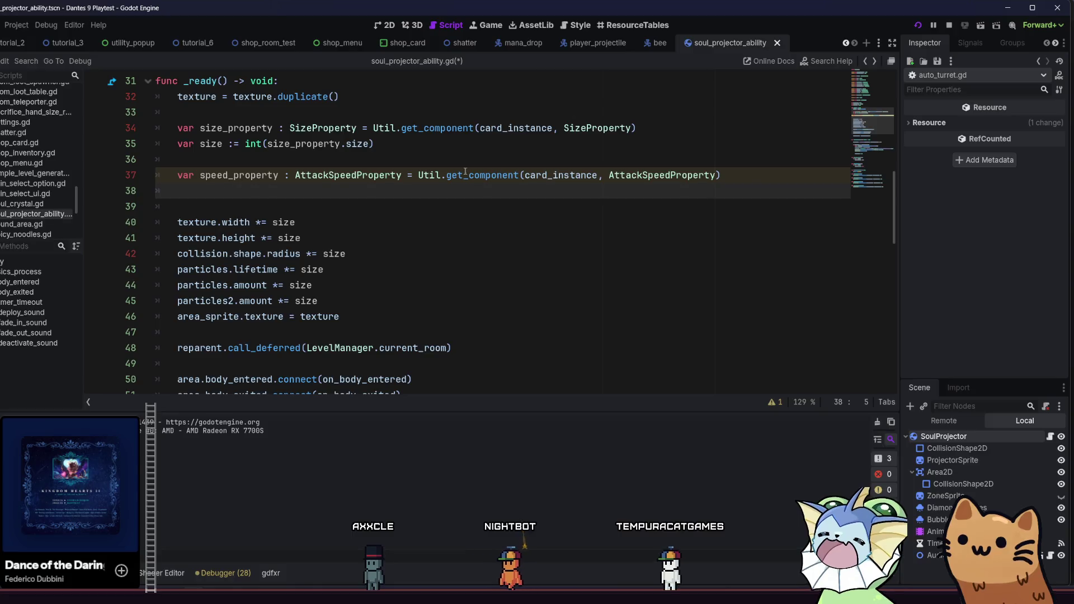
drag(763, 180, 165, 182)
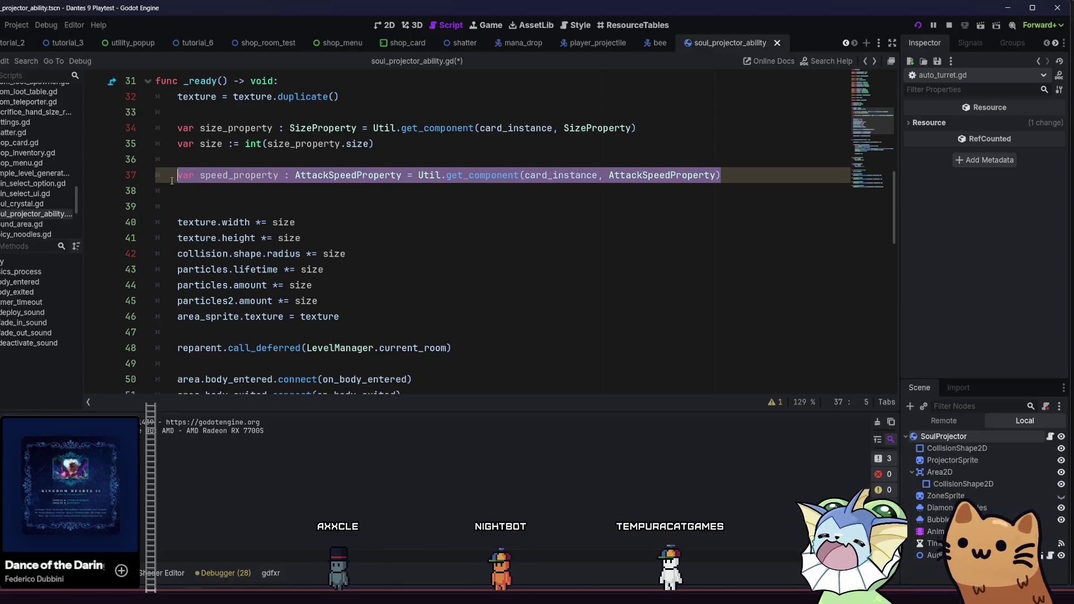
key(ctrl+v)
Start a speed_mult line on line 38 and add an AttackSpeedProperty cast to line 37
click(340, 189)
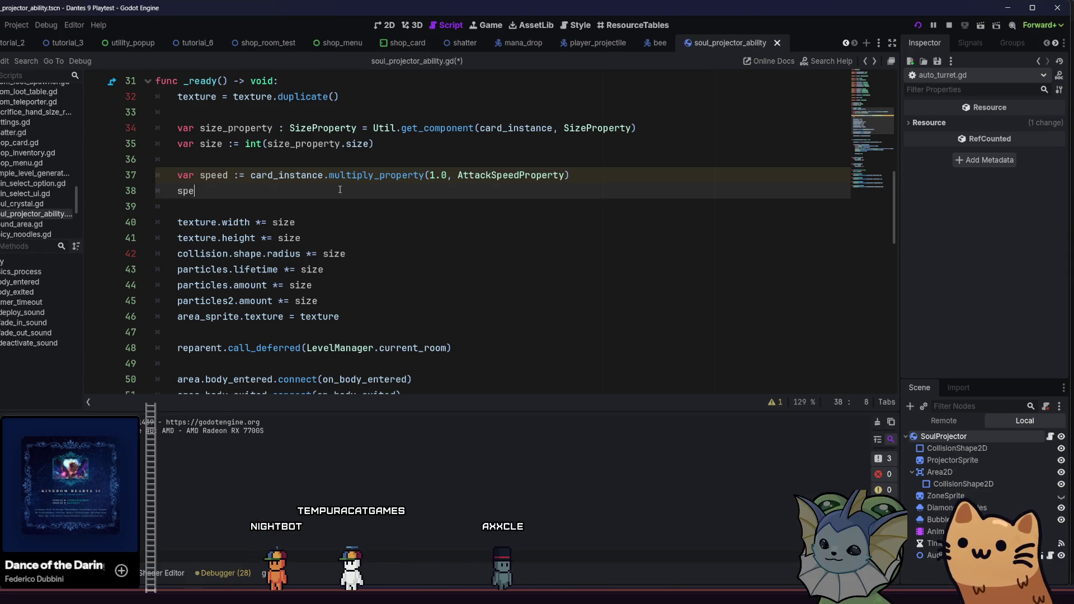
key(Down)
key(Return)
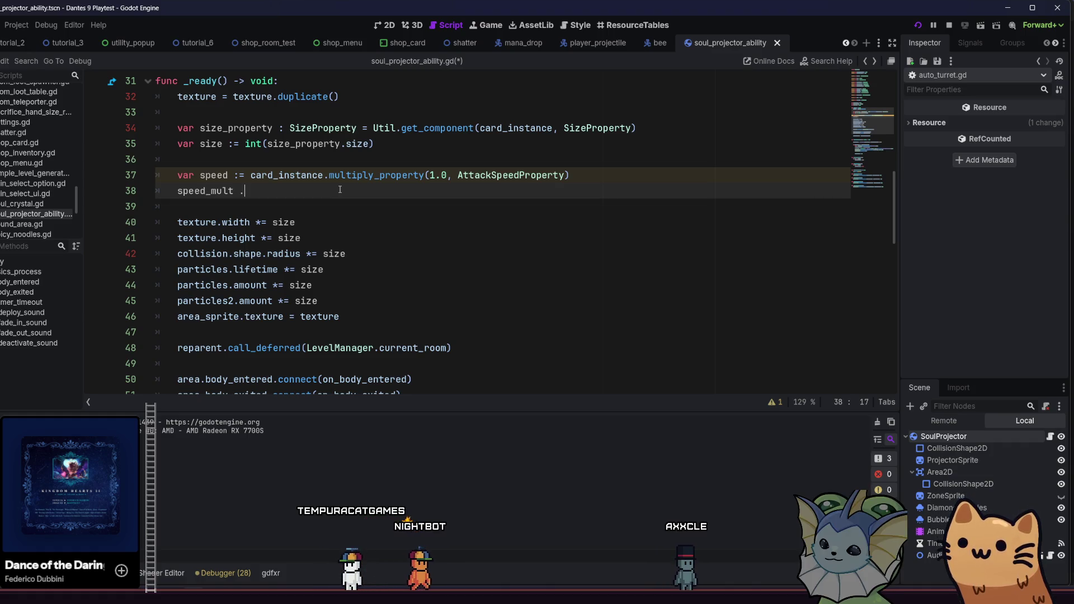
text(speed.)
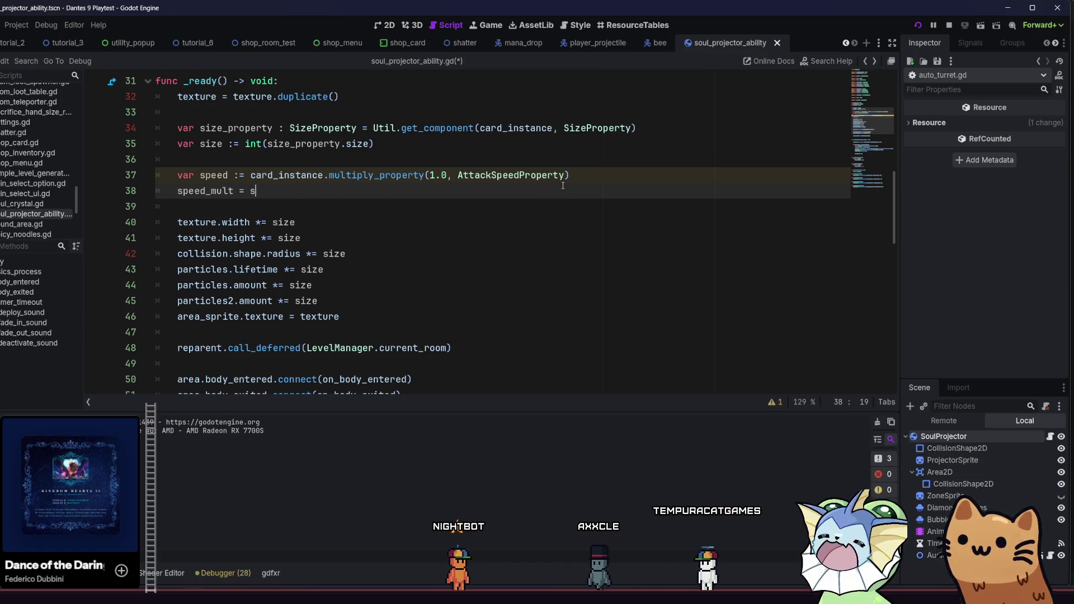
click(606, 179)
text(as At)
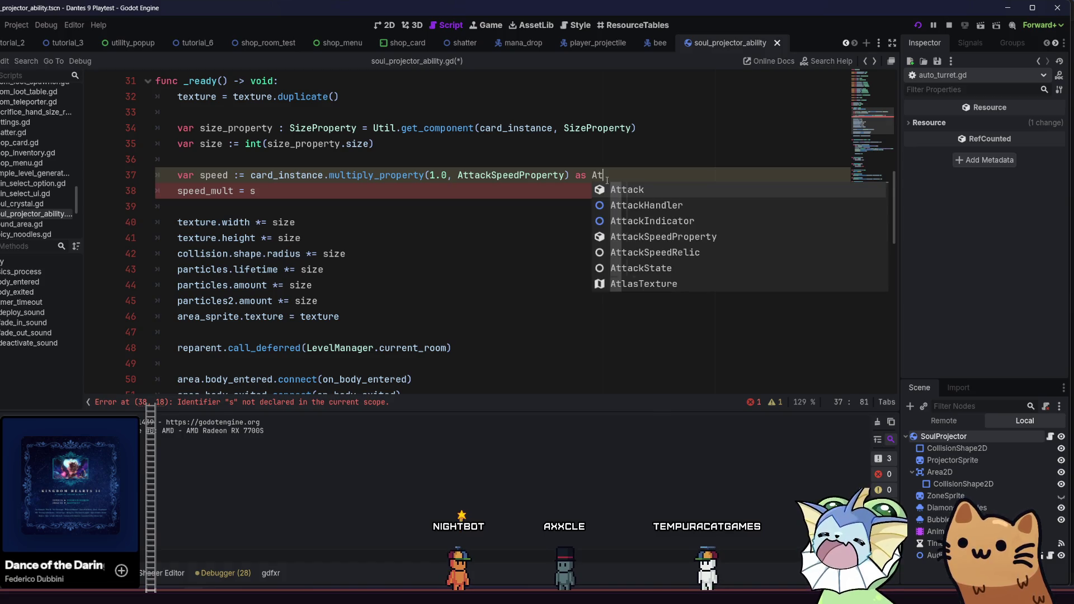
text(j)
key(BackSpace)
text(kSp)
key(Return)
Remove the AttackSpeedProperty cast and the unfinished speed_mult line
click(423, 188)
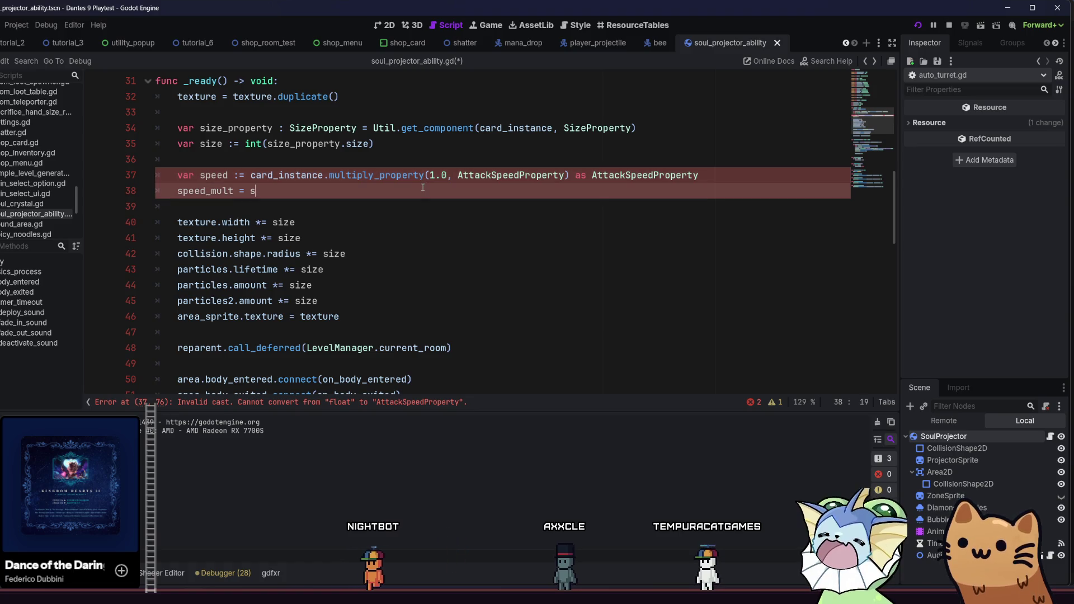
double_click(674, 177)
key(BackSpace)
key(BackSpace)
key(BackSpace)
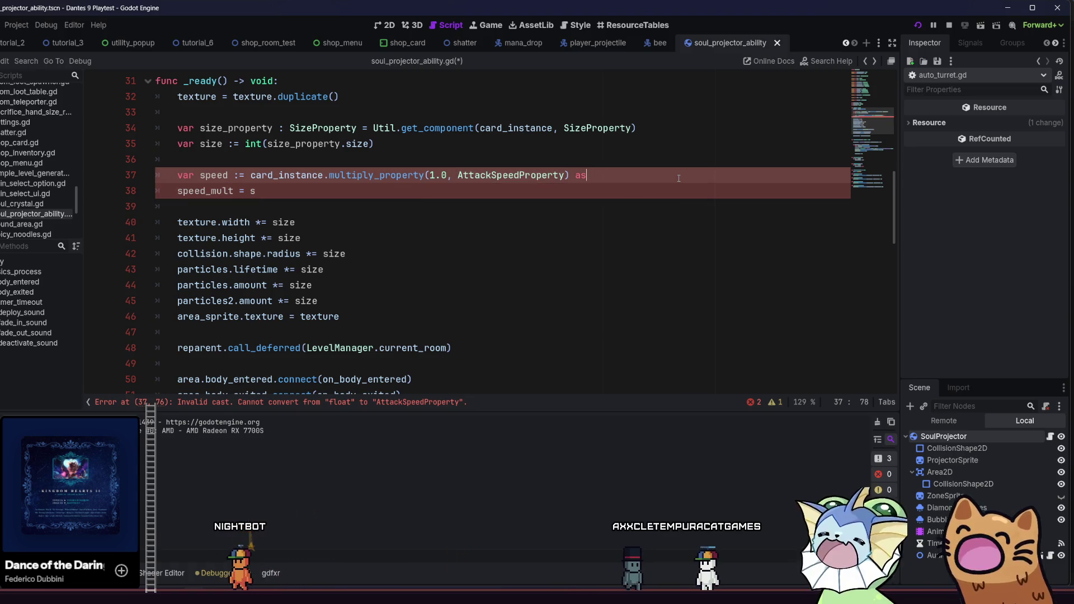
click(188, 190)
key(BackSpace)
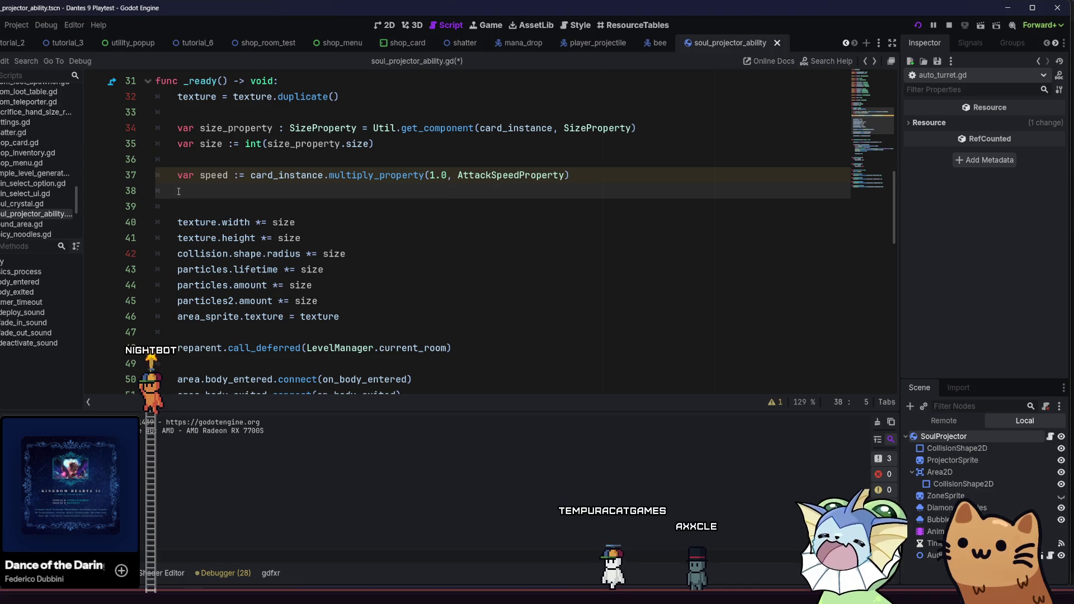
Turn 'var speed' into speed_mult = card_instance.multiply_property(1.0, AttackSpeedProperty) and save
click(227, 175)
drag(228, 175, 179, 175)
key(BackSpace)
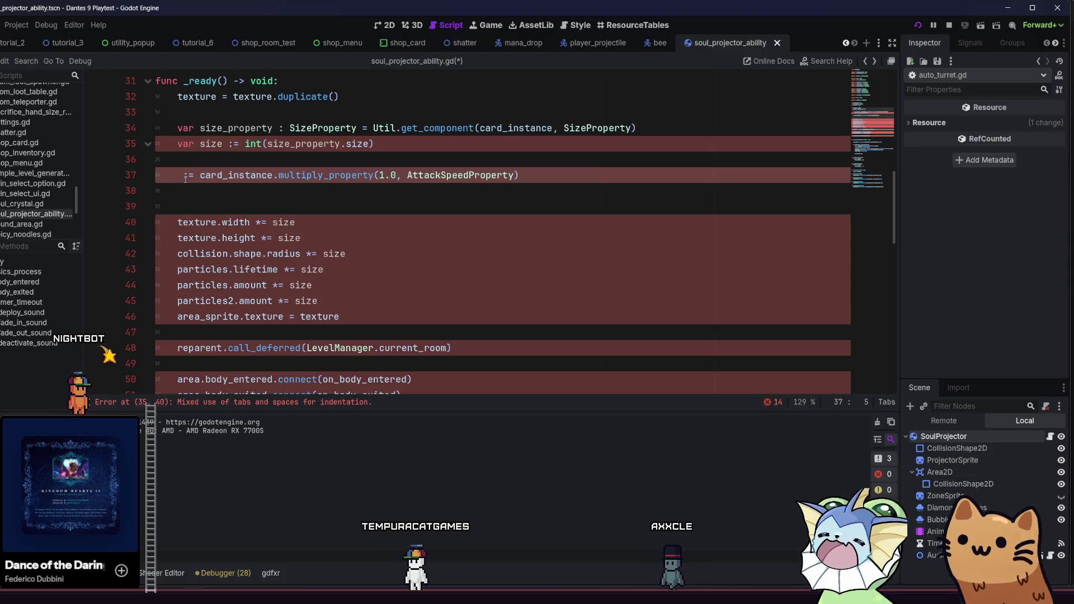
text(spe)
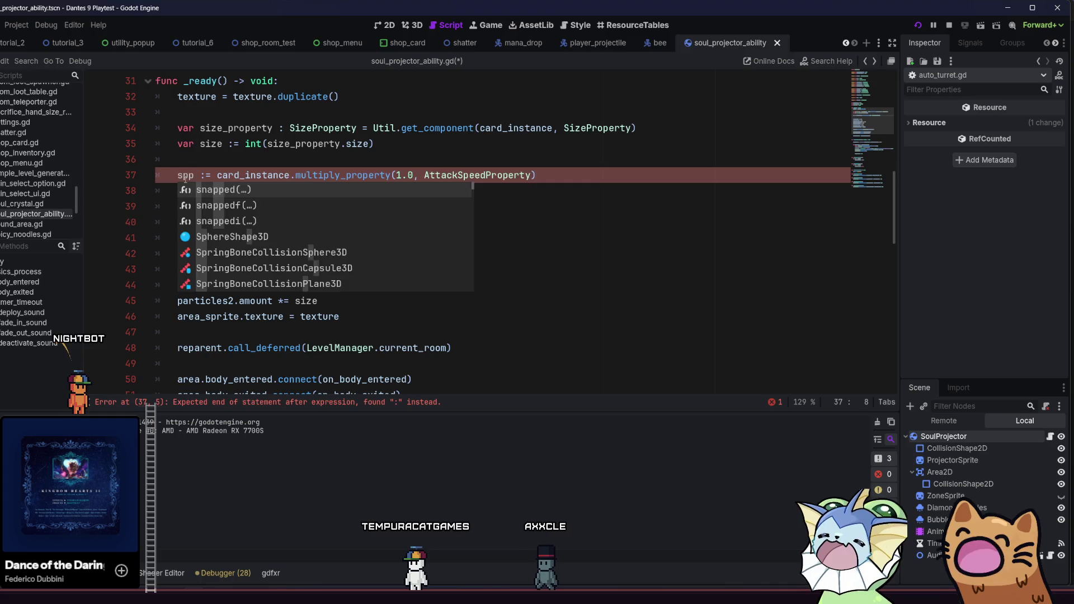
key(Return)
click(453, 175)
click(592, 169)
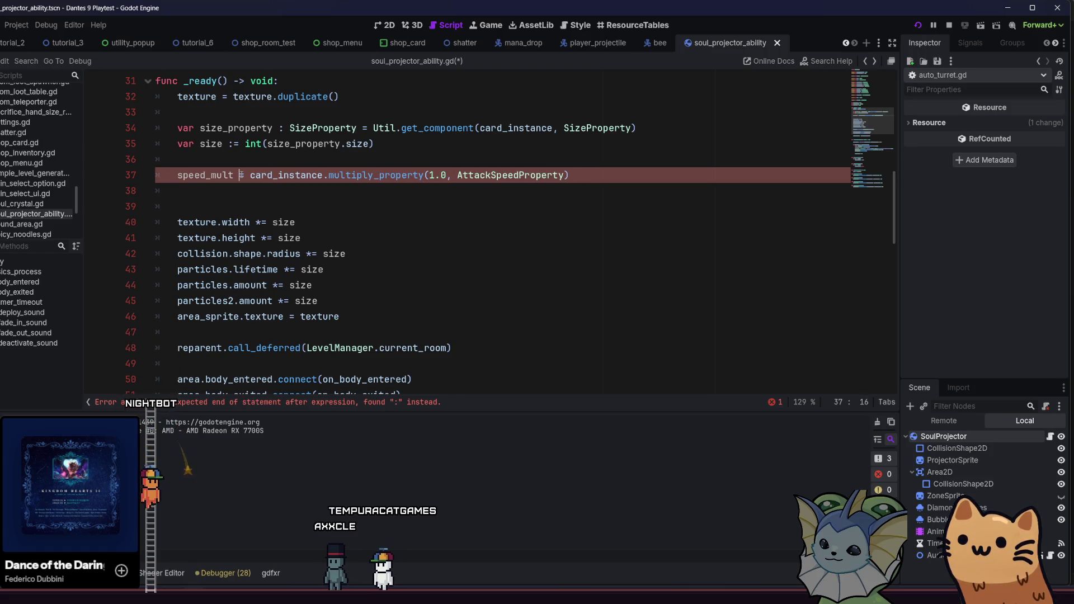
key(BackSpace)
key(ctrl+s)
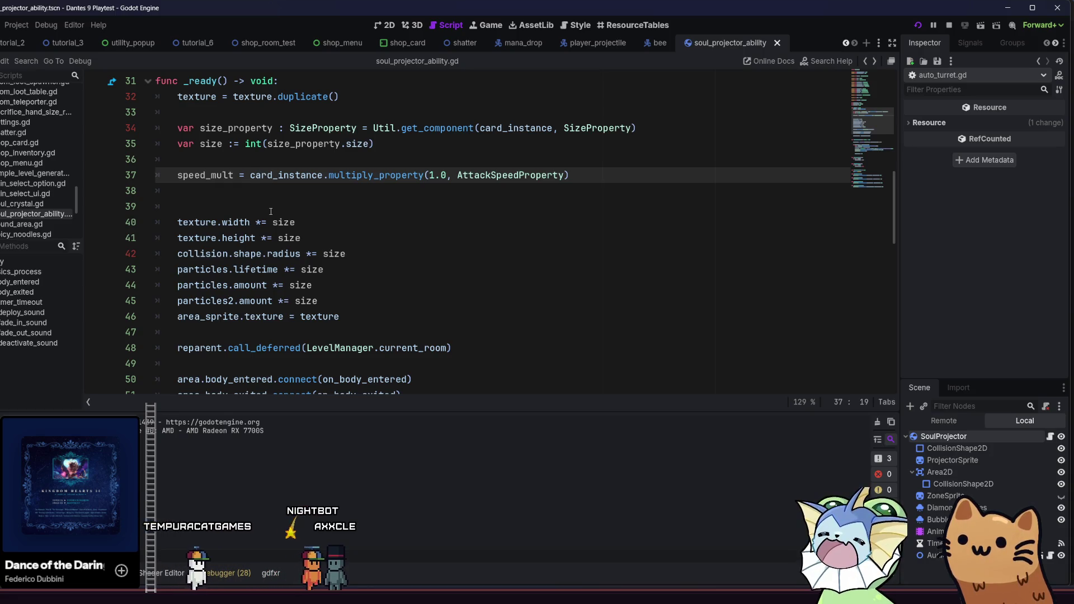
scroll(271, 212, down, 3)
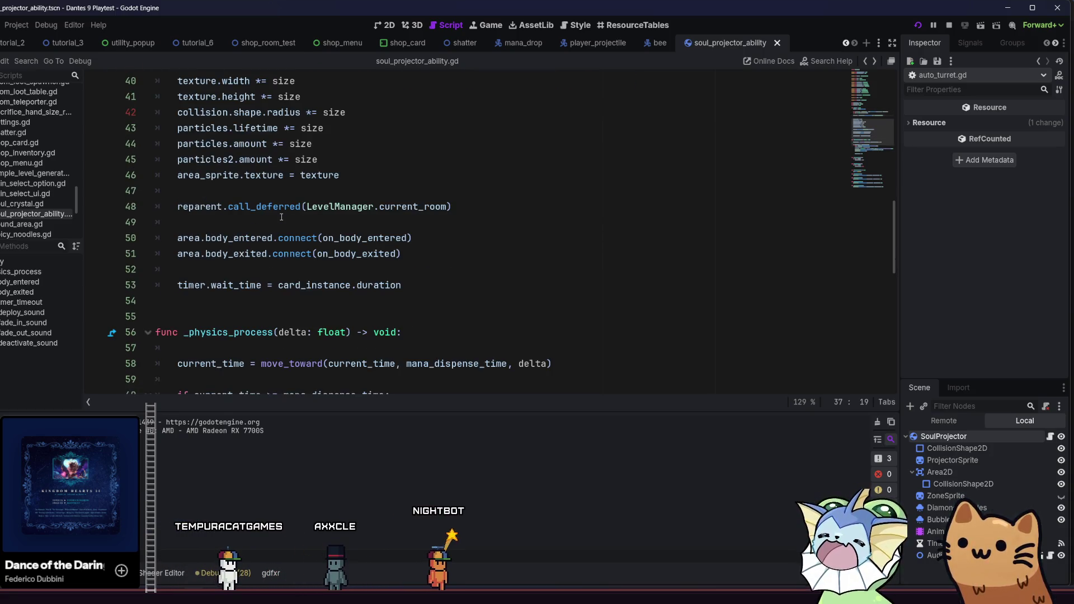
Cut the speed_mult line out of _ready
click(289, 284)
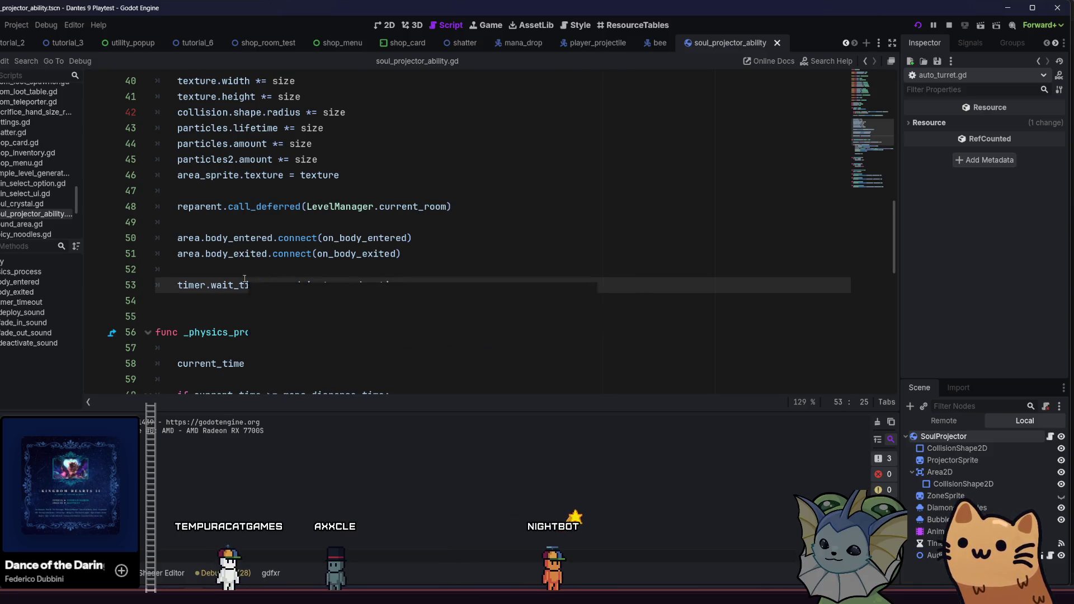
scroll(244, 279, up, 2)
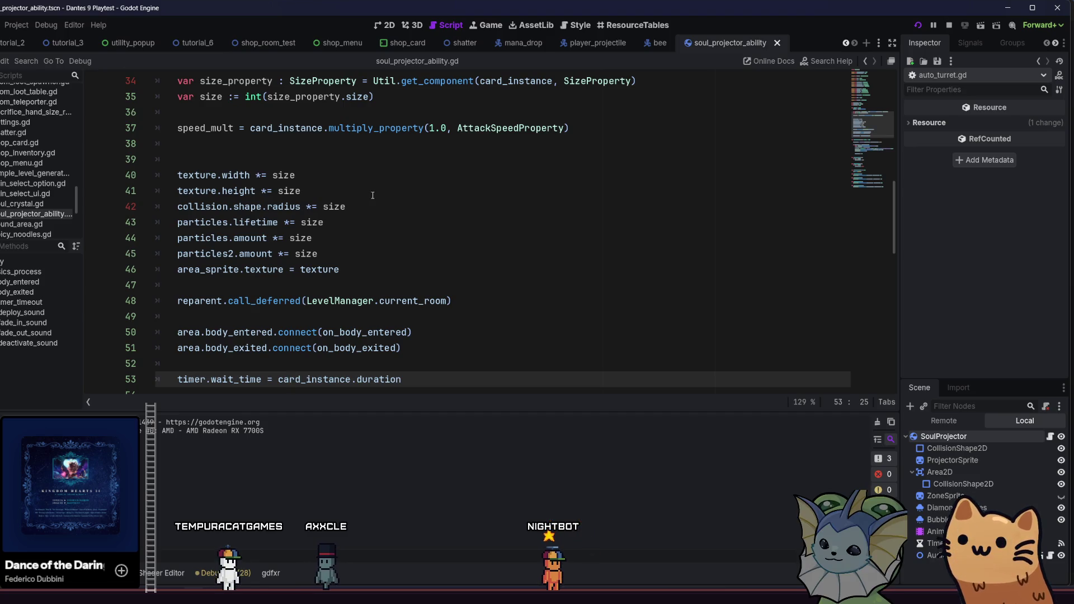
mouse_move(571, 136)
mouse_down()
mouse_move(300, 130)
mouse_move(179, 114)
mouse_move(178, 130)
mouse_up()
click(195, 129)
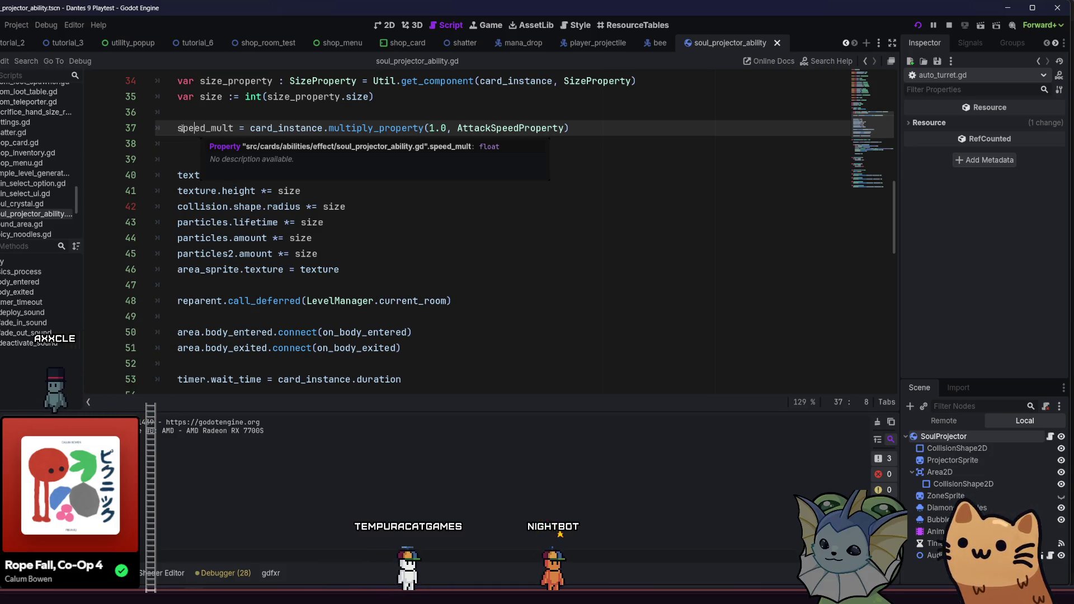
drag(177, 128, 630, 120)
key(ctrl+c)
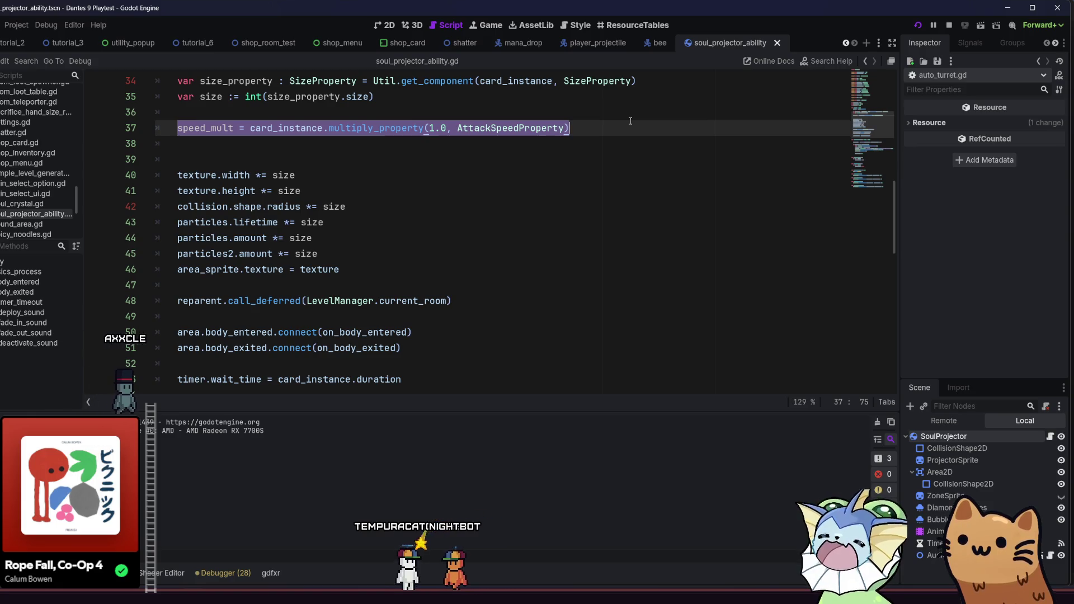
key(BackSpace)
key(BackSpace)
Paste the speed_mult line as the first line of _physics_process, with a new line below
scroll(561, 170, down, 5)
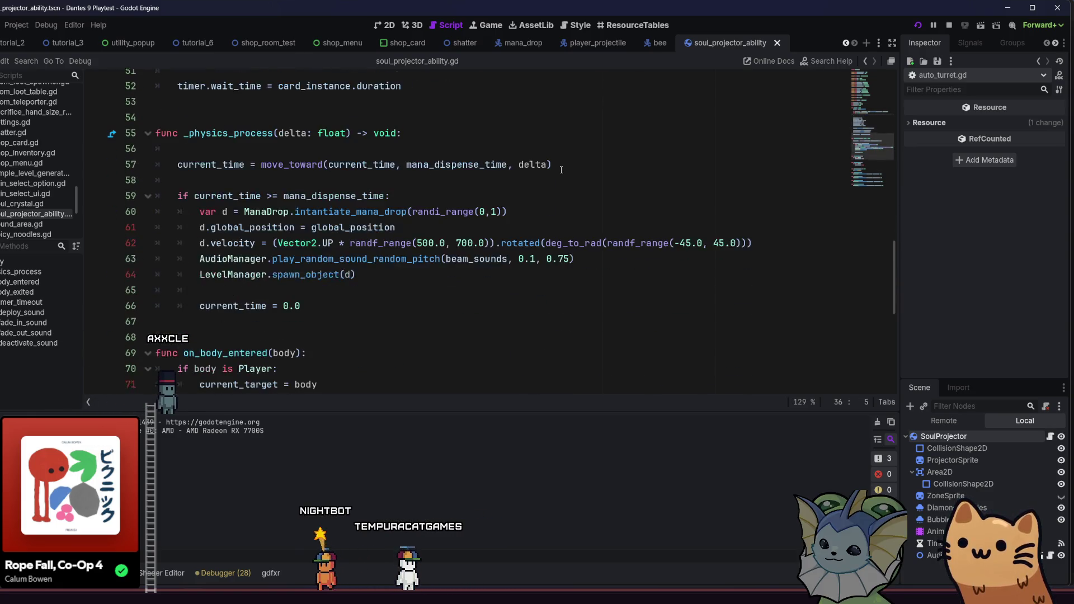
click(561, 169)
key(Return)
key(Return)
key(Up)
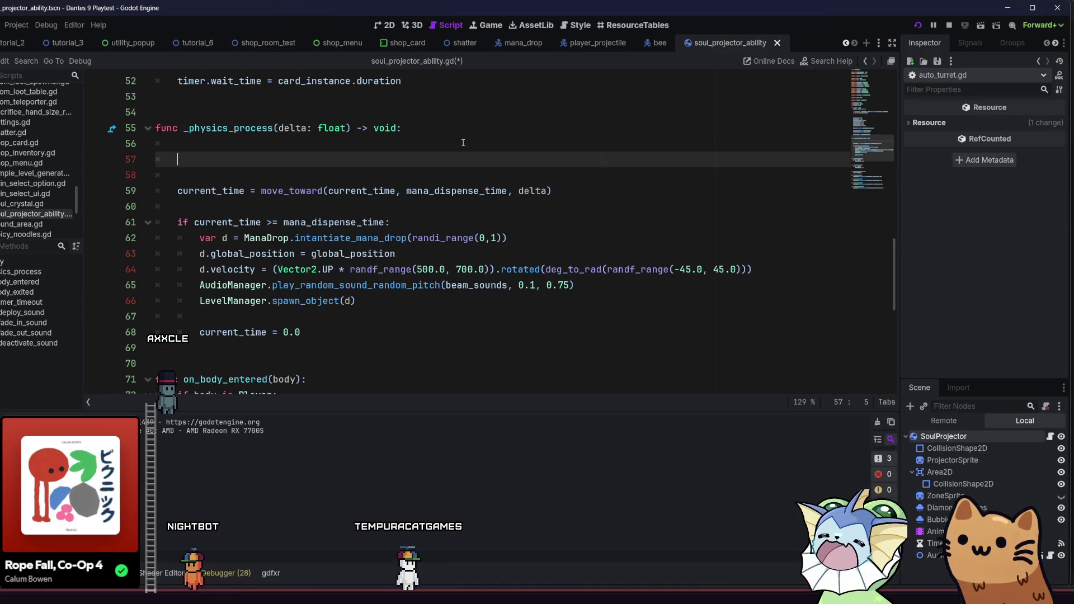
key(Up)
key(Down)
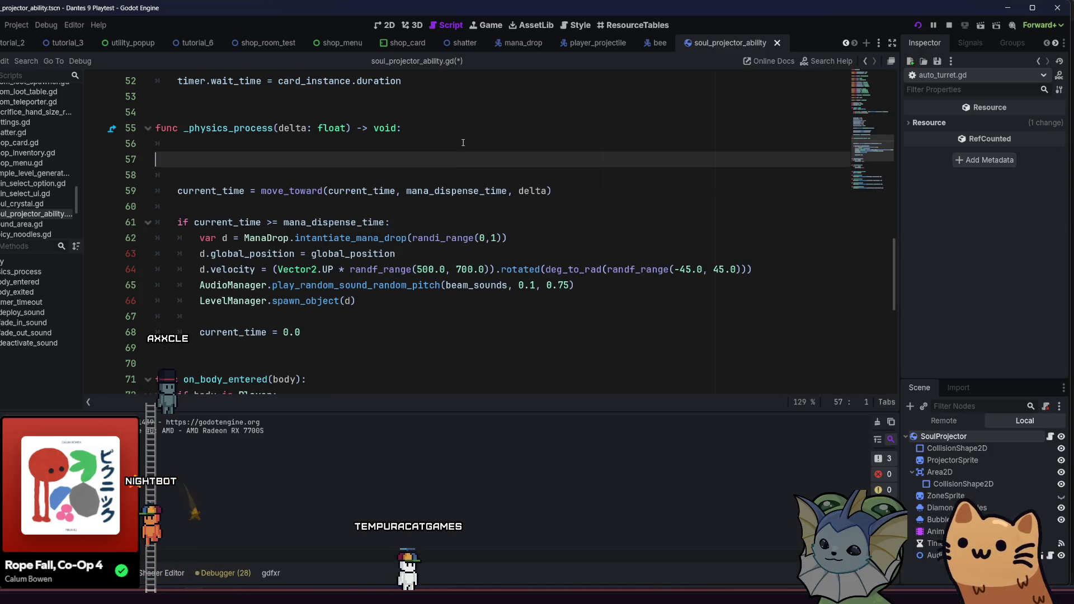
key(BackSpace)
key(BackSpace)
key(ctrl+v)
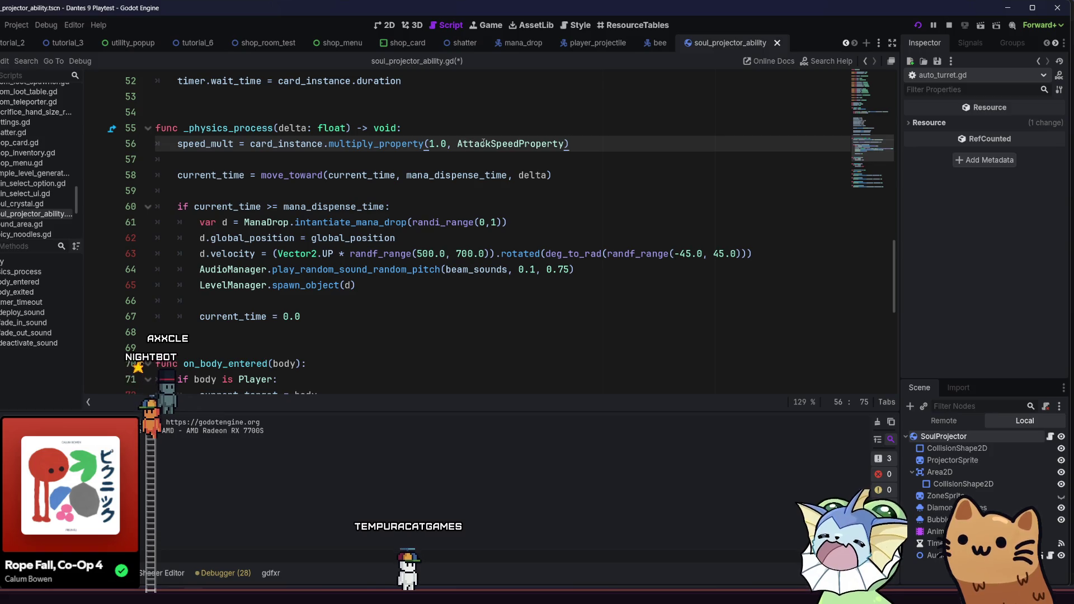
key(ctrl+Left)
key(ctrl+Left)
key(ctrl+Left)
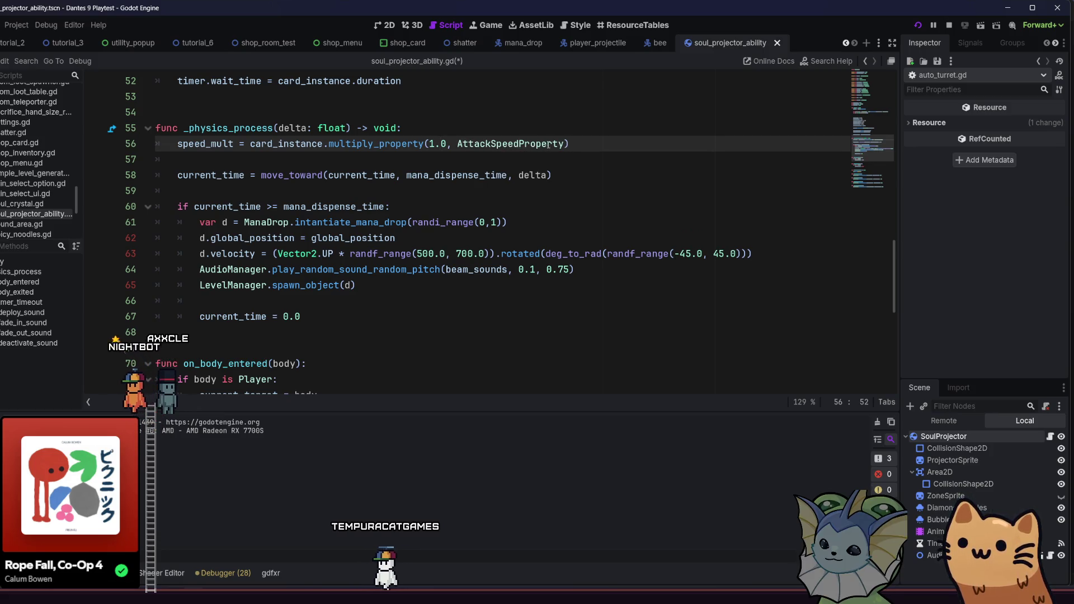
click(599, 152)
key(Return)
key(Return)
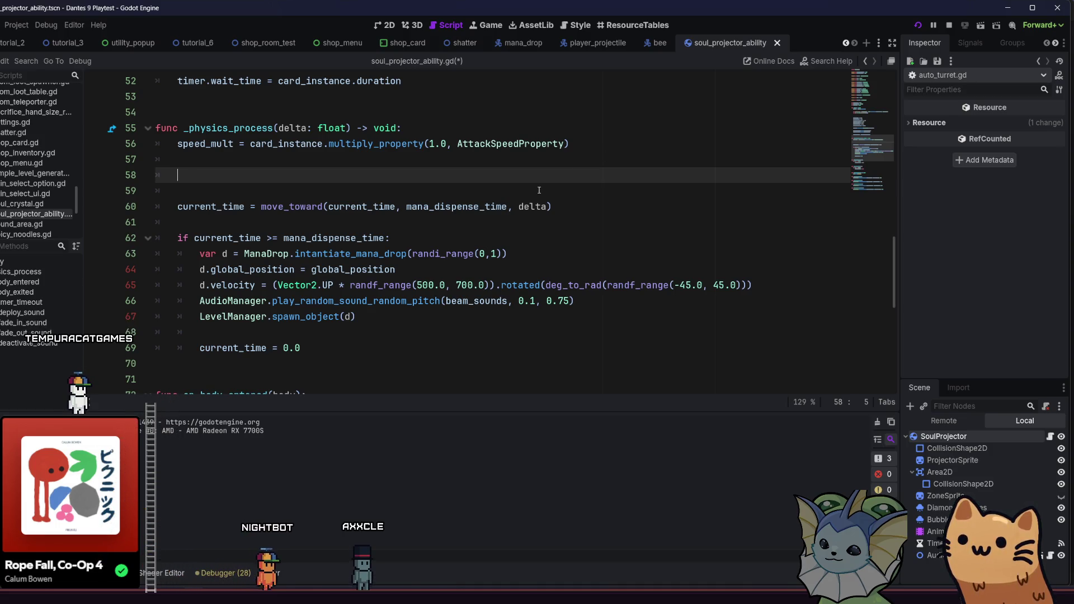
Declare 'var actual_mana_time : float' below the speed_mult declaration and save
scroll(538, 190, up, 15)
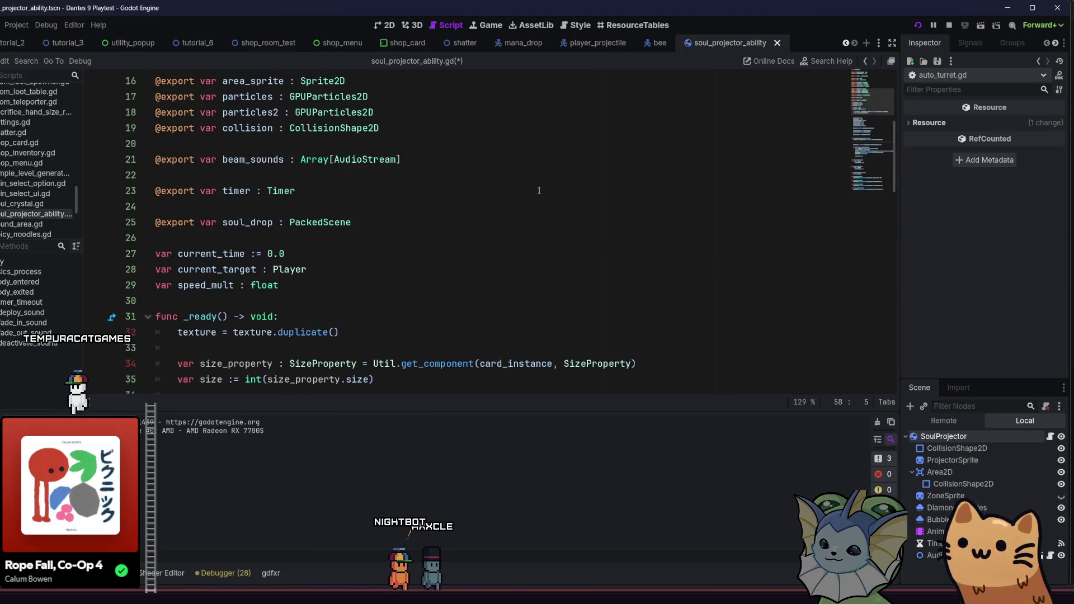
scroll(506, 185, up, 2)
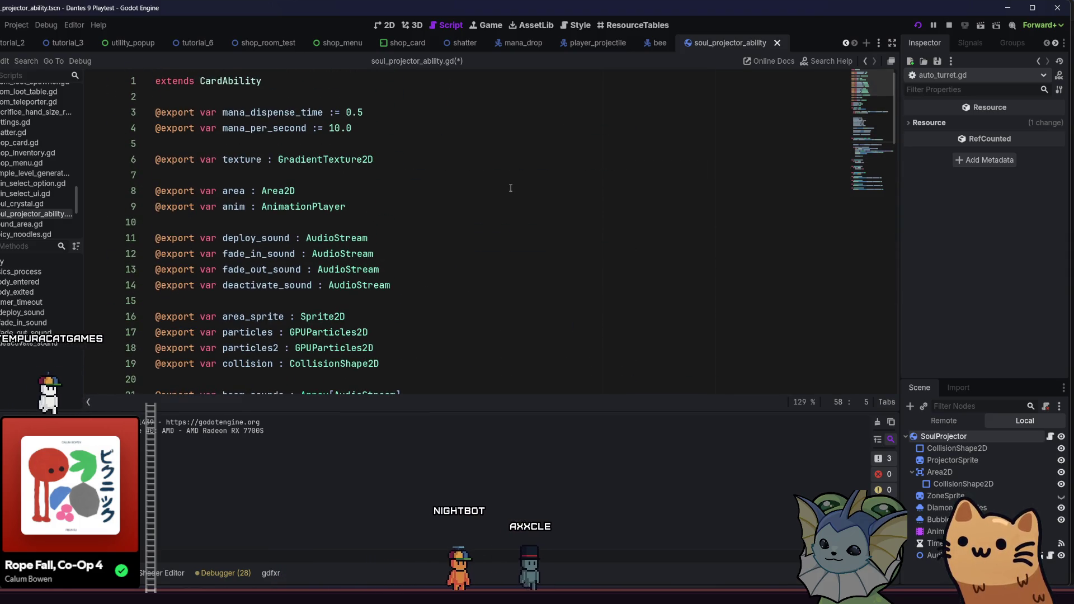
click(422, 130)
scroll(417, 254, down, 4)
scroll(415, 258, down, 2)
click(414, 239)
key(Return)
text(var actual_wai)
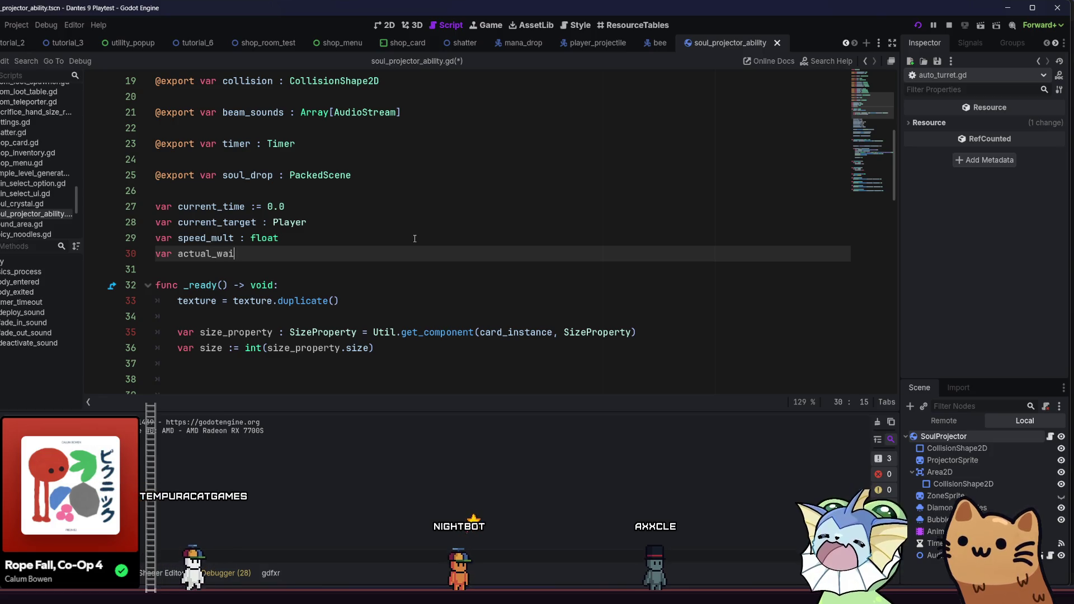
key(BackSpace)
text(mana-)
key(BackSpace)
text(_time : float)
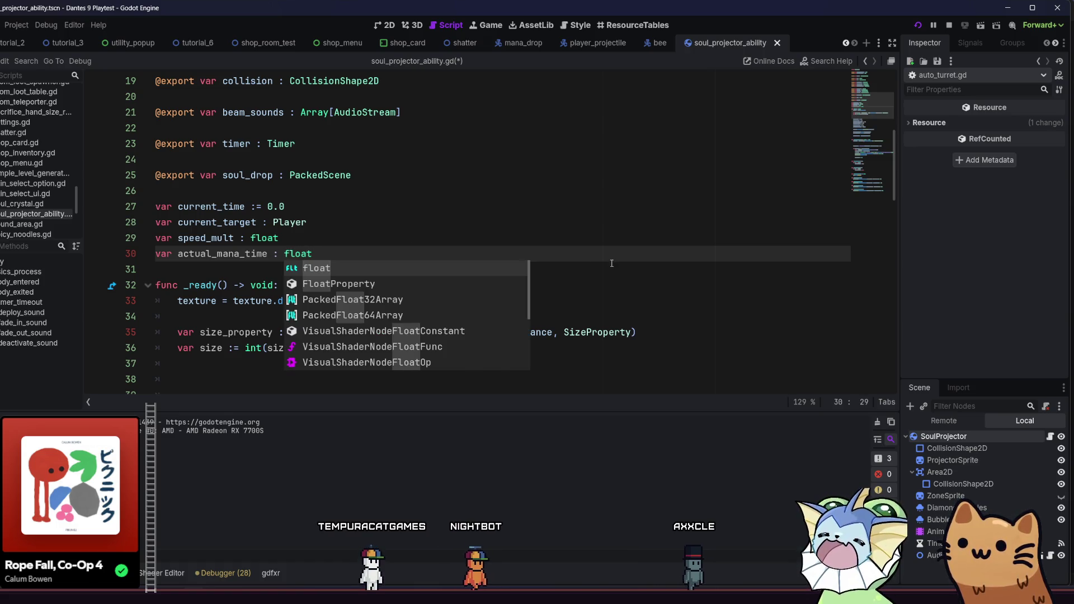
scroll(415, 238, down, 4)
key(Down)
key(ctrl+s)
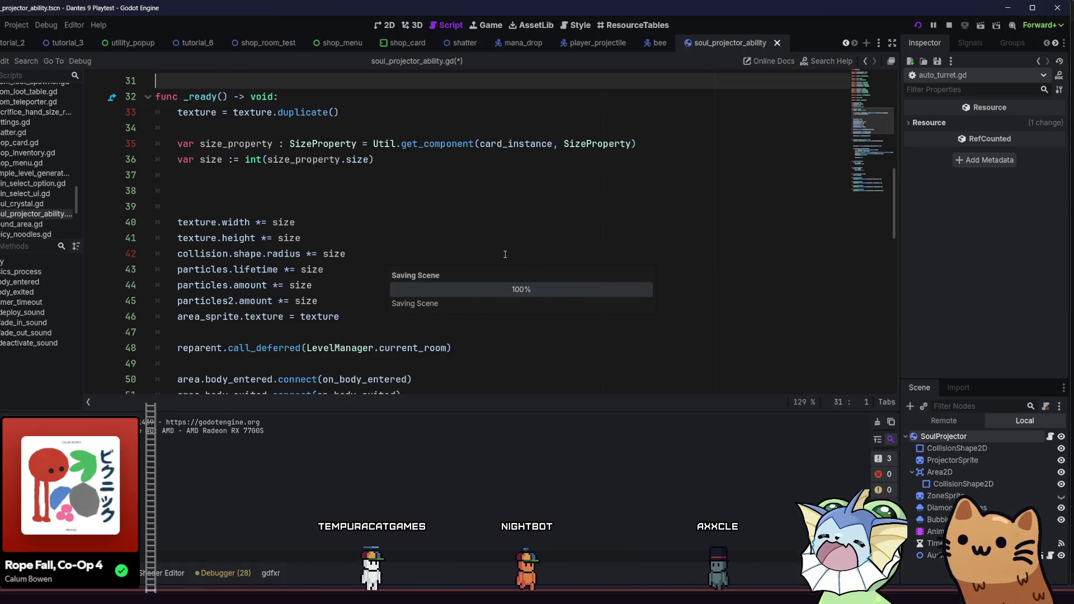
Begin a new statement under speed_mult in _physics_process, typing 'mana'
scroll(435, 258, down, 2)
scroll(431, 264, down, 1)
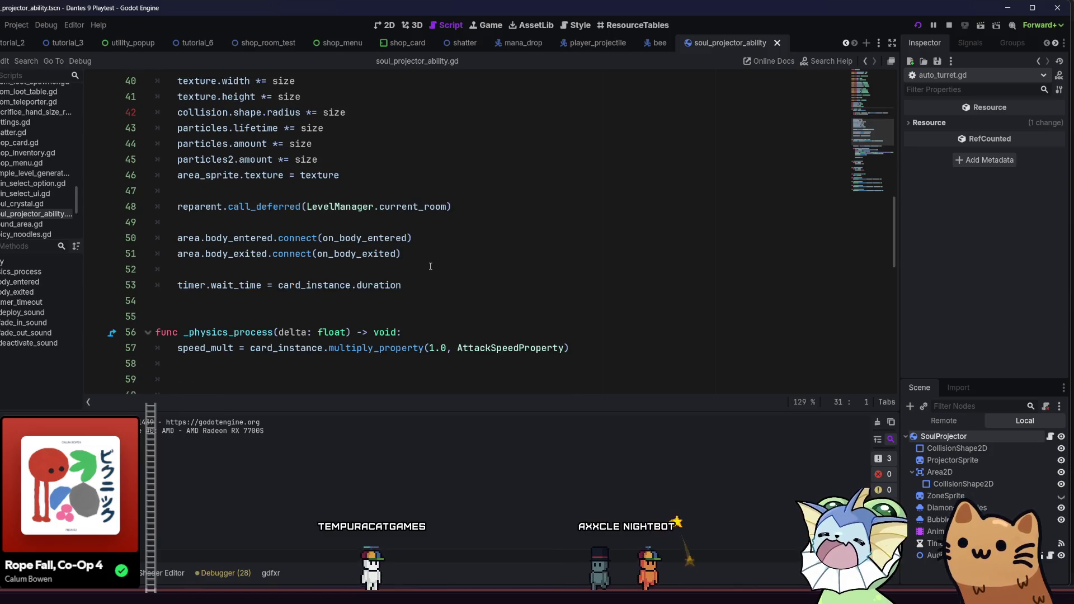
scroll(425, 263, down, 3)
click(390, 253)
key(Up)
scroll(394, 246, down, 1)
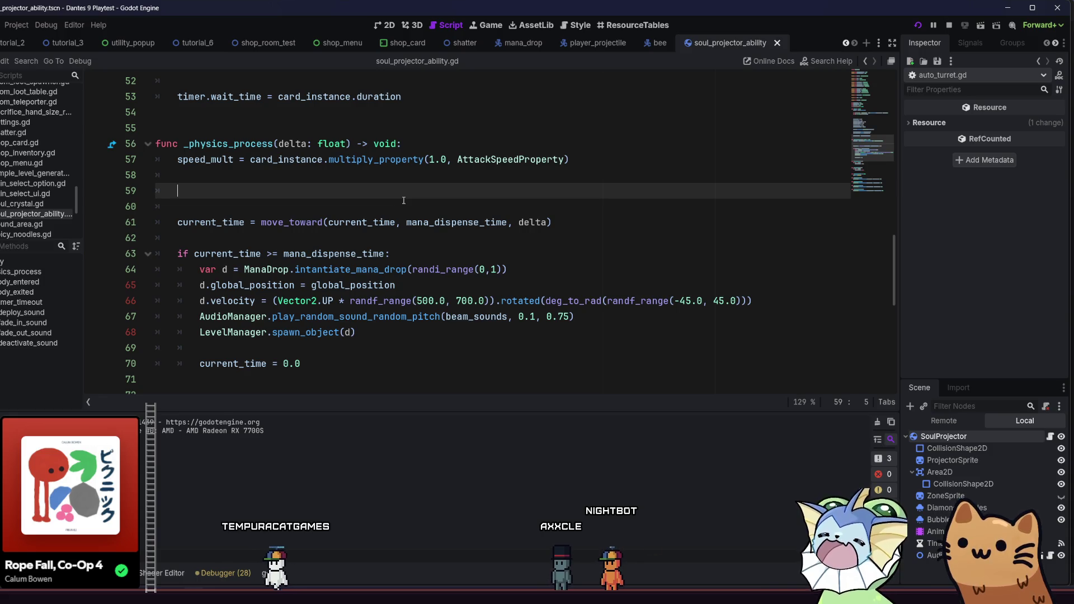
text(if spe)
key(Return)
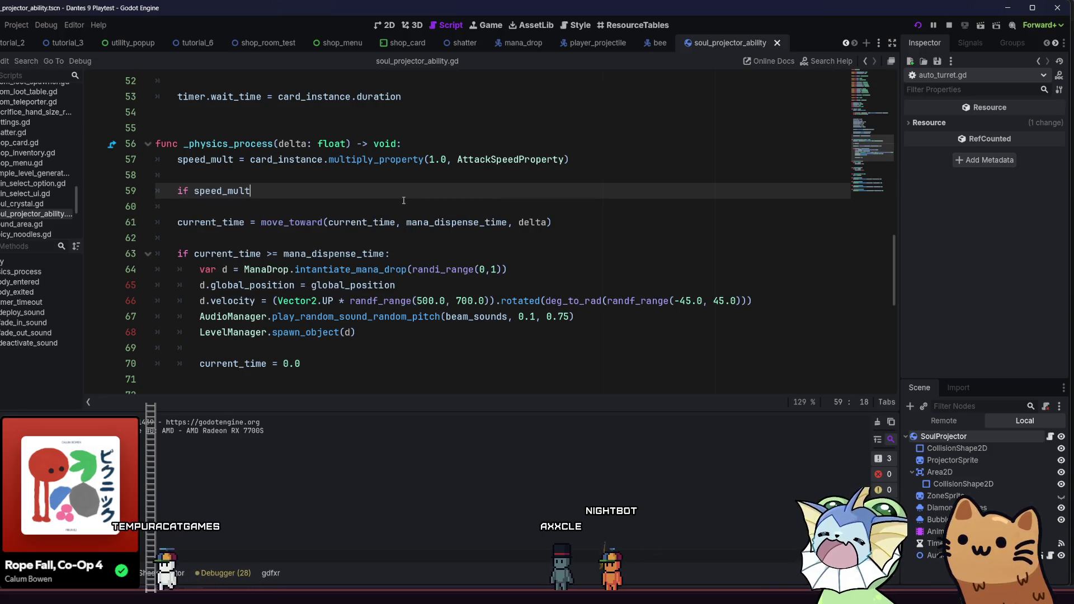
key(BackSpace)
key(BackSpace)
key(BackSpace)
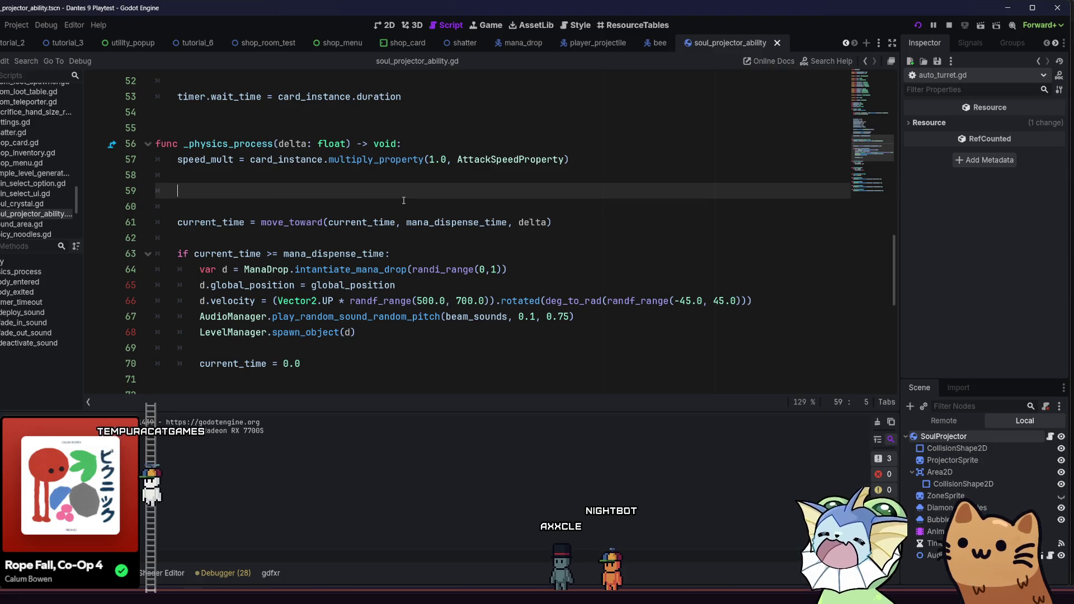
text(mana)
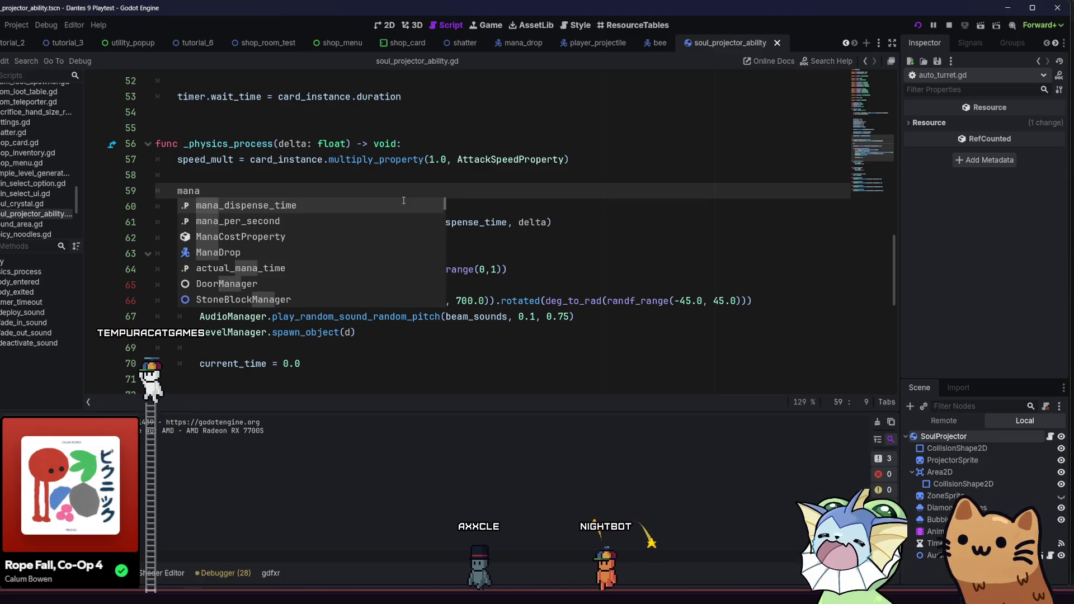
key(Return)
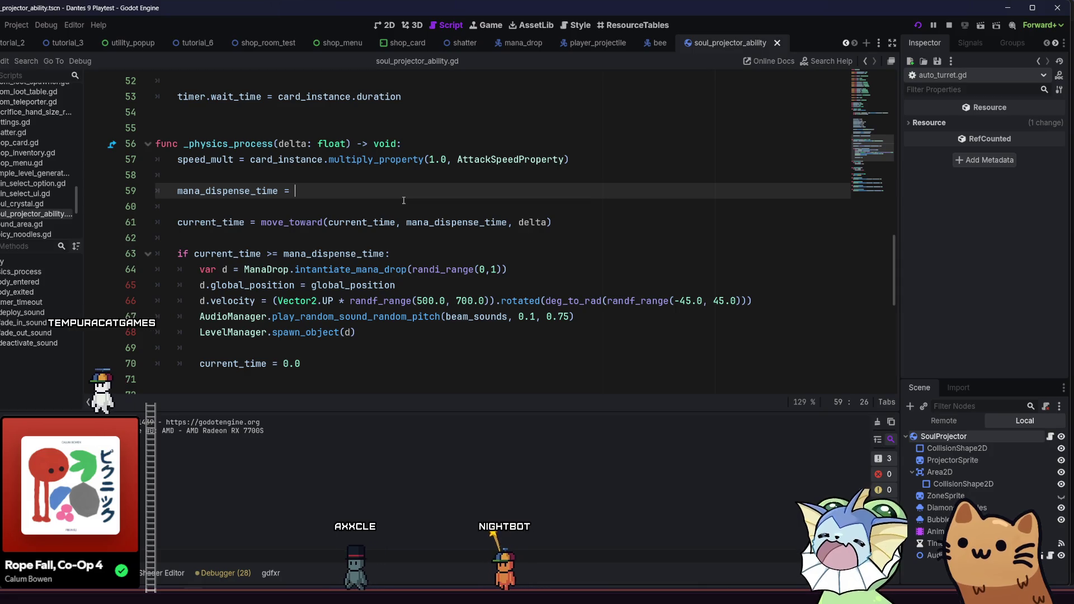
Write actual_mana_time = mana_dispense_time * speed_mult below the speed_mult line
text(=)
key(BackSpace)
key(BackSpace)
key(BackSpace)
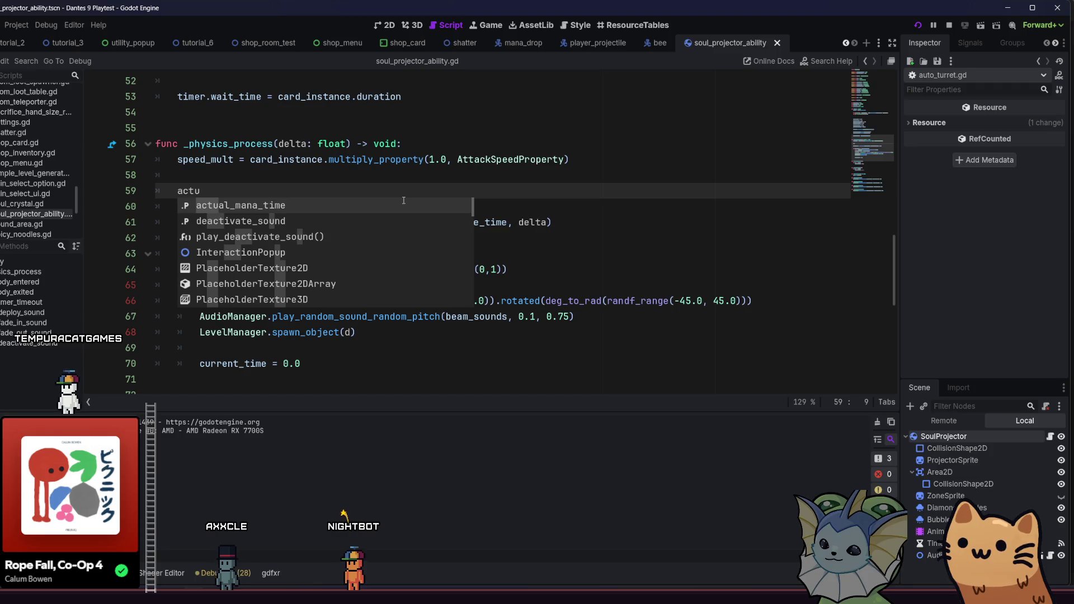
key(Return)
text(ma)
key(Return)
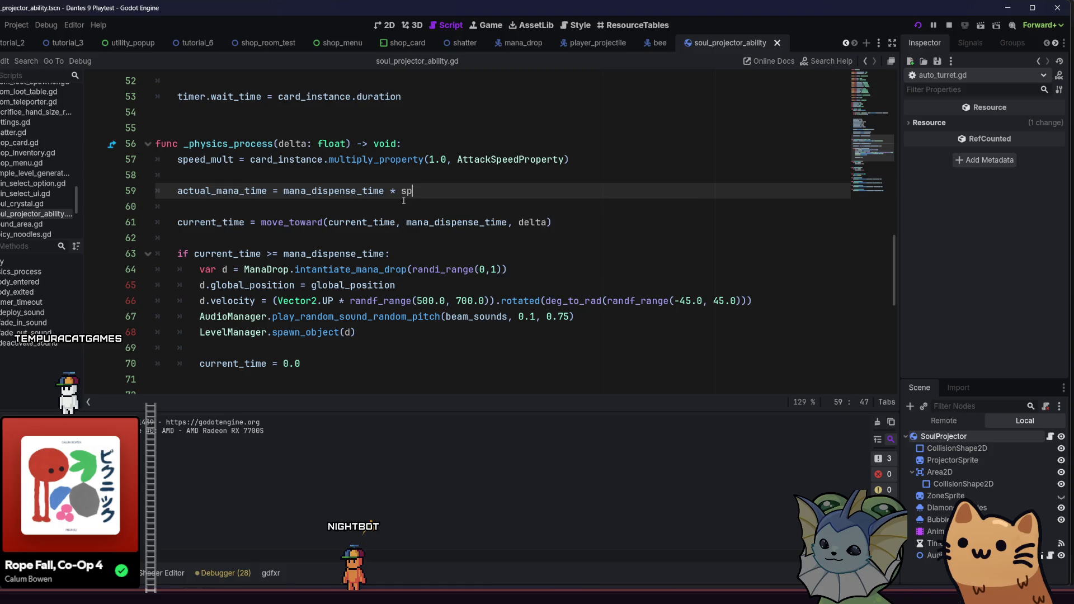
key(Return)
Replace mana_dispense_time with actual_mana_time in both timer checks and save
click(435, 222)
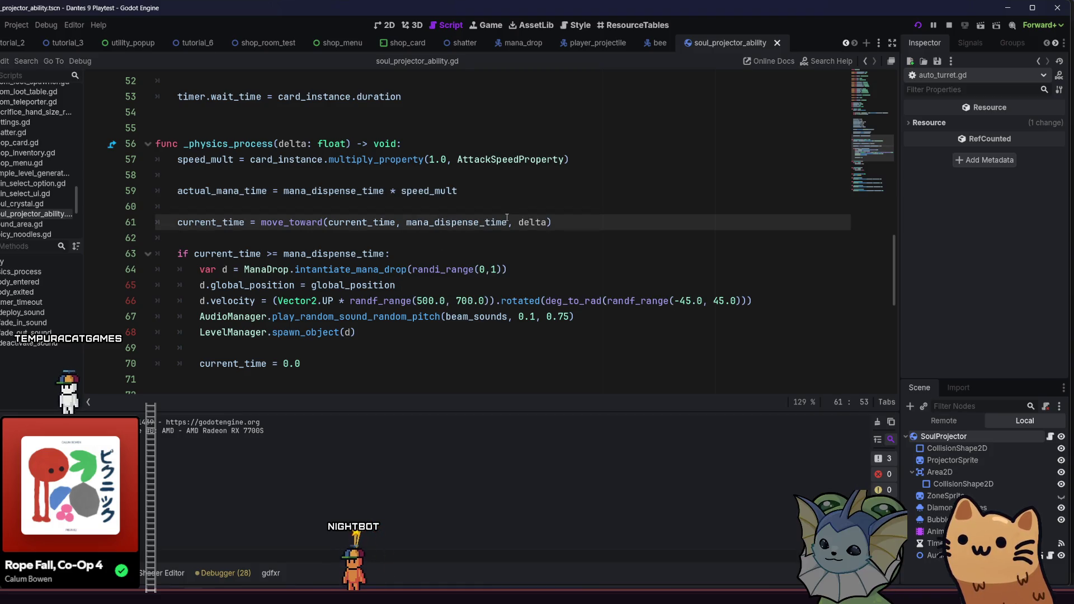
double_click(477, 223)
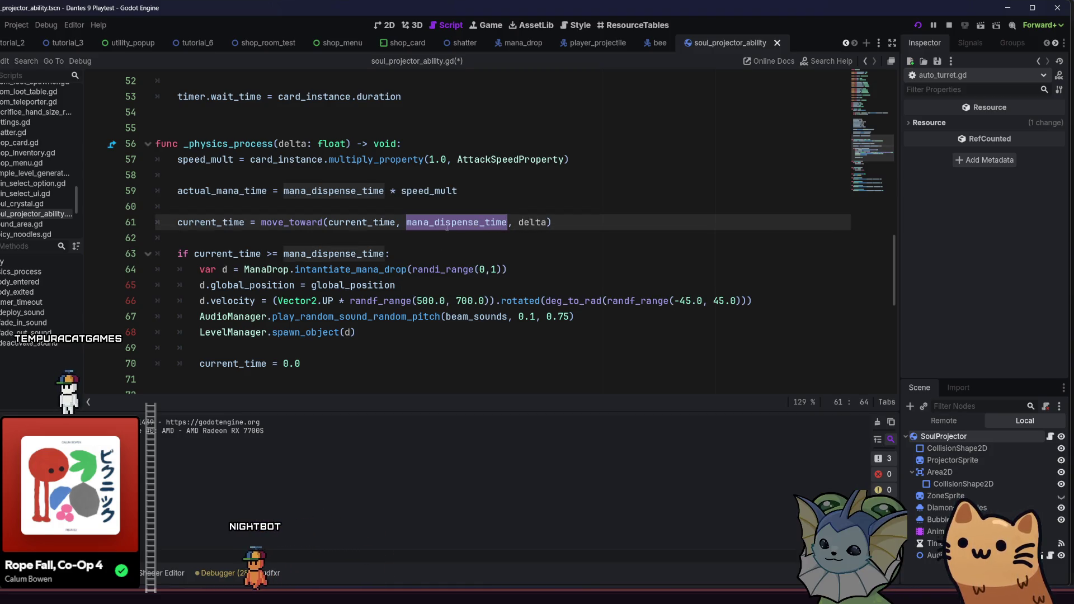
scroll(460, 223, down, 7)
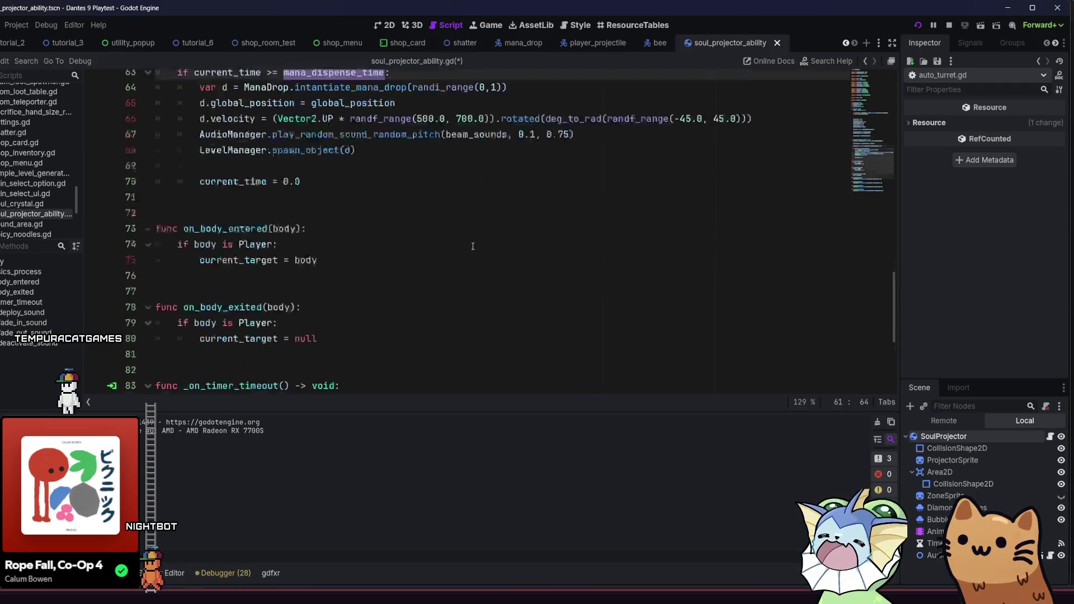
scroll(471, 248, up, 7)
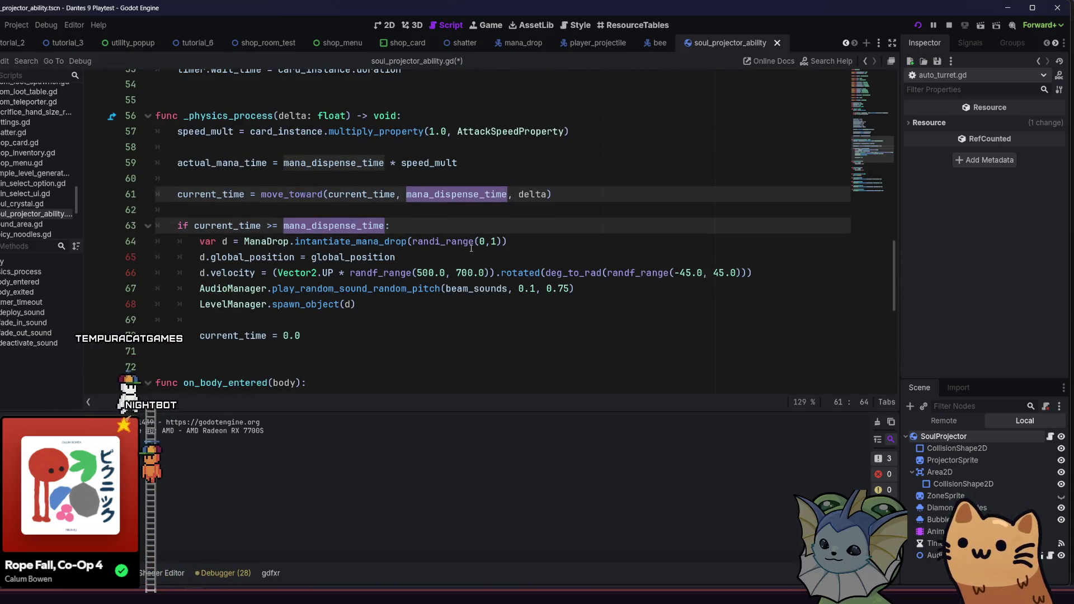
text(act)
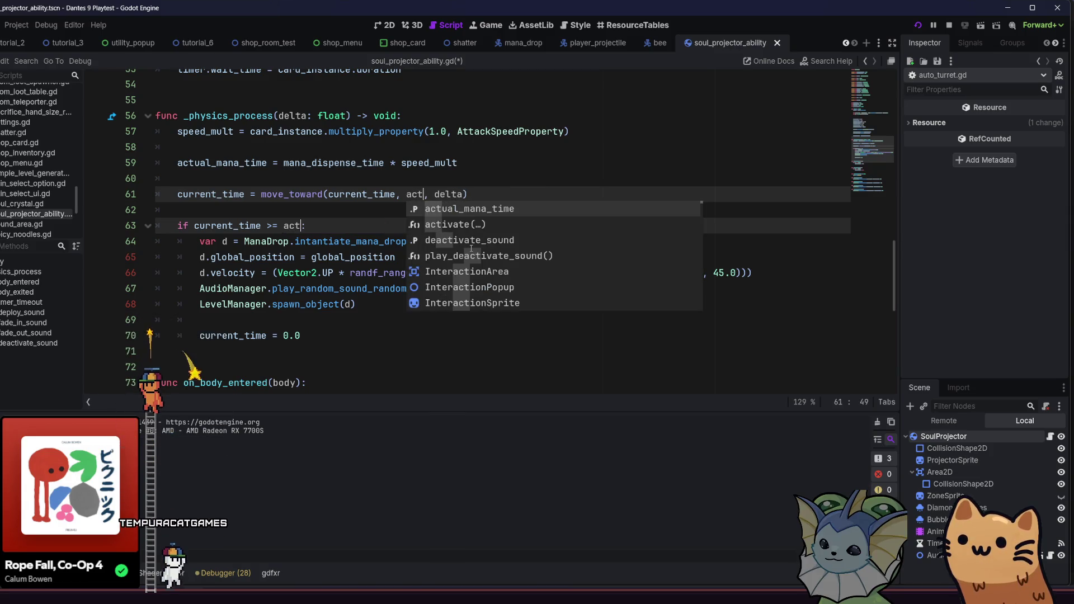
key(Return)
key(Escape)
scroll(481, 238, up, 10)
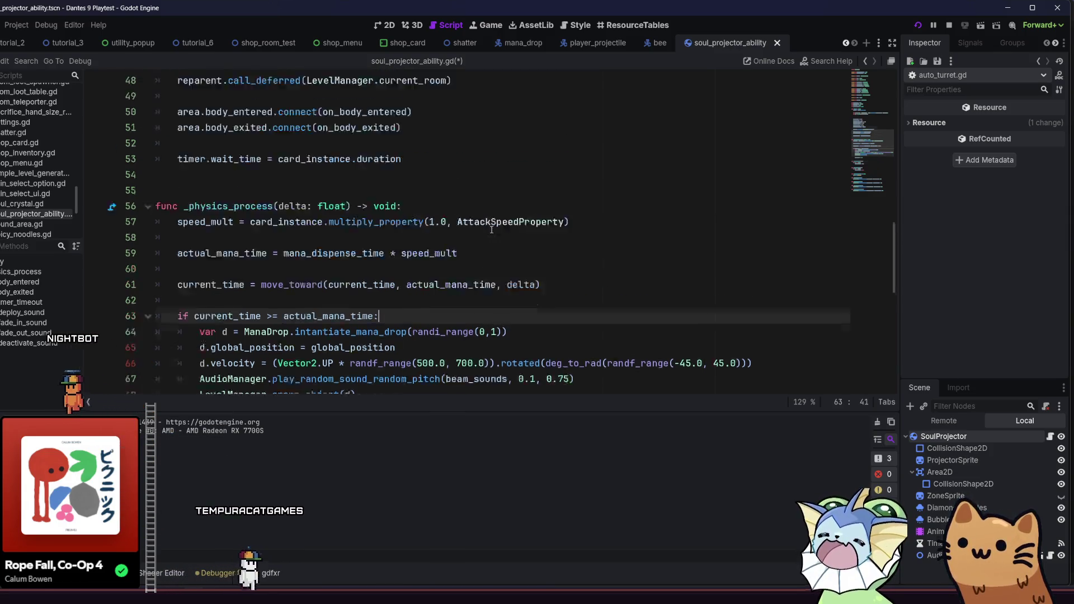
key(ctrl+s)
scroll(478, 259, down, 13)
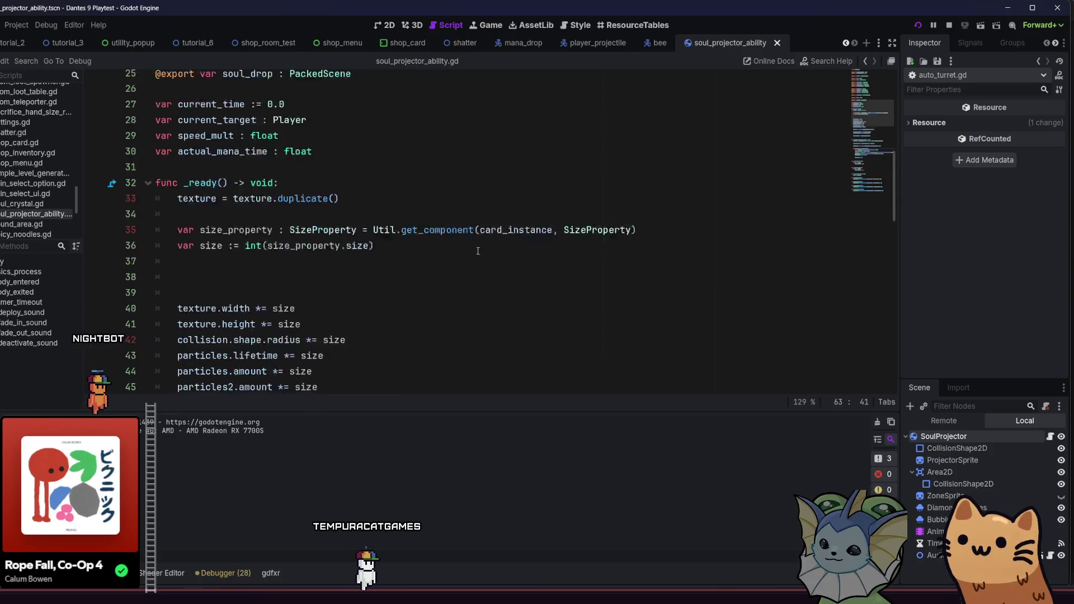
scroll(478, 259, down, 5)
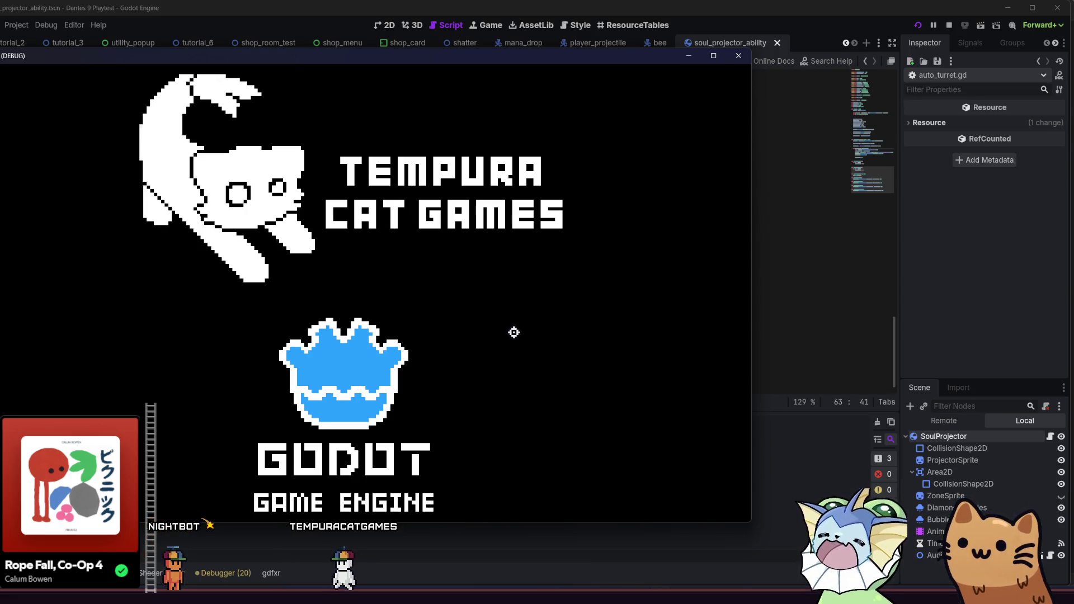
Maximize the game window, start a new game, move left, and open the F1 debug menu
key(super+Up)
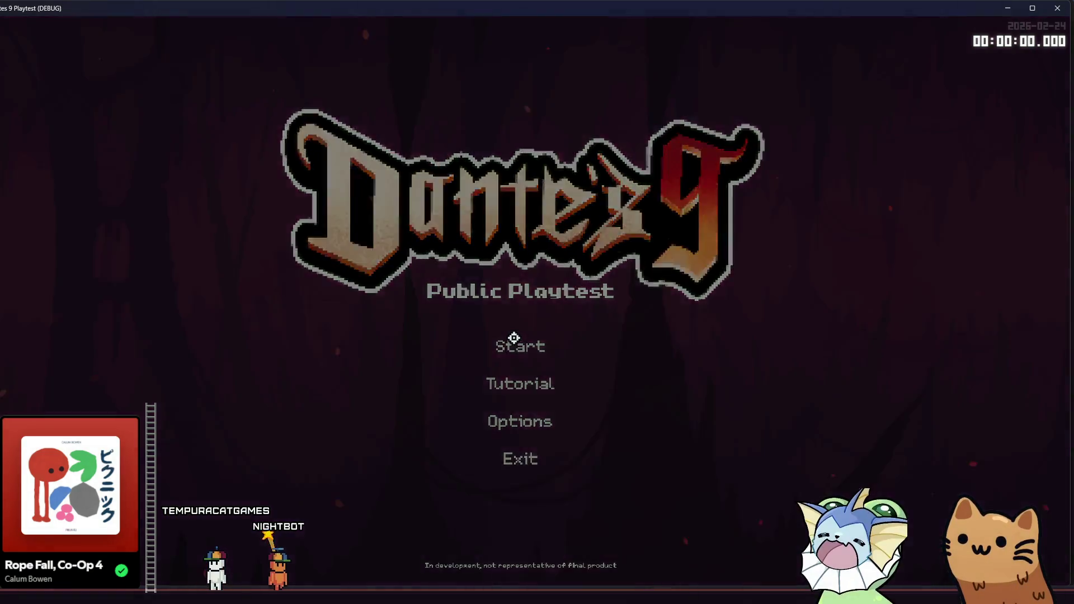
click(514, 337)
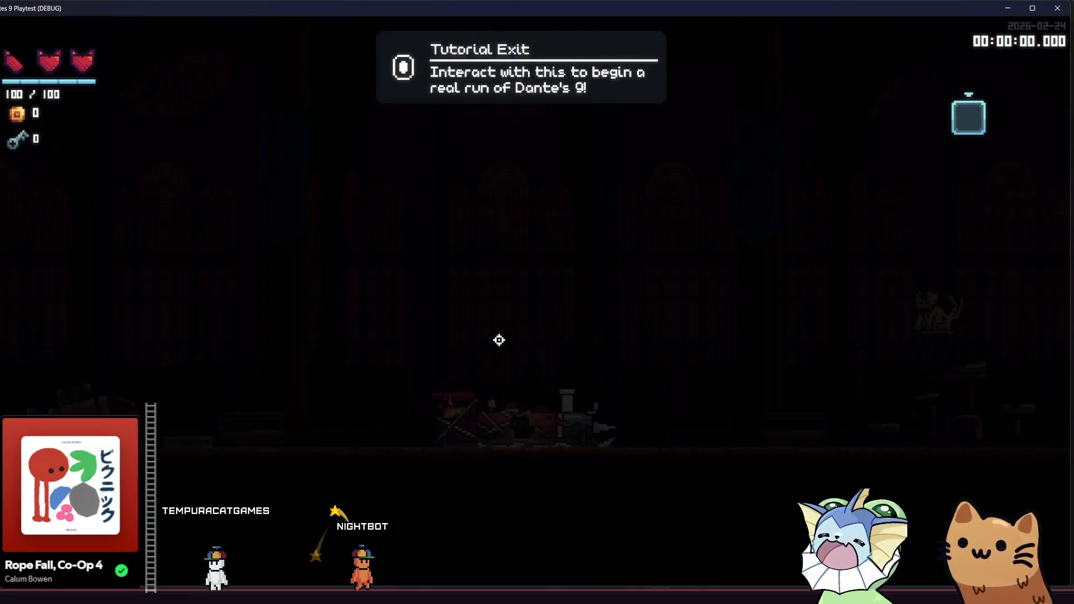
key(a)
key(space)
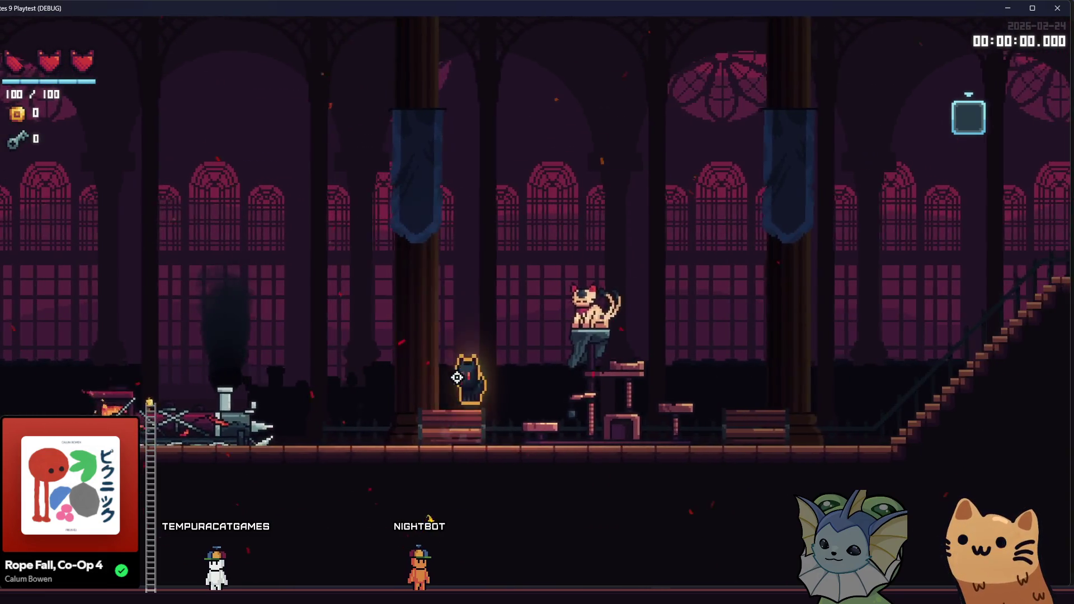
key(space)
key(F1)
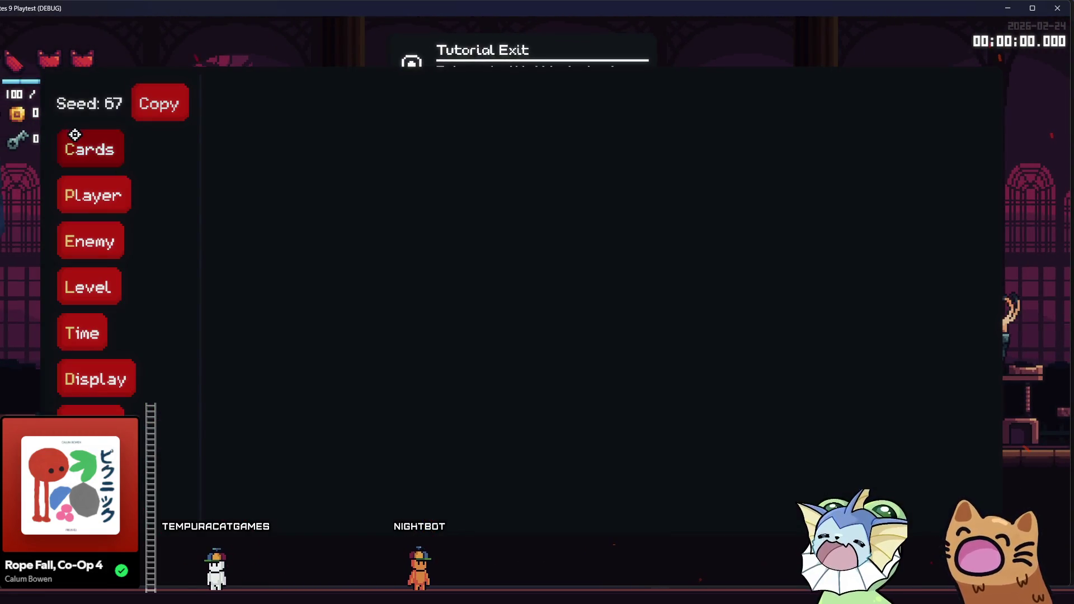
Add Soul Dispenser cards to the hand from the debug card list
click(79, 146)
click(251, 104)
scroll(449, 187, down, 5)
scroll(448, 189, down, 10)
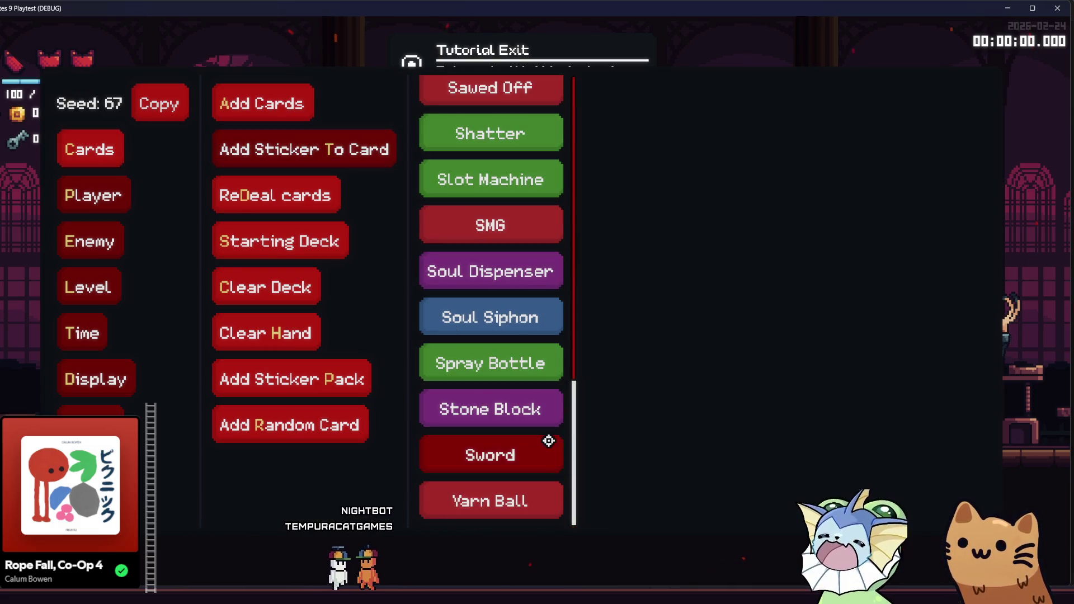
click(492, 272)
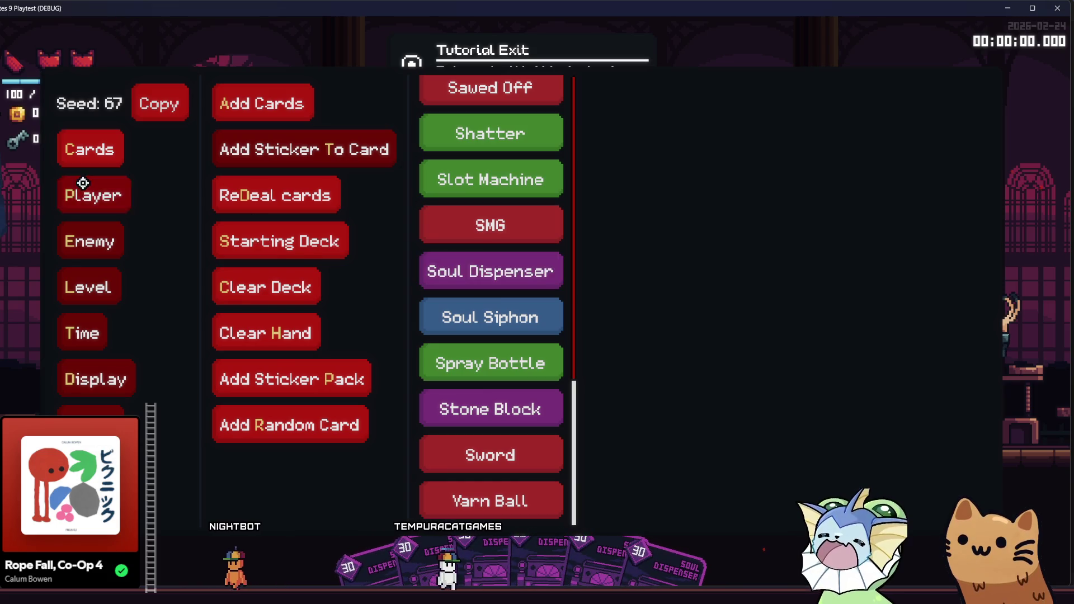
Look through the player and relic options, then add an Energy Drink card to the hand
click(84, 190)
click(246, 112)
click(233, 145)
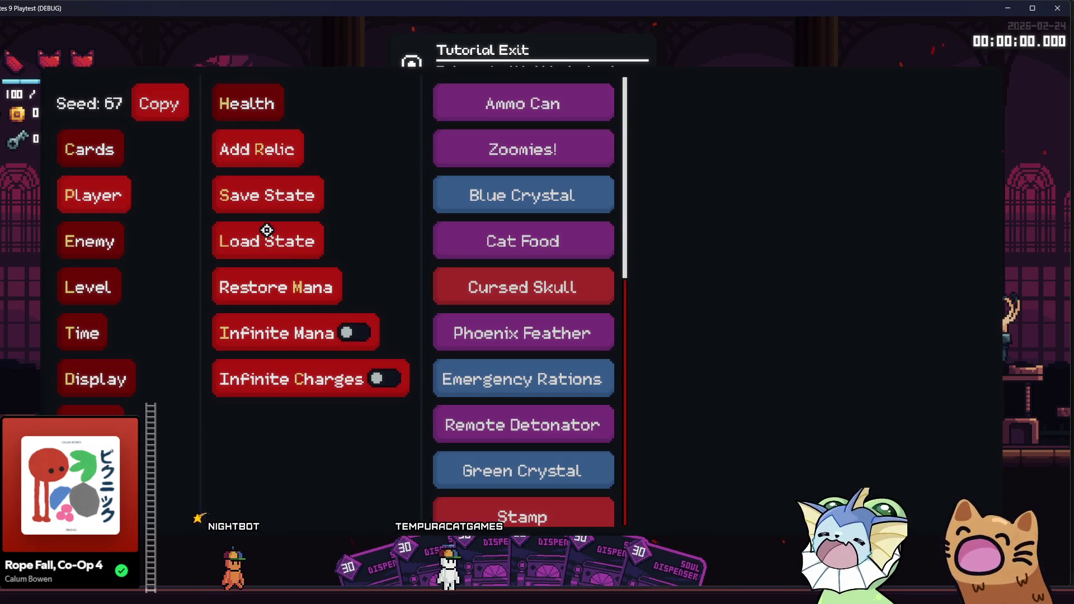
scroll(554, 250, down, 5)
click(92, 150)
click(220, 109)
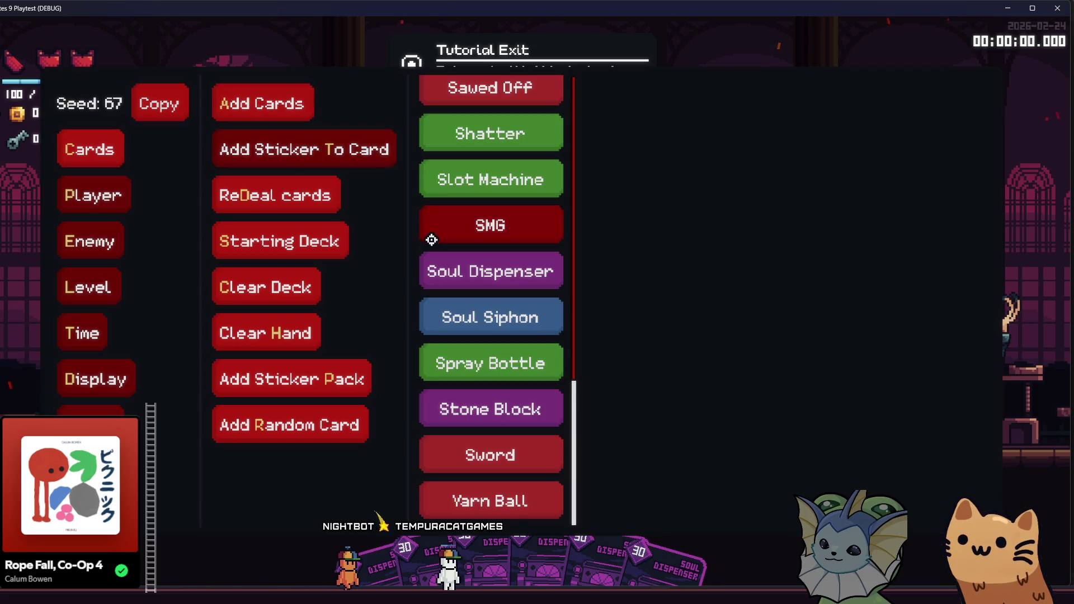
scroll(478, 305, up, 8)
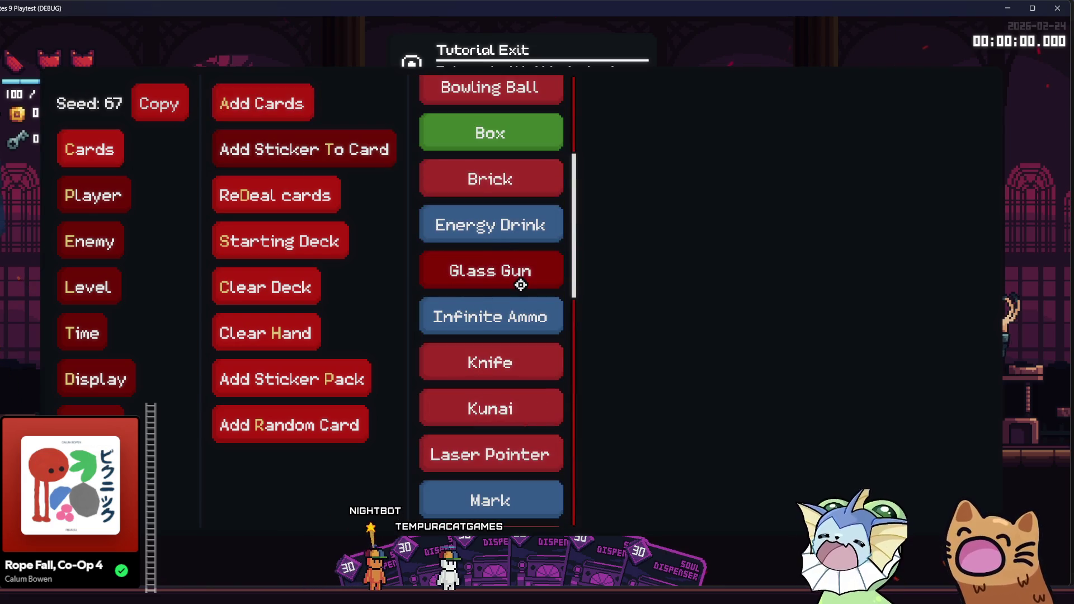
scroll(521, 284, up, 3)
click(470, 468)
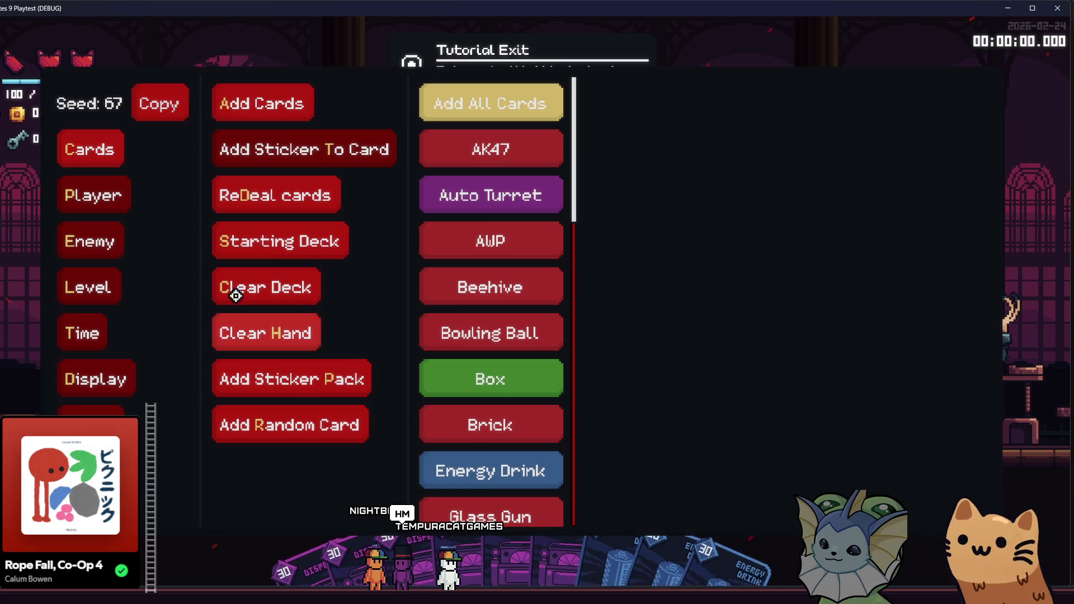
Turn on Infinite Mana, close the debug menu, and walk right firing the cards
click(112, 197)
click(276, 330)
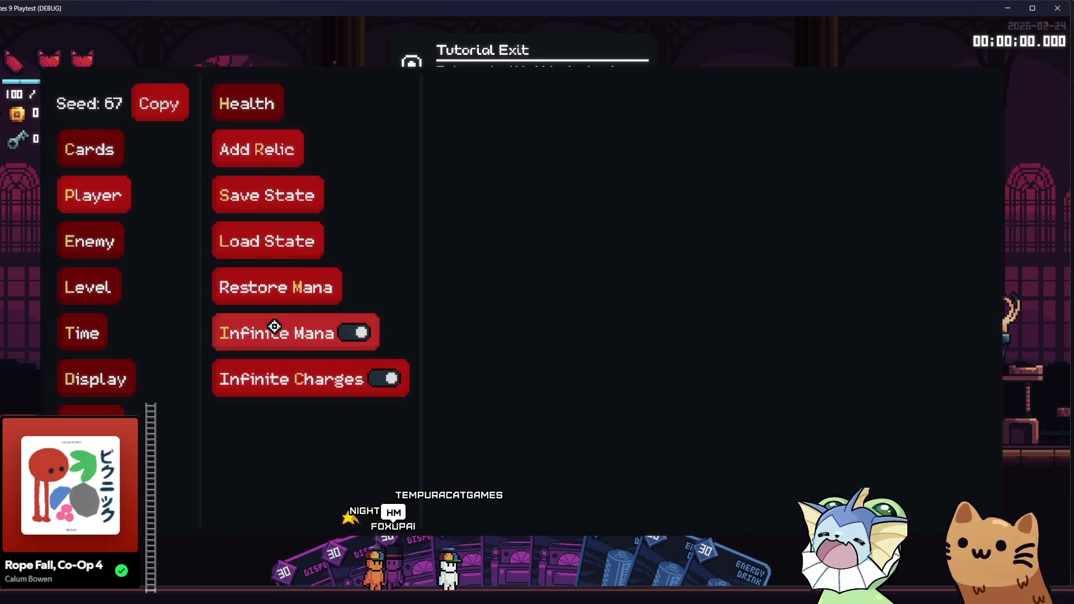
key(Escape)
key(d)
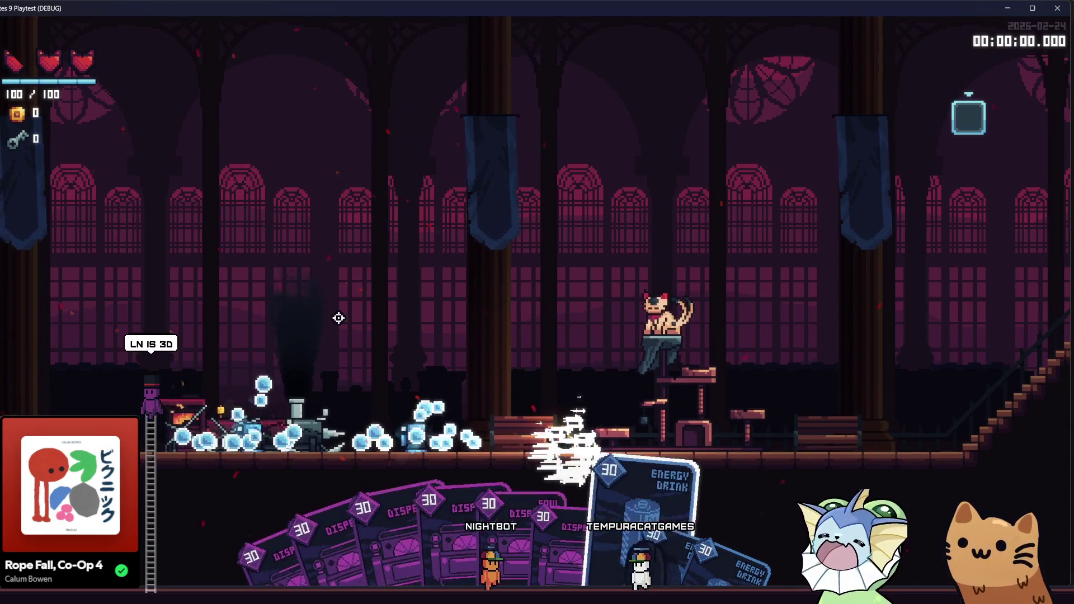
Keep moving right through the hall, then reopen the debug menu with F1
key(d)
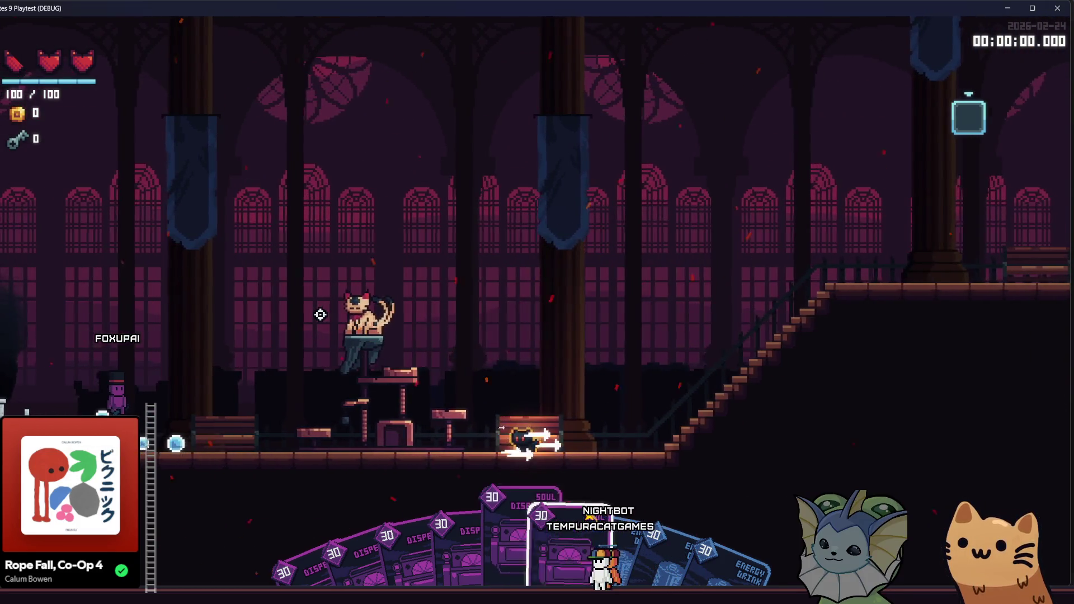
key(F1)
Add the Cursed Skull relic from the player's debug relic list
click(88, 150)
click(93, 195)
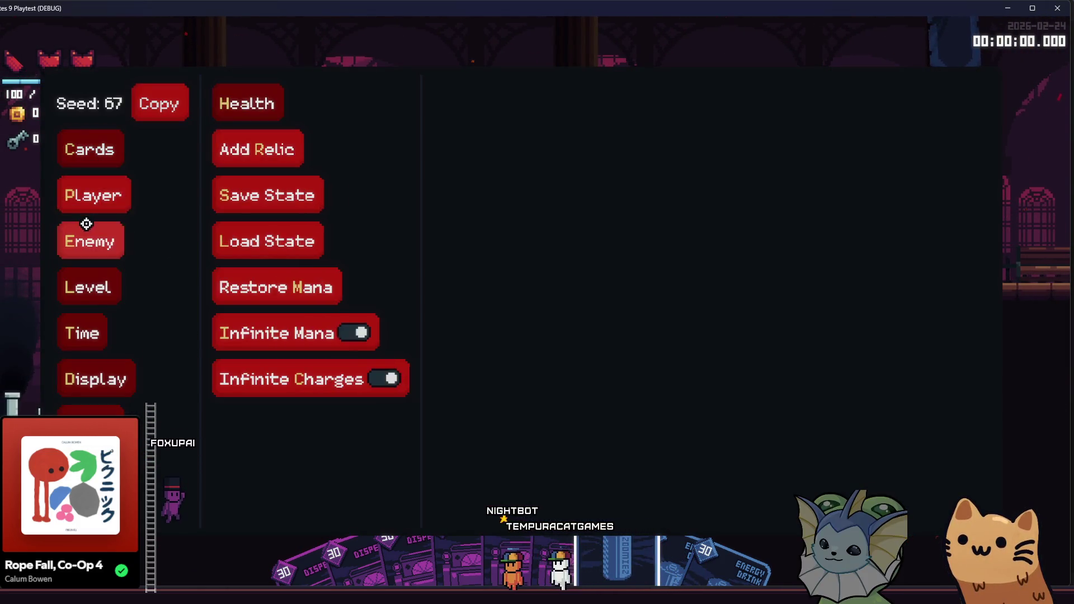
click(258, 148)
scroll(482, 209, up, 10)
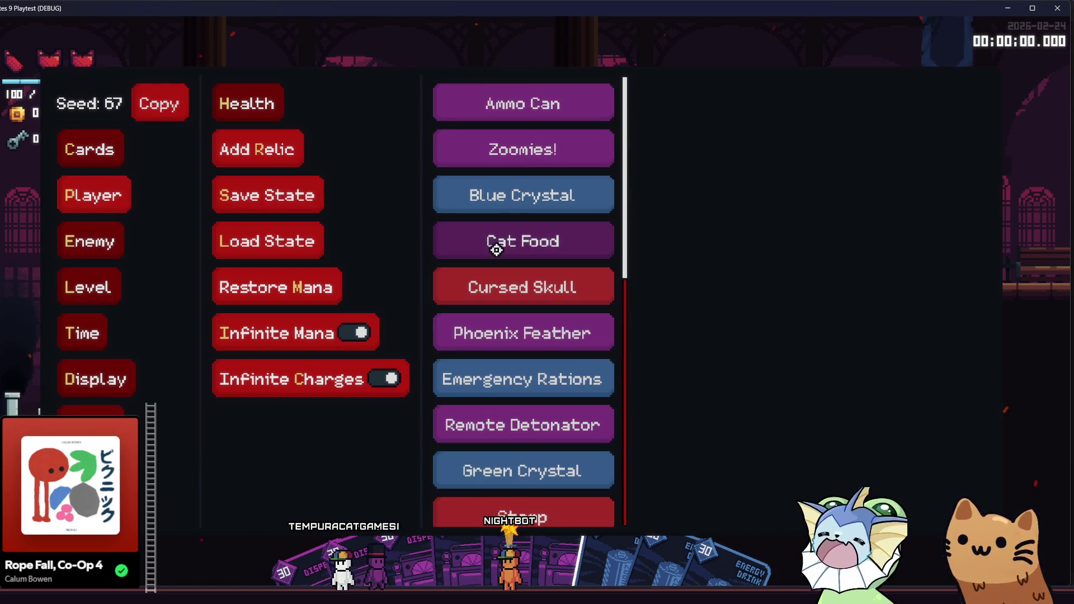
click(497, 286)
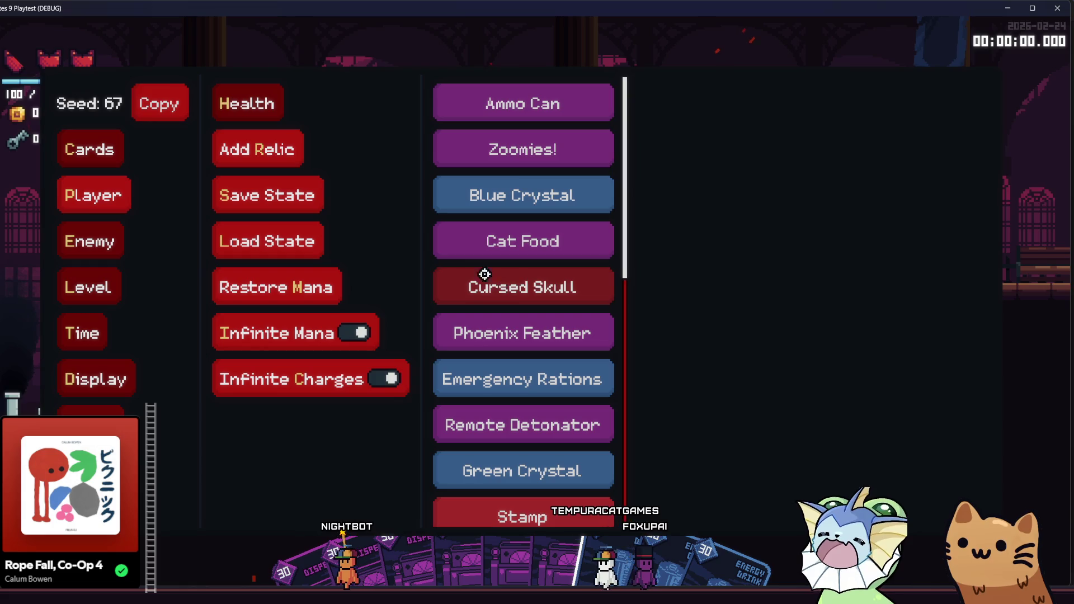
Add more Zoomies! relics until there are seven, then close the debug menu
scroll(492, 280, down, 5)
scroll(494, 230, down, 1)
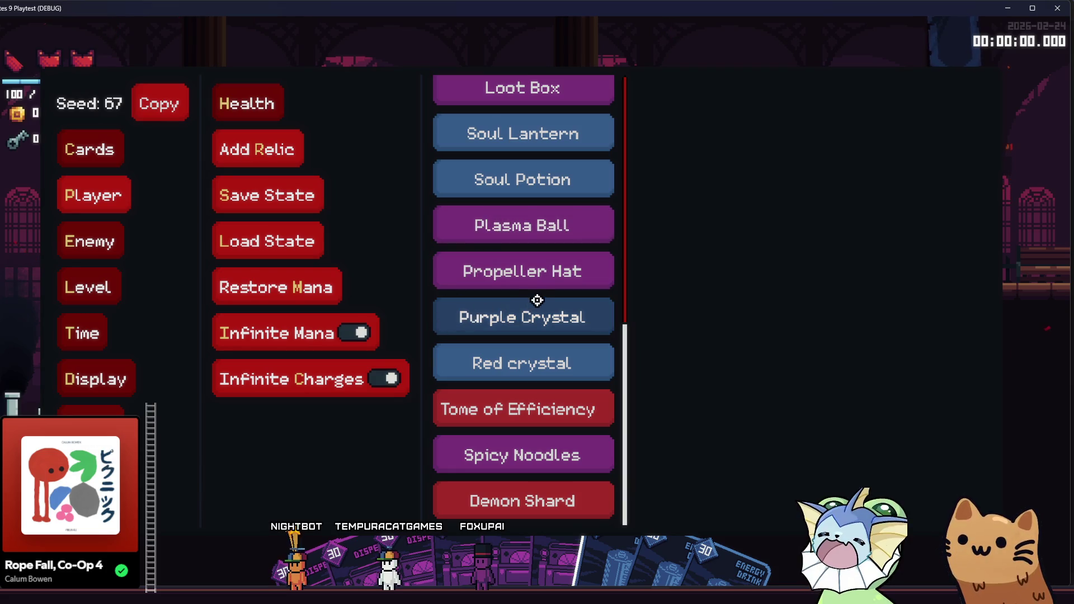
scroll(534, 297, up, 5)
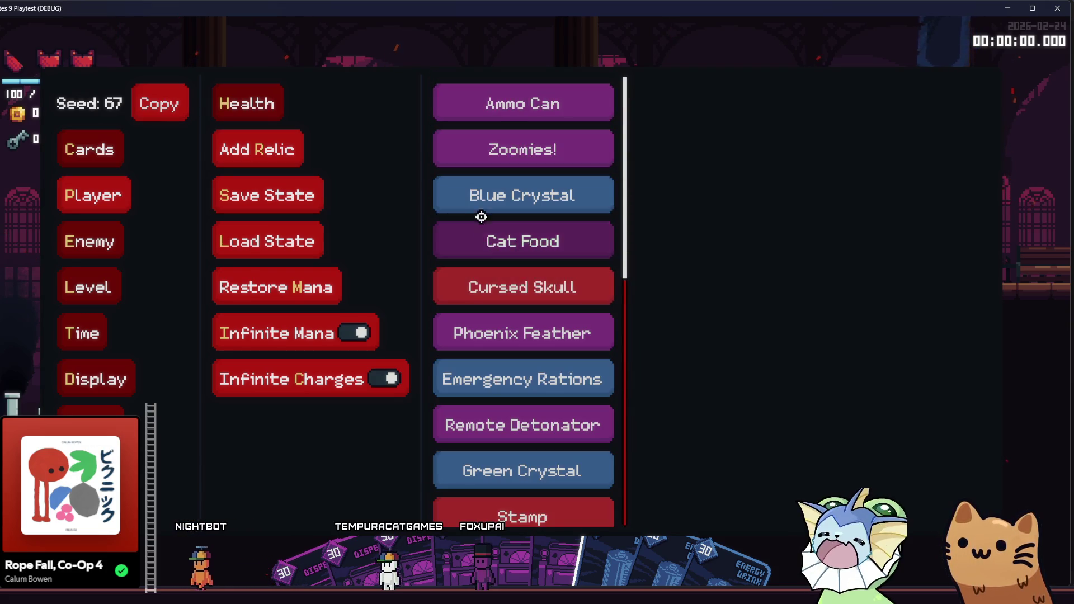
click(485, 151)
click(484, 151)
click(484, 150)
click(485, 151)
click(484, 151)
click(486, 152)
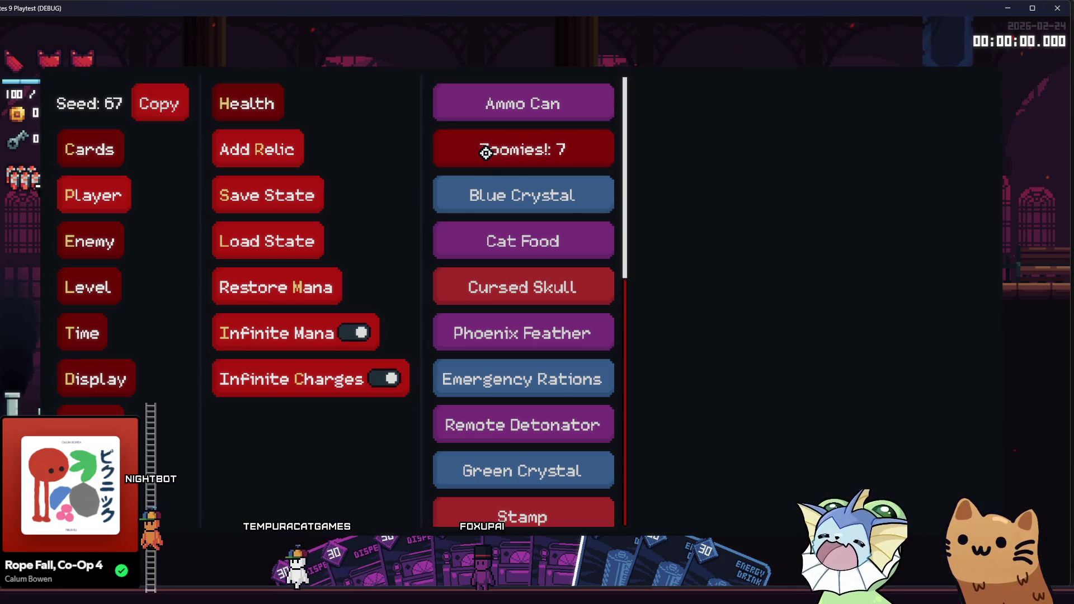
key(Escape)
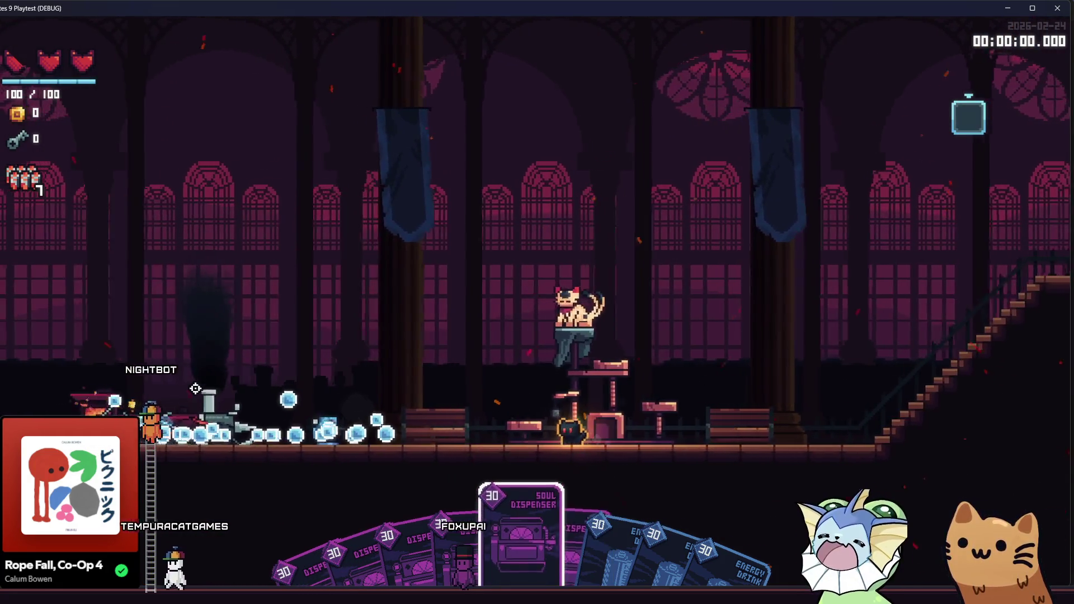
Run up and down the staircase while firing bubble and arrow shots
key(a)
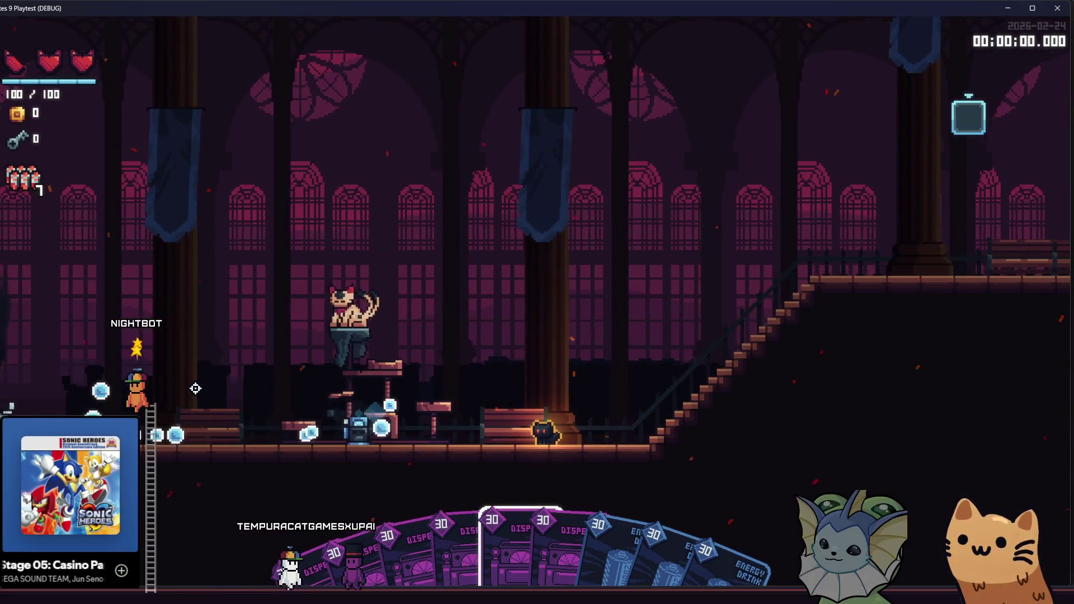
key(a)
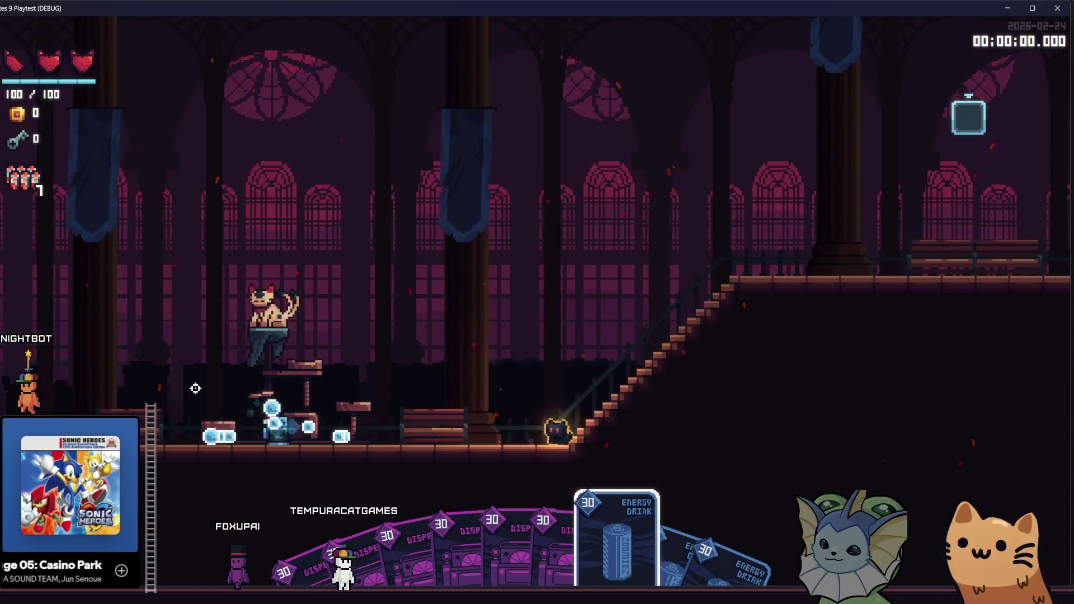
key(d)
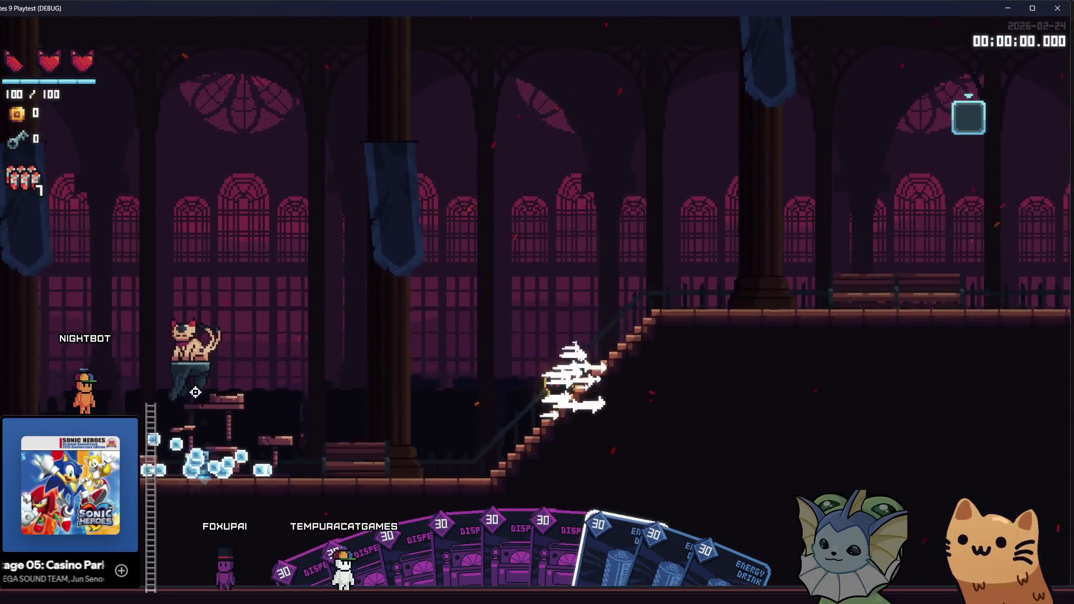
key(a)
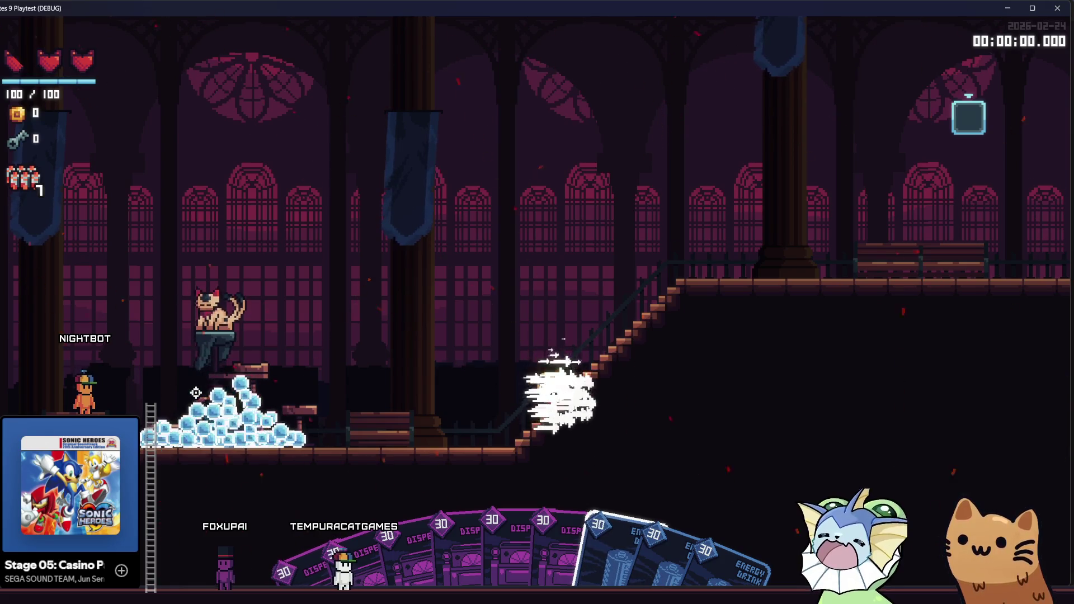
key(a)
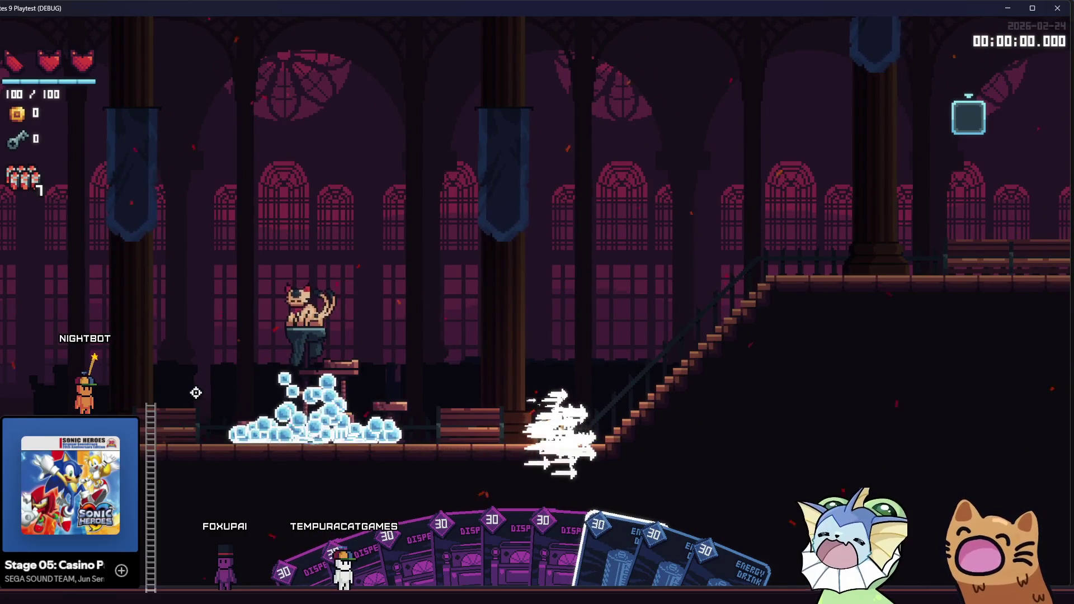
key(d)
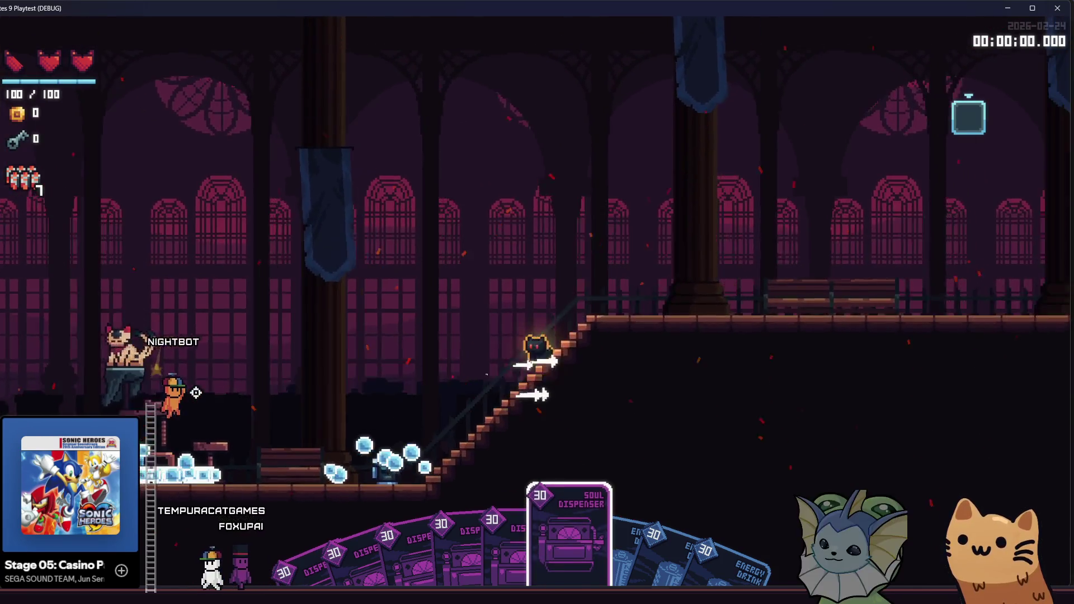
scroll(196, 393, down, 1)
key(d)
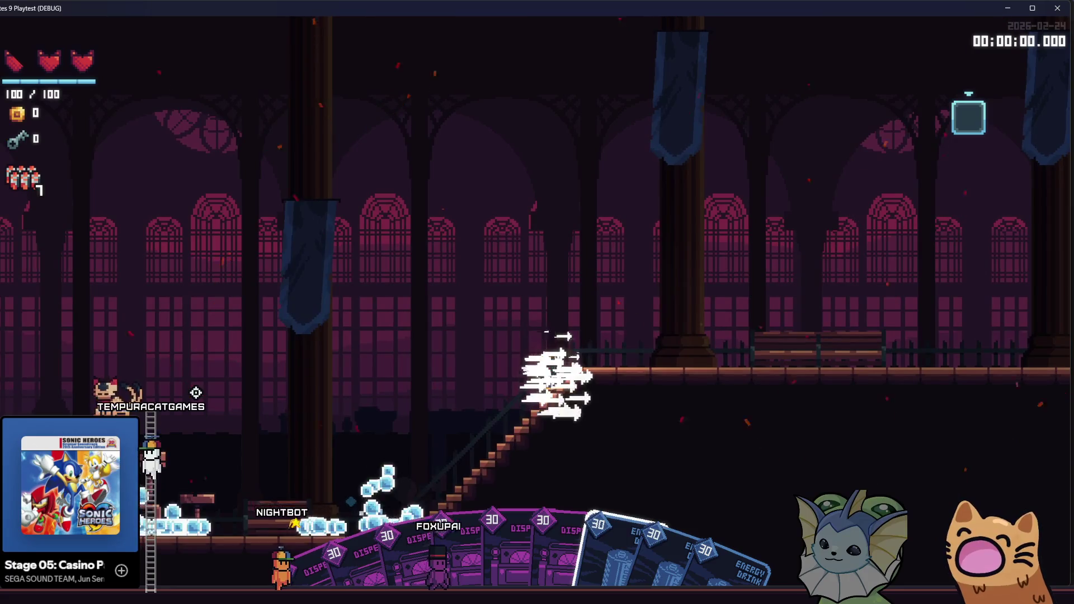
Climb the ladder, drop back to the lower floor firing arrows, then reopen the debug menu
key(w)
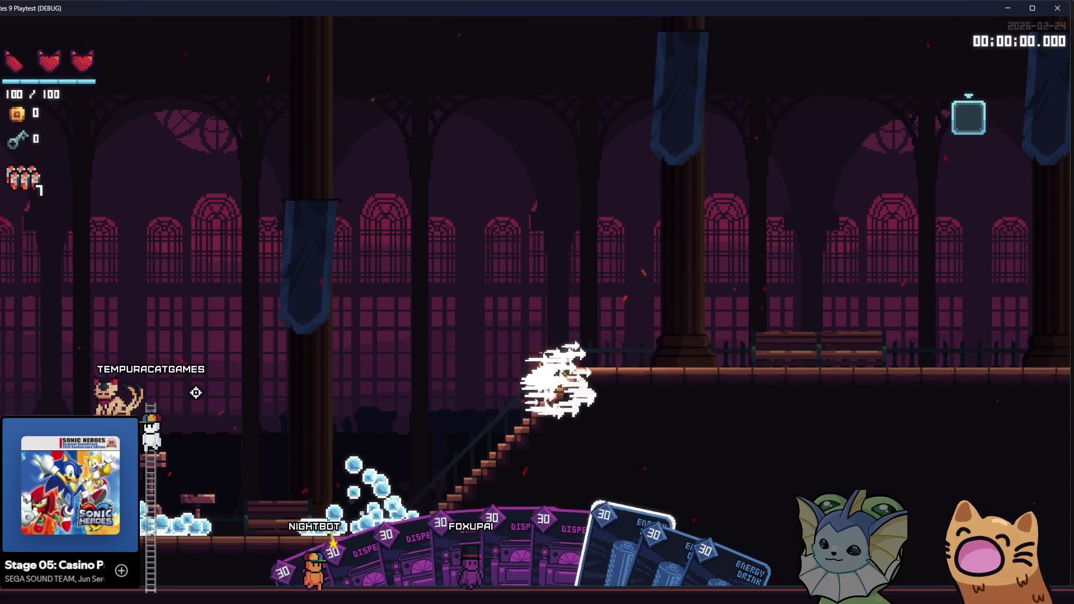
scroll(196, 392, up, 1)
key(a)
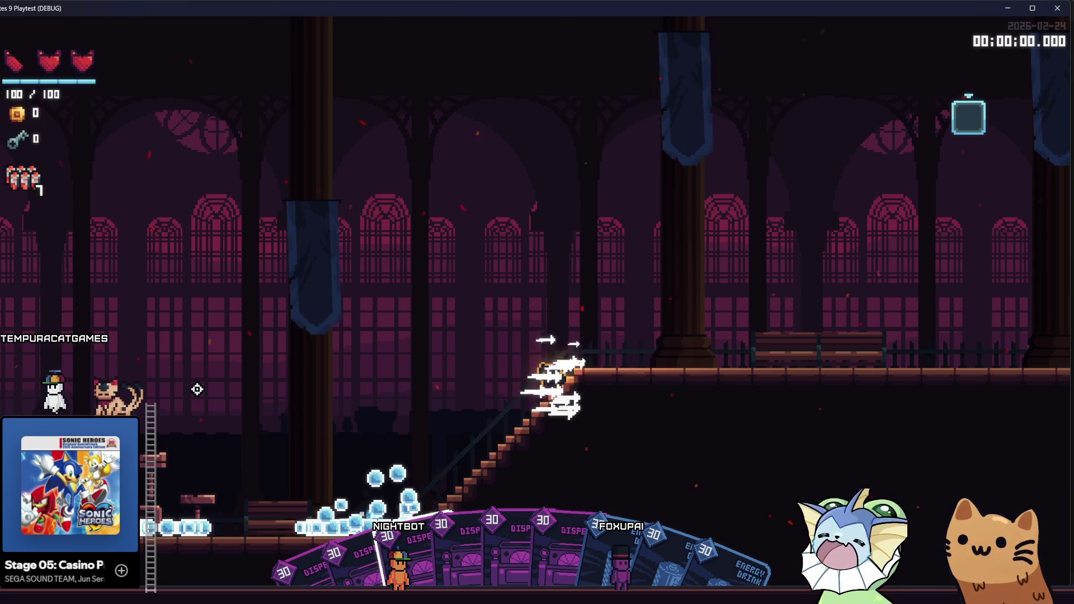
key(a)
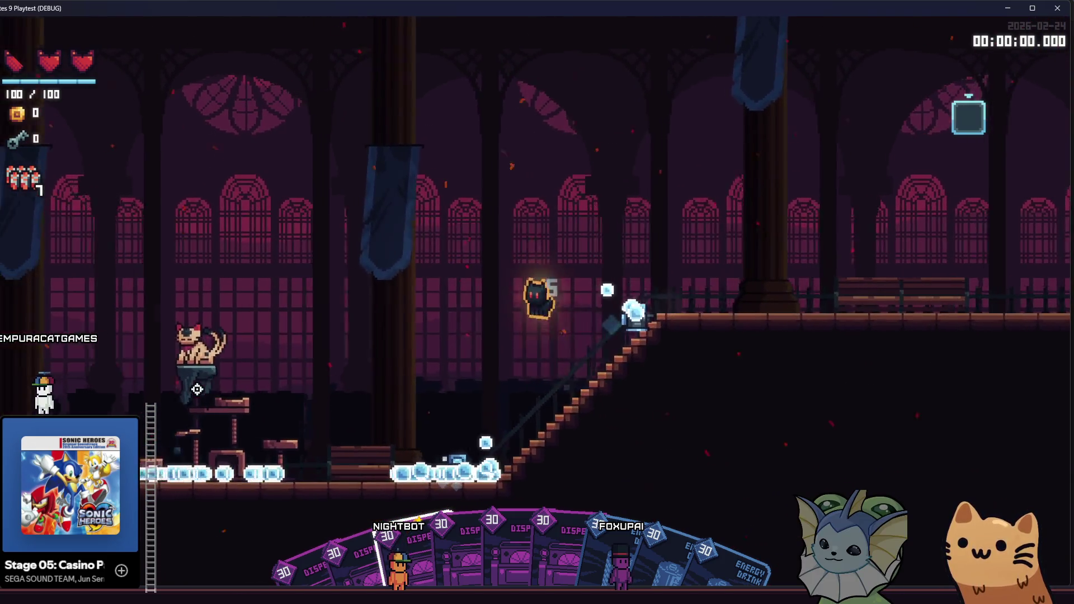
key(a)
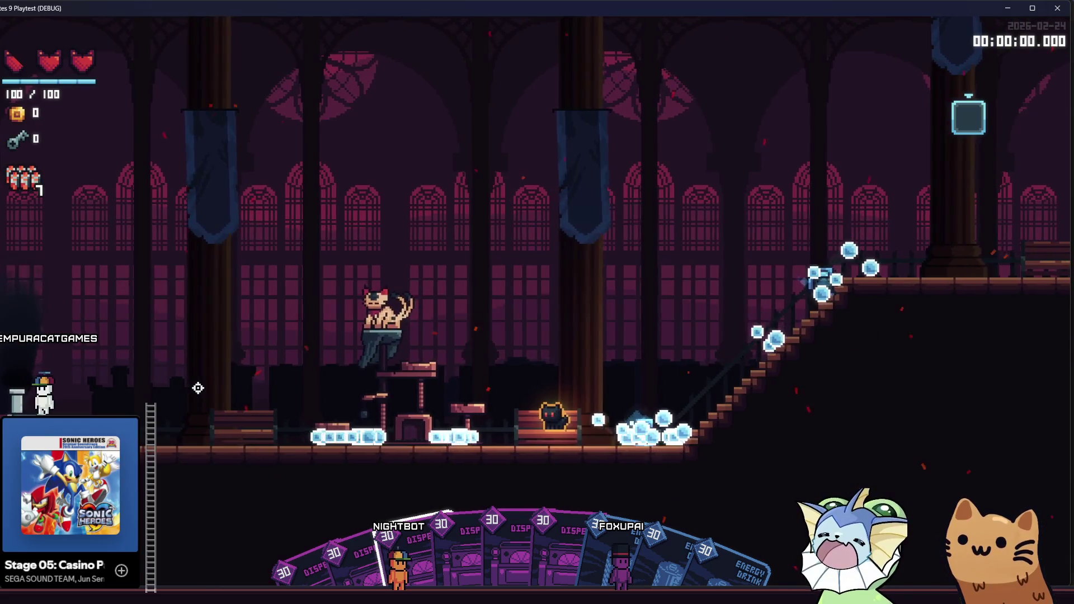
scroll(198, 388, down, 2)
key(space)
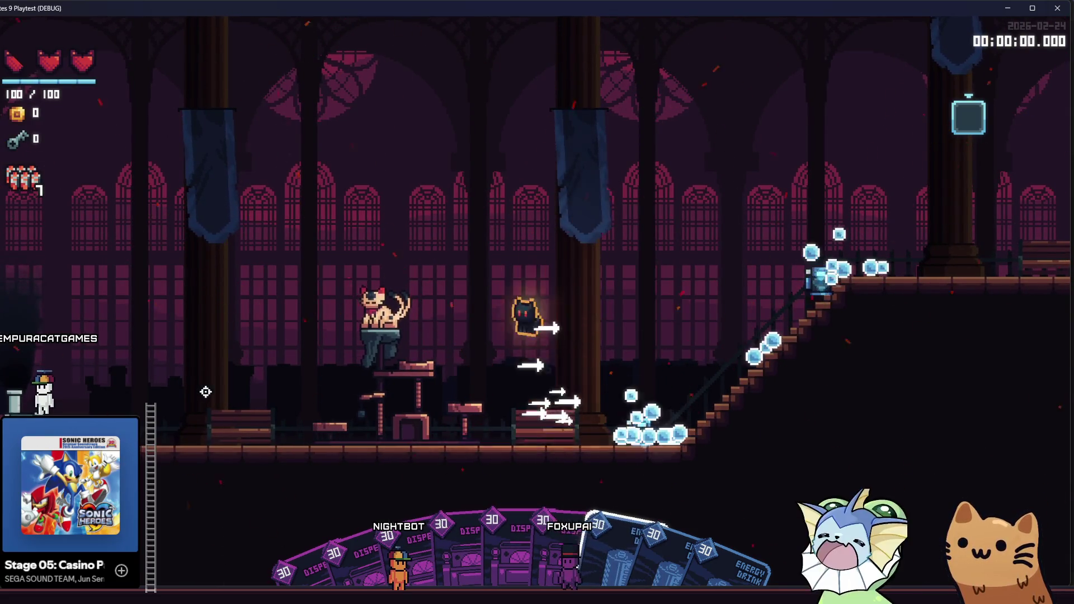
key(a)
key(F1)
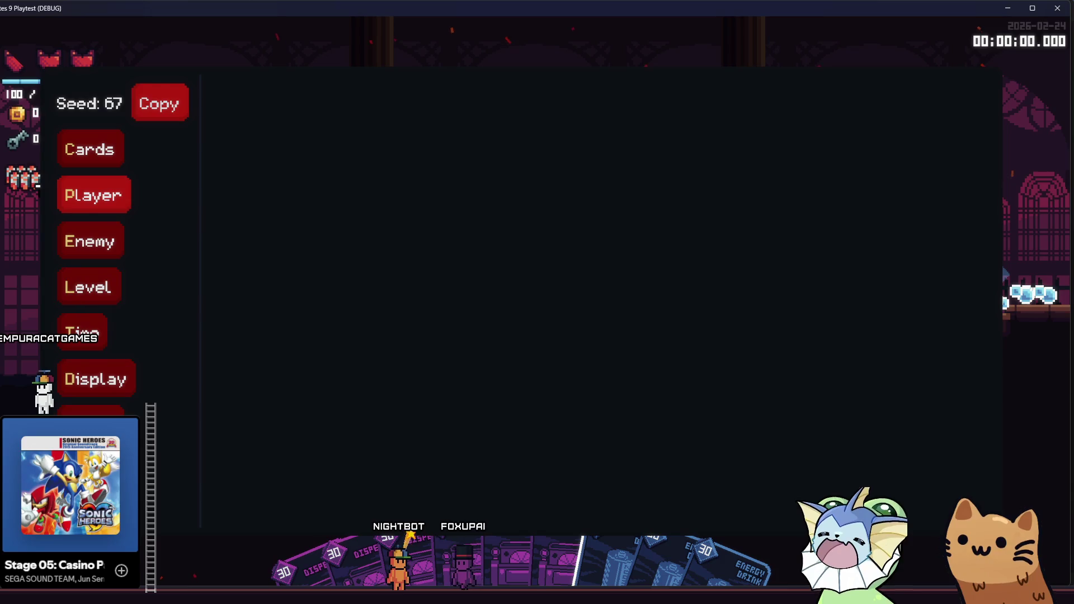
Add two Shatter cards to the hand and close the debug menu
click(124, 153)
click(225, 117)
scroll(442, 251, down, 10)
scroll(444, 260, down, 2)
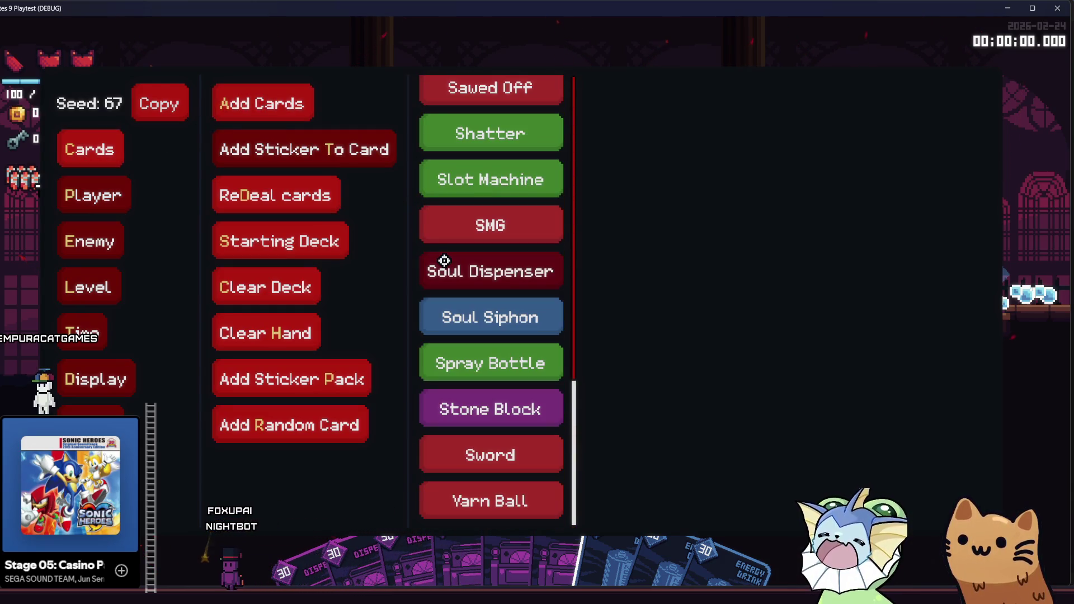
click(482, 132)
click(483, 133)
key(Escape)
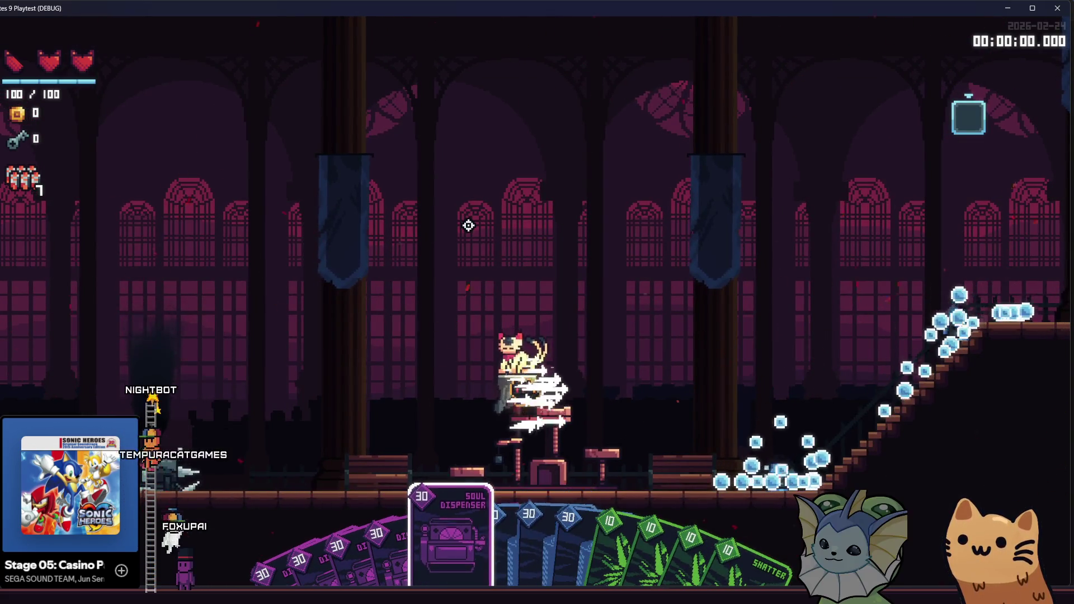
Play both Shatter cards and the Energy Drink, jump right, then reopen the debug menu
key(d)
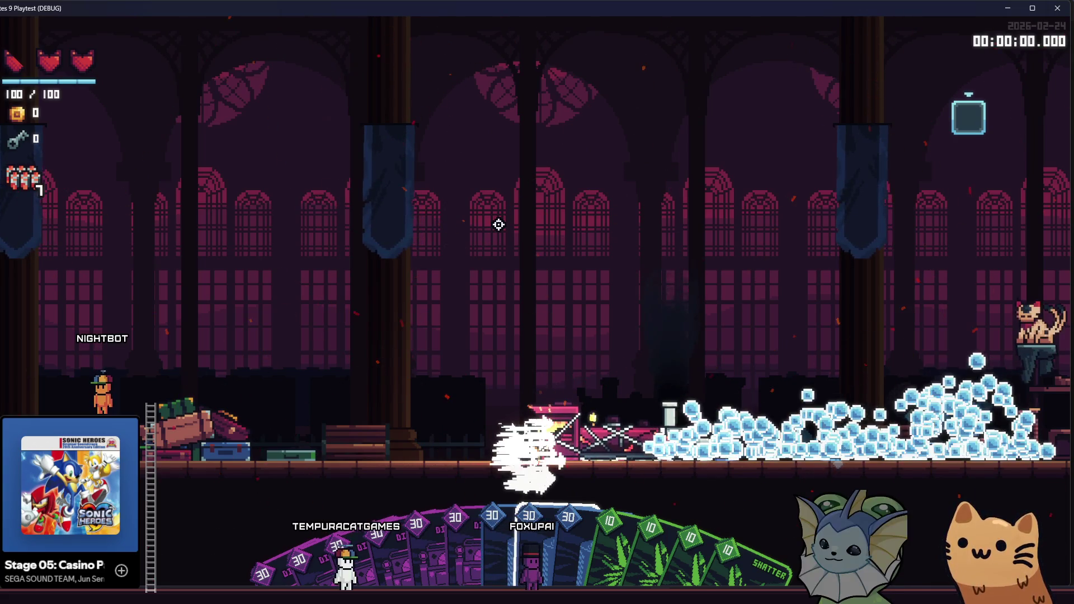
scroll(499, 224, down, 1)
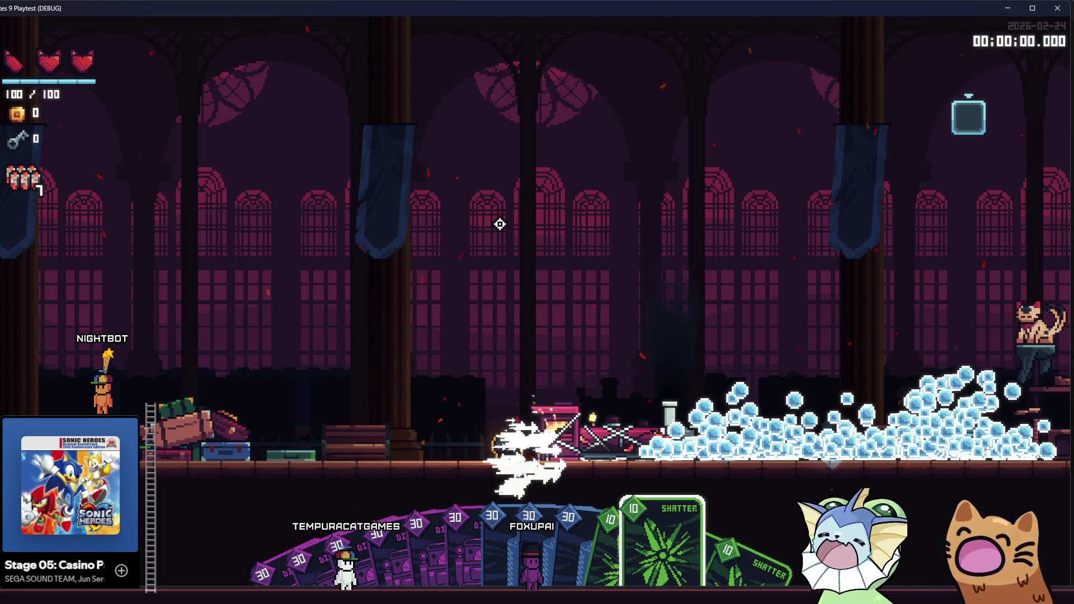
click(499, 224)
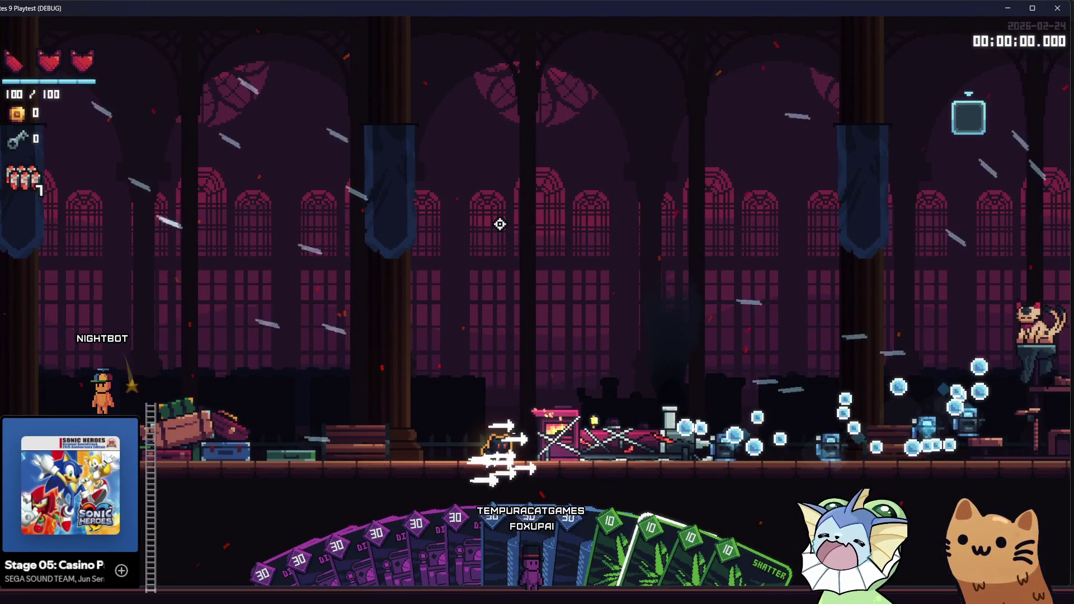
click(499, 224)
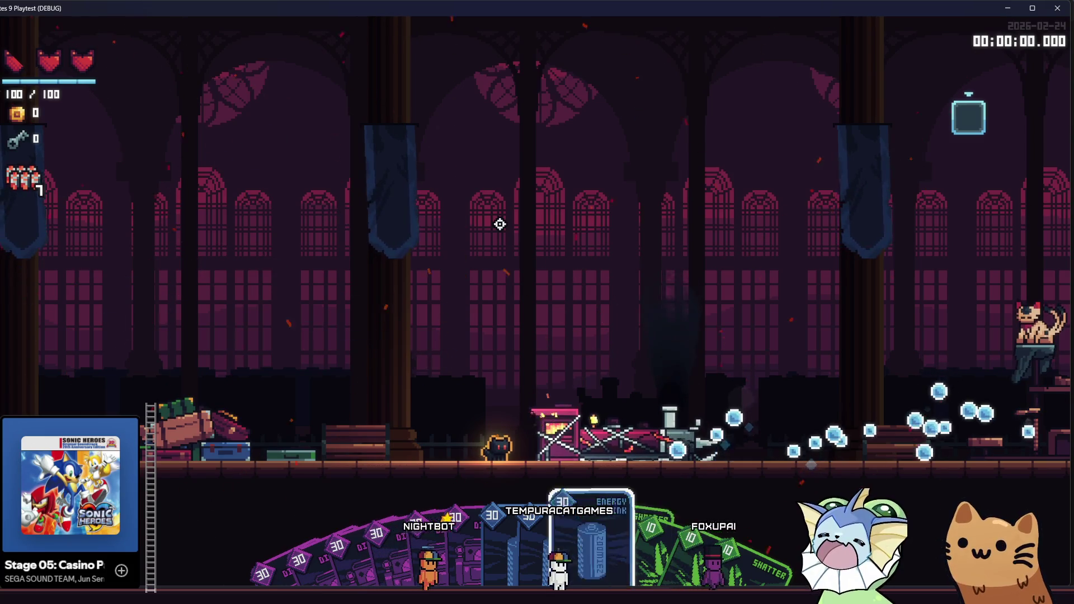
click(500, 224)
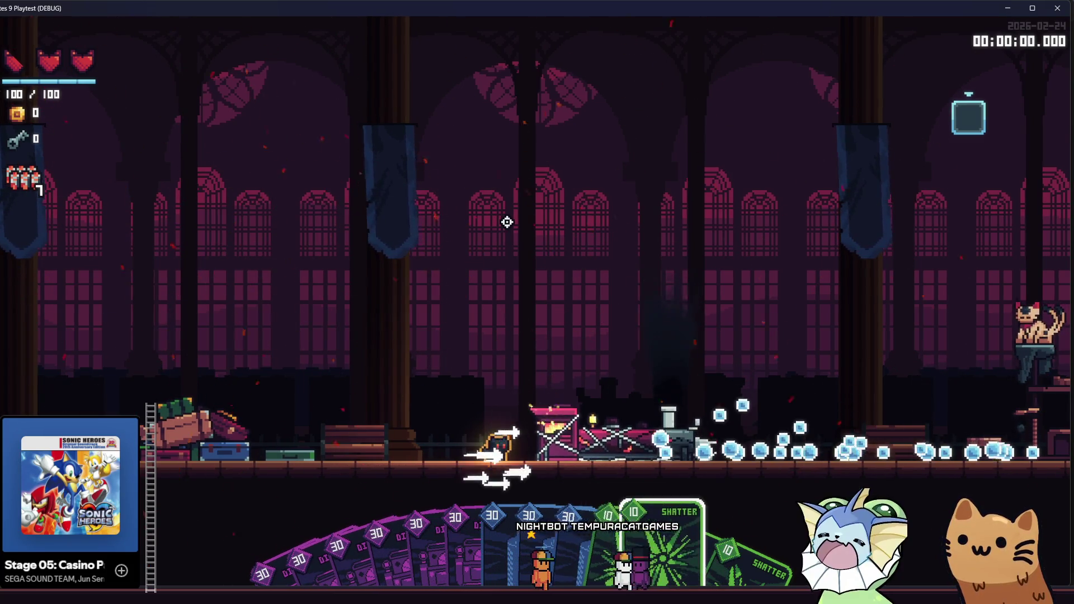
key(space)
key(d)
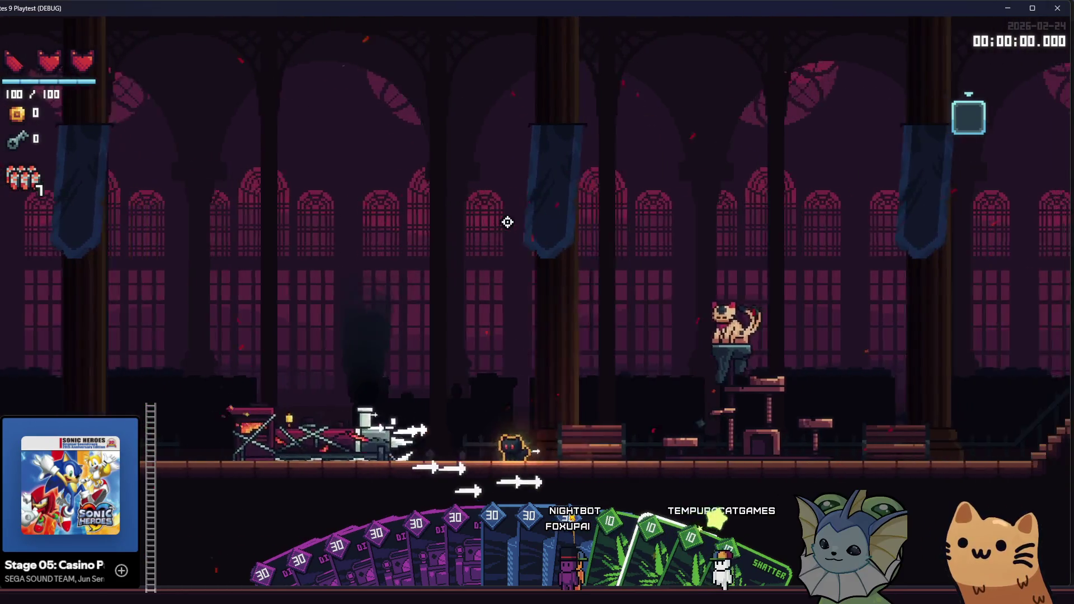
key(grave)
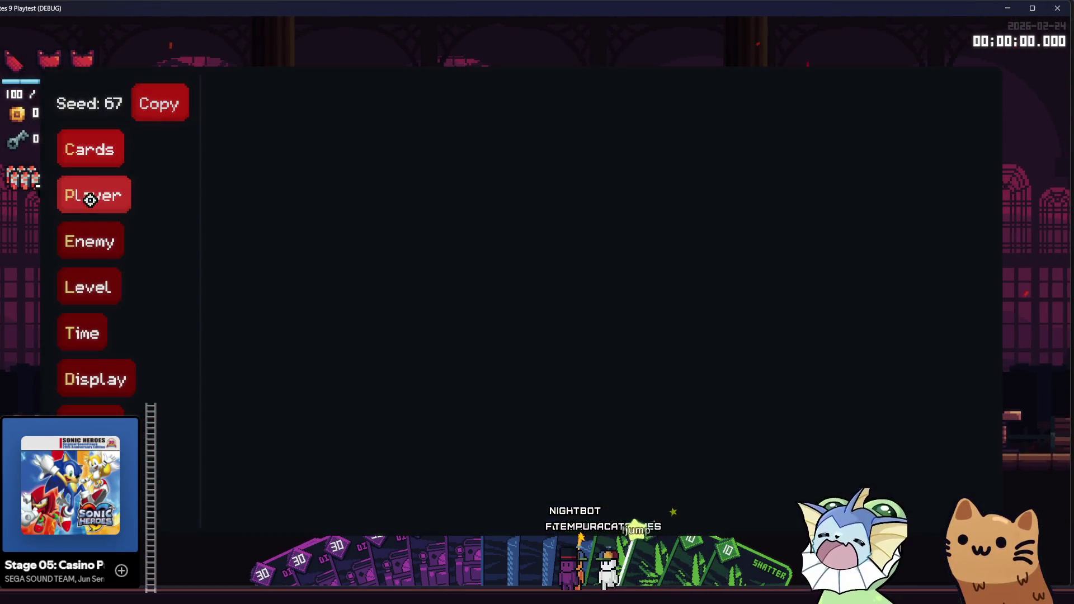
Teleport into a cave room from the Level debug room list
click(89, 287)
click(248, 104)
click(460, 85)
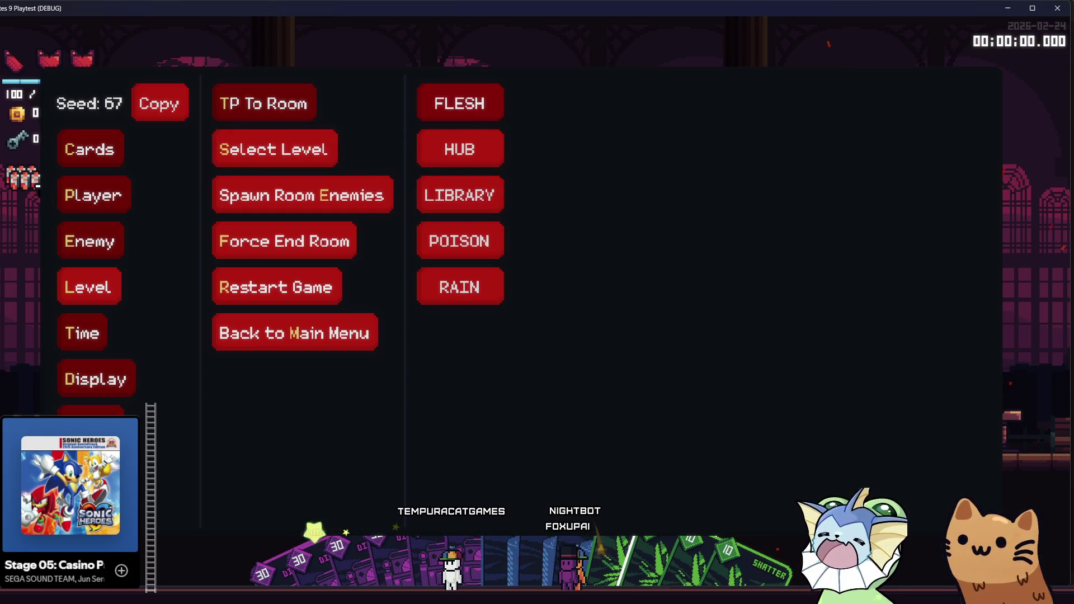
click(459, 104)
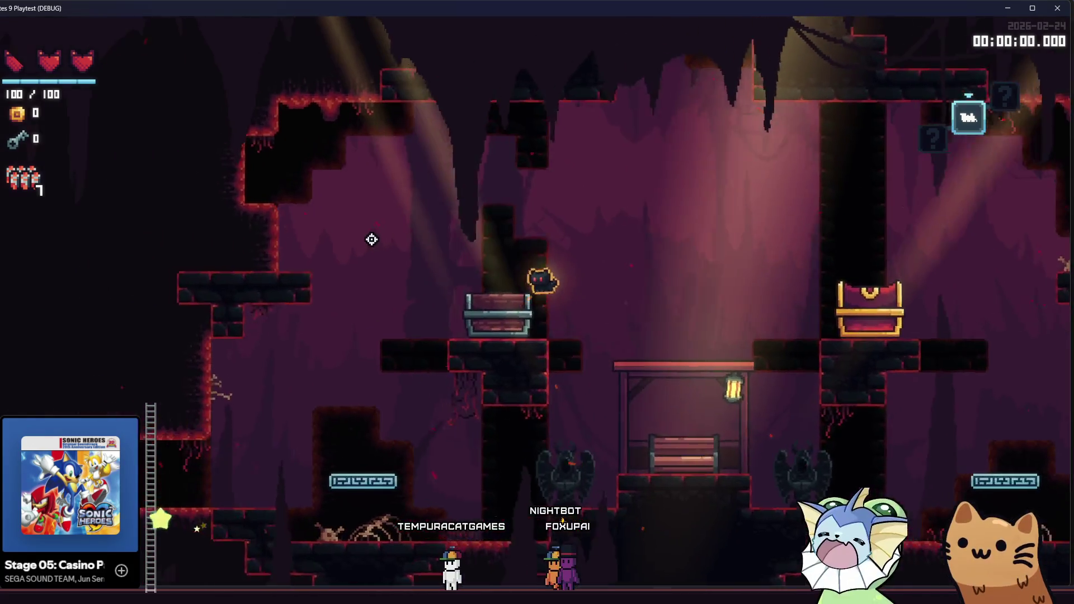
Run right over the ledges onto the pillar and play Shatter at the enemies
key(d)
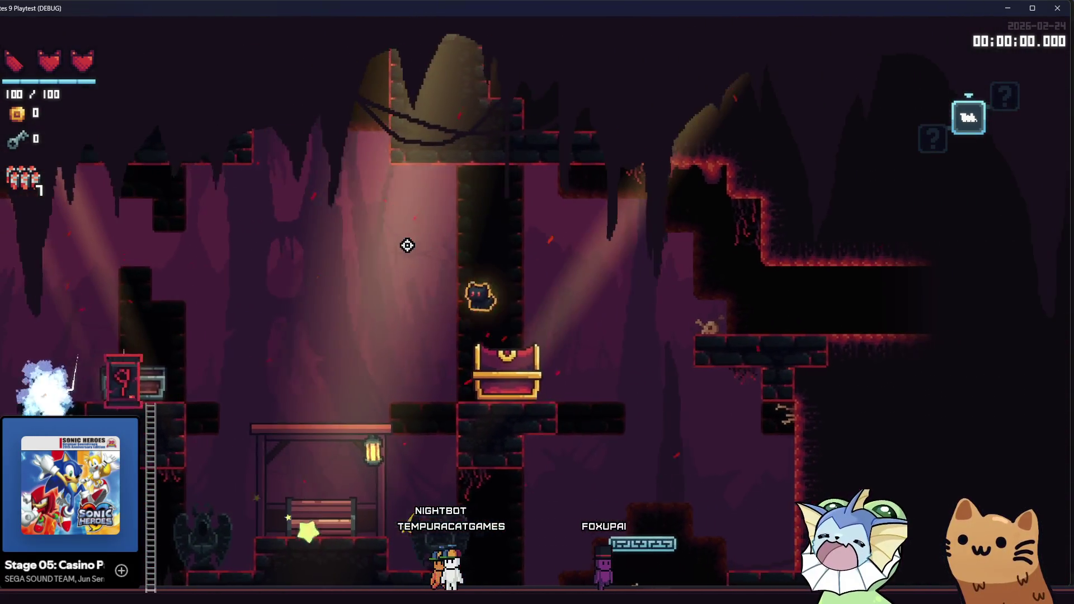
key(d)
key(space)
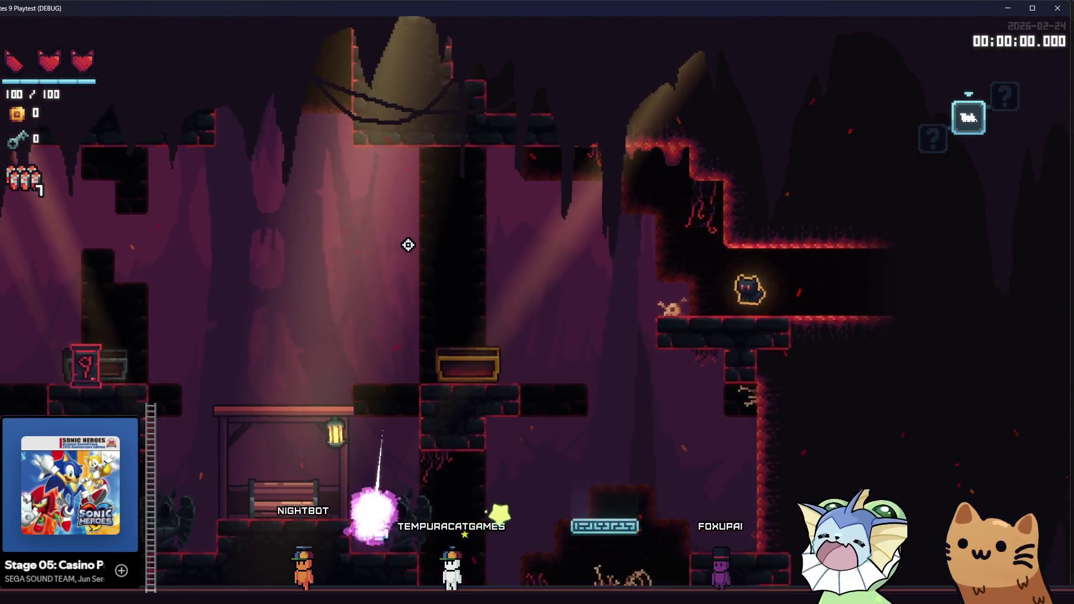
key(d)
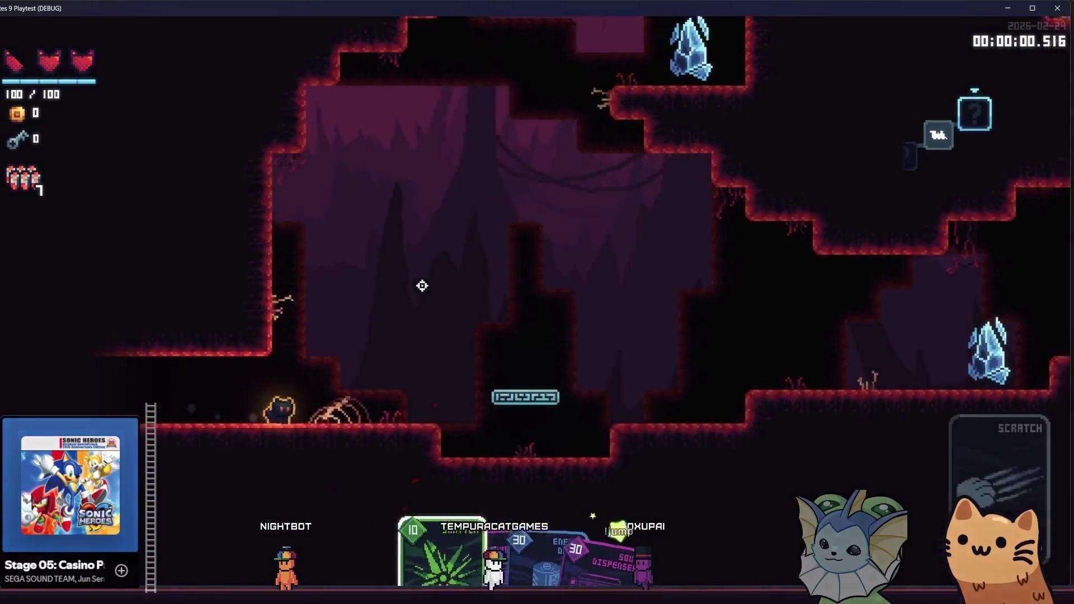
key(d)
key(space)
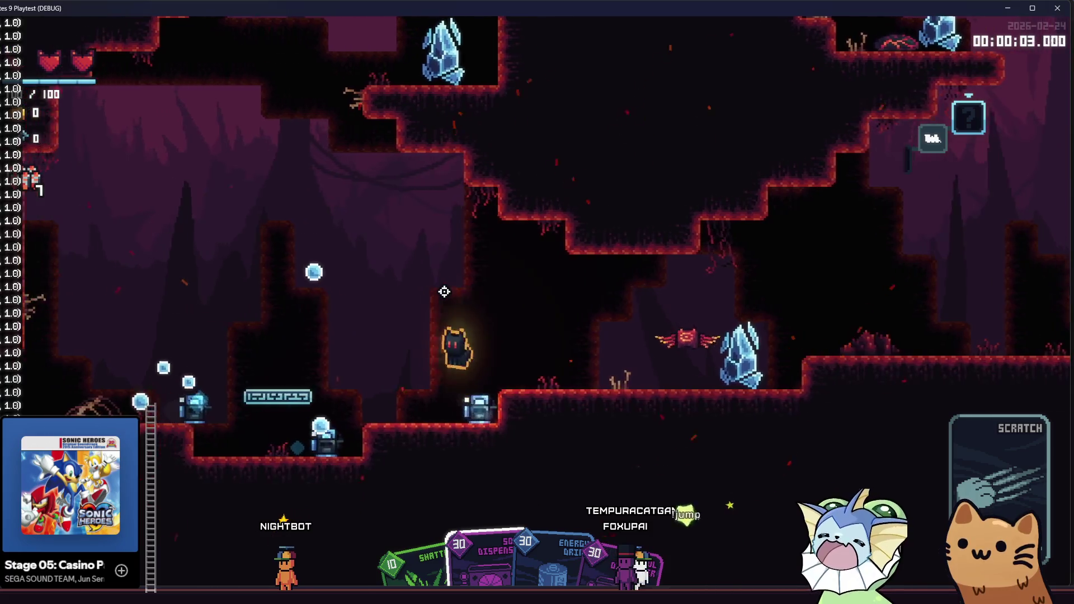
key(d)
key(space)
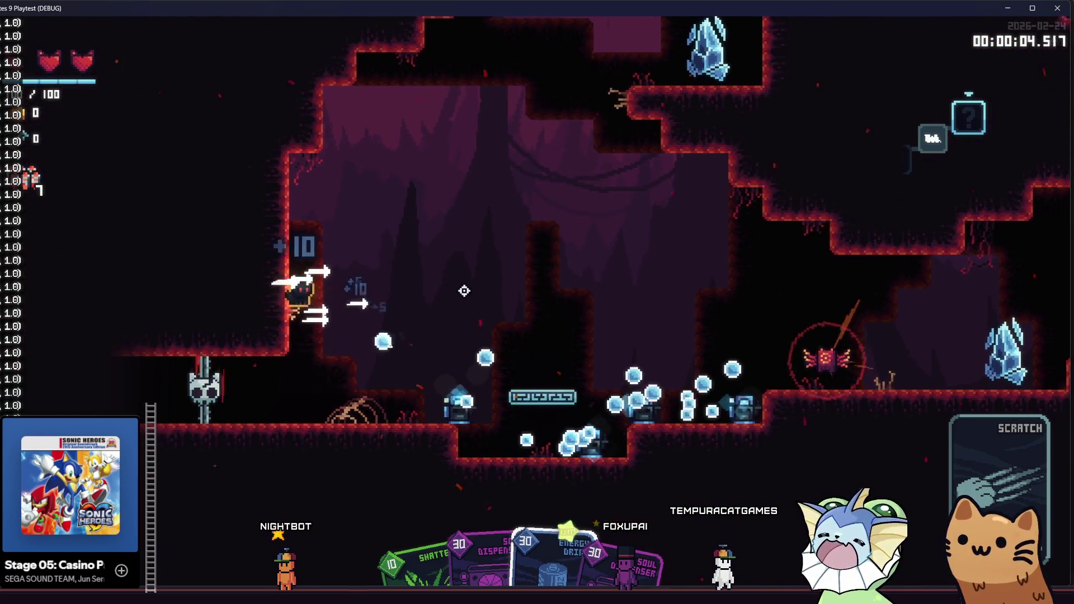
right_click(466, 292)
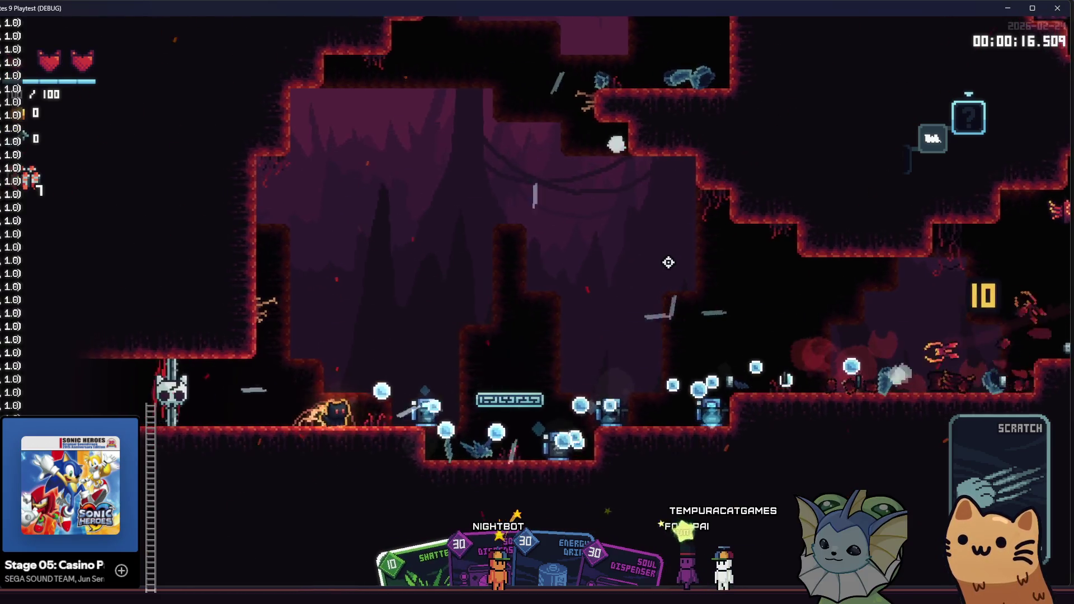
Collect coins on the right, then drop down left through the cave shooting enemies
key(space)
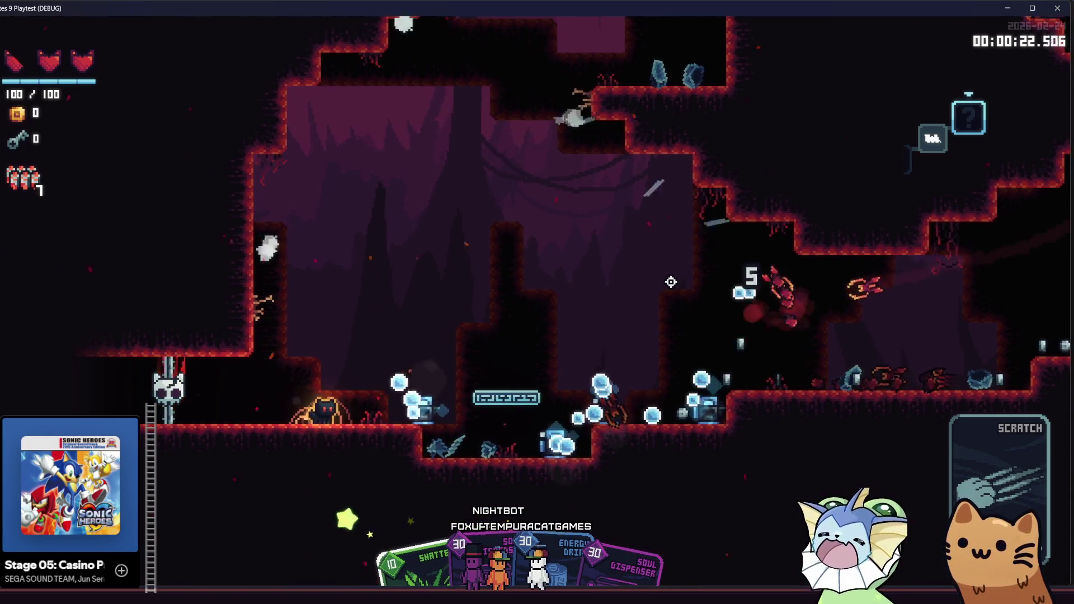
key(d)
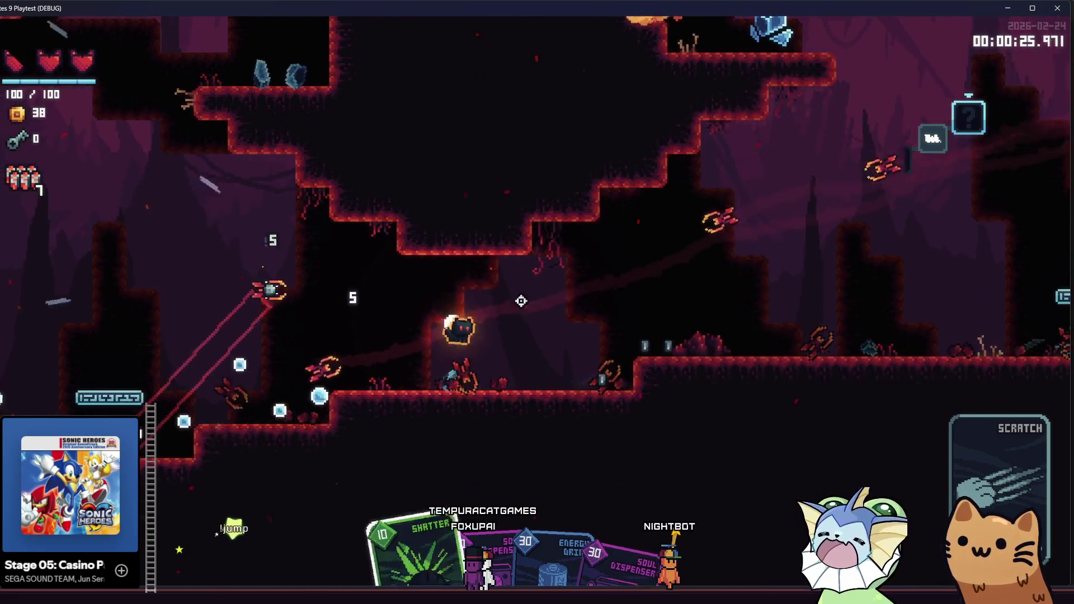
key(d)
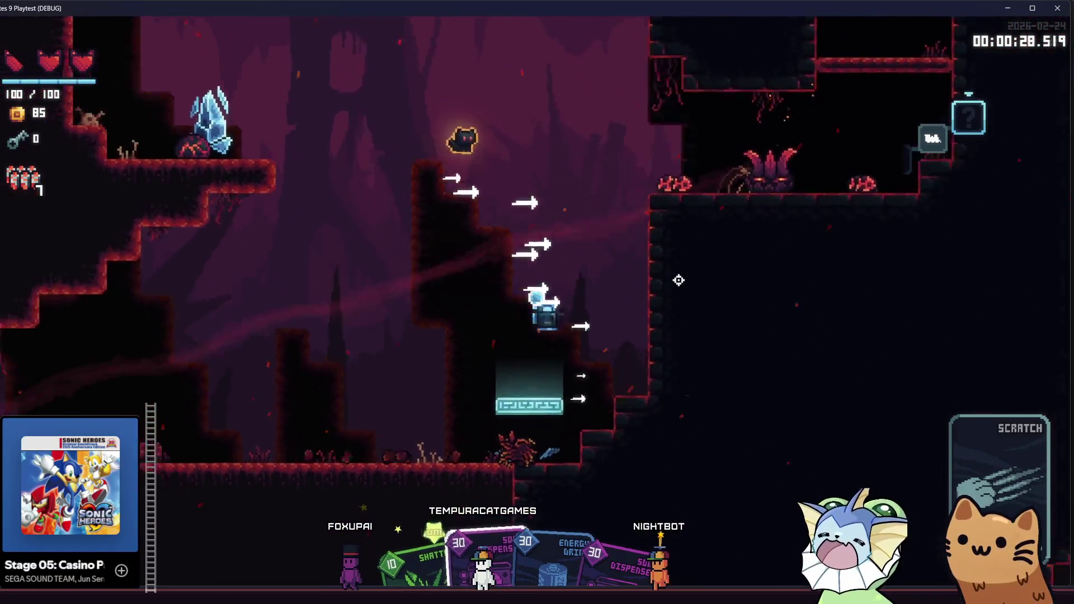
key(a)
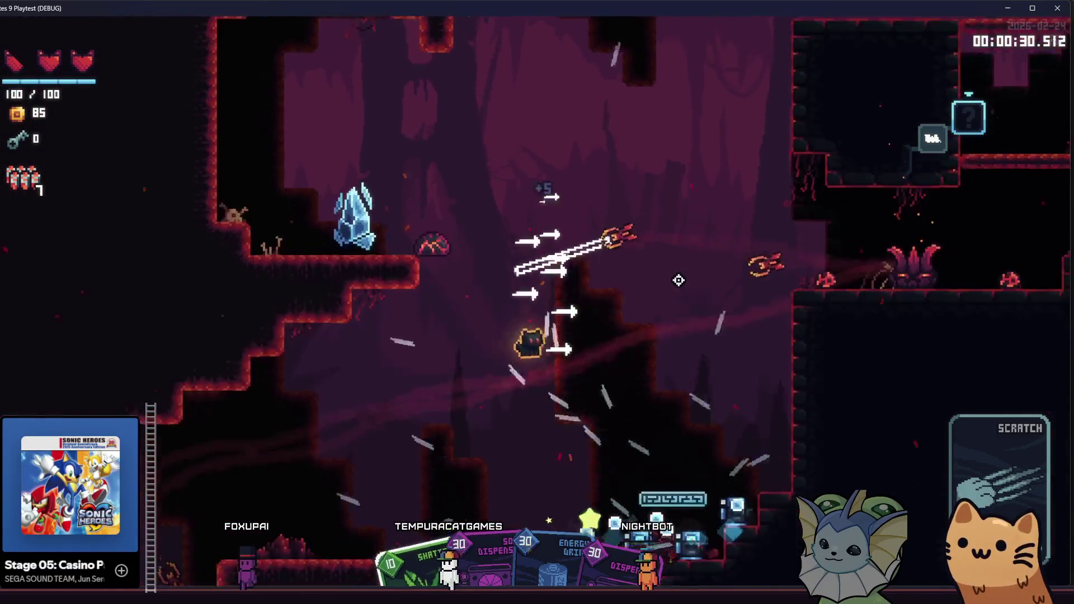
key(a)
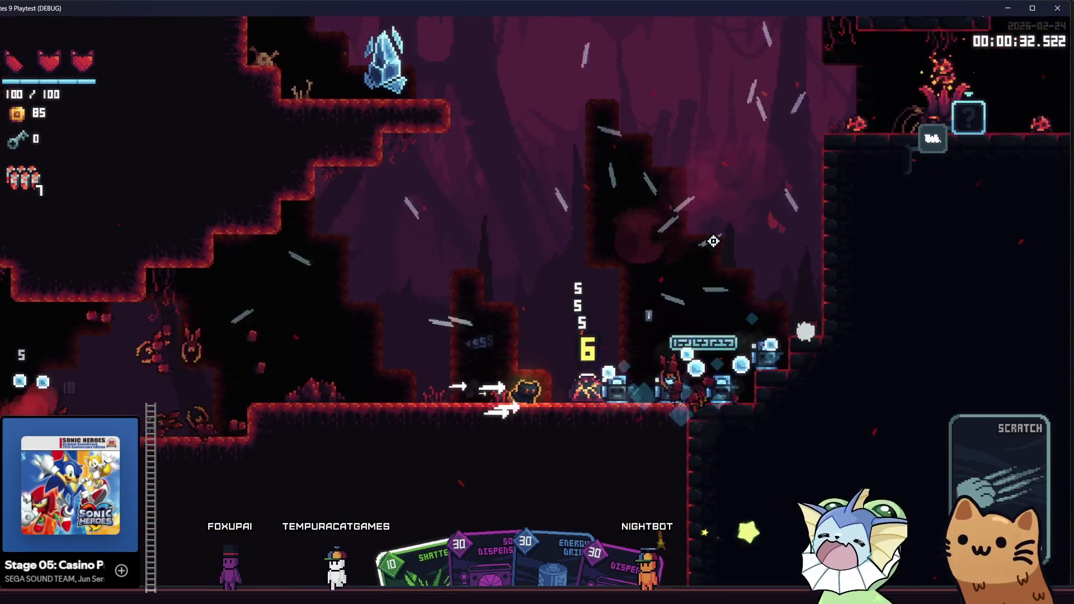
key(a)
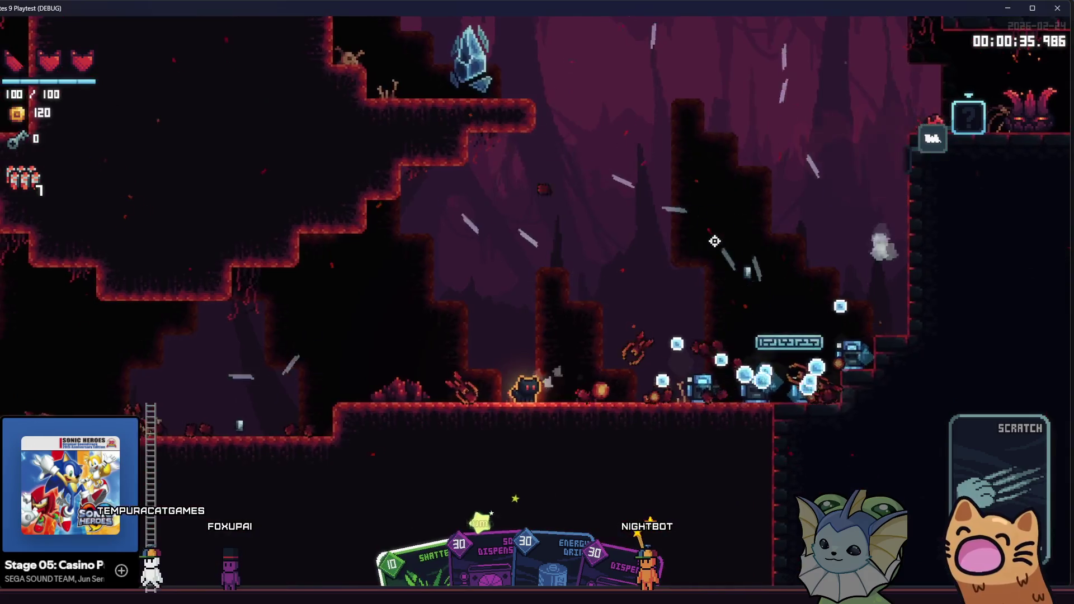
key(d)
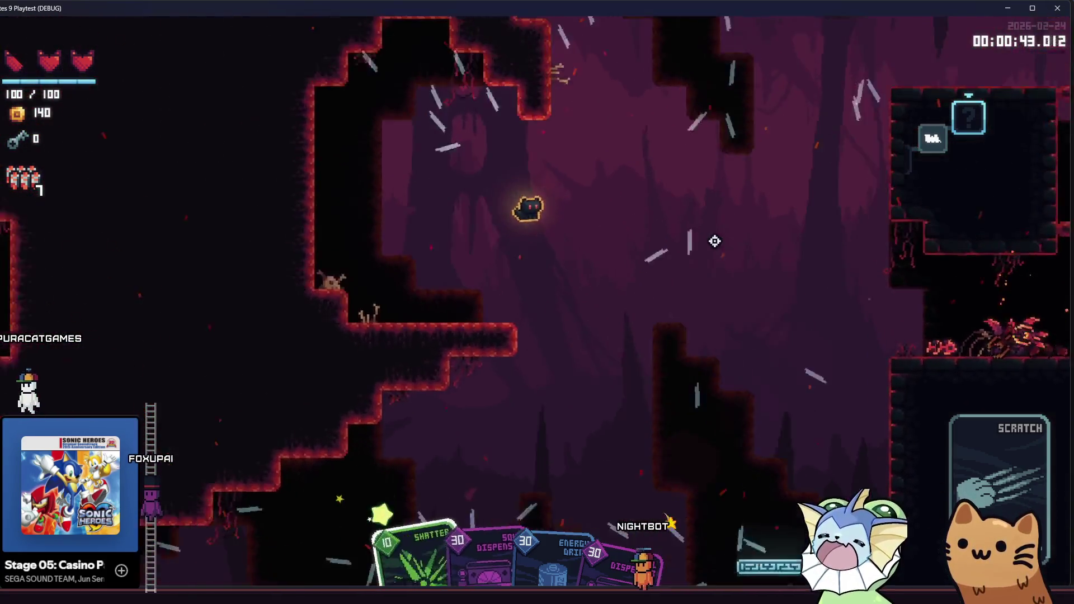
key(a)
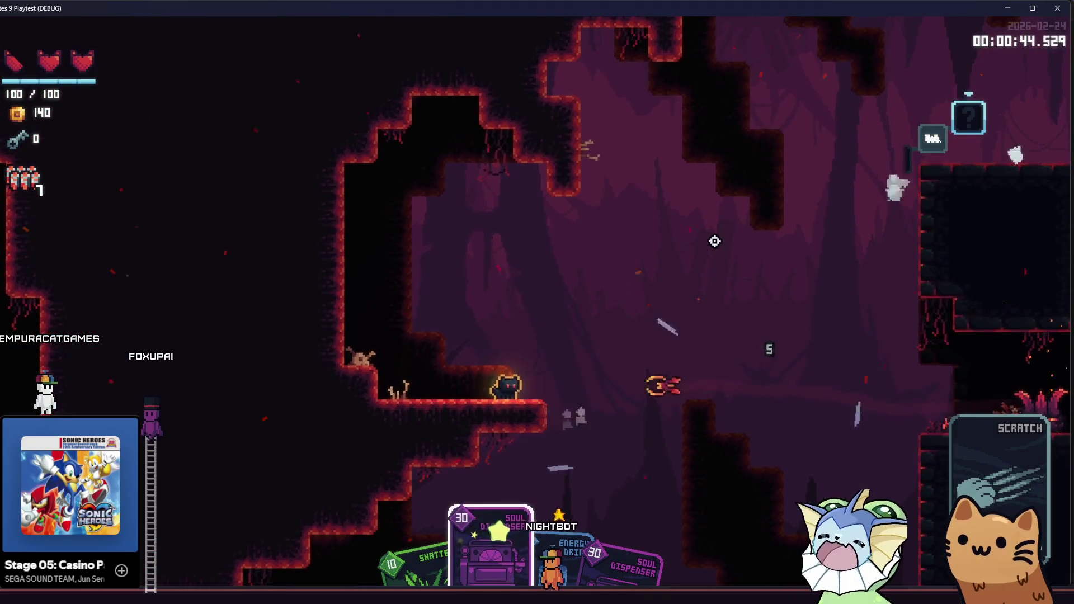
key(a)
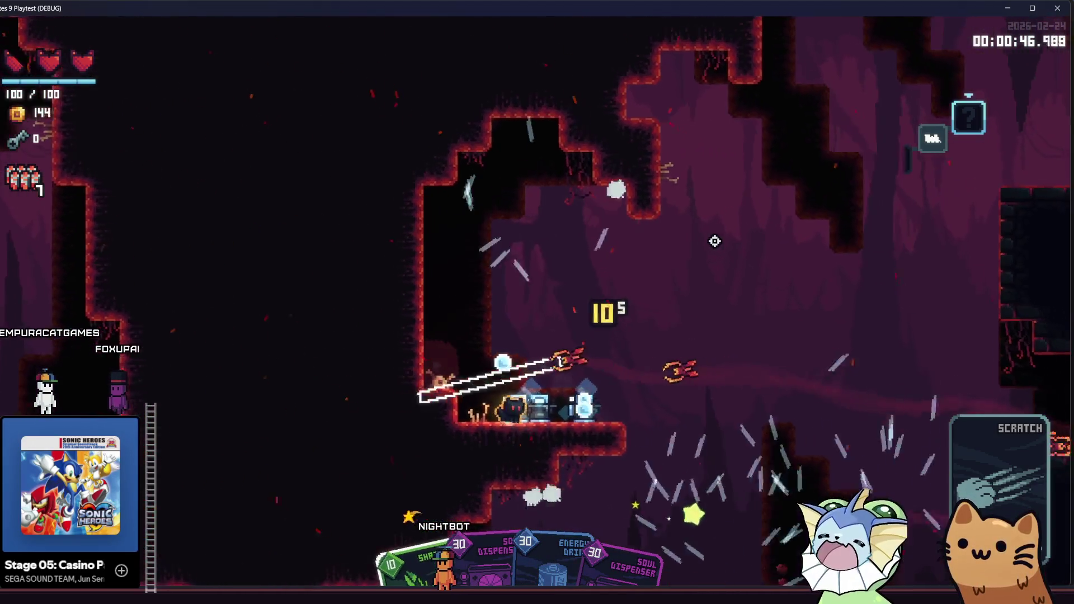
Drop down right through the cave, Scratch nearby enemies, and step onto the pad
key(d)
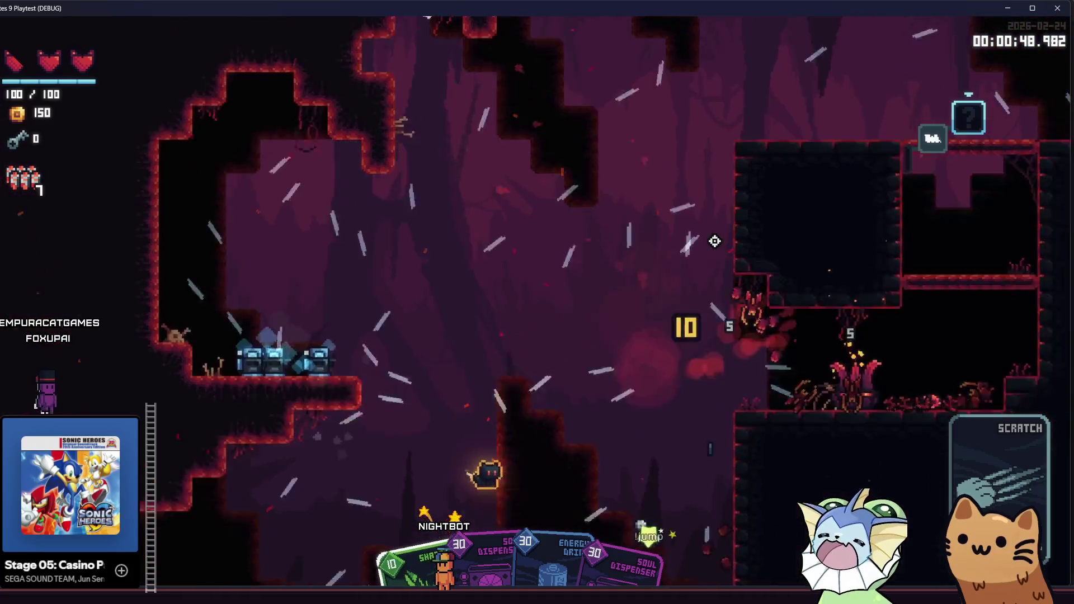
key(d)
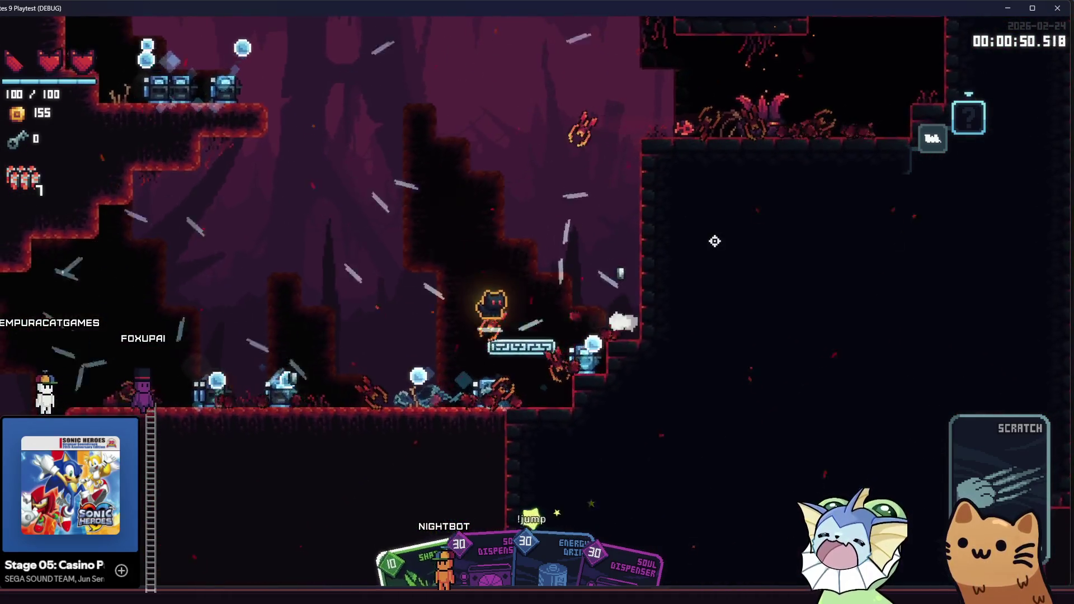
key(d)
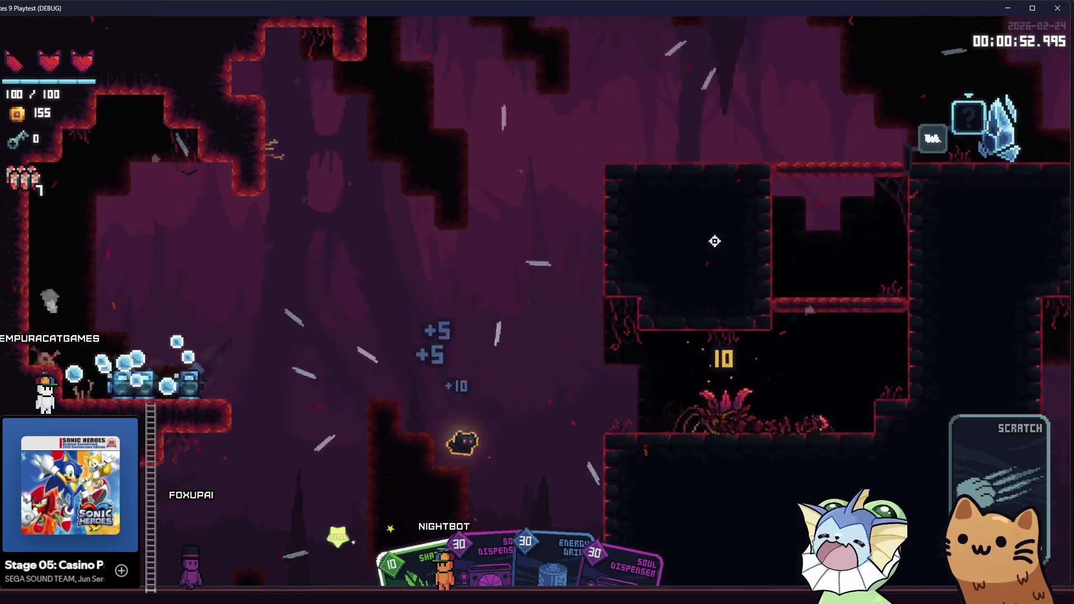
key(d)
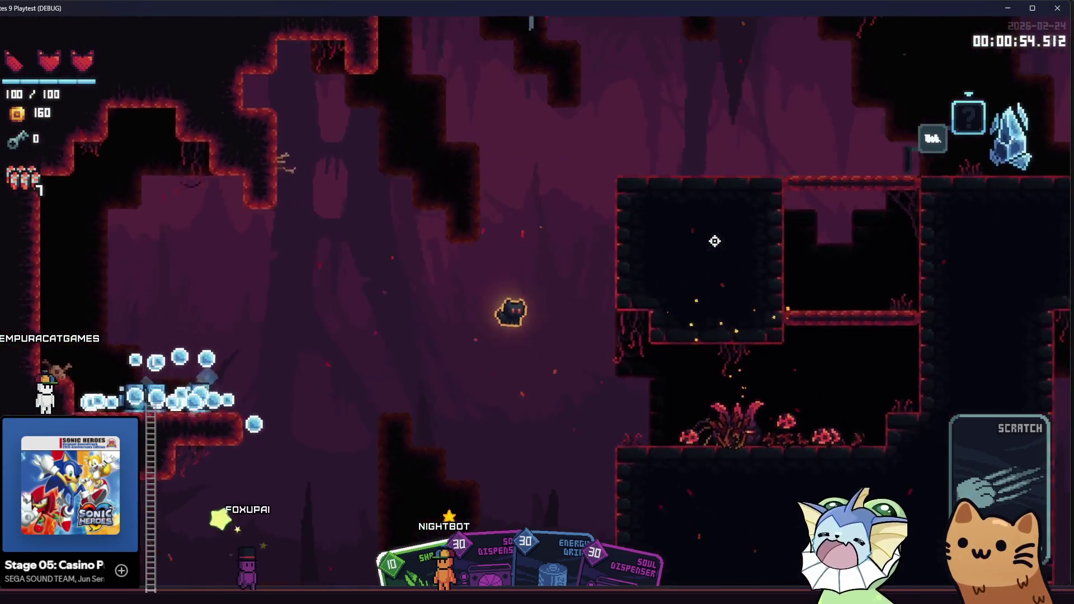
key(space)
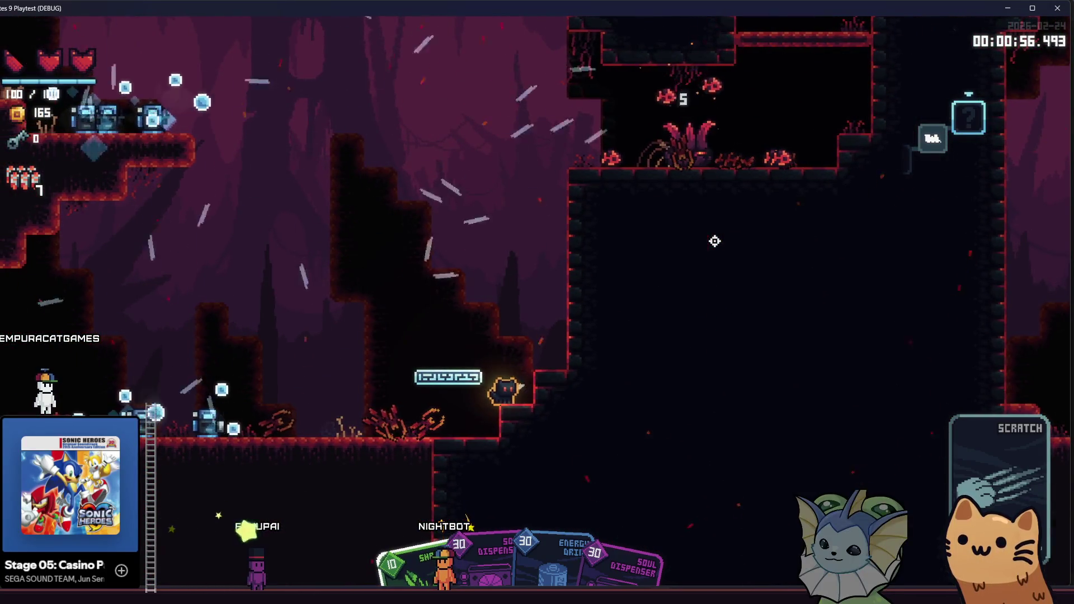
right_click(715, 241)
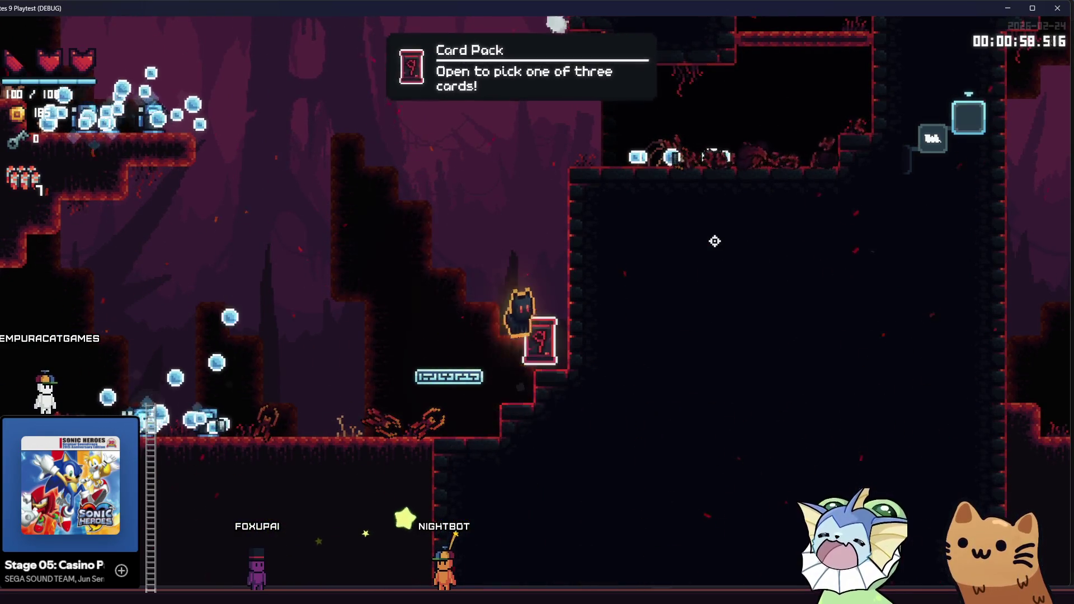
key(a)
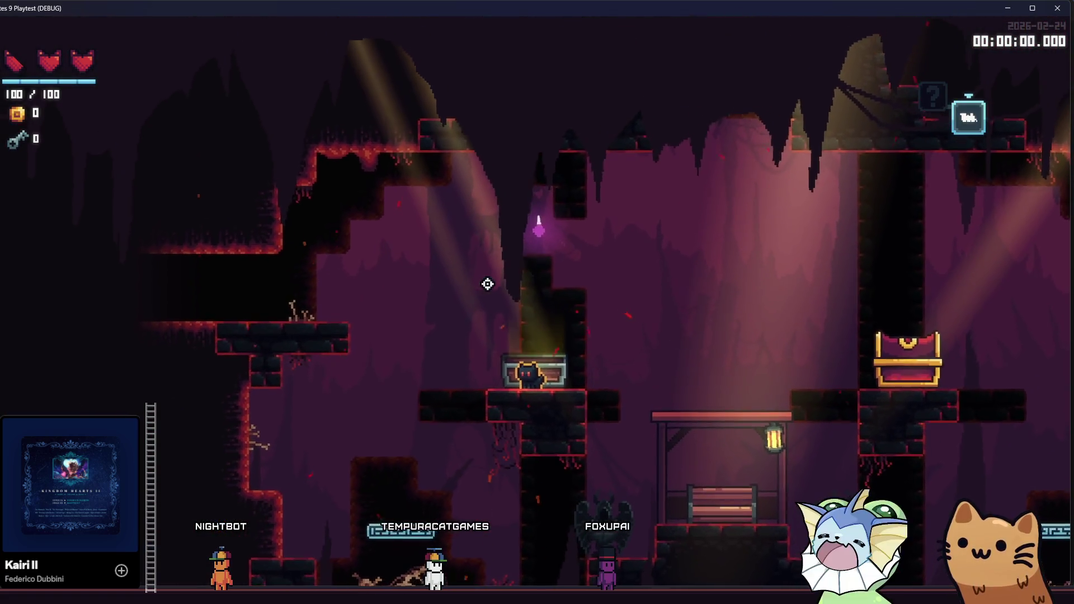
Open the loot box, climb the ledge, fire the AK47 at enemies, and enter the card pack room
key(space)
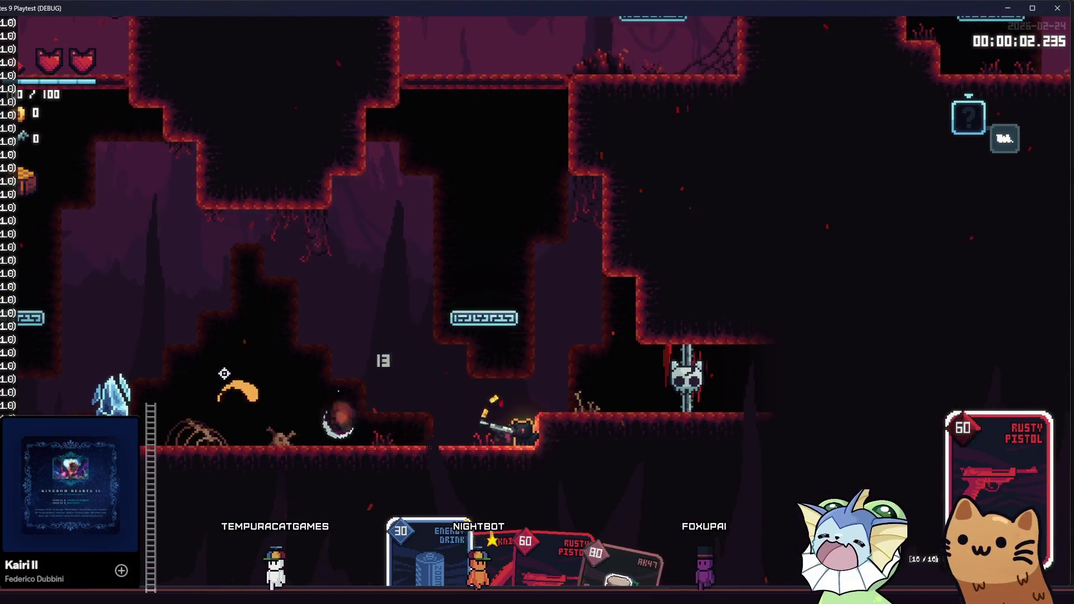
key(space)
key(d)
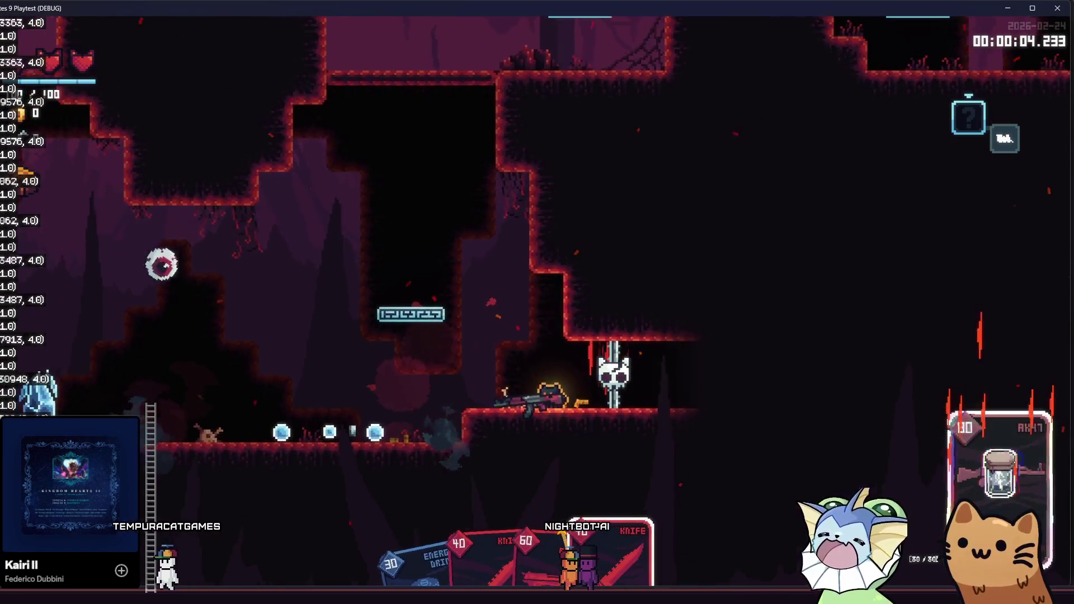
click(472, 372)
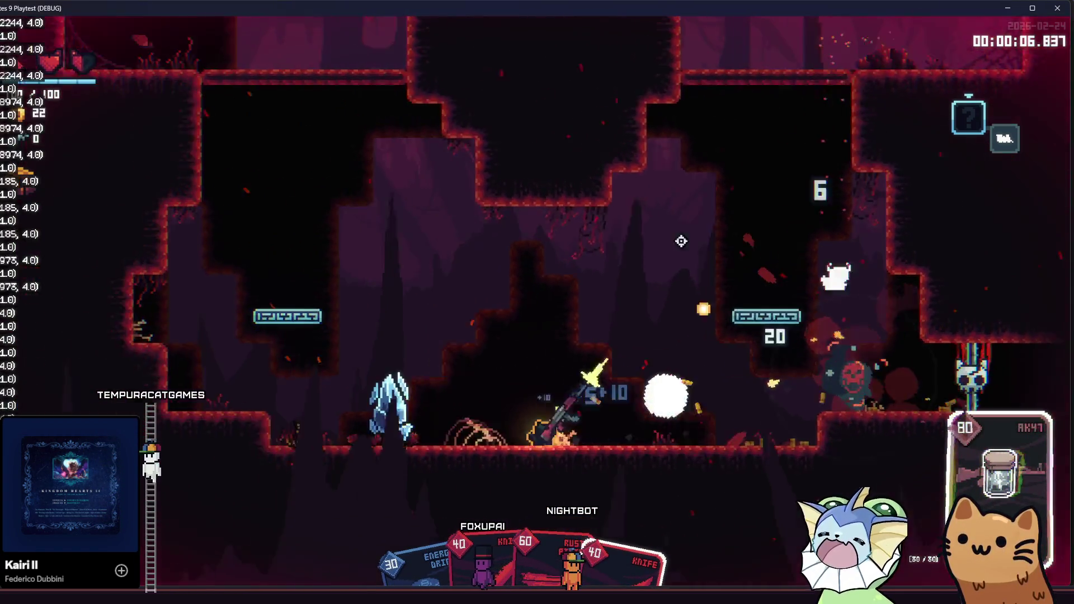
key(a)
key(space)
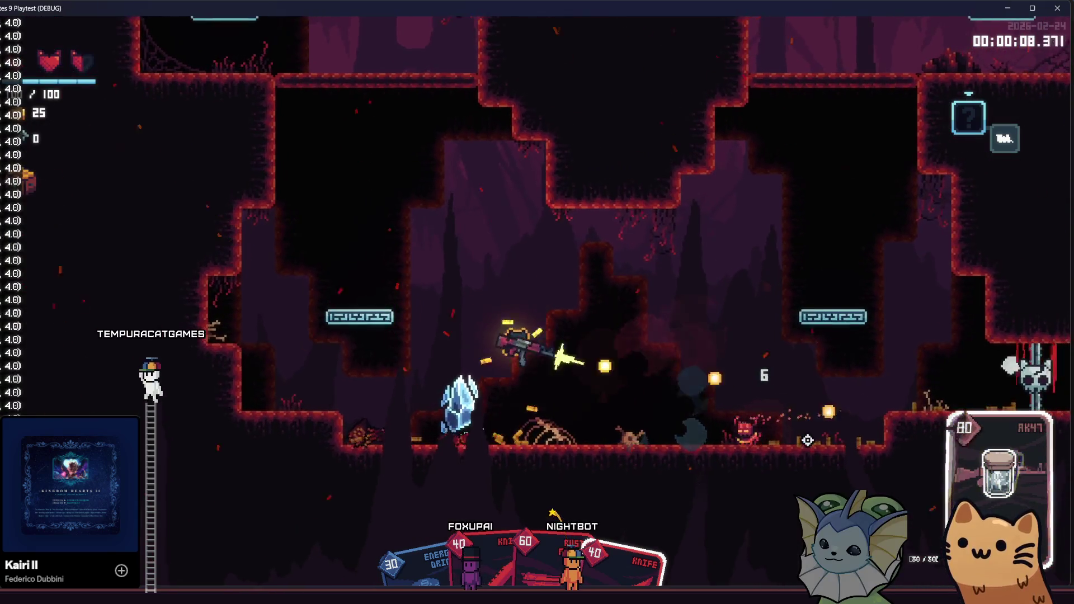
key(a)
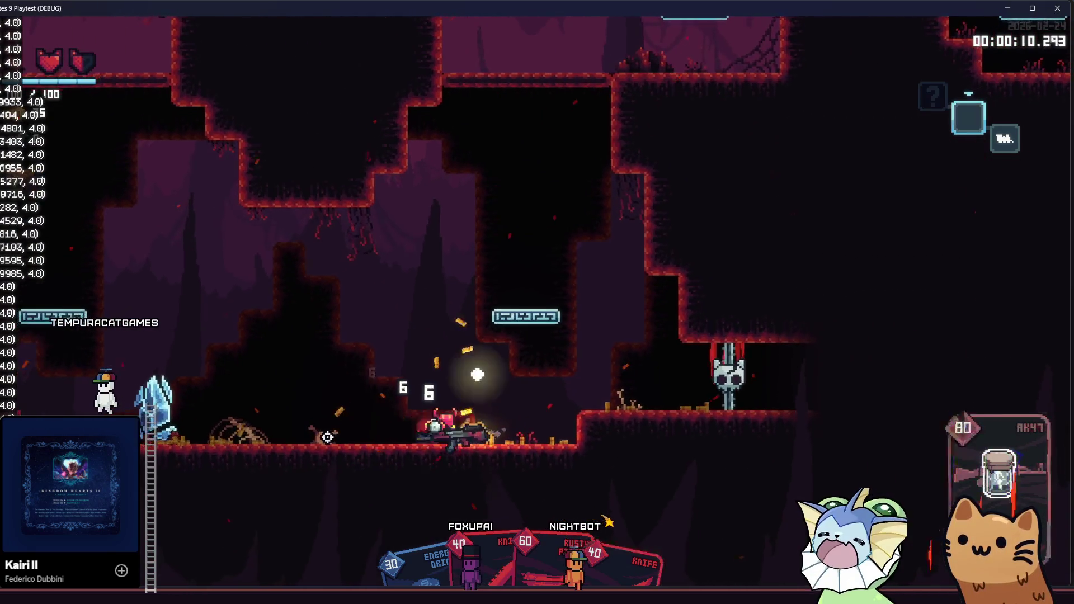
key(d)
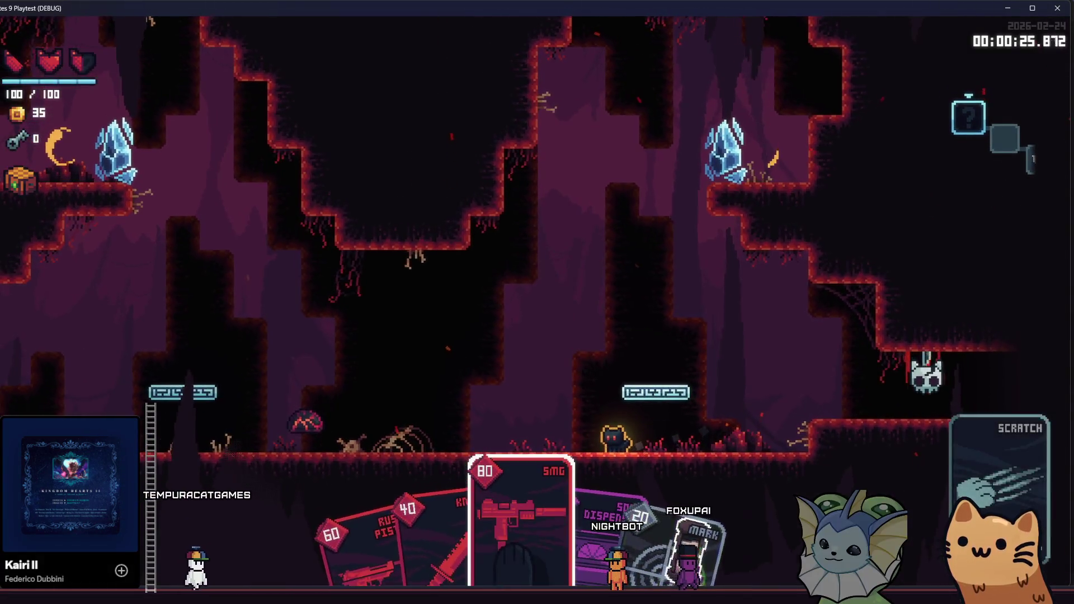
Fire the SMG at enemies, take Shatter from the card pack, and leave for the next room
click(244, 406)
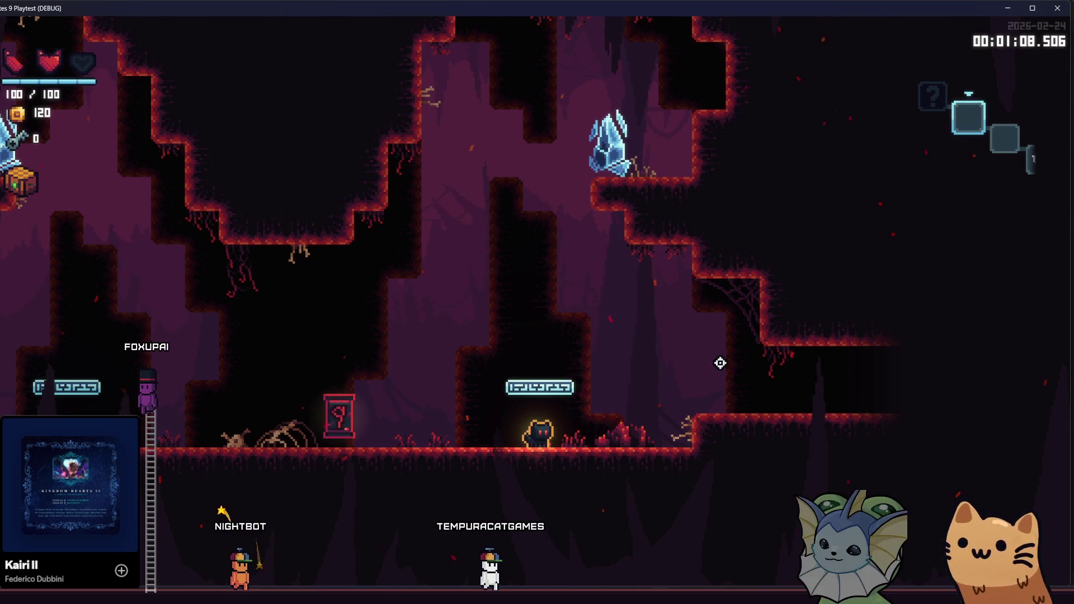
key(a)
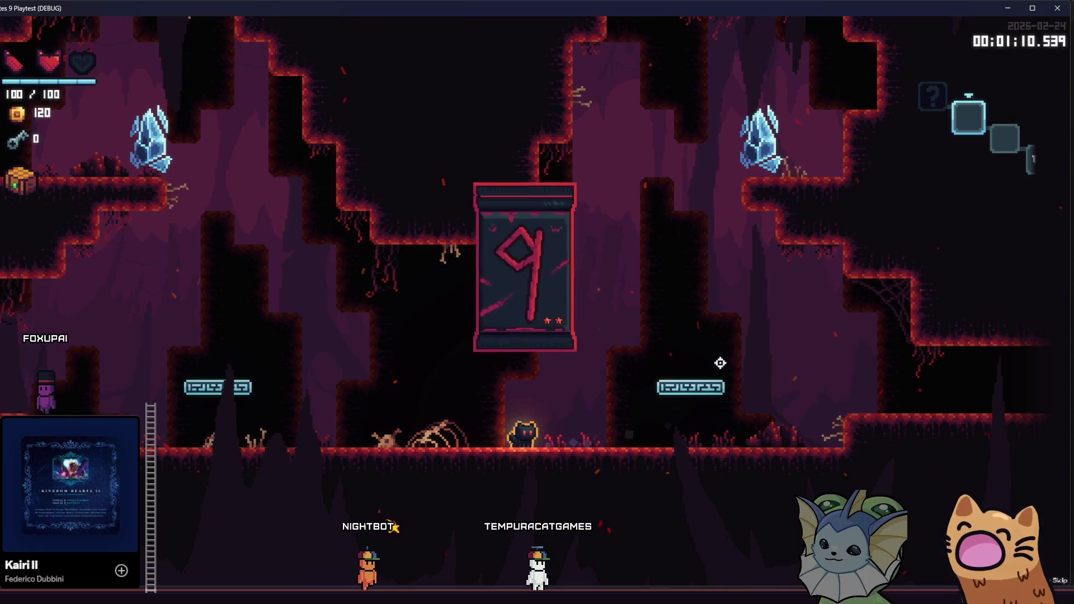
mouse_move(804, 313)
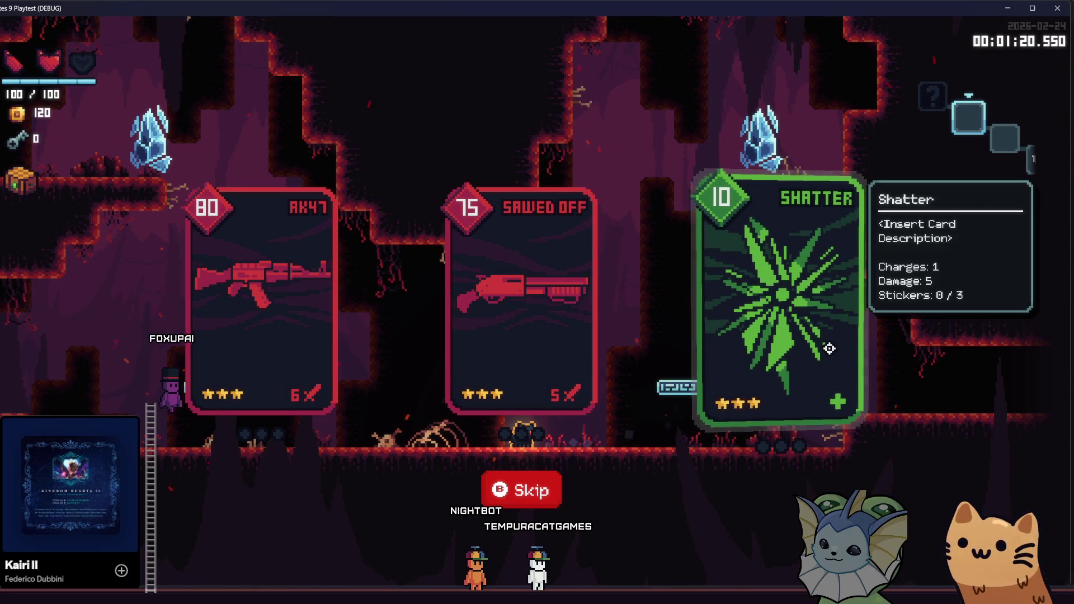
click(808, 302)
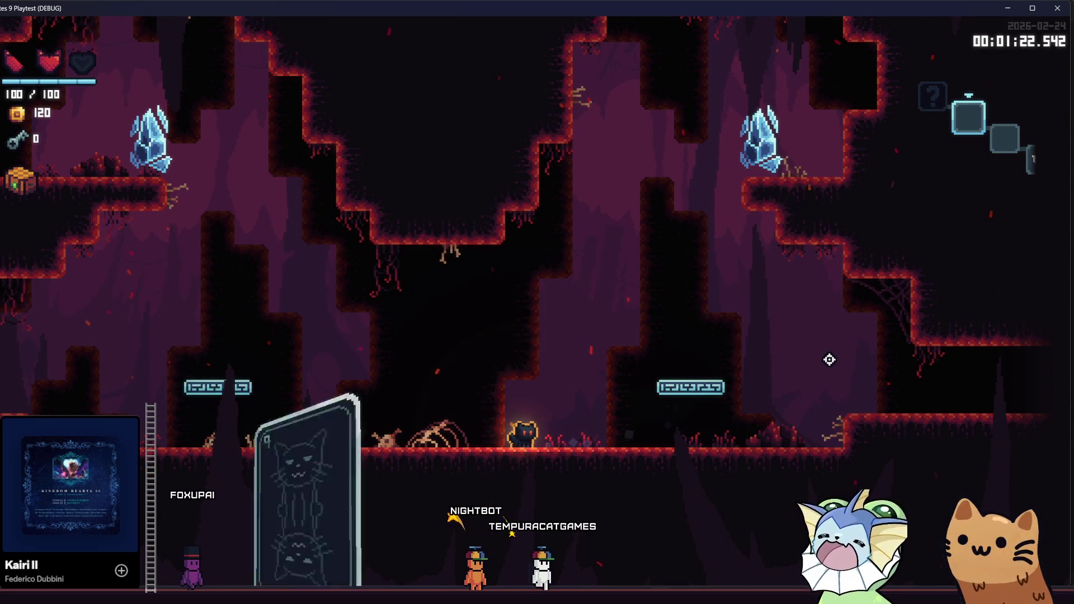
key(space)
key(a)
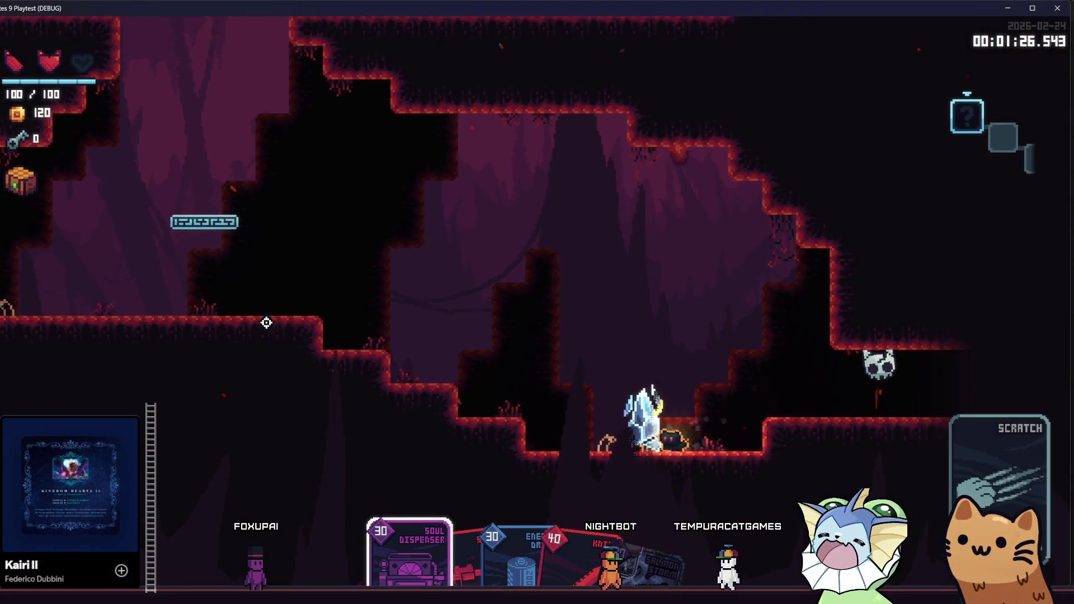
Deploy a Soul Dispenser, drink an Energy Drink, and attack enemies with Knife and Scratch
key(d)
key(a)
click(296, 320)
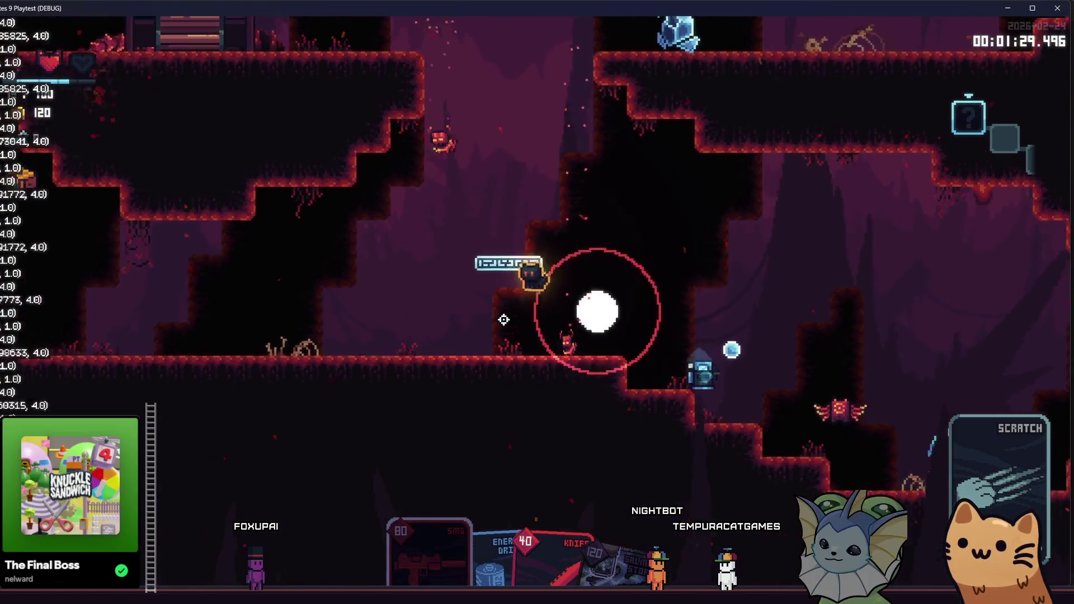
key(a)
click(601, 335)
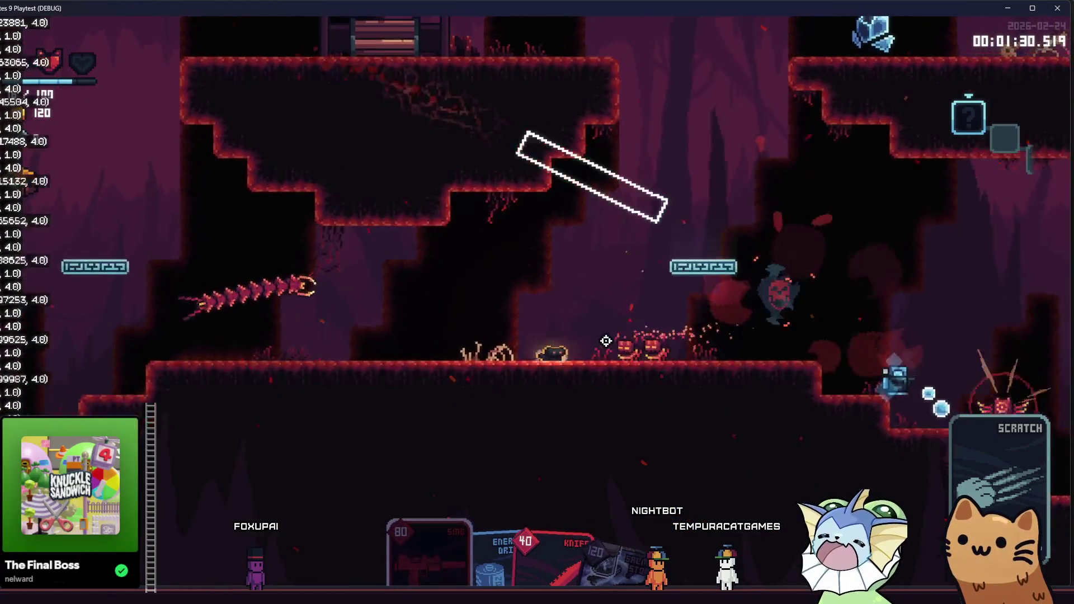
key(d)
click(615, 352)
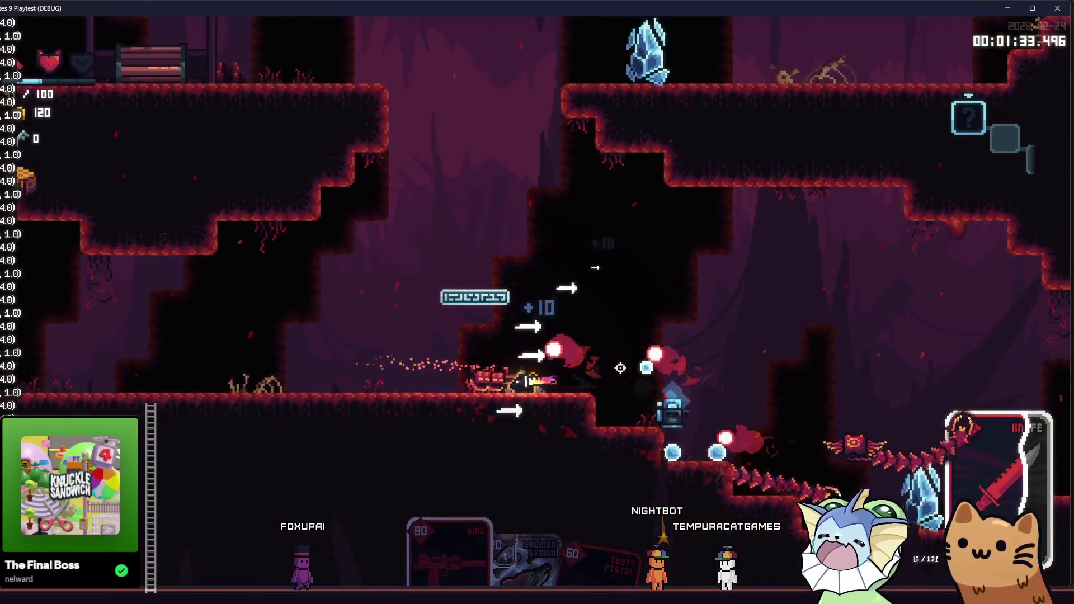
key(d)
click(711, 352)
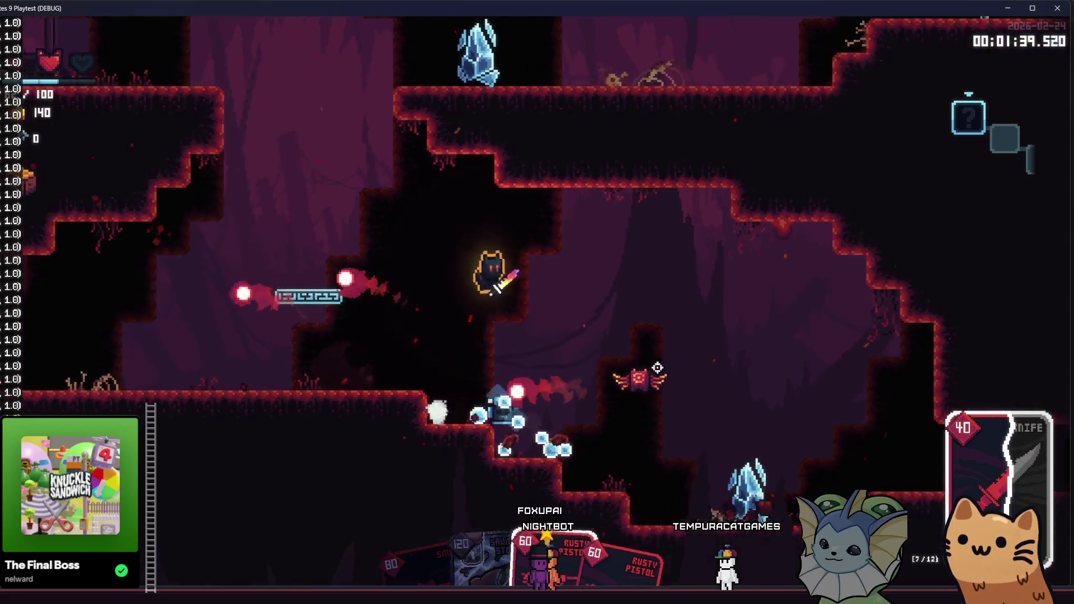
Shoot enemies on both sides and play Shatter to scatter shards
key(d)
click(618, 333)
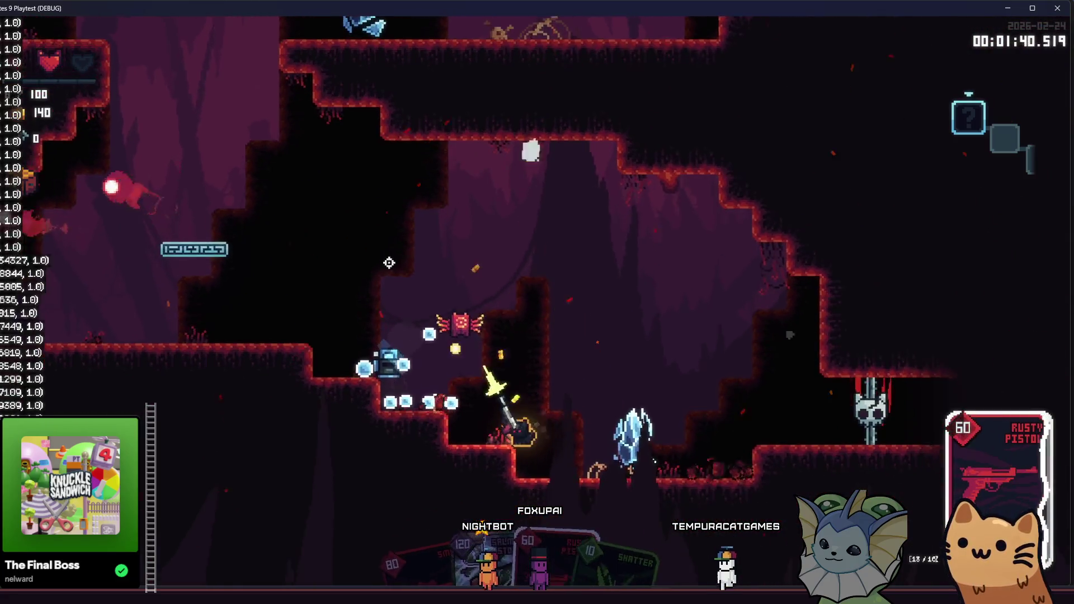
key(a)
click(376, 213)
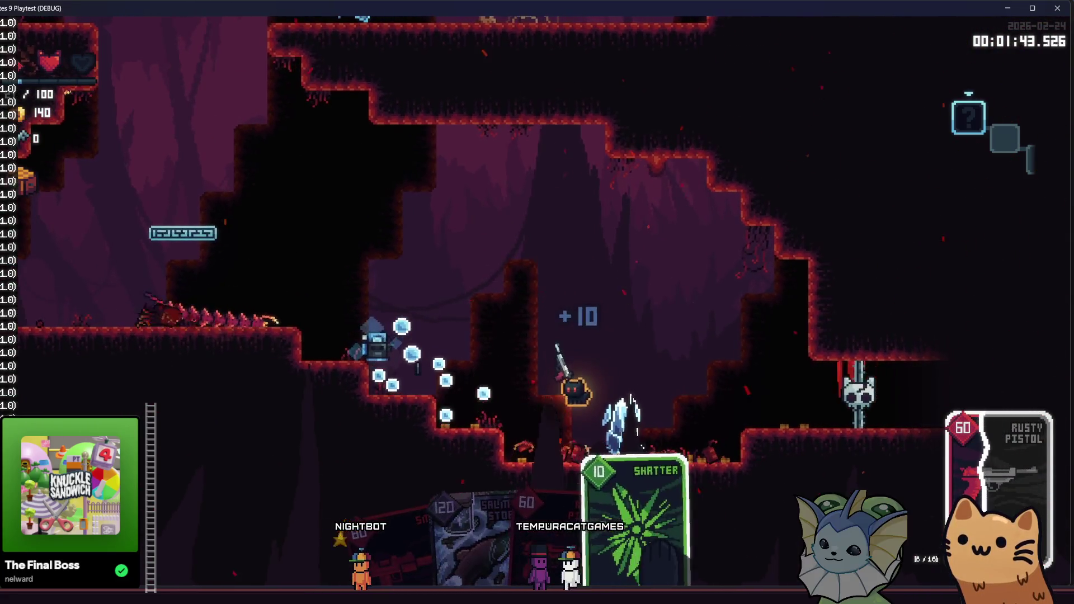
key(d)
click(536, 235)
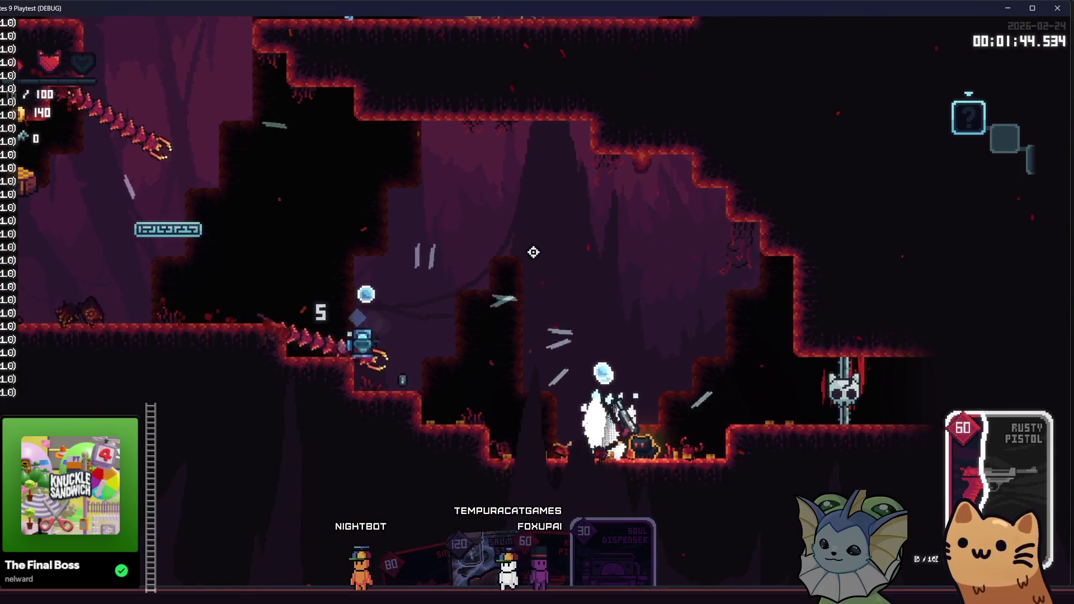
key(a)
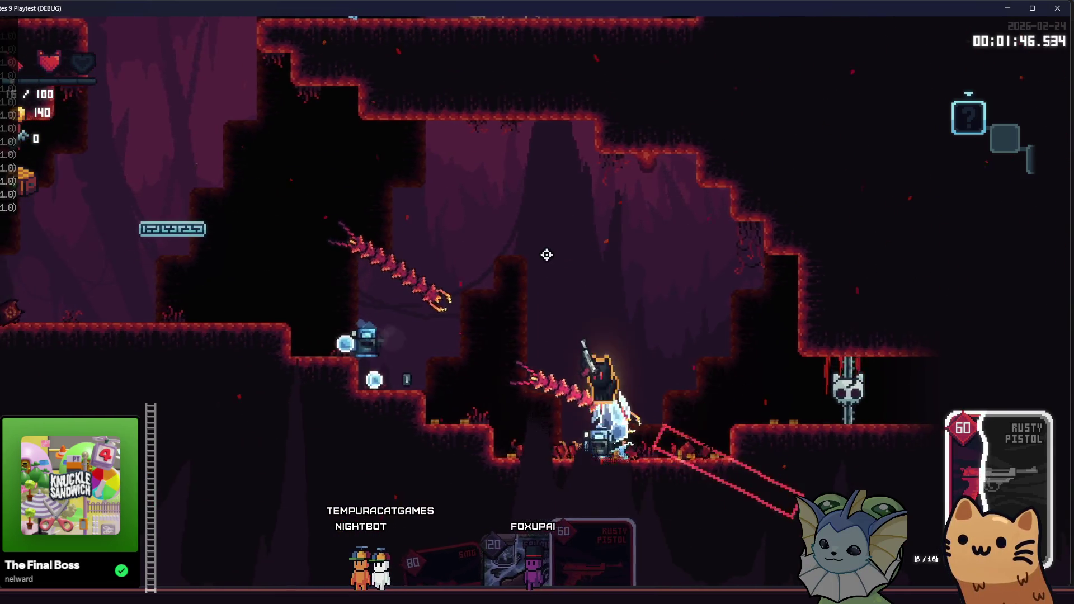
click(798, 319)
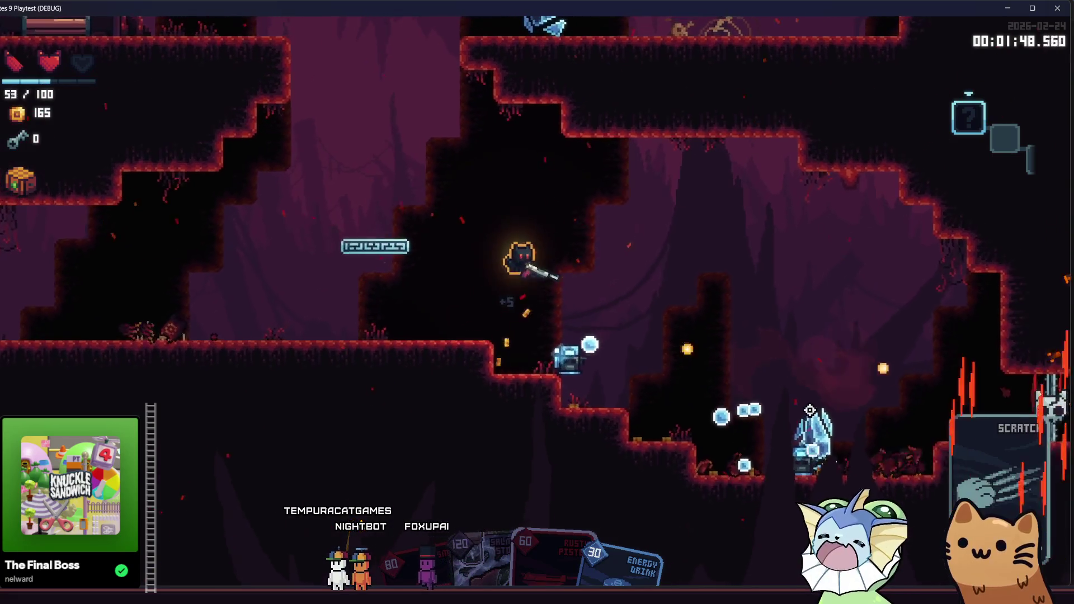
Fire the Rusty Pistol and SMG at enemies while moving between ledges
click(824, 423)
key(a)
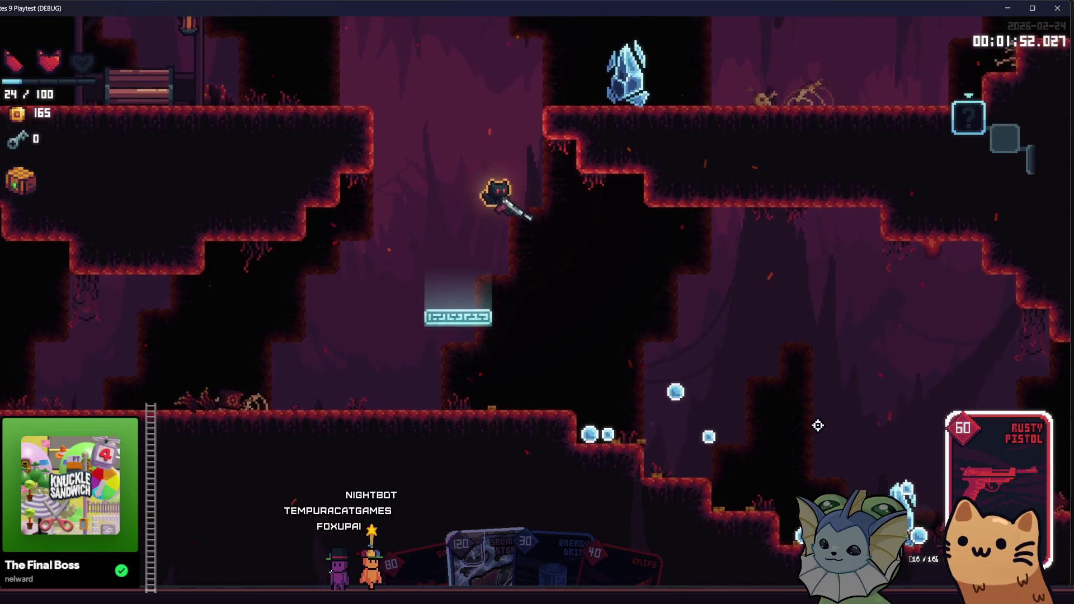
key(a)
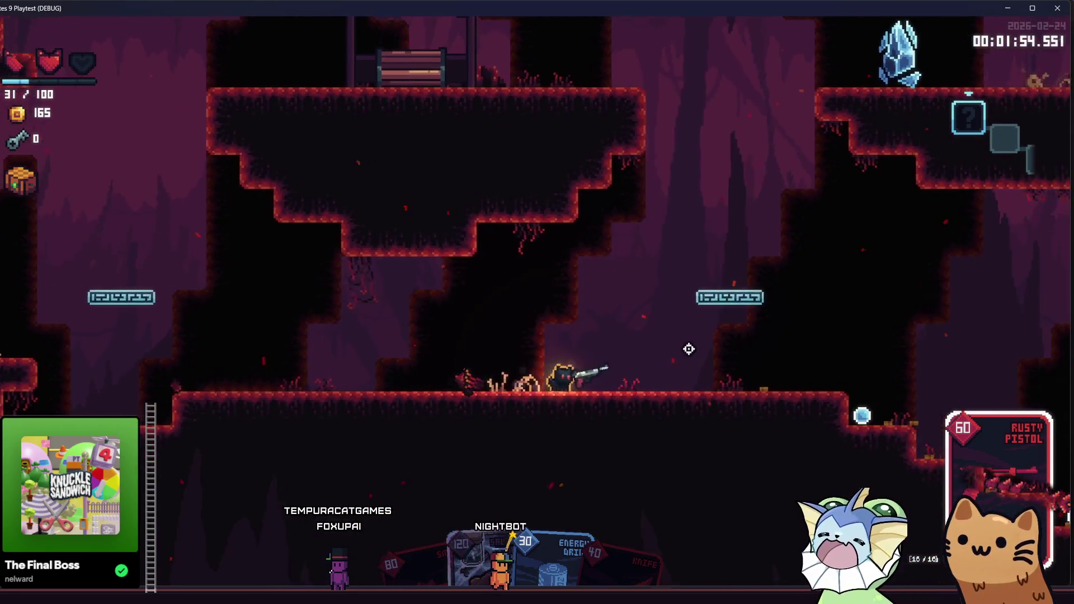
click(703, 385)
key(d)
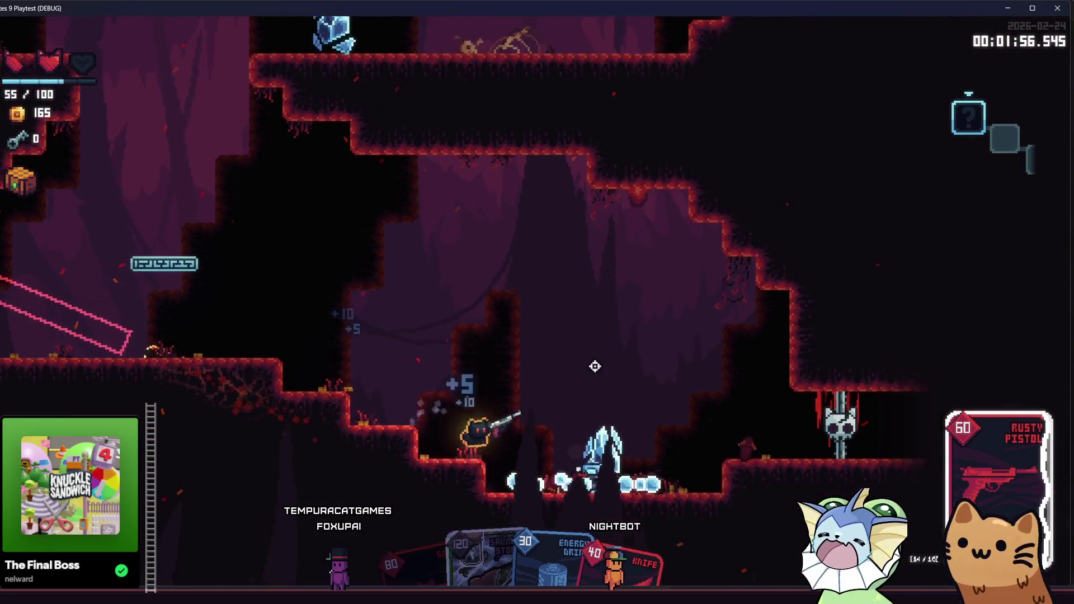
key(a)
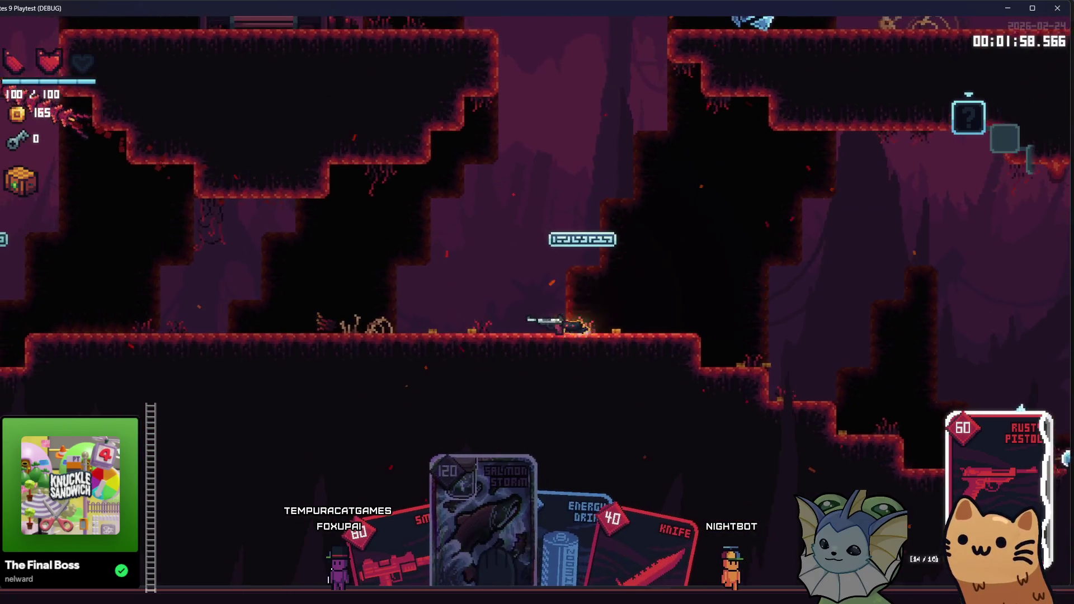
scroll(492, 314, down, 1)
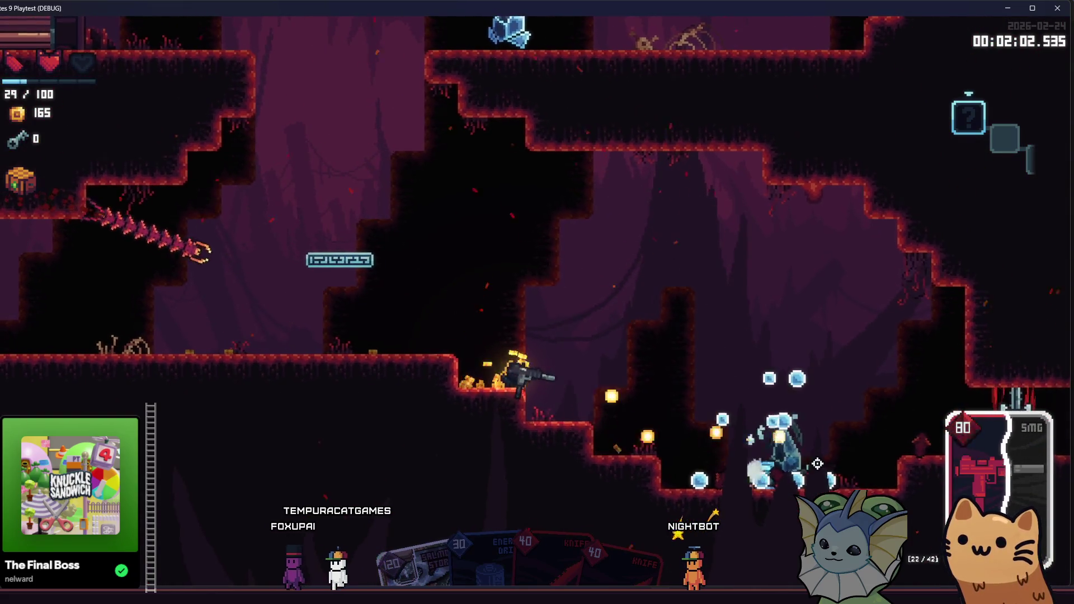
key(d)
drag(795, 461, 580, 403)
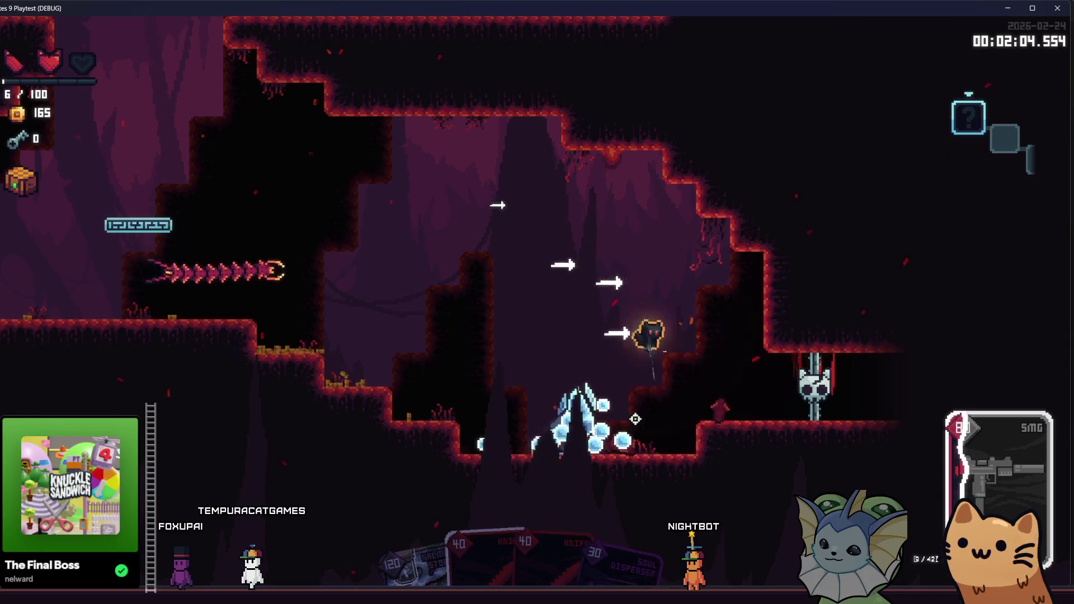
Kill the centipede, equip the Rusty Pistol in place of the SMG, and drop to the lower ledge
key(space)
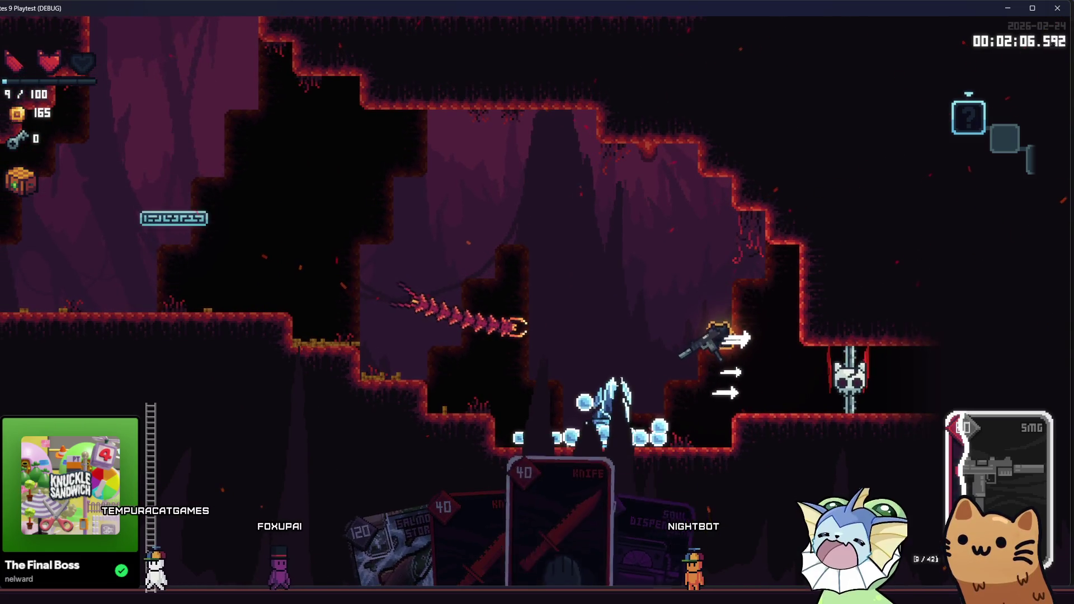
key(a)
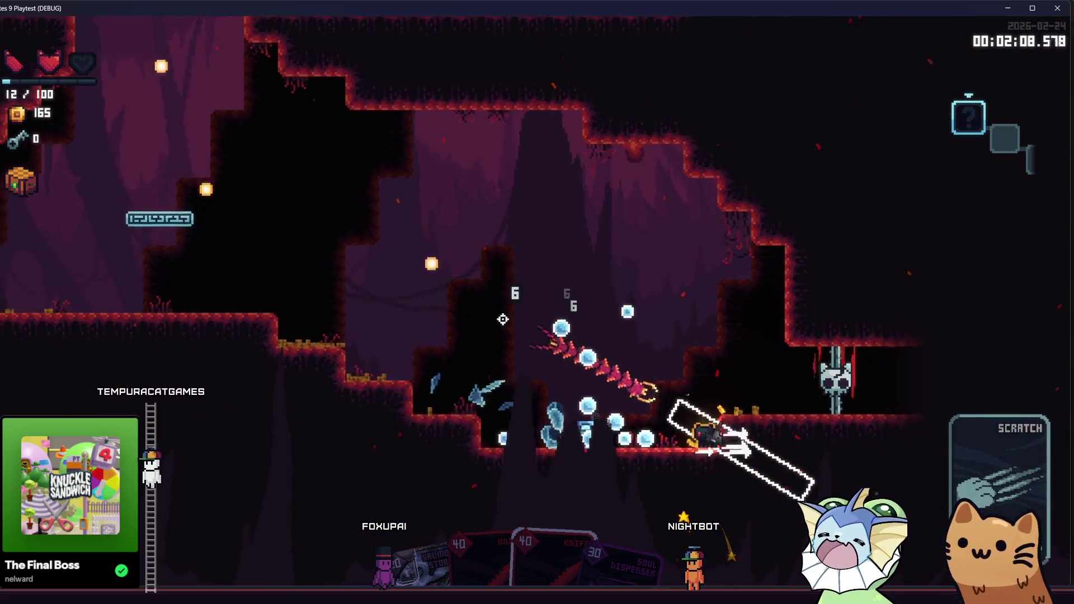
key(space)
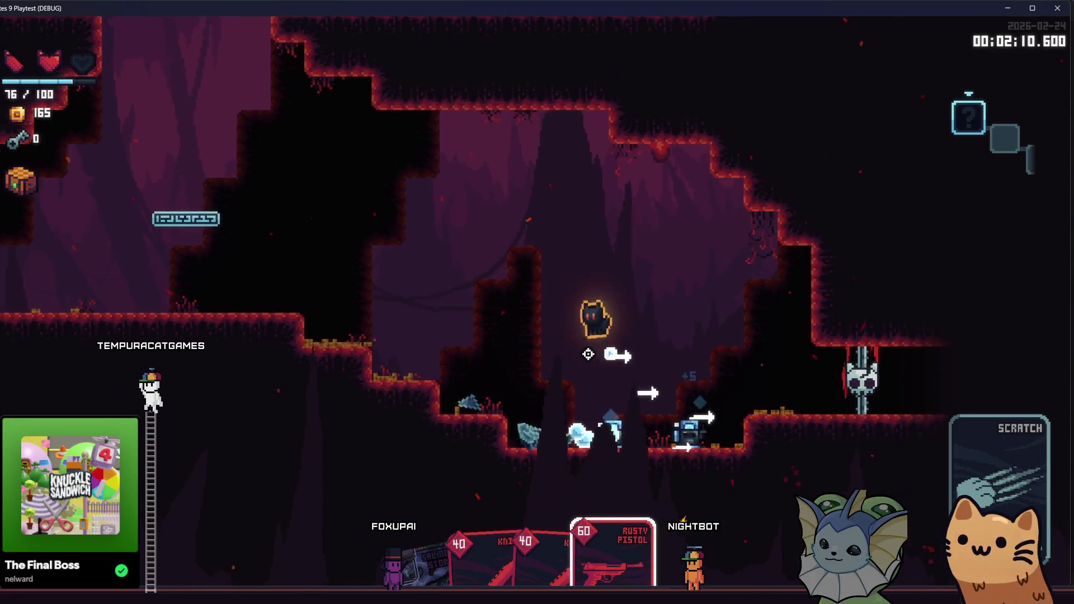
right_click(756, 343)
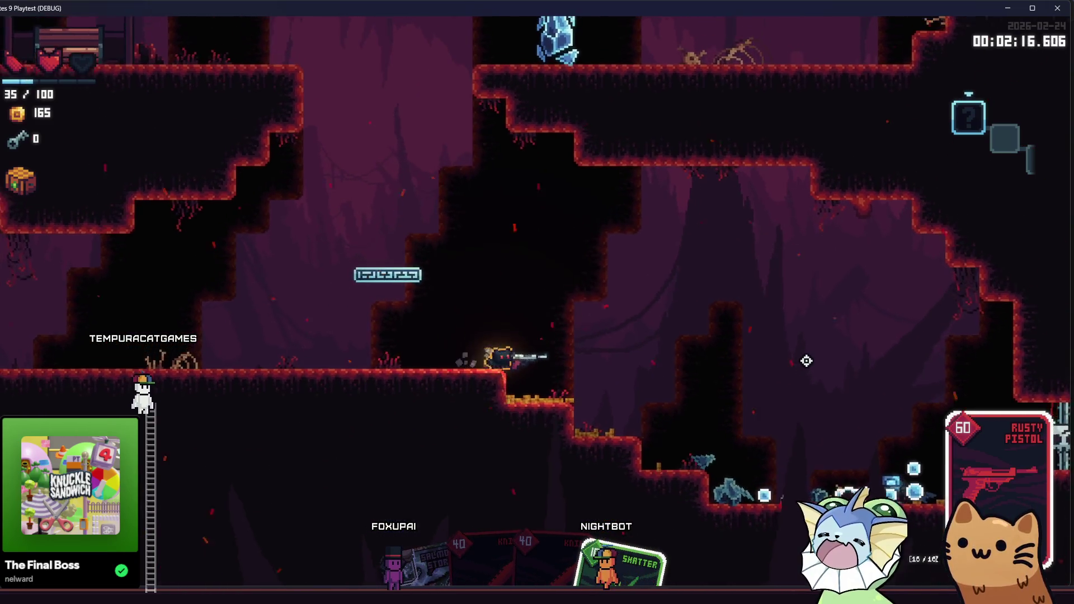
key(space)
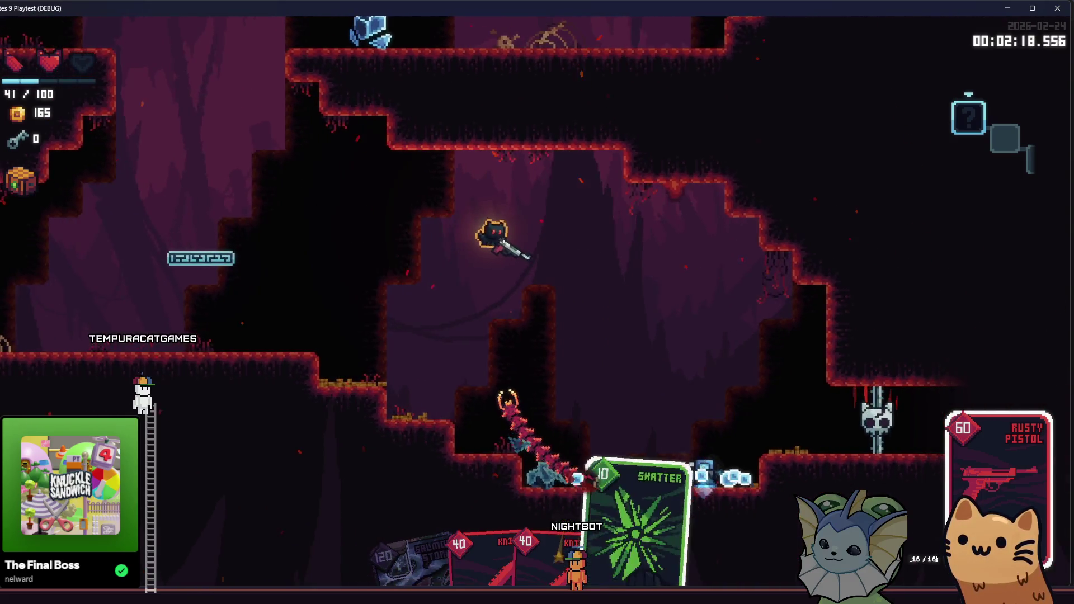
key(a)
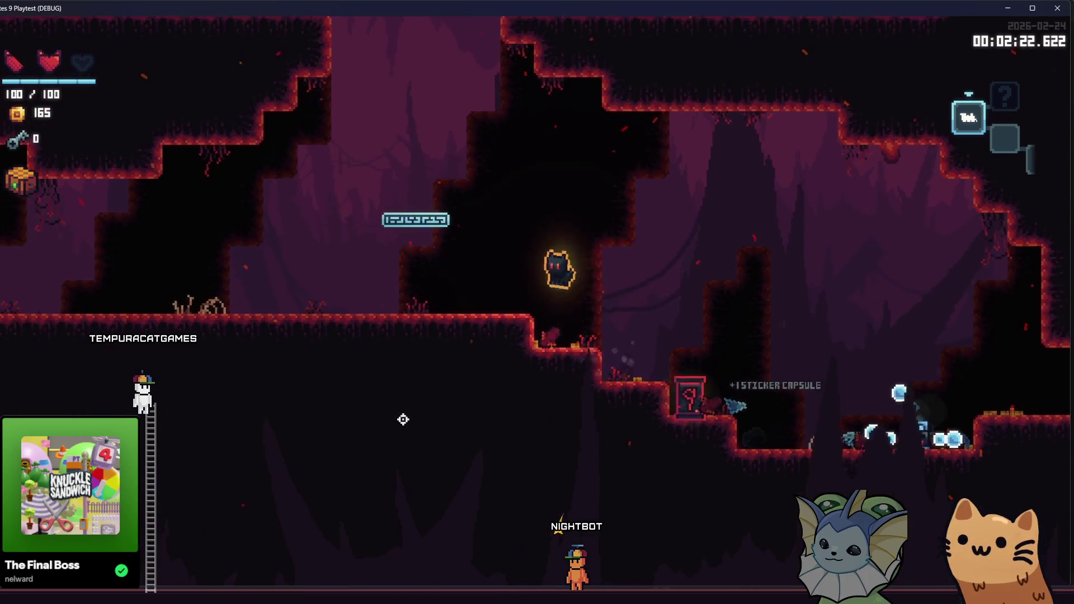
Check the map, then move the cat up onto the ledge into the next cave room with Rusty Pistol active
key(Tab)
key(a)
key(d)
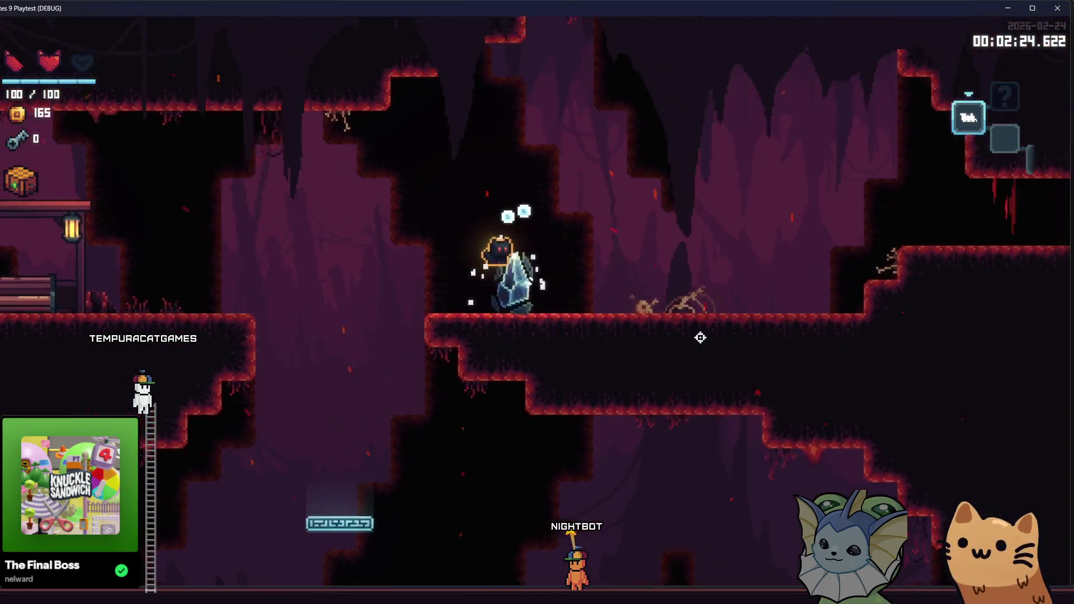
key(d)
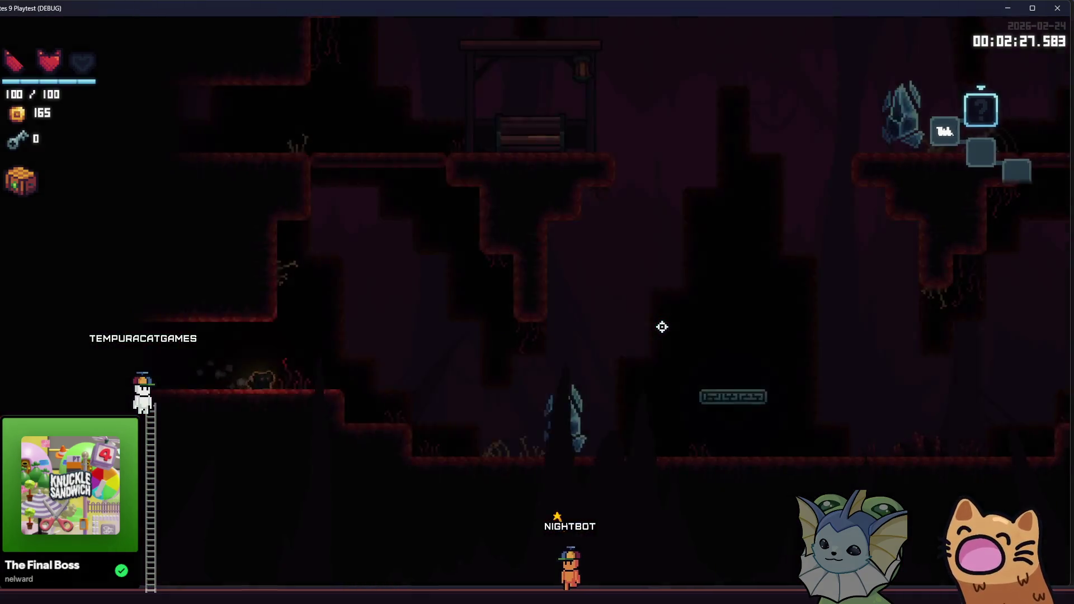
key(a)
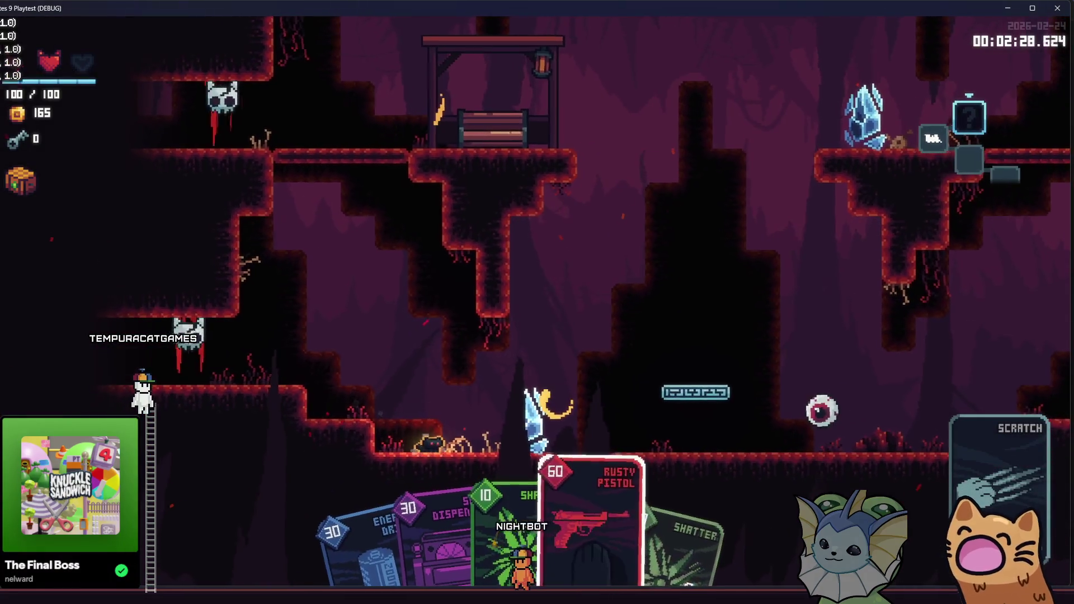
key(d)
key(space)
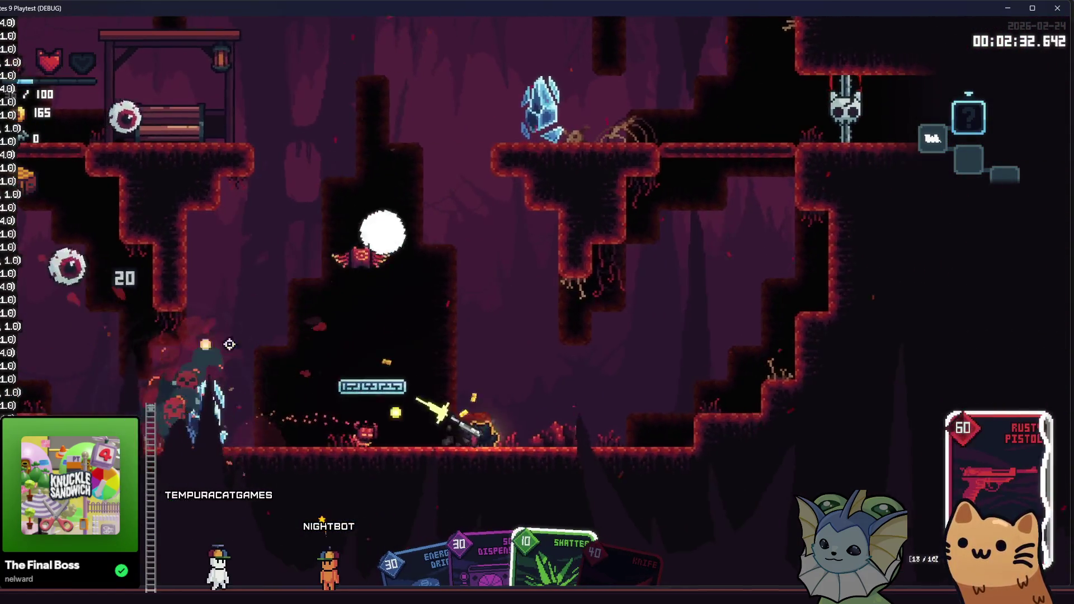
Shoot the enemies and jump toward the eye enemy, firing until it is defeated
click(260, 407)
key(d)
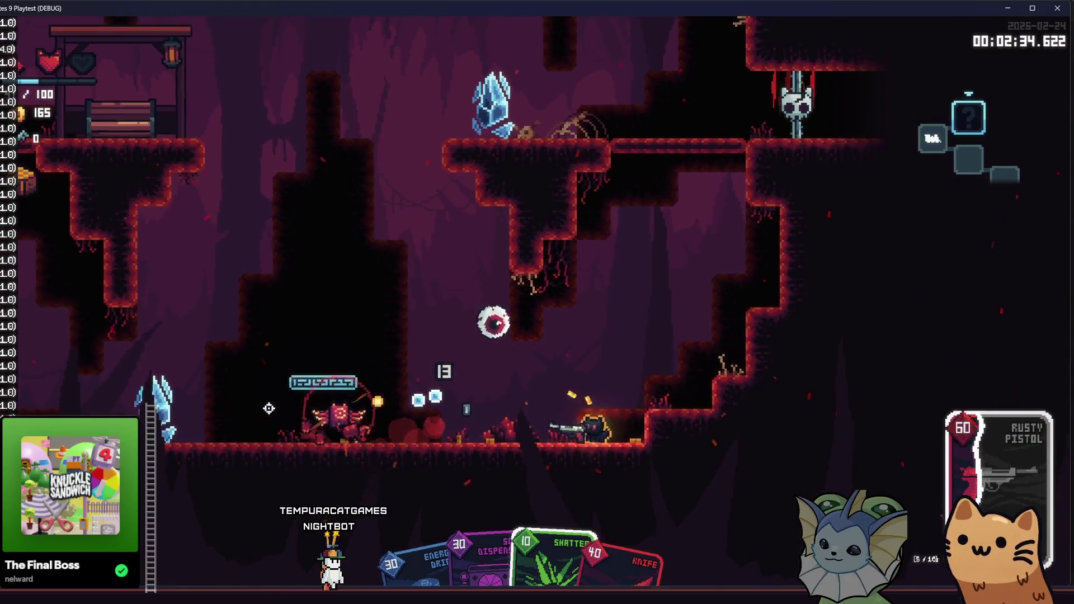
key(space)
click(579, 386)
key(a)
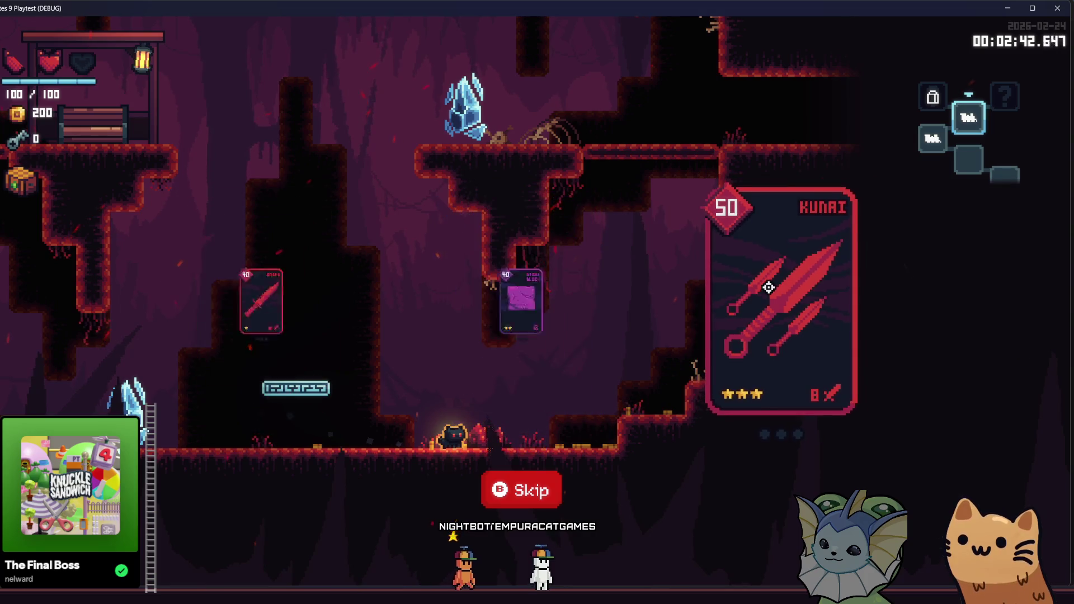
Jump left across the cave toward the shop hut
key(a)
key(space)
key(space)
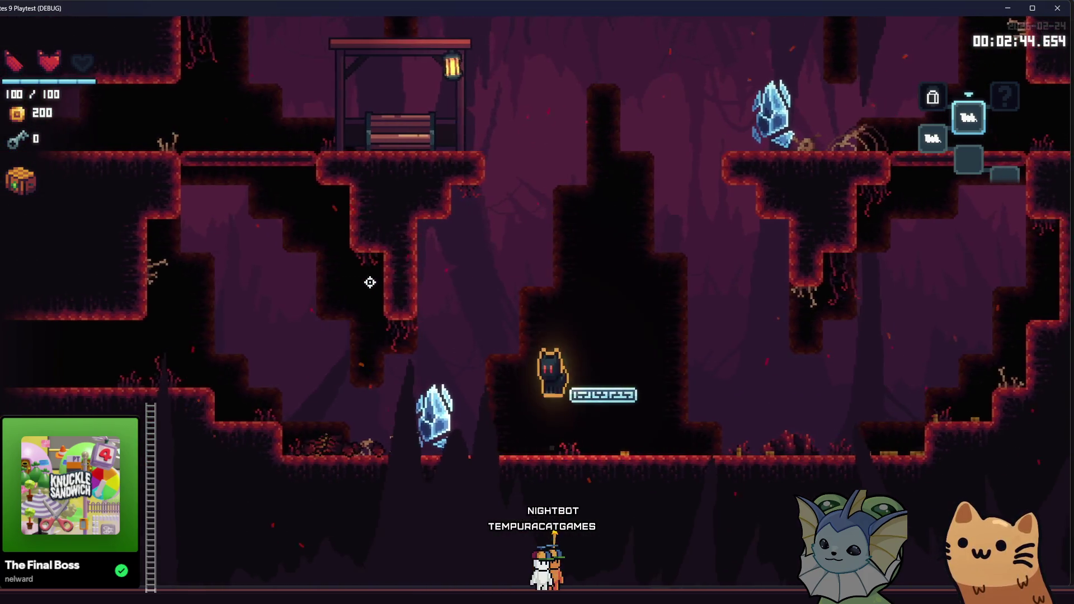
key(a)
key(space)
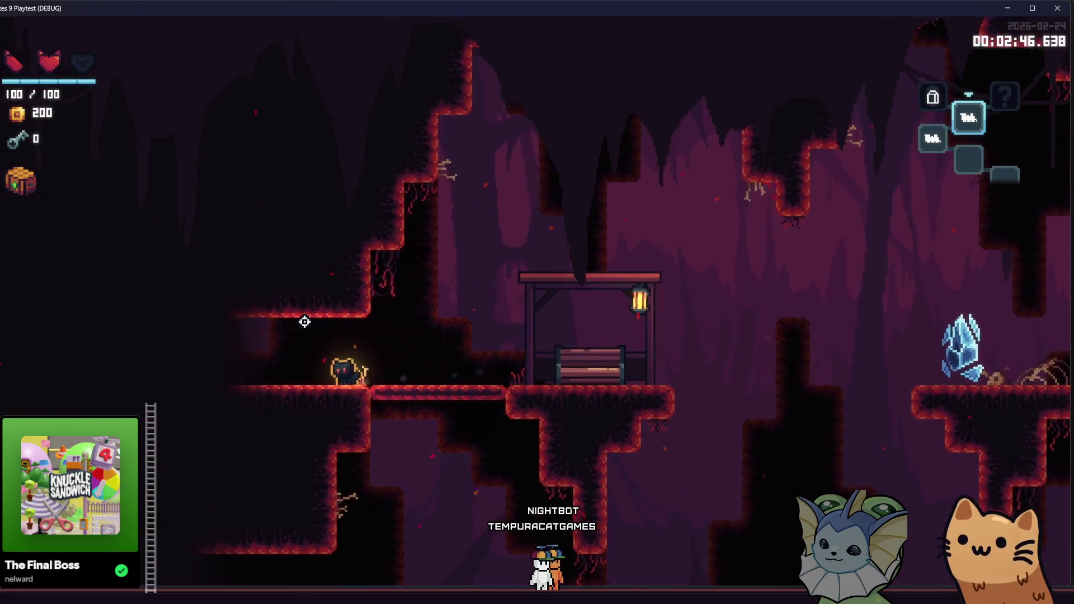
Walk through the shop and buy the Loot Box
key(w)
key(a)
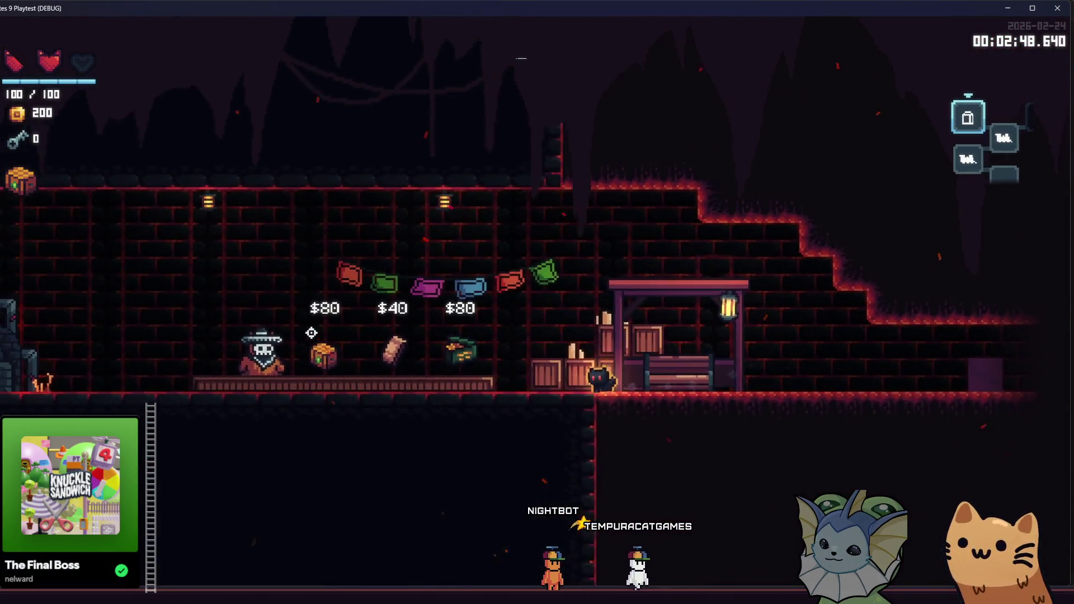
key(d)
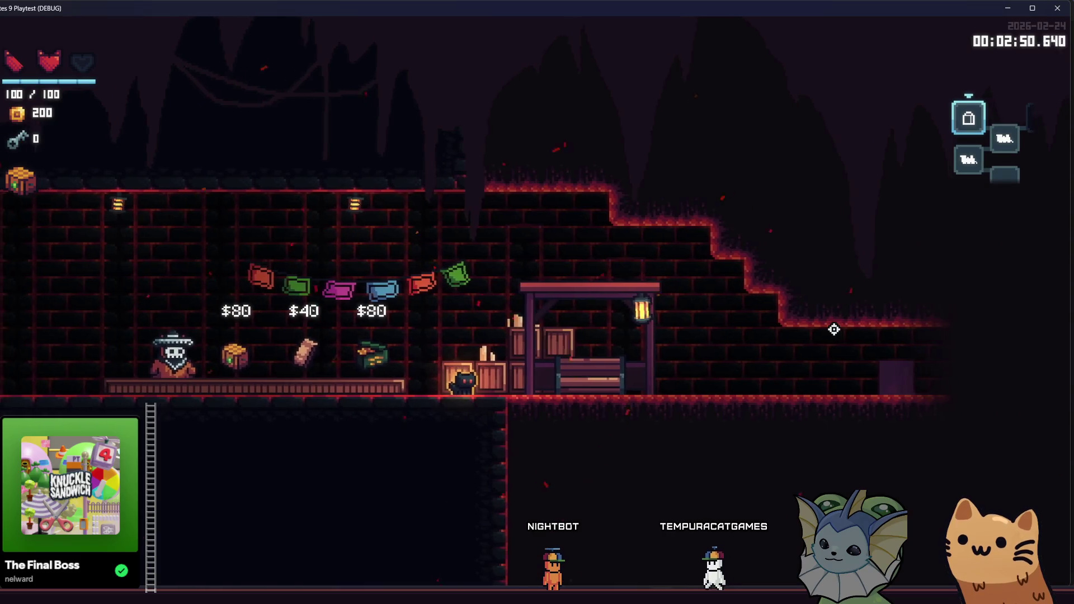
key(a)
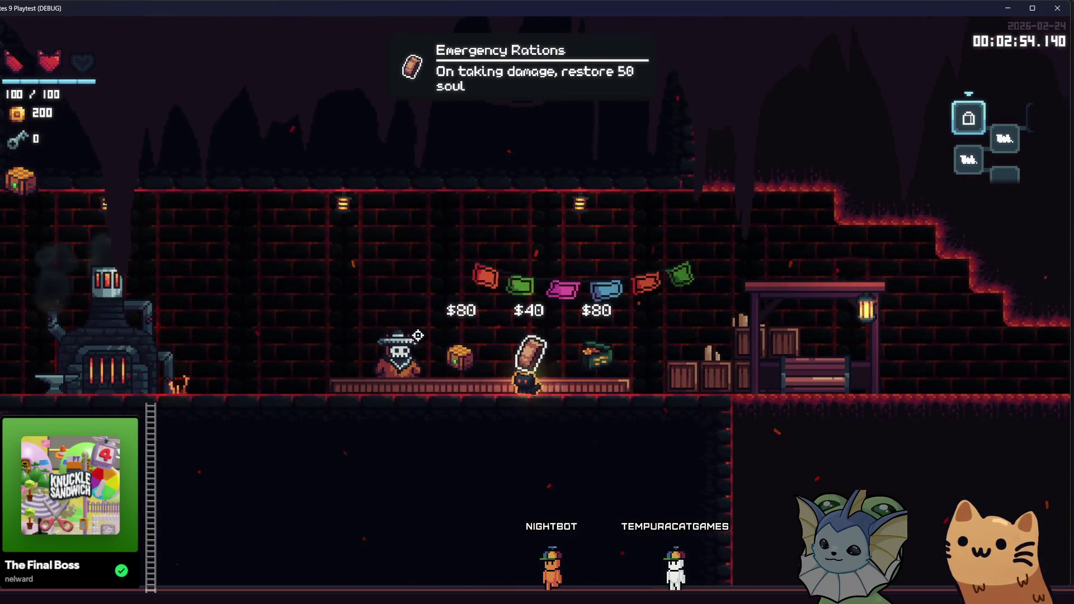
key(a)
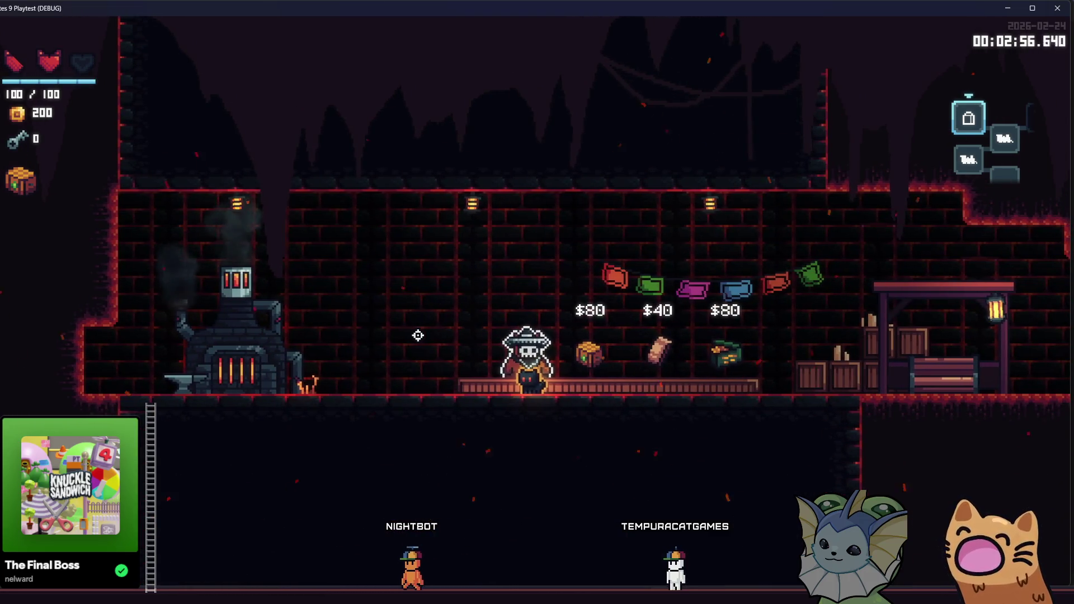
key(d)
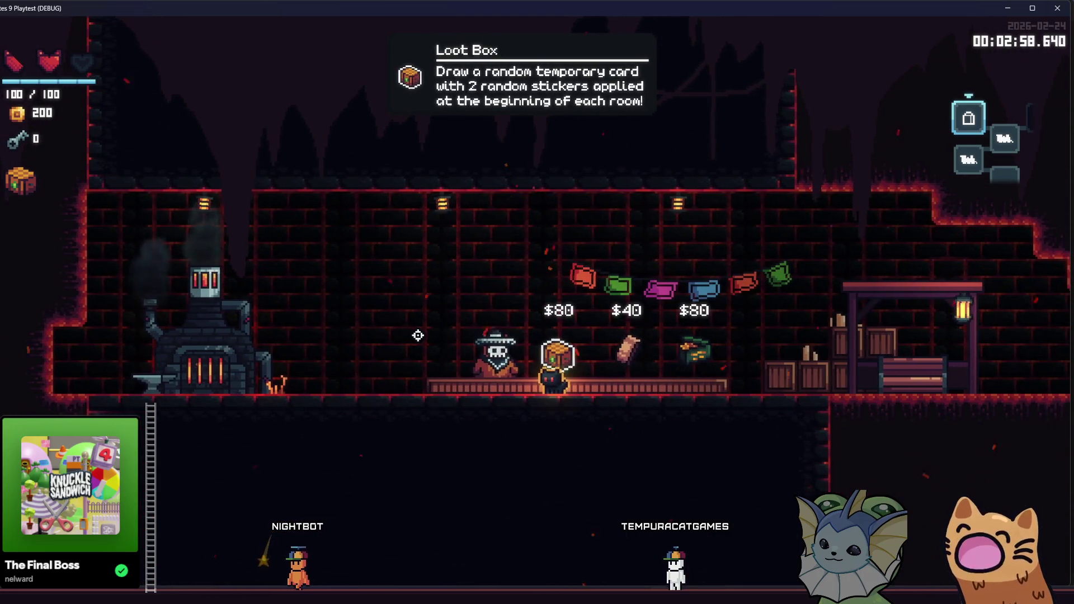
key(e)
Buy the $40 Beehive and the Brick cards from the shopkeeper
key(d)
key(a)
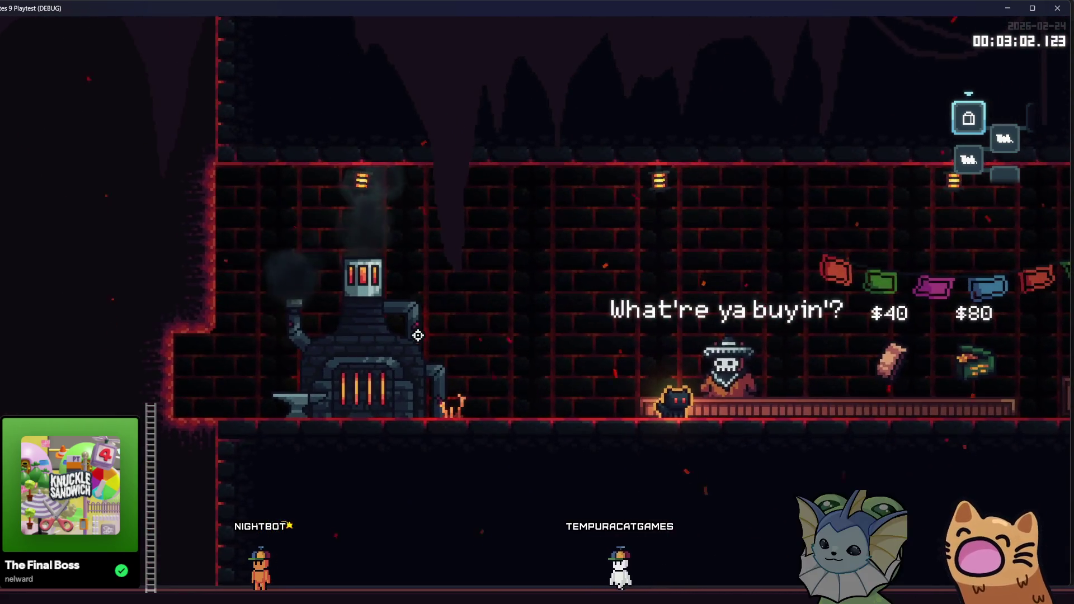
key(e)
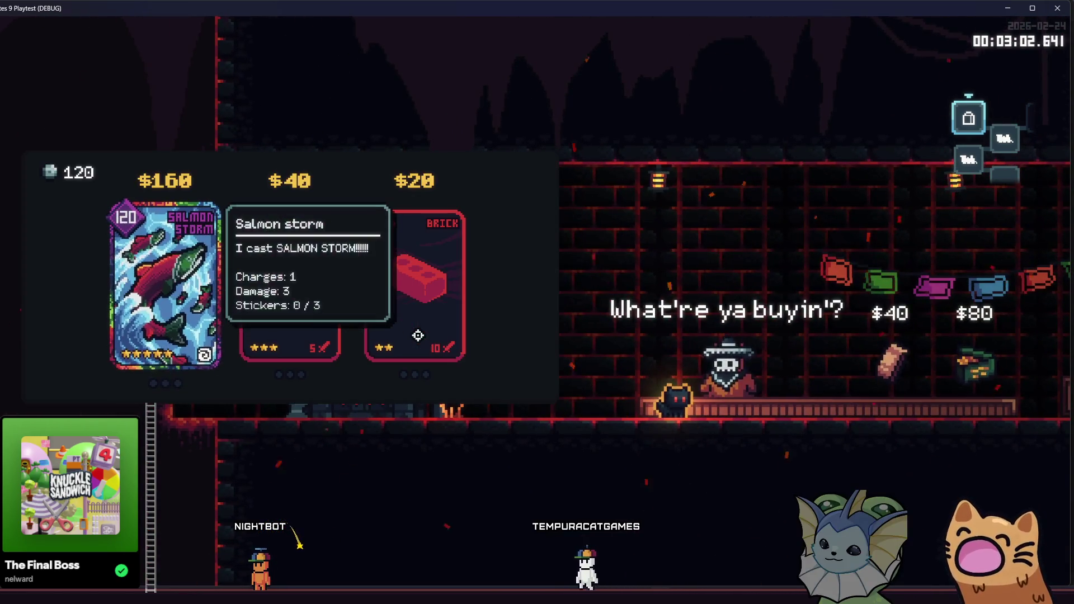
key(d)
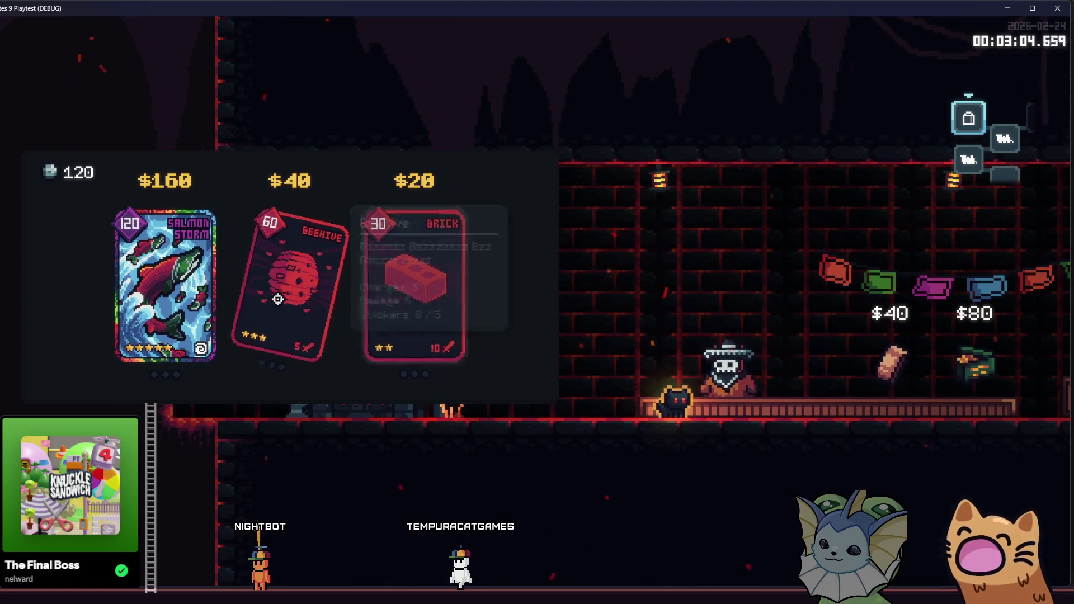
key(e)
key(e)
key(Escape)
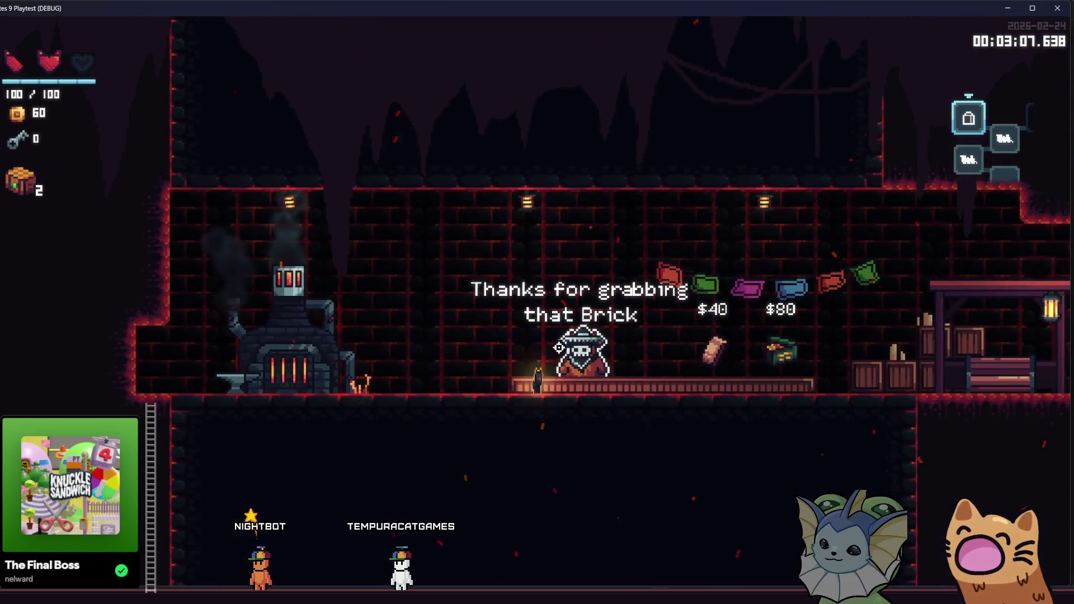
Inspect the Shatter card's stickers at the forge, then stop the running game
key(a)
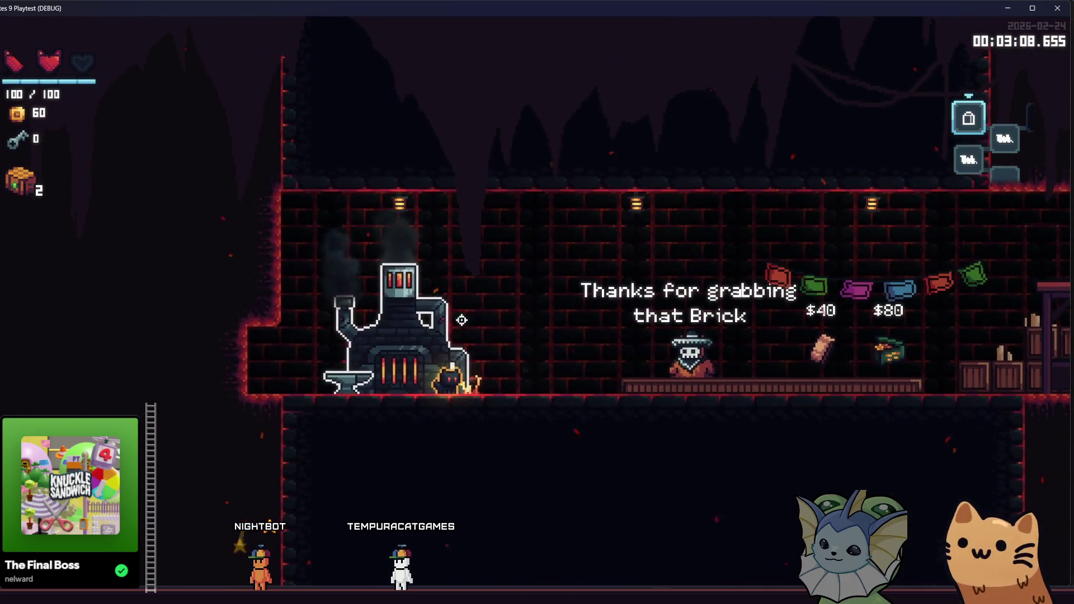
key(e)
key(d)
key(e)
key(Escape)
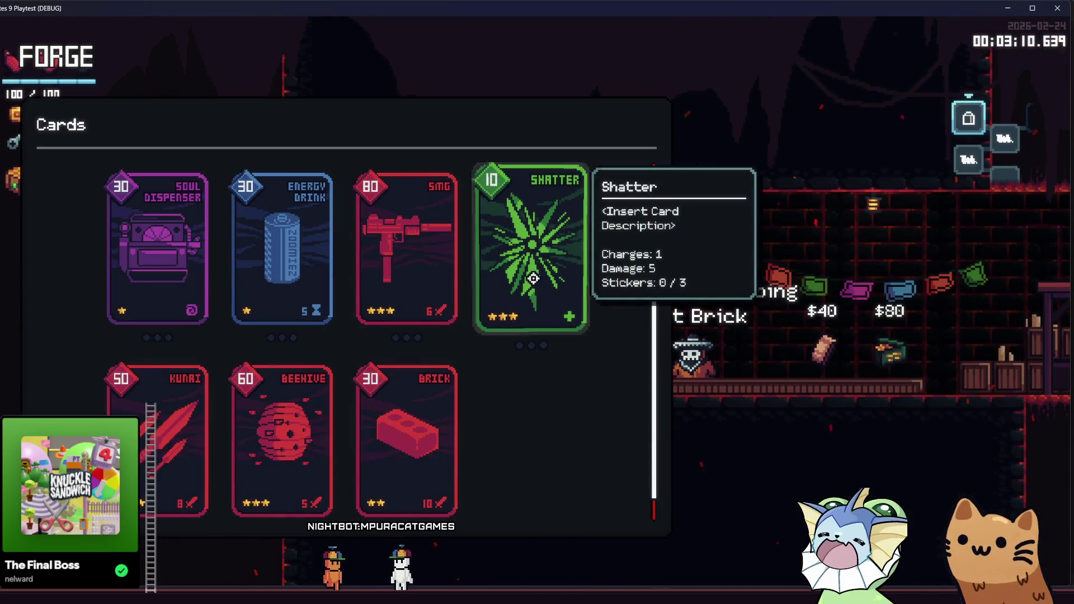
key(Escape)
key(F8)
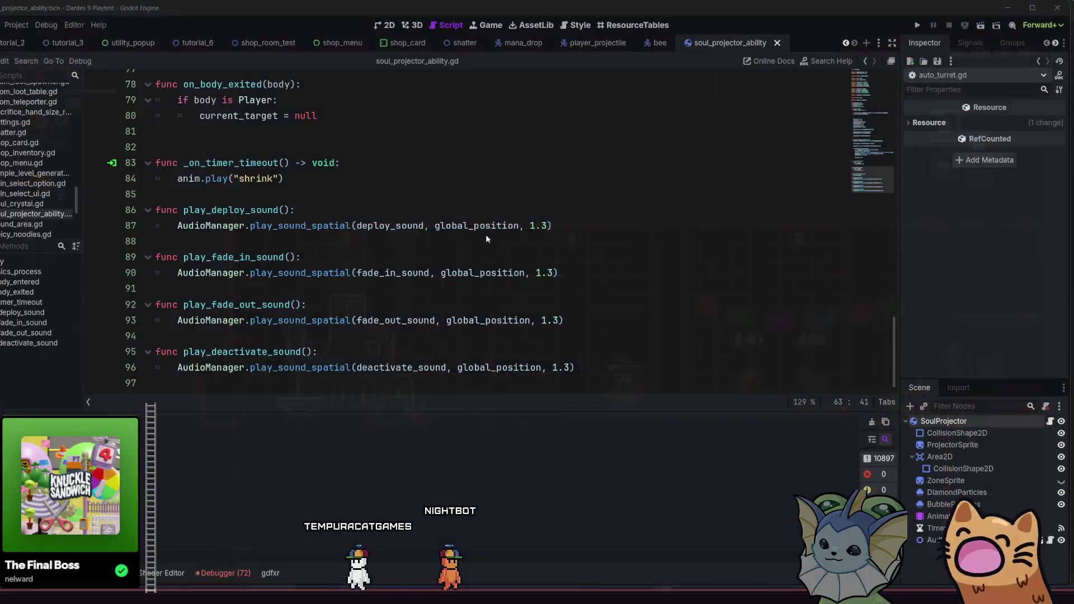
Switch to the shatter scene and open the Shatter node's script, shatter.gd
click(478, 43)
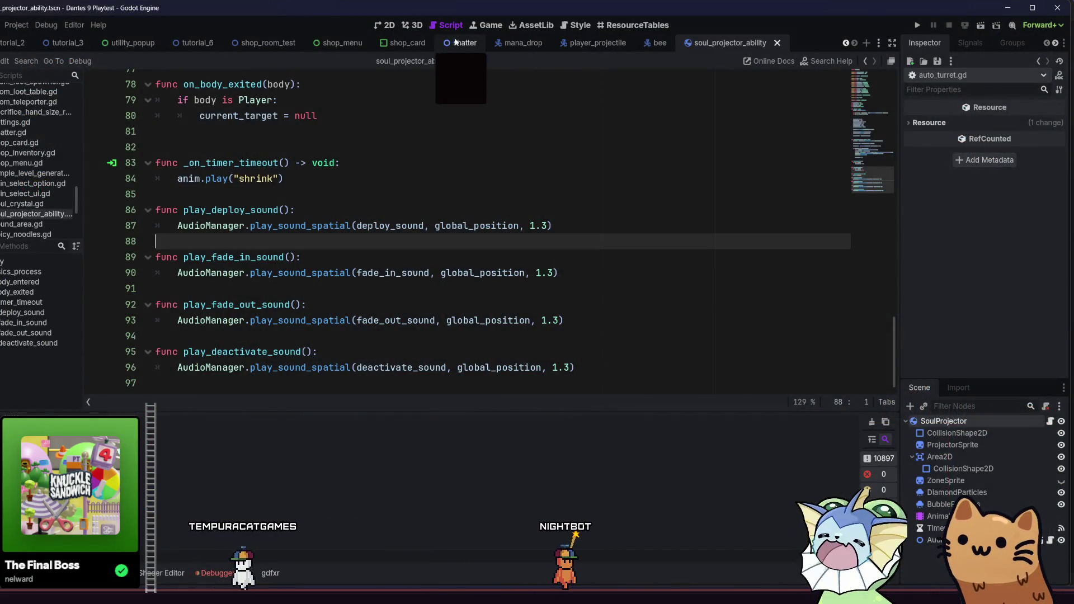
click(1049, 421)
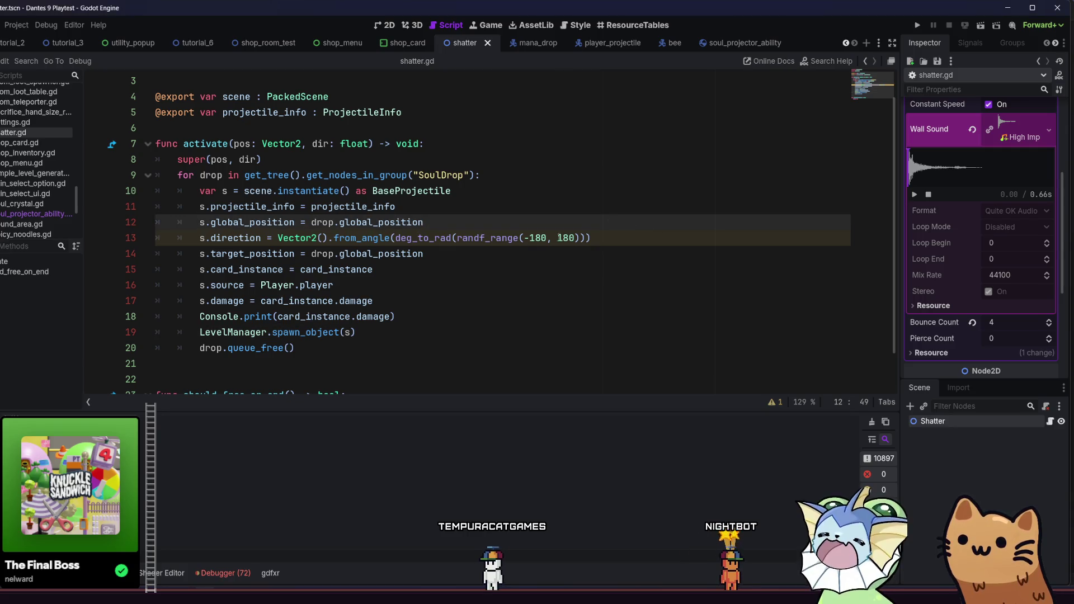
Look over the loop lines in activate(), leaving the SoulDrop loop unchanged
click(507, 238)
click(502, 196)
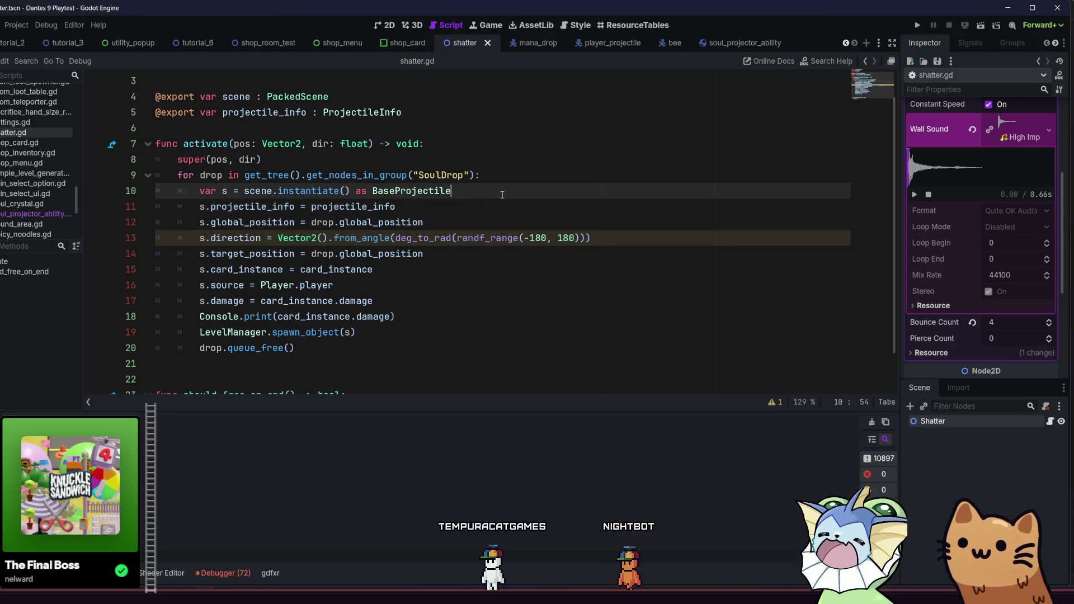
click(505, 175)
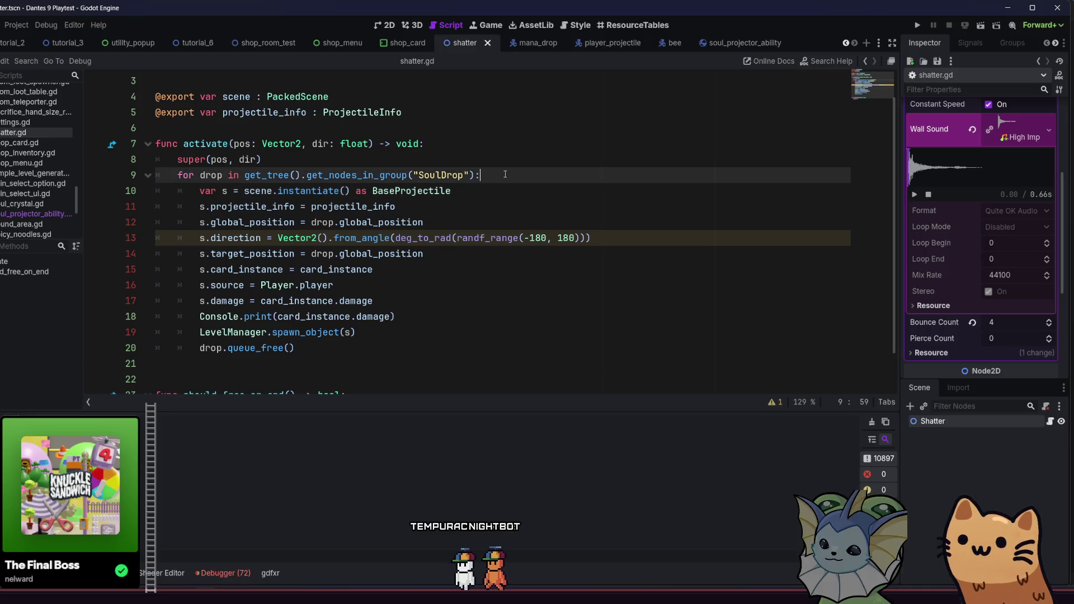
key(Return)
text(f)
key(BackSpace)
key(BackSpace)
key(BackSpace)
key(BackSpace)
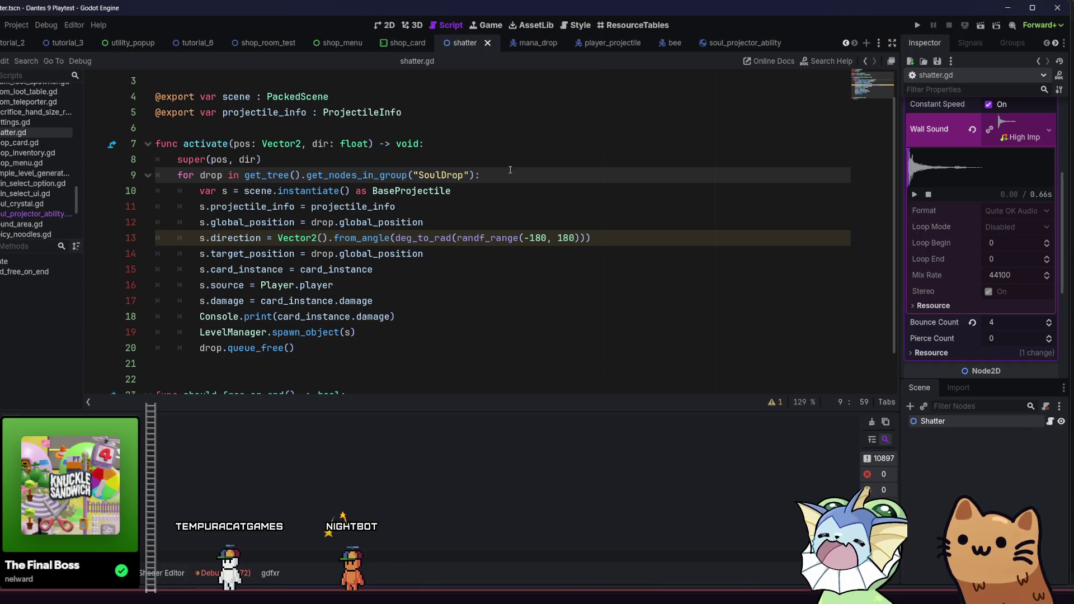
Declare var multishot: MultishotProperty at the start of activate()
click(528, 141)
key(Return)
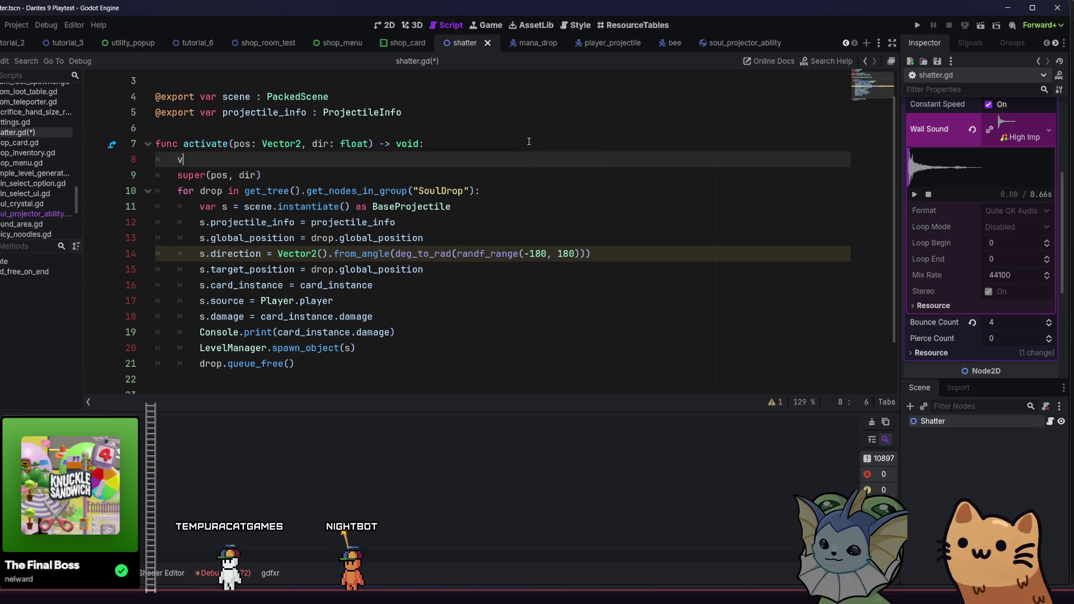
text(ar multishot =)
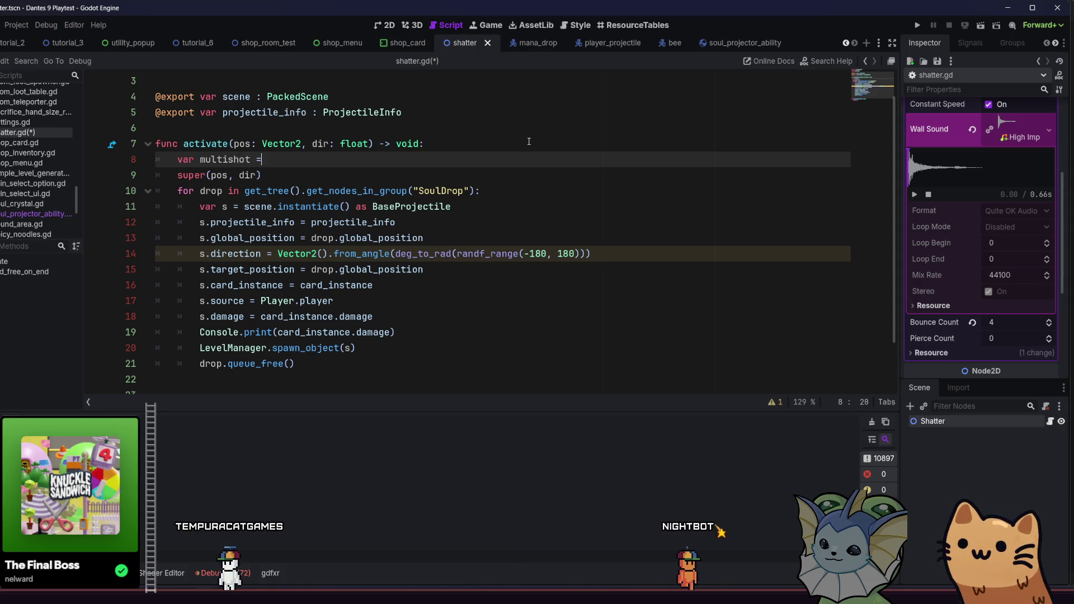
key(BackSpace)
text(: Mul)
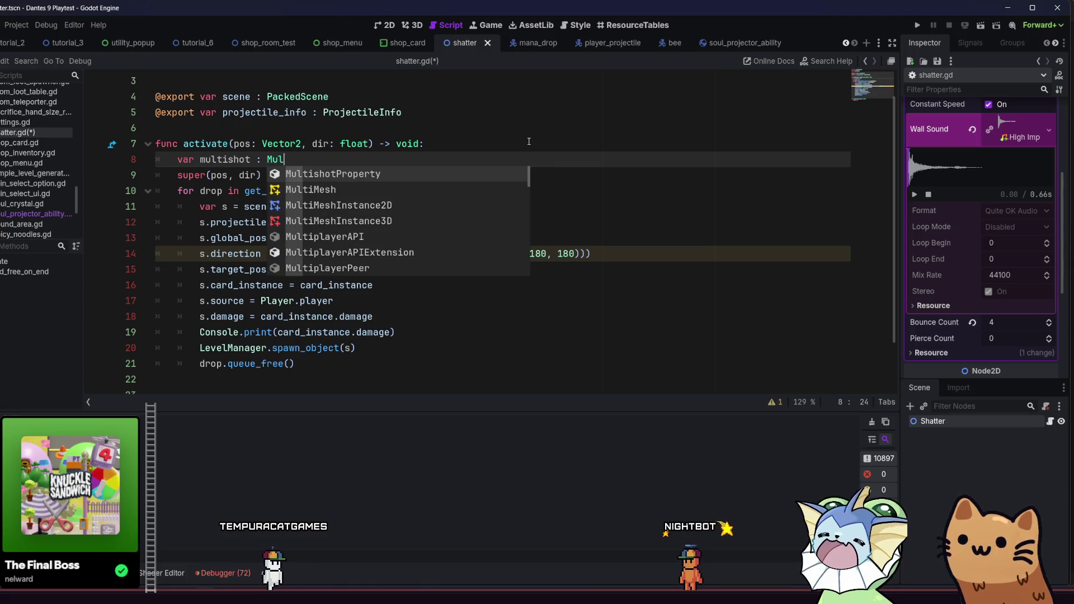
key(Return)
Assign multishot from Util.get_component(card_instance, MultishotProperty)
text(= )
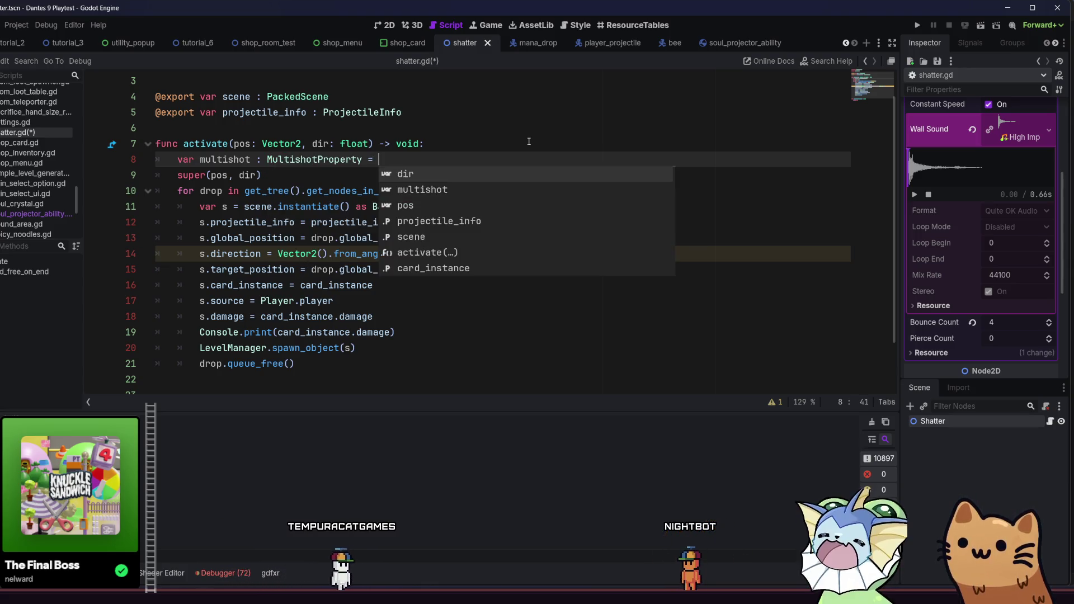
text(Util,)
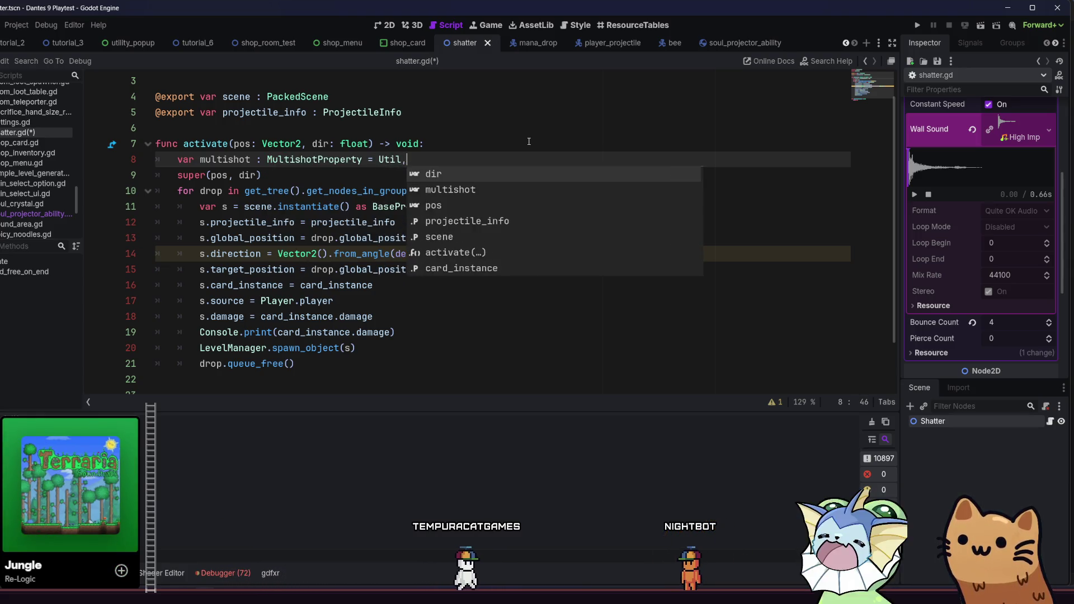
key(BackSpace)
text(.get)
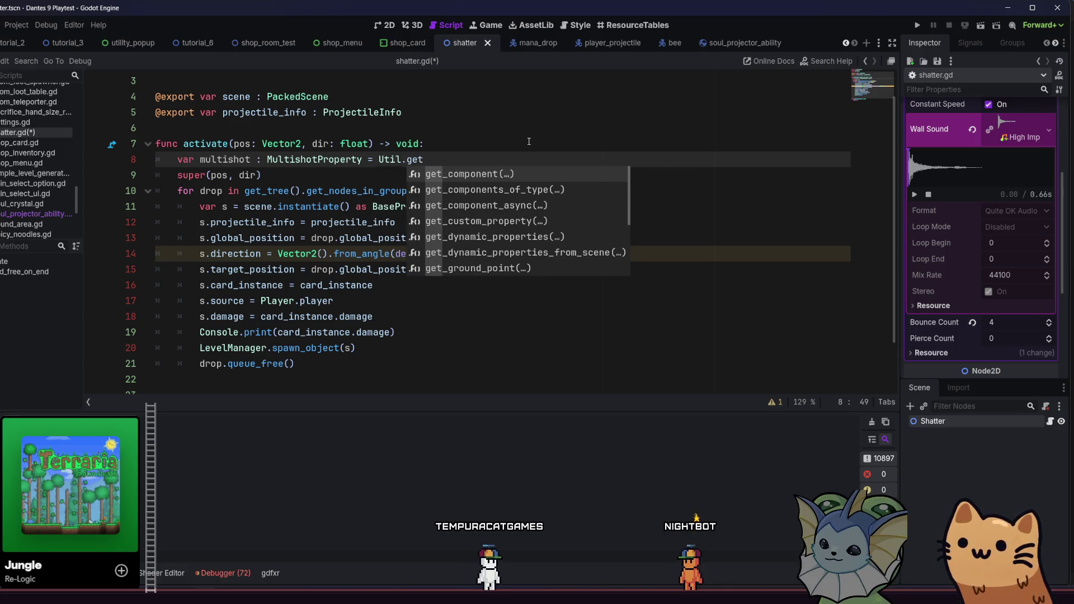
key(Return)
text(lt))
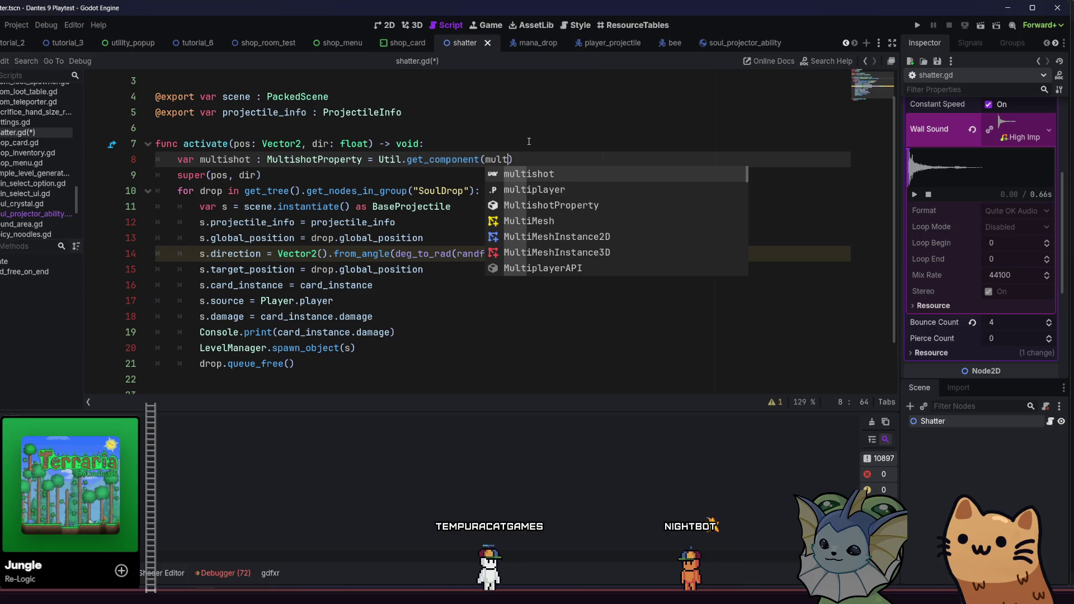
key(Return)
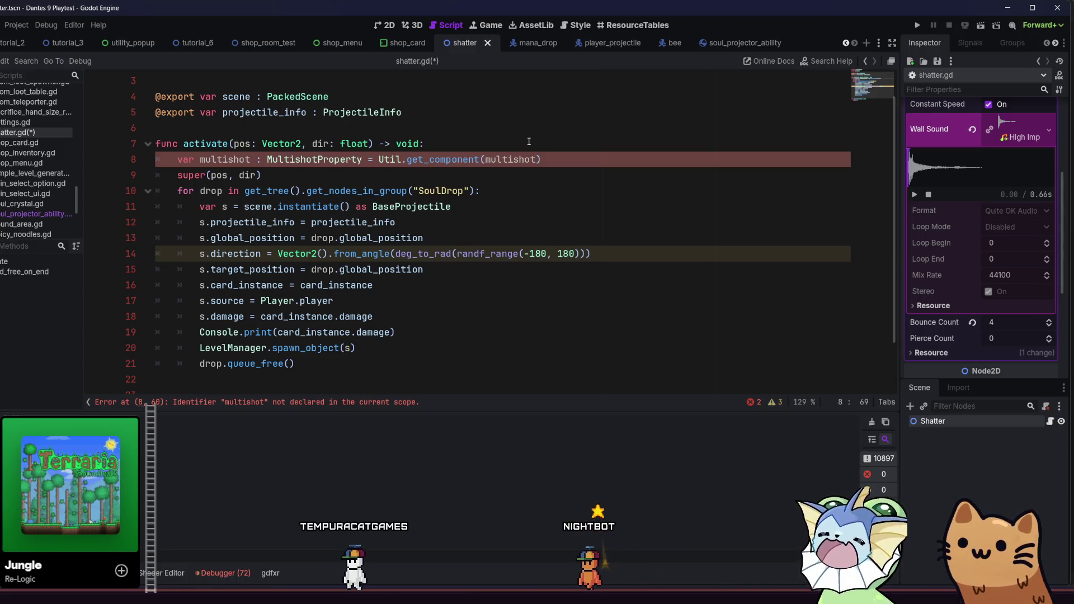
key(BackSpace)
key(BackSpace)
key(BackSpace)
text(card_in)
key(Return)
text(, )
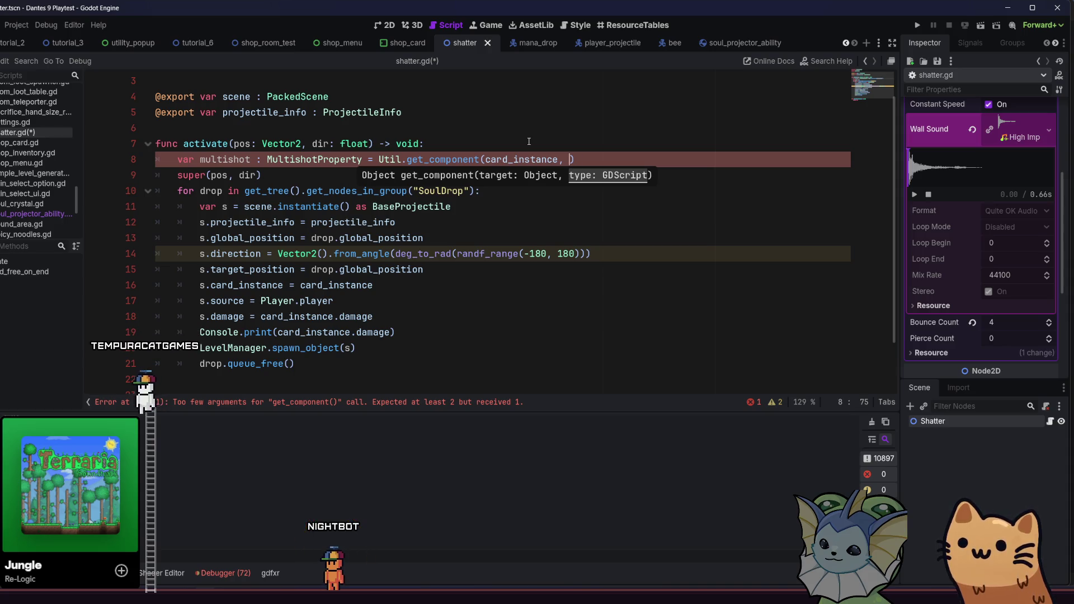
text(Multi)
key(Return)
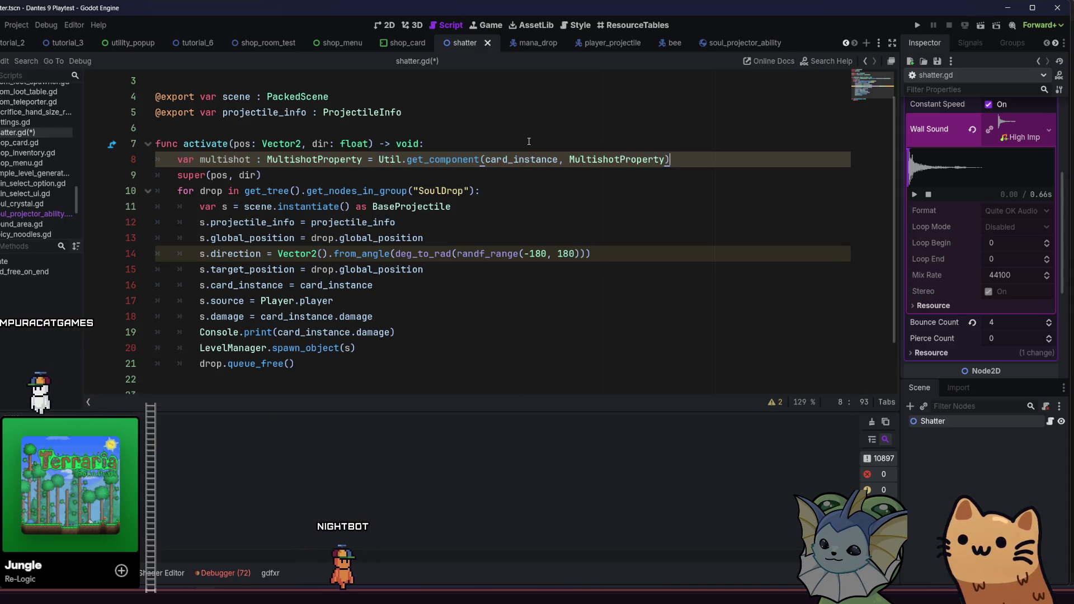
Set shot_count to multishot.multiplier on the following line
key(Return)
key(Return)
key(BackSpace)
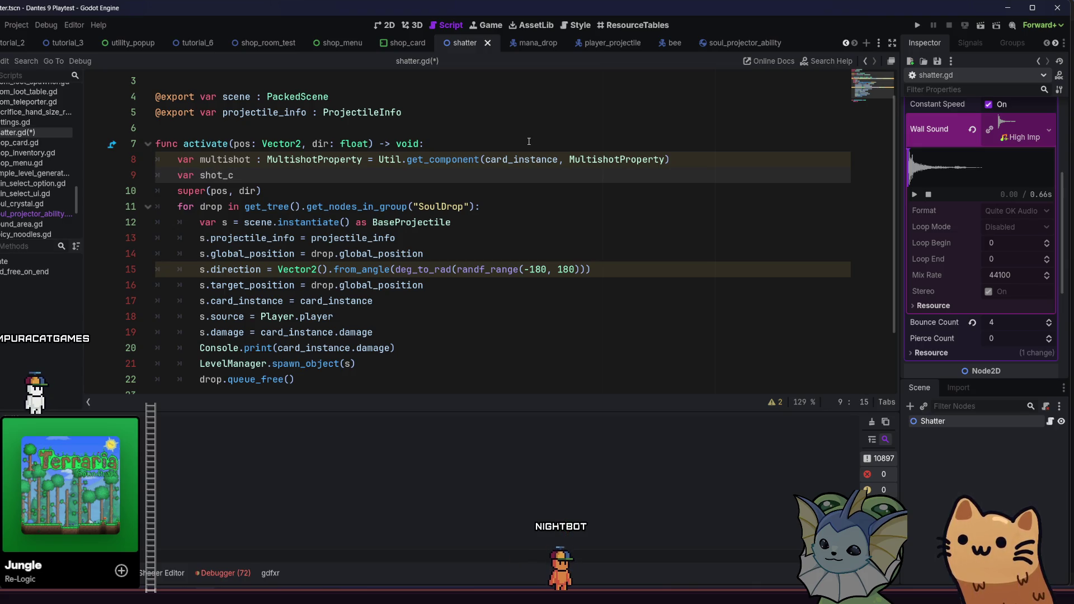
text(multishot.)
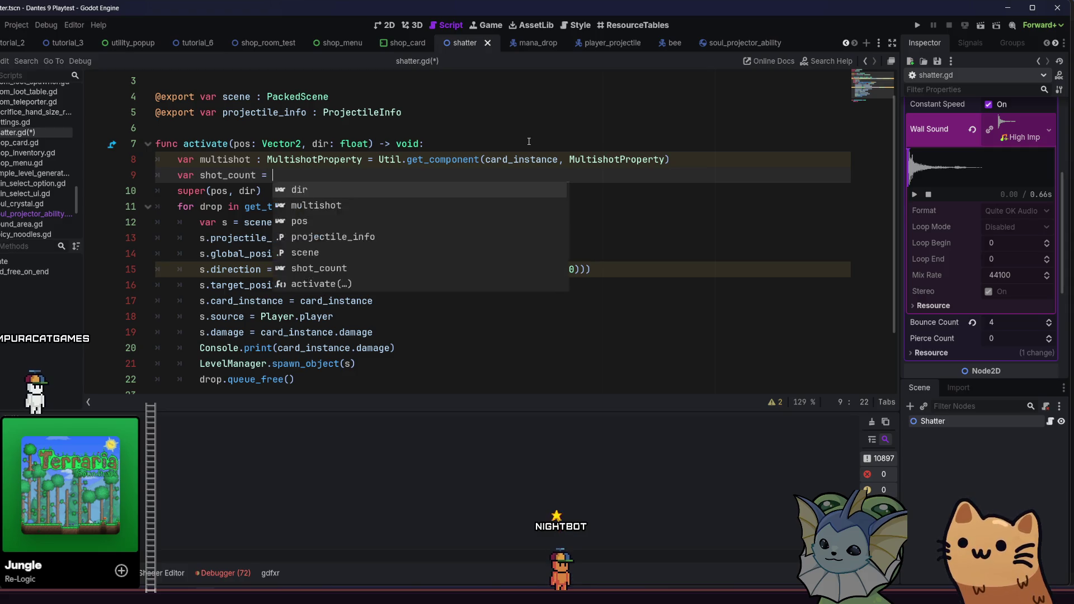
text(multishot.m)
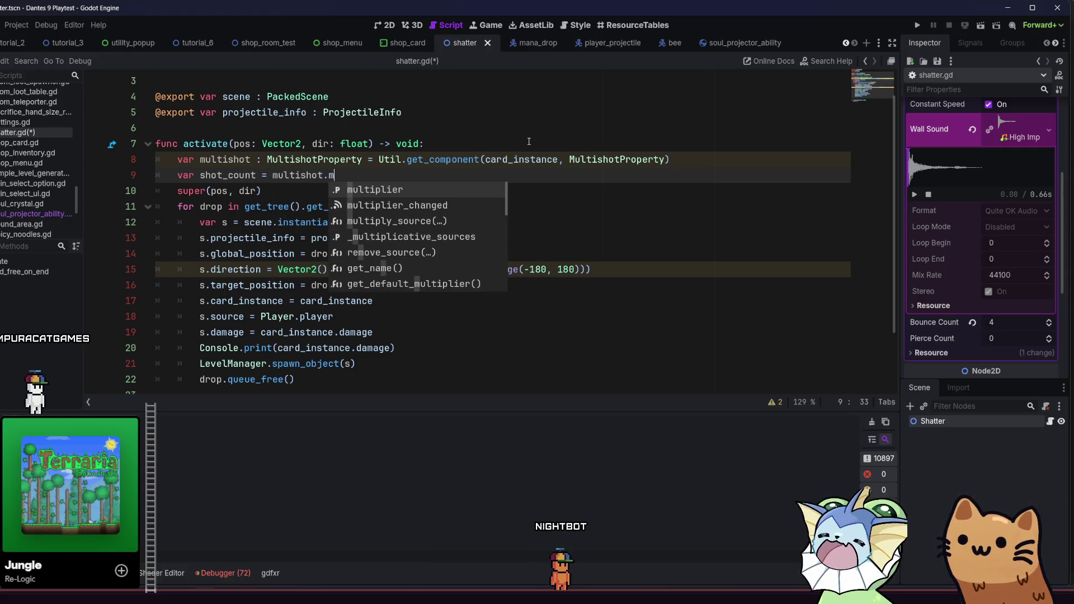
key(Return)
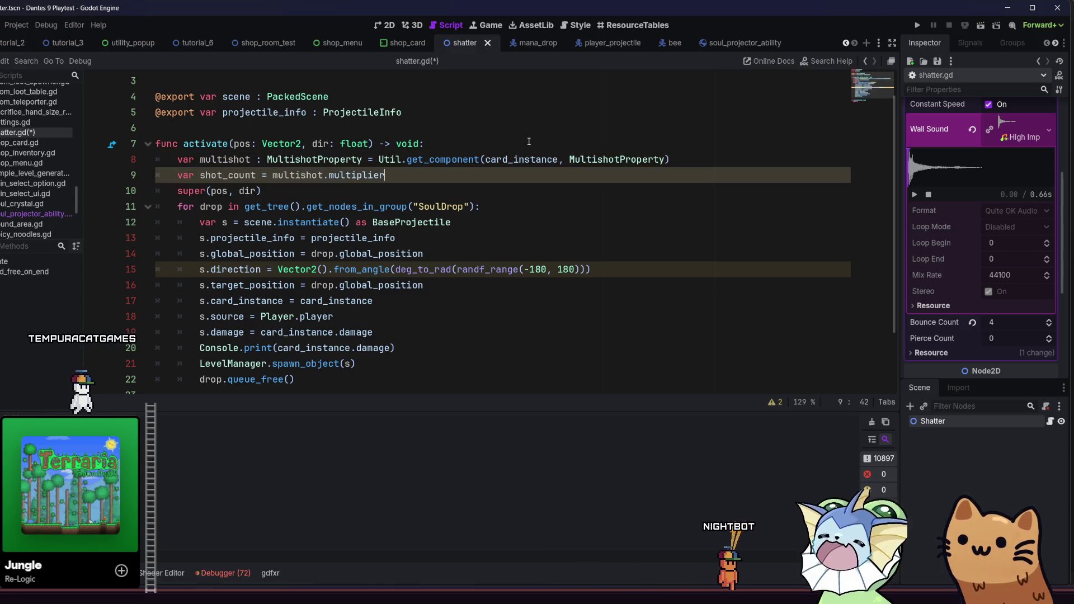
key(shift+alt+o)
Search resources for 'multi' and open sticker_multishot.tres, an Additive Prism sticker with Amount 1.0
text(multi)
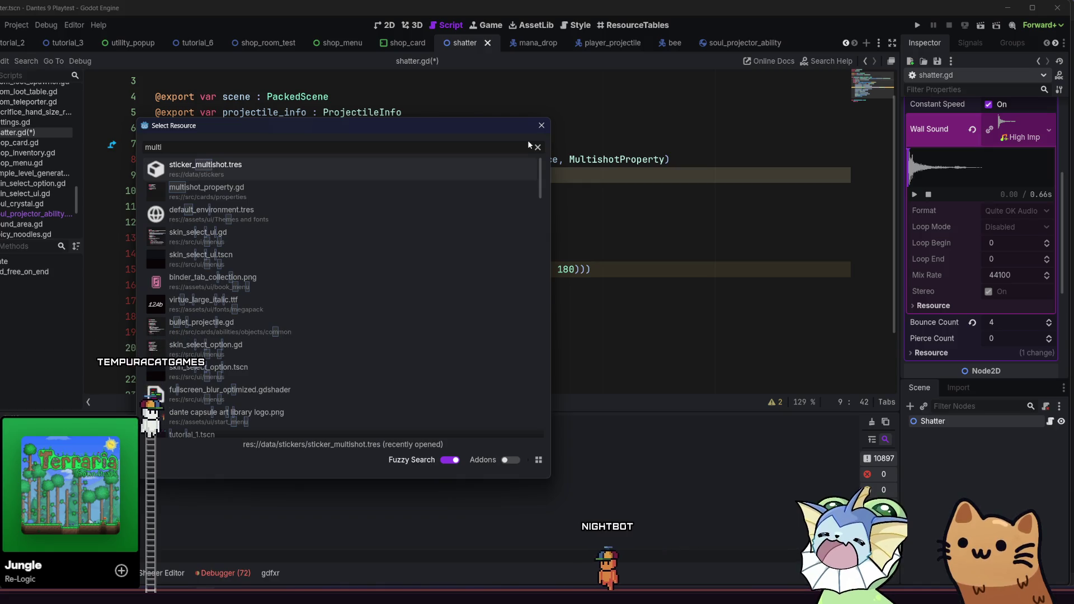
double_click(521, 167)
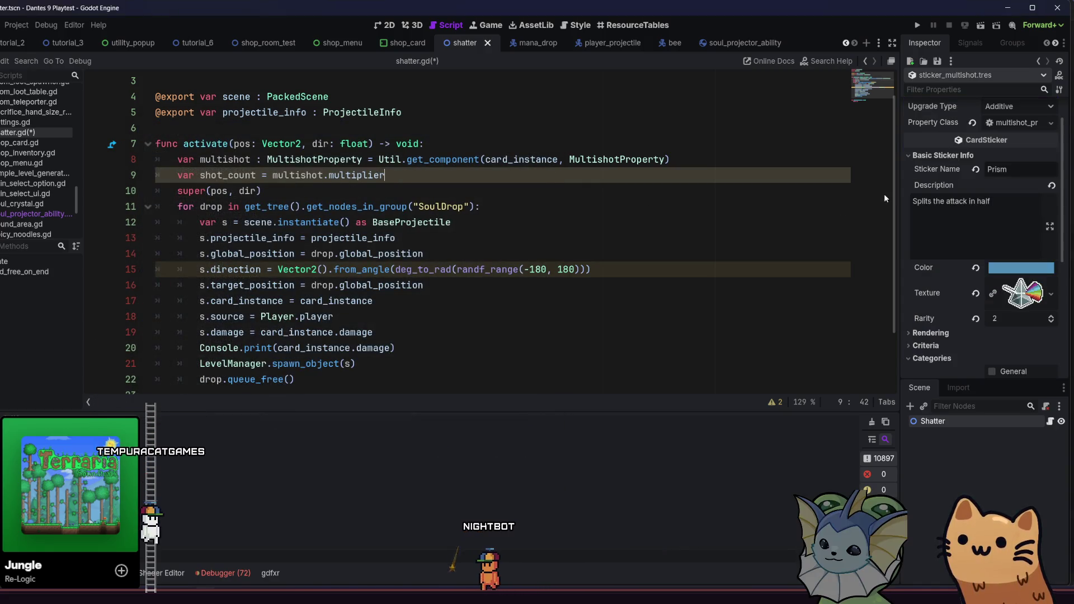
scroll(924, 201, up, 2)
scroll(925, 207, down, 3)
scroll(925, 209, up, 3)
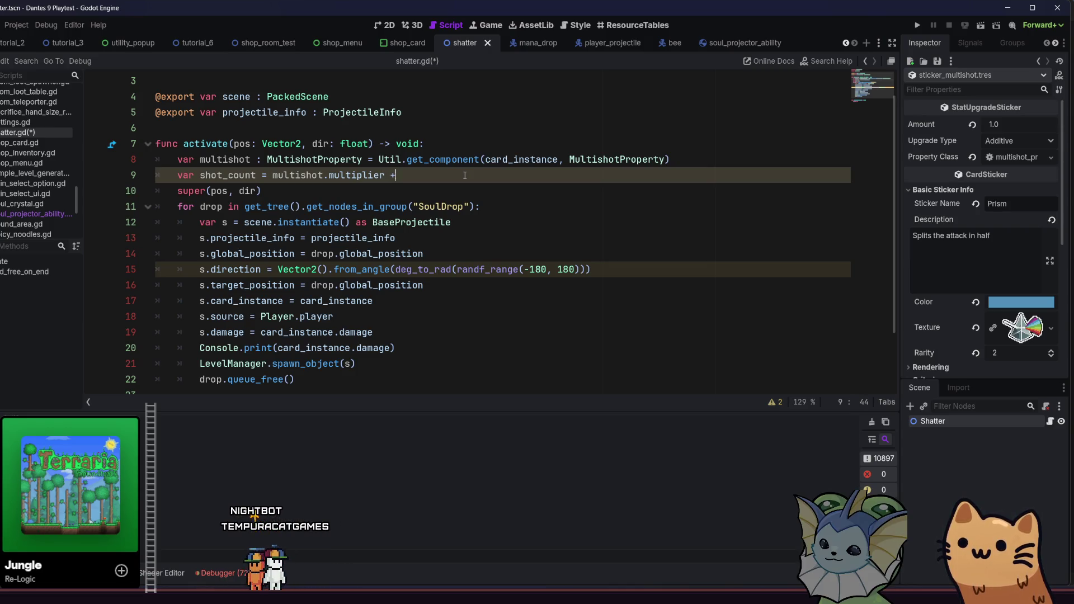
Add a 'for shot in shot_count:' loop inside the SoulDrop loop
click(470, 204)
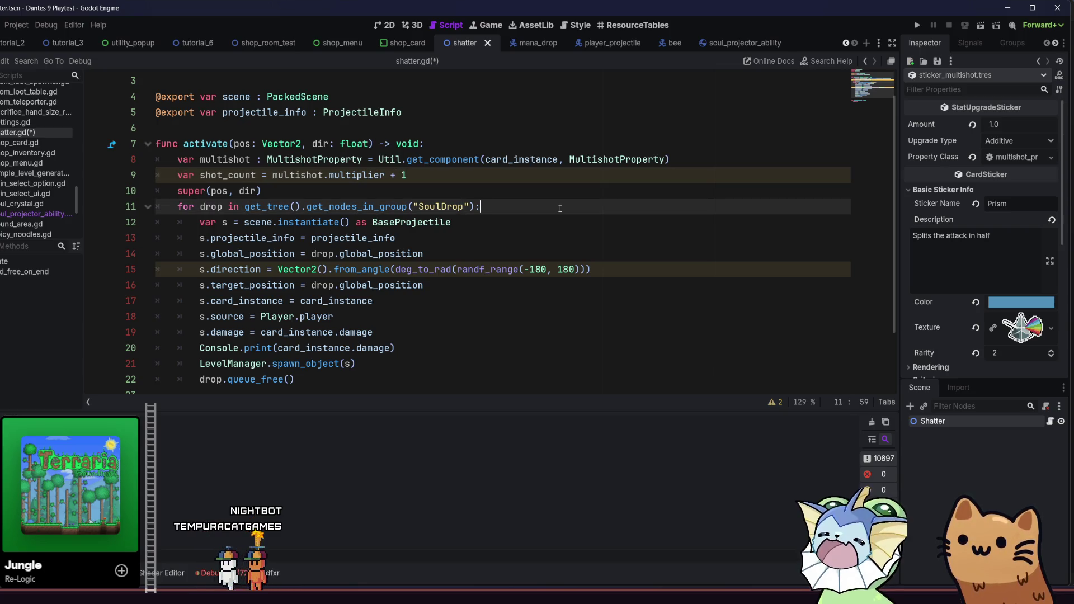
key(Return)
text(for shot)
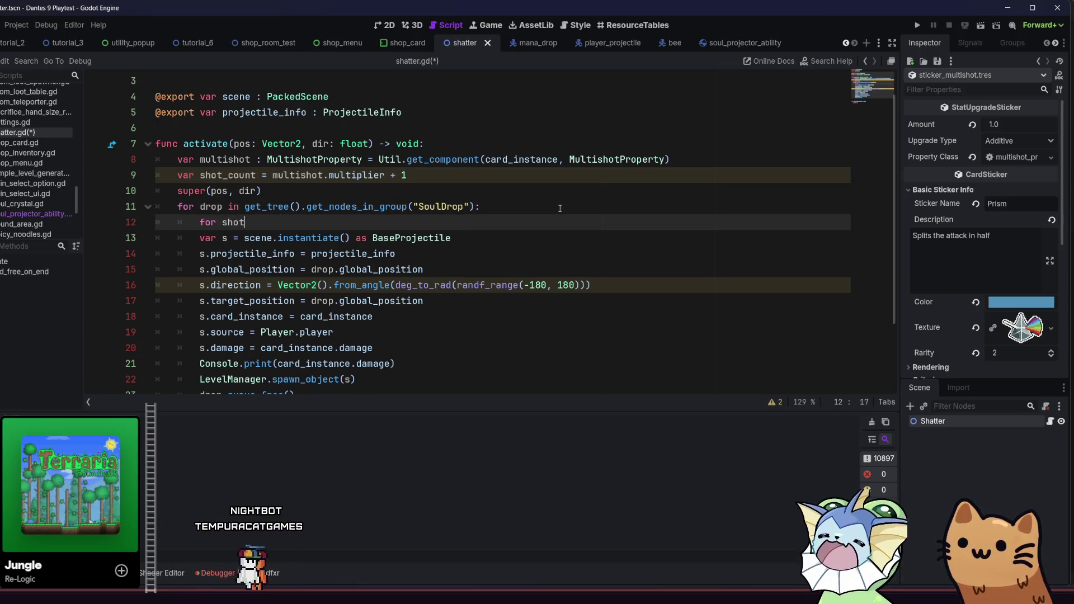
key(Return)
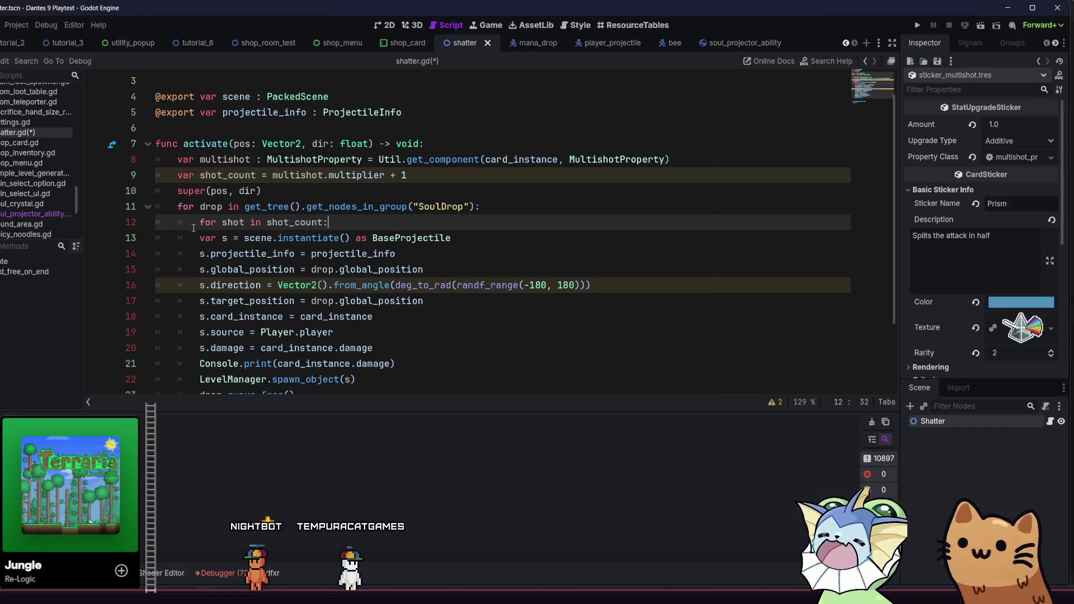
Indent the ten projectile spawn lines under the new shot loop
click(200, 237)
key(Tab)
click(199, 253)
key(Tab)
click(199, 269)
key(Tab)
click(199, 285)
key(Tab)
click(200, 300)
key(Tab)
click(200, 316)
key(Tab)
click(199, 332)
key(Tab)
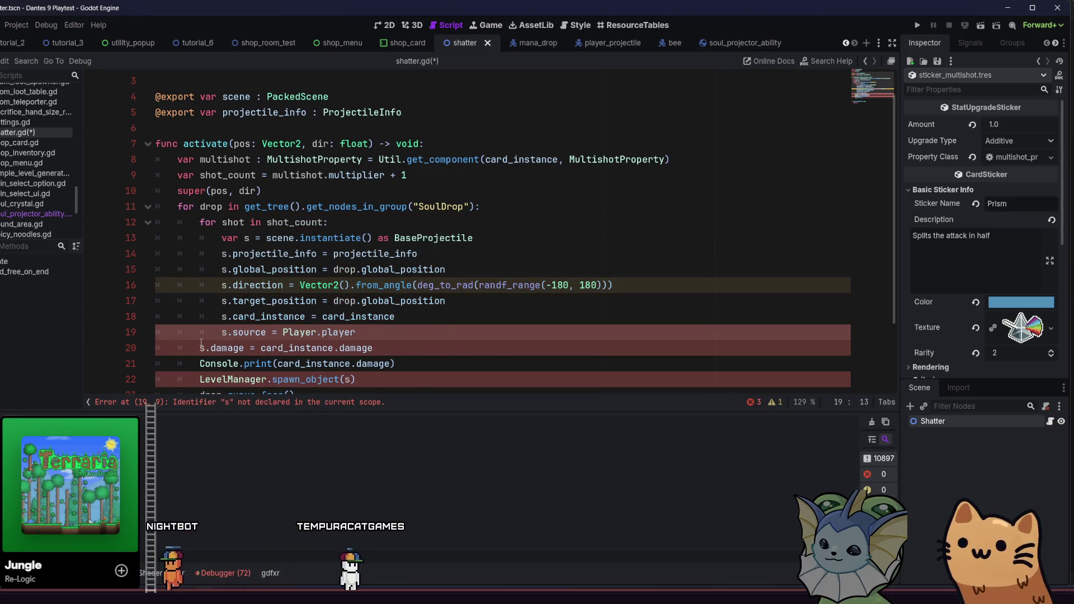
scroll(201, 342, down, 2)
click(199, 256)
key(Tab)
click(200, 273)
key(Tab)
click(200, 288)
key(Tab)
Delete the Console.print damage line and save shatter.gd
click(429, 283)
mouse_move(417, 272)
mouse_down()
mouse_move(235, 259)
mouse_move(131, 271)
mouse_up()
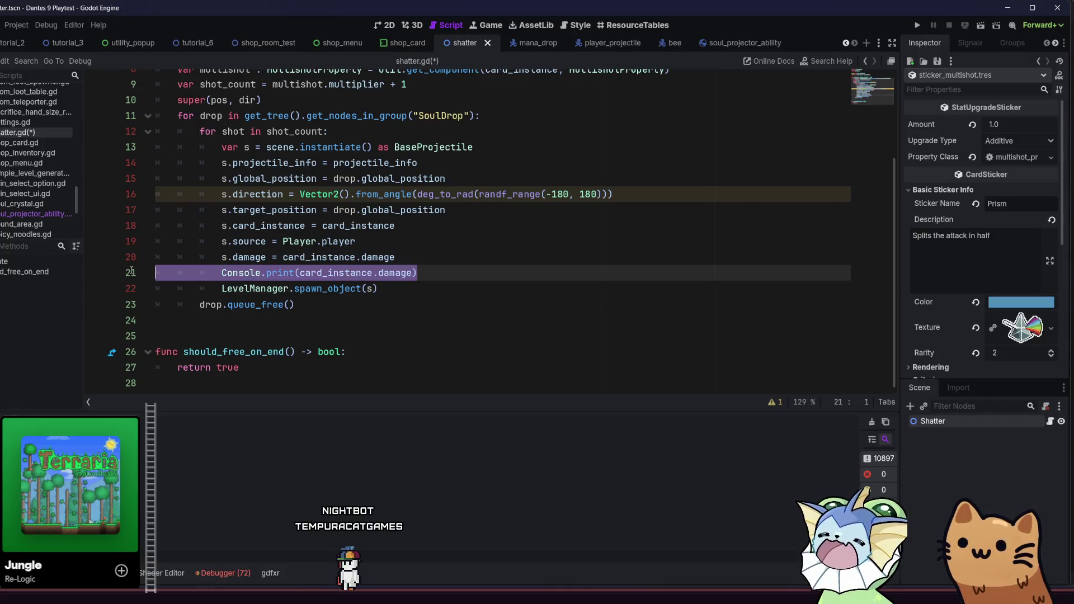
key(BackSpace)
key(BackSpace)
key(ctrl+s)
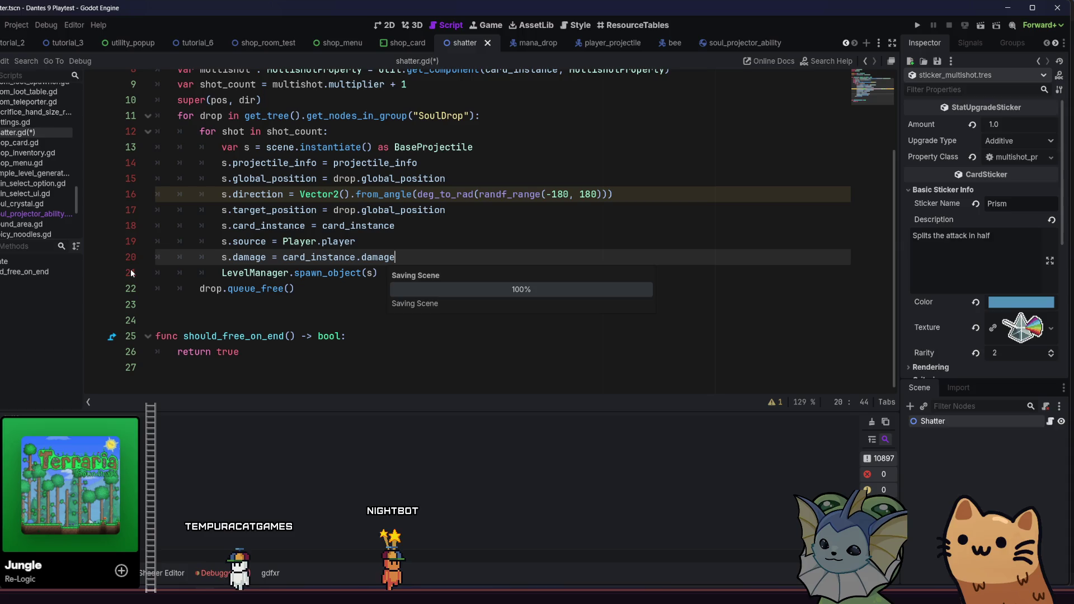
Open flip_sprite.gd from the script list, passing briefly through bee.gd
scroll(32, 151, up, 5)
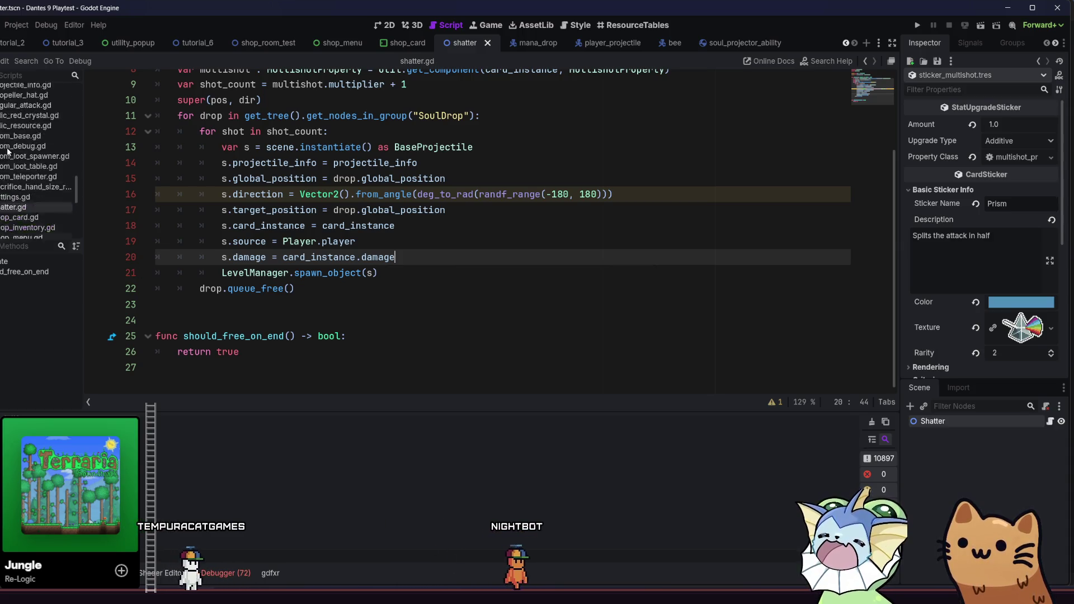
scroll(32, 151, up, 10)
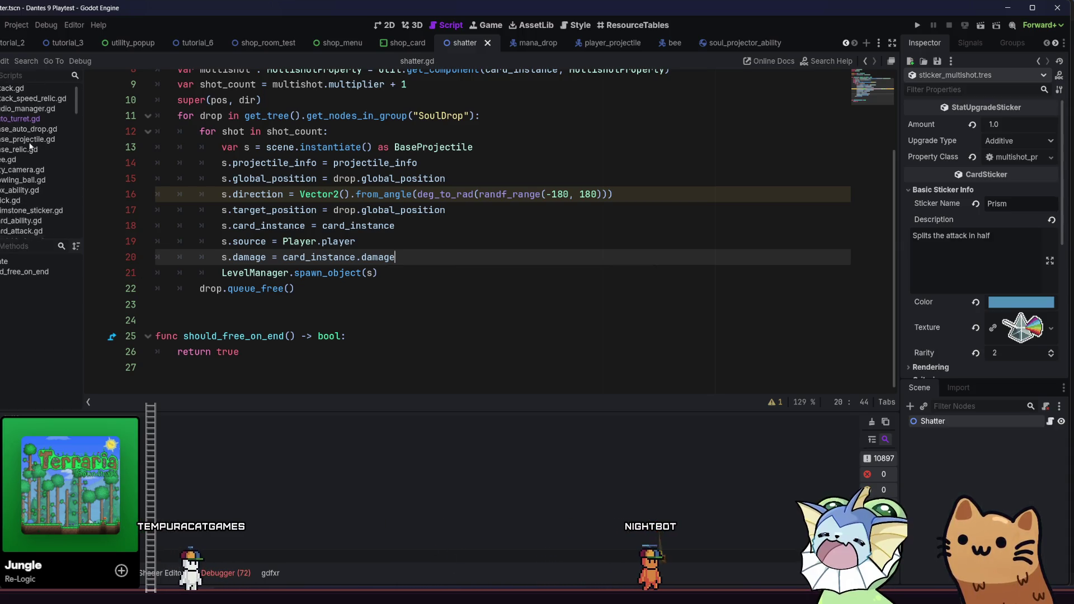
click(26, 162)
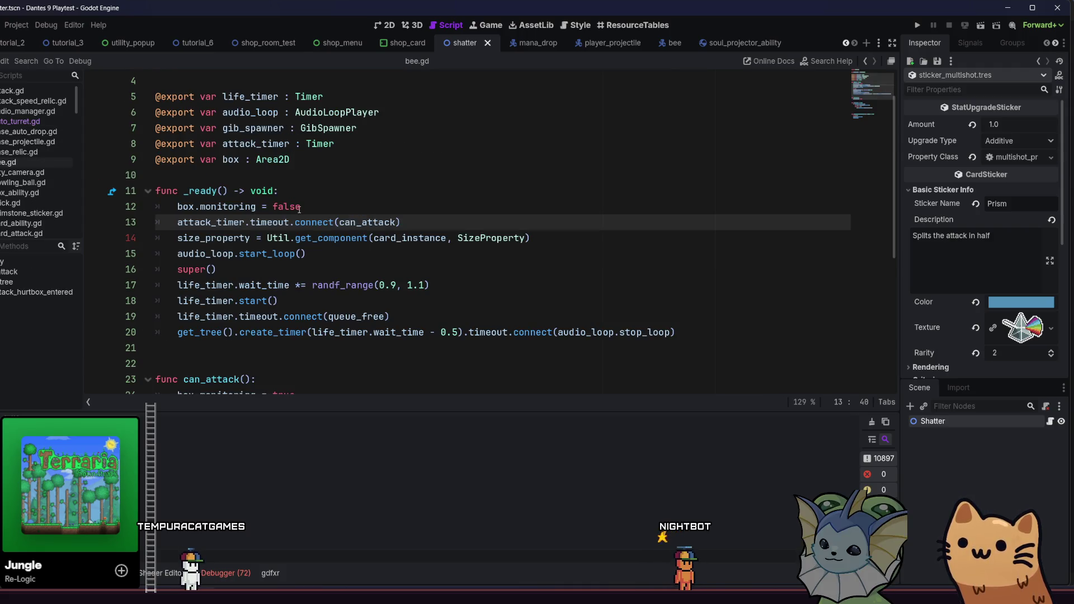
scroll(285, 229, down, 5)
scroll(50, 163, down, 10)
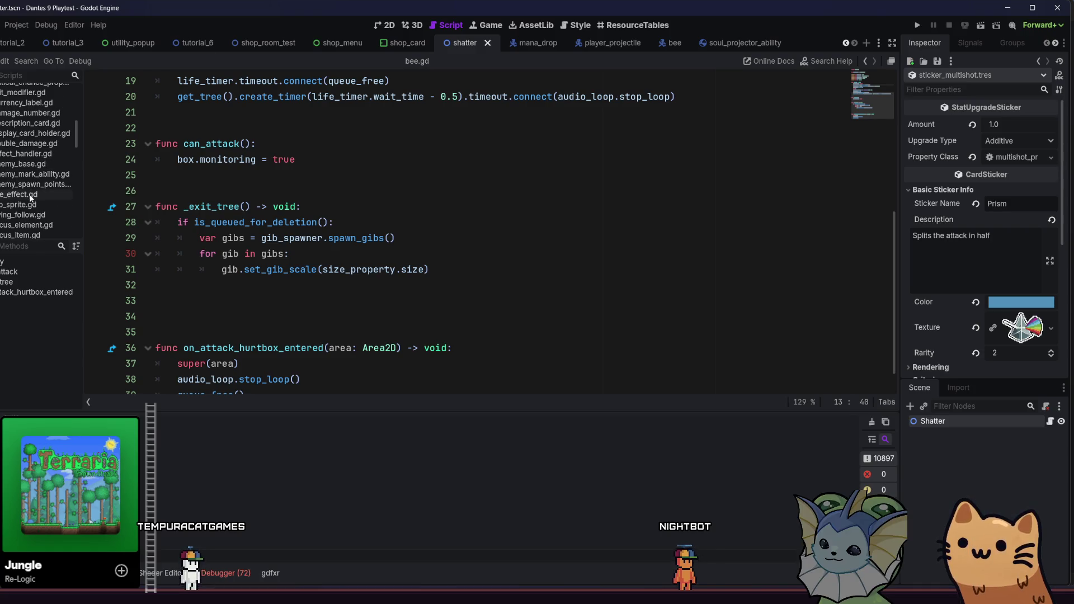
click(28, 205)
Delete the Console.print(visual.scale) line, save flip_sprite.gd, and relaunch the game
scroll(279, 212, down, 2)
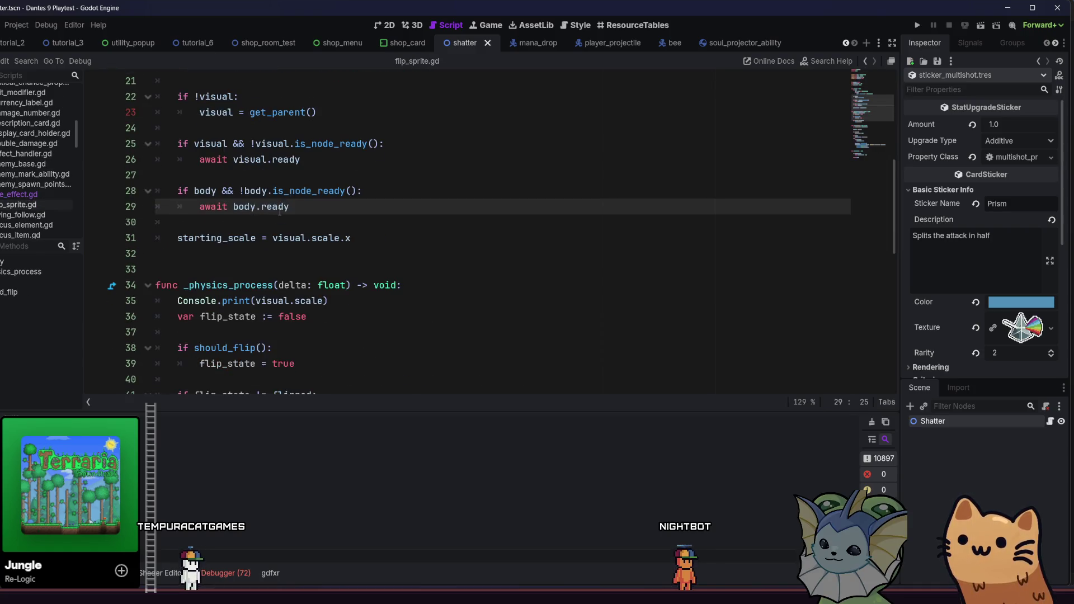
scroll(282, 209, up, 3)
scroll(282, 210, down, 5)
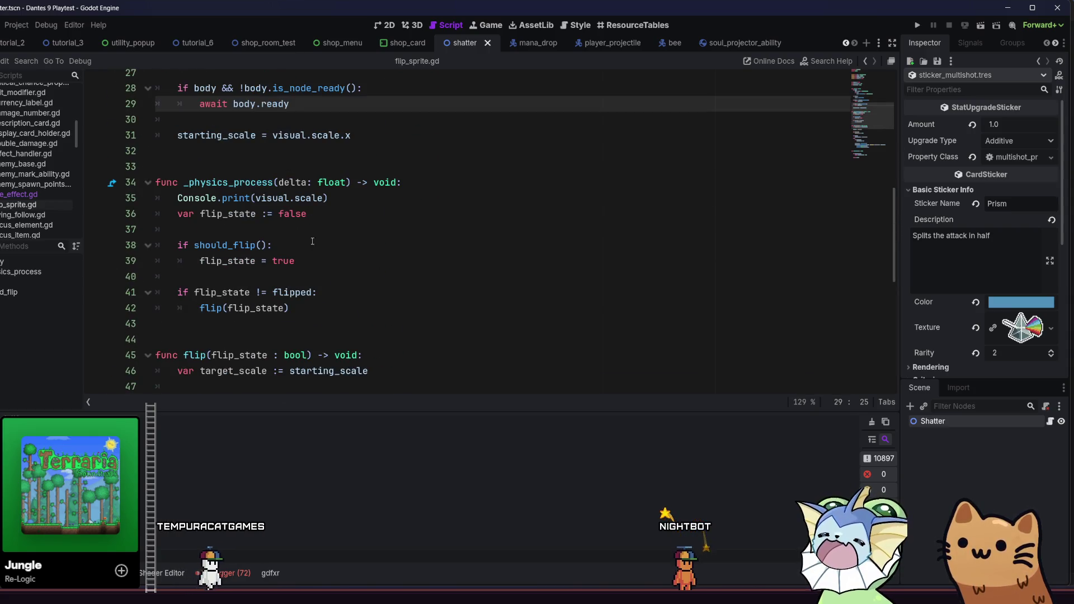
drag(321, 214, 334, 207)
click(346, 200)
key(shift+Home)
key(BackSpace)
key(BackSpace)
key(ctrl+s)
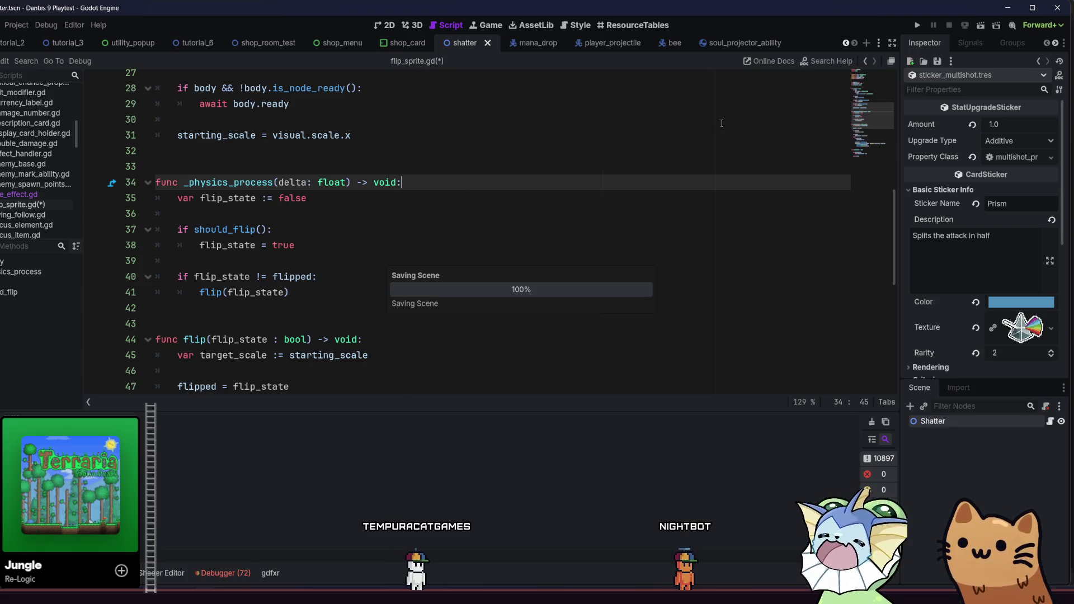
click(916, 25)
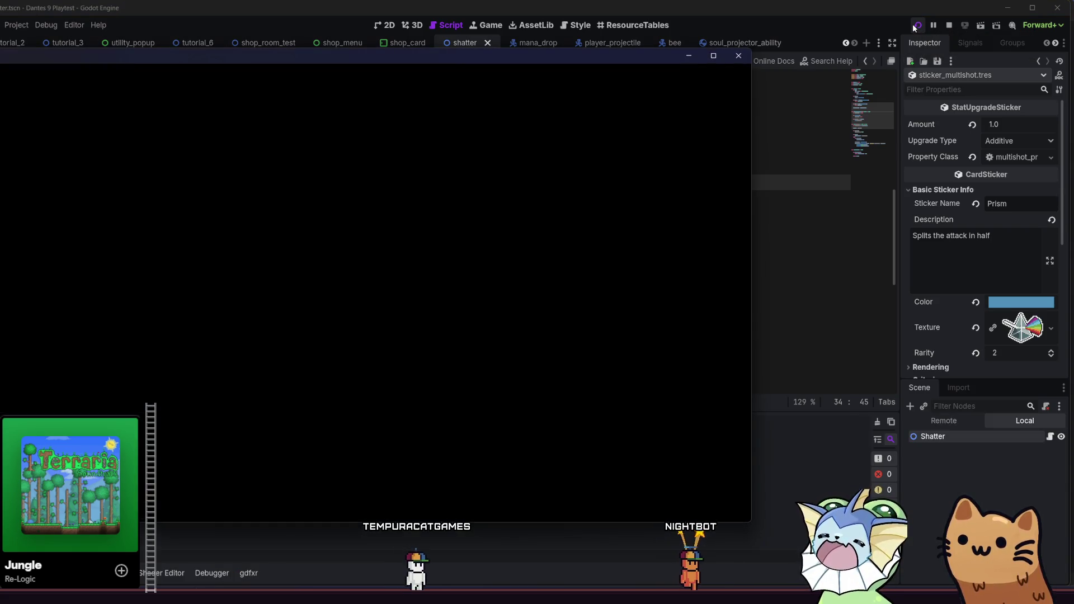
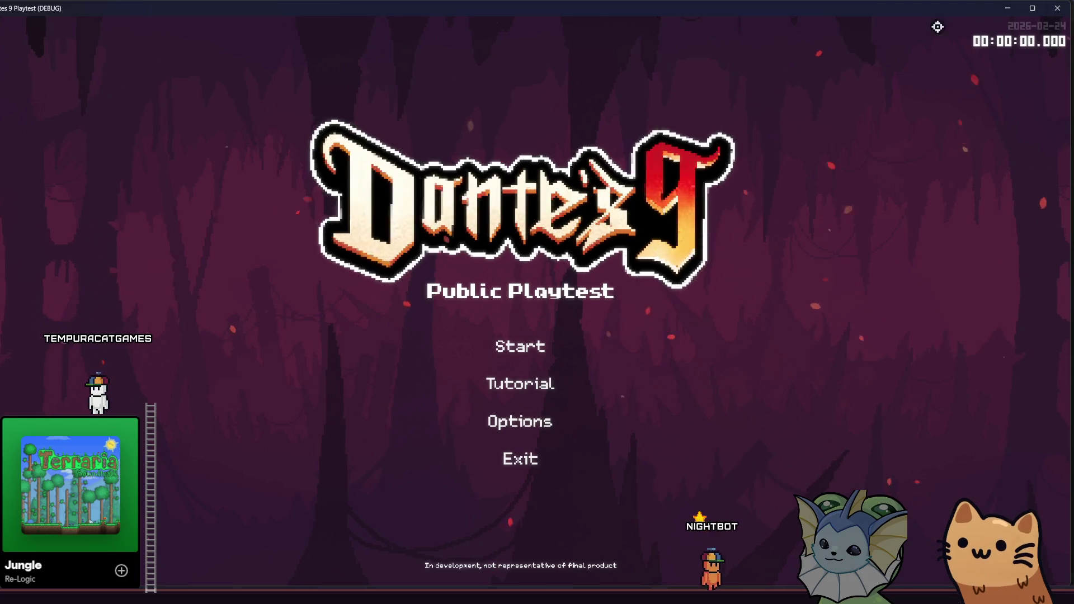
Start a game and add the Shatter card to the hand from the debug card list
click(554, 354)
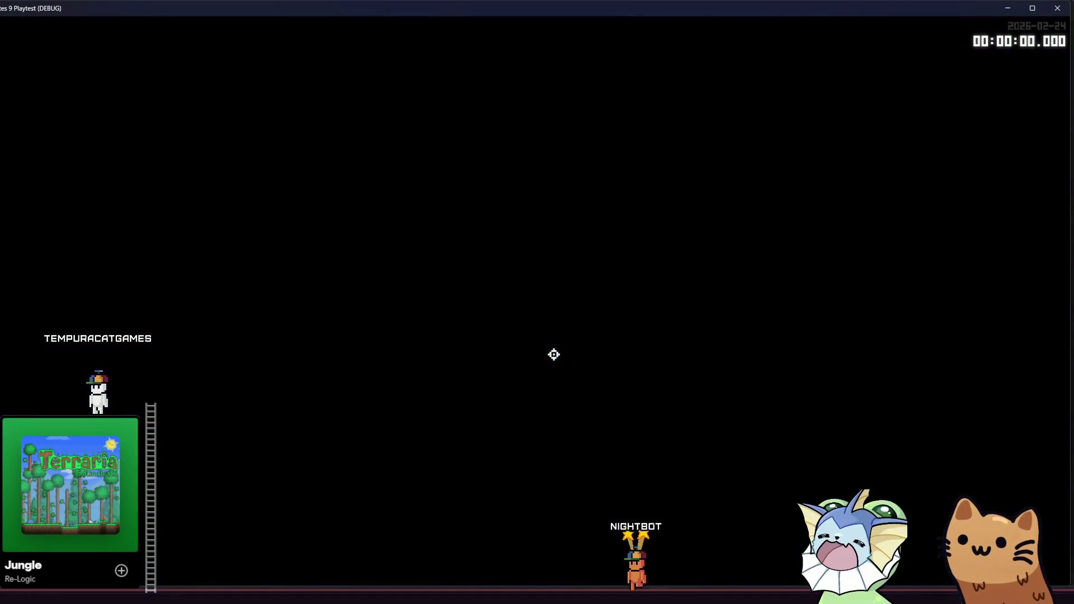
key(F1)
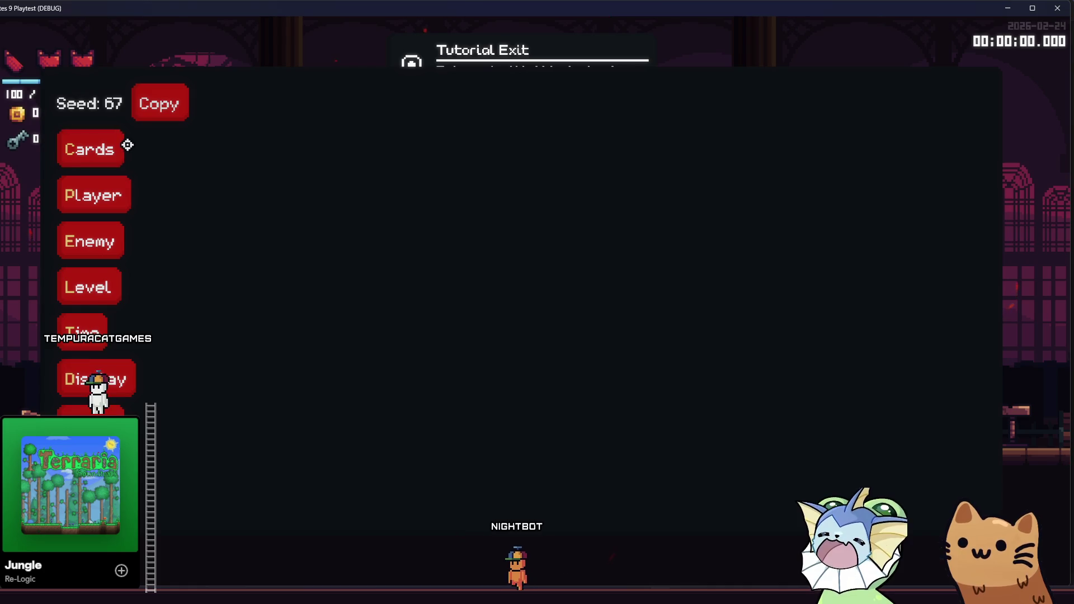
click(117, 148)
click(372, 155)
scroll(466, 231, down, 4)
scroll(470, 241, down, 10)
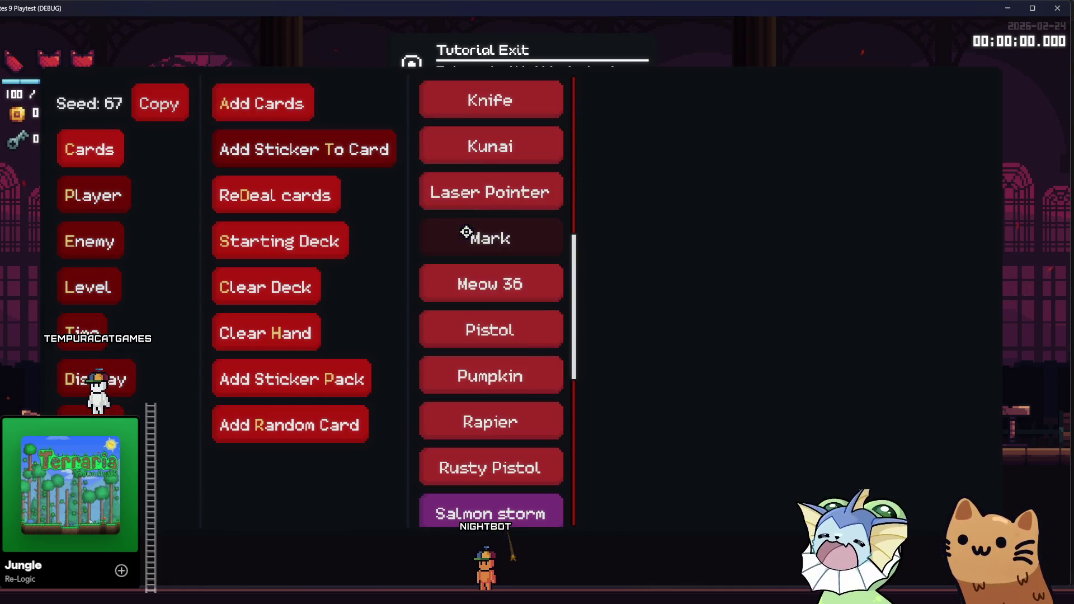
click(469, 322)
Bind the mana_drop.tscn scene to the Debug 1 slot
key(F2)
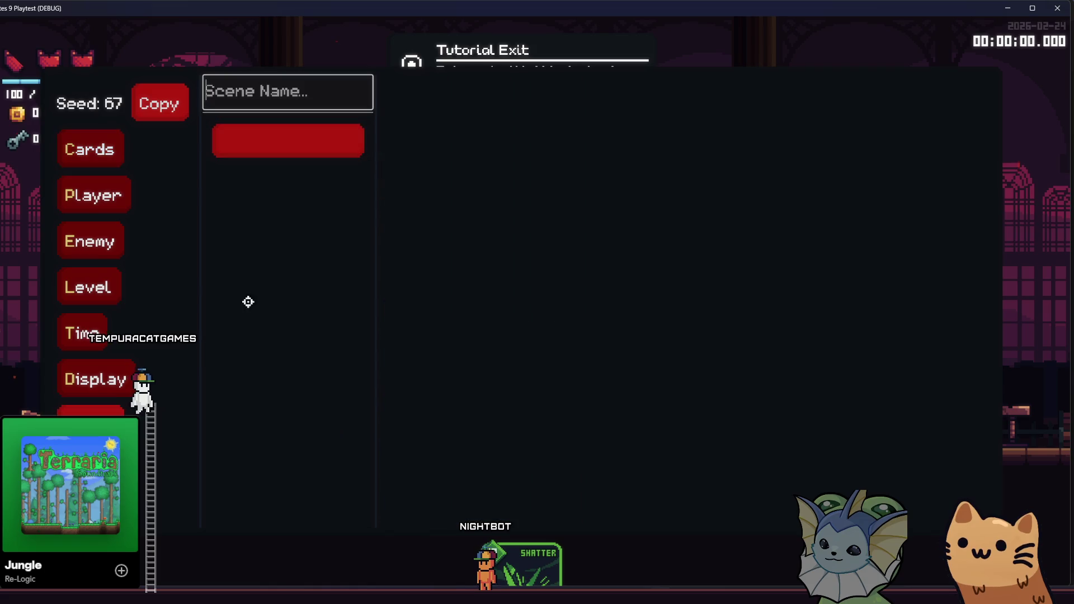
text(mana)
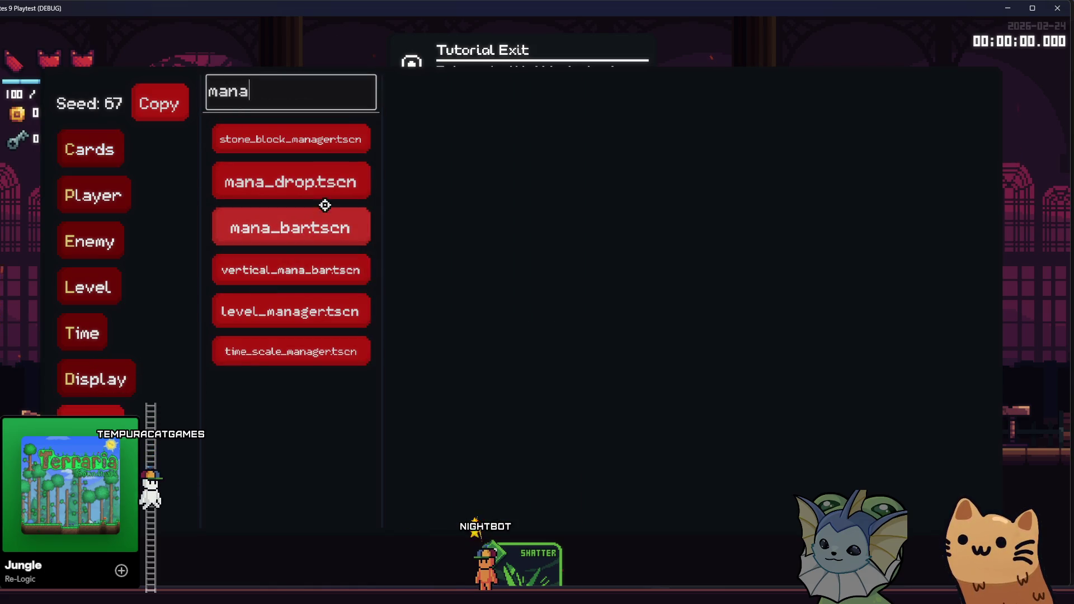
click(302, 182)
click(400, 128)
click(112, 179)
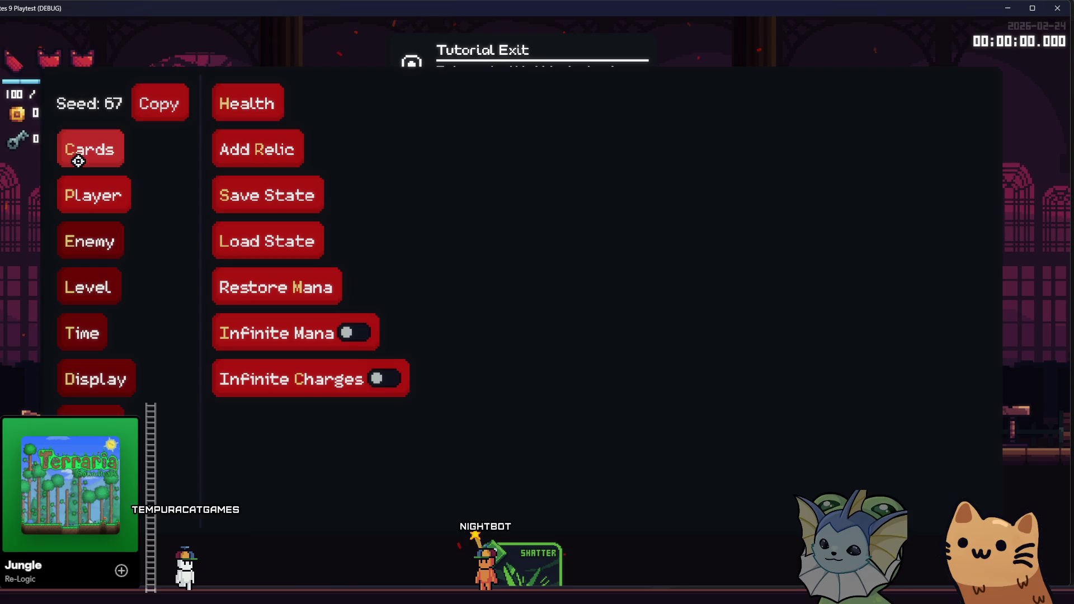
Spawn a mana orb with Q and cast Shatter at it
key(Escape)
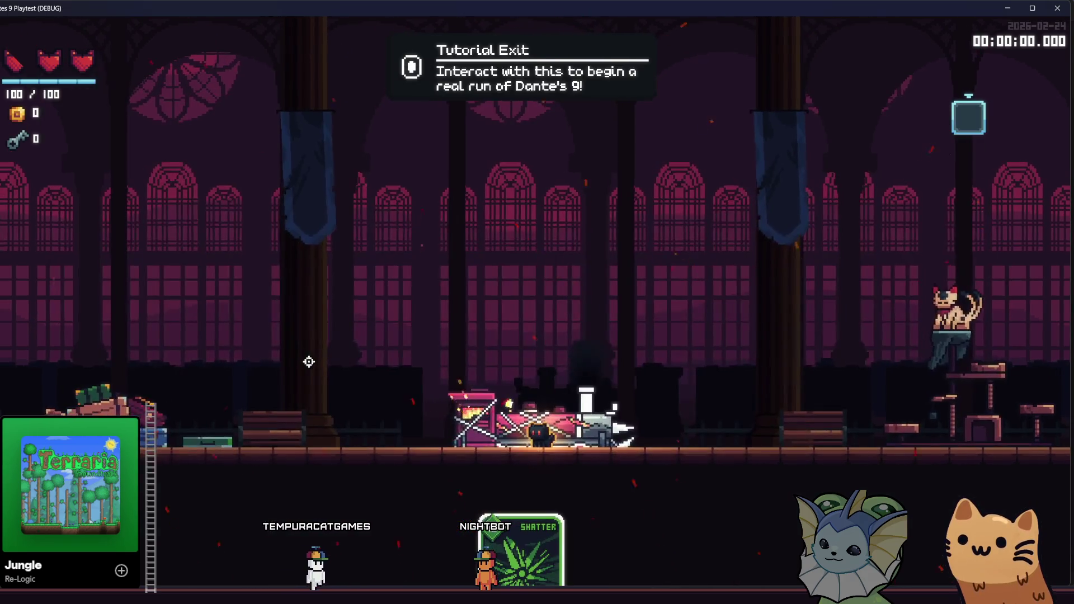
key(q)
click(321, 298)
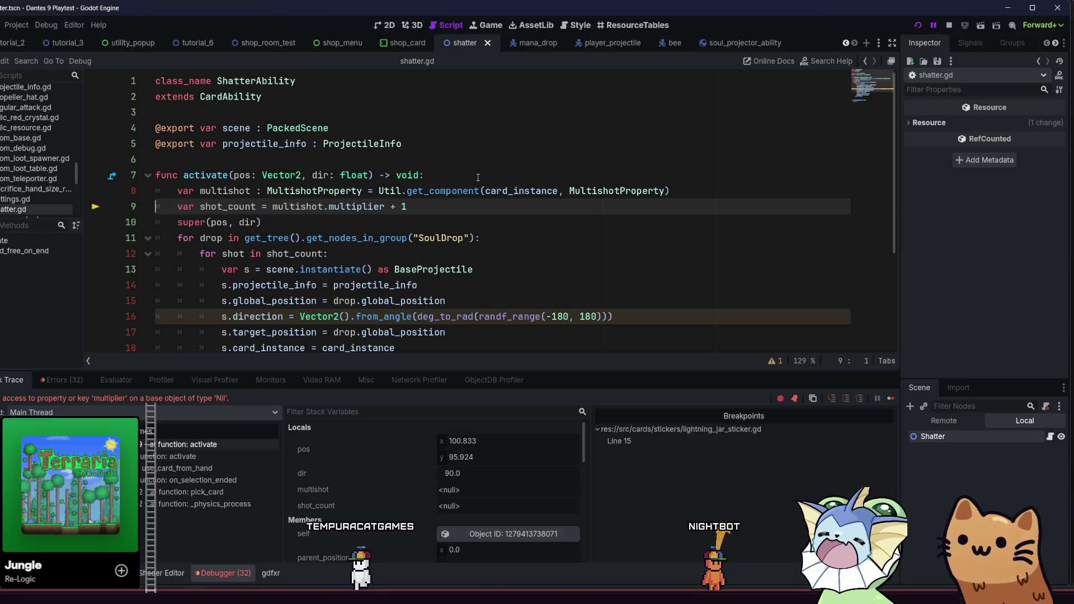
Add an 'if multishot:' condition above the shot_count assignment in shatter.gd
click(699, 177)
click(700, 192)
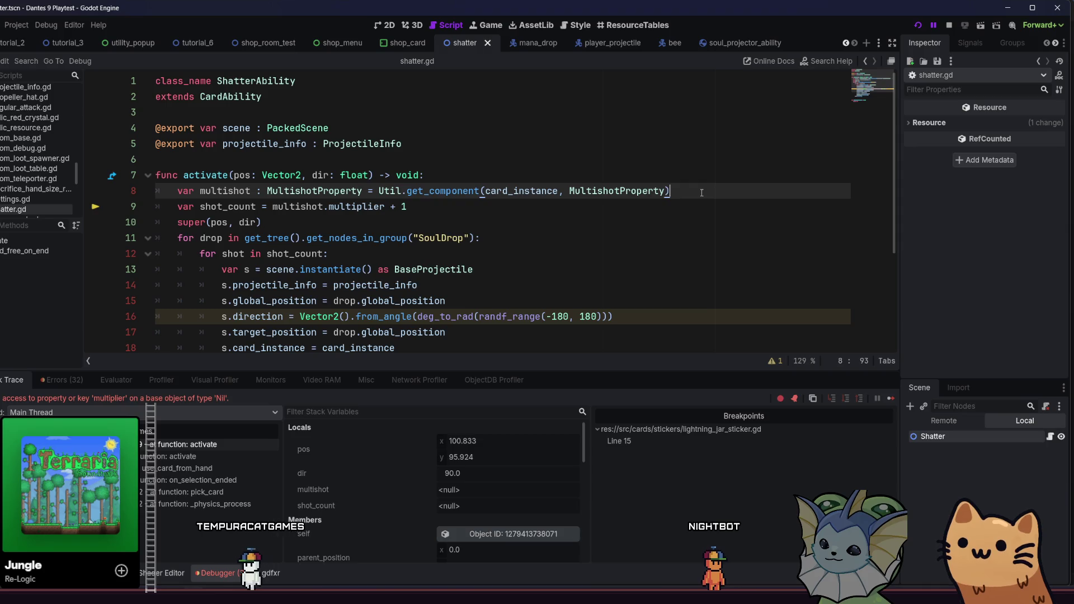
key(Return)
text(mult)
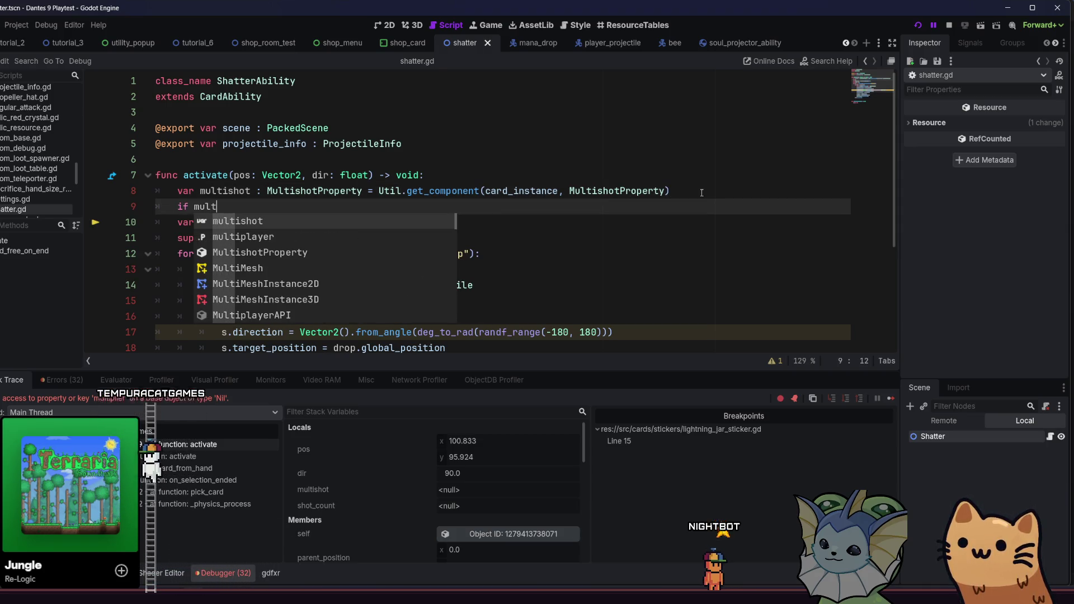
key(Return)
text(:)
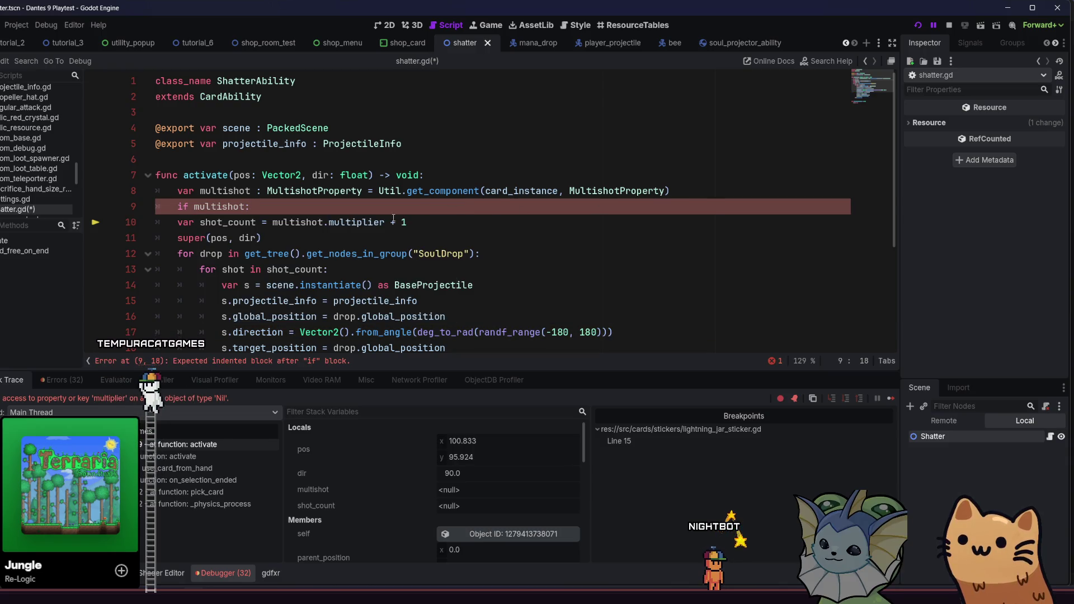
click(177, 222)
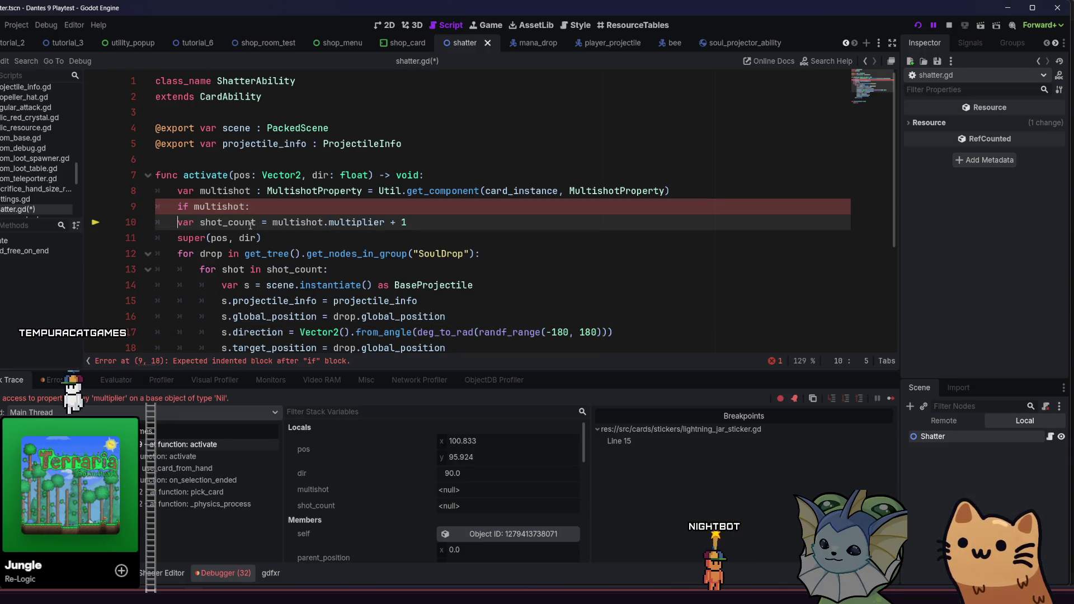
drag(255, 222, 178, 222)
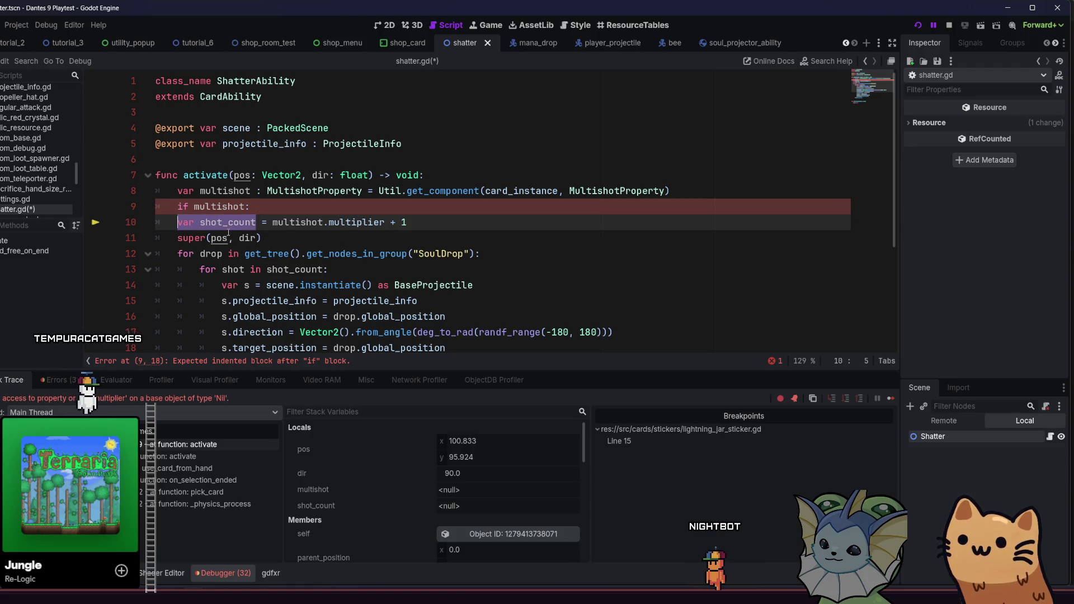
Add an else branch setting shot_count = 1, save shatter.gd, and resume the game
click(706, 175)
click(707, 191)
key(Return)
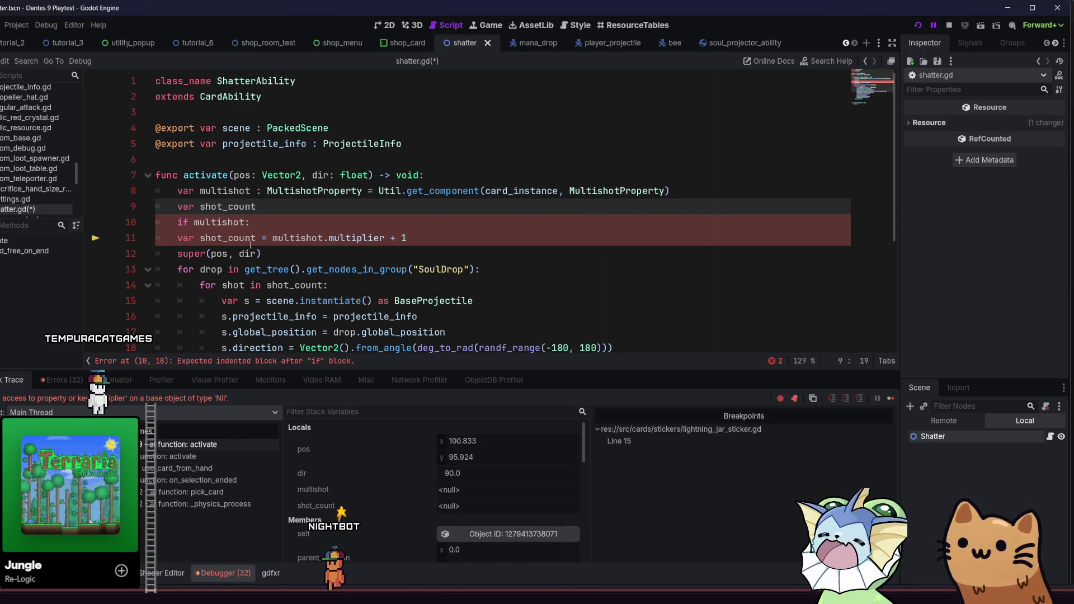
click(178, 222)
click(178, 237)
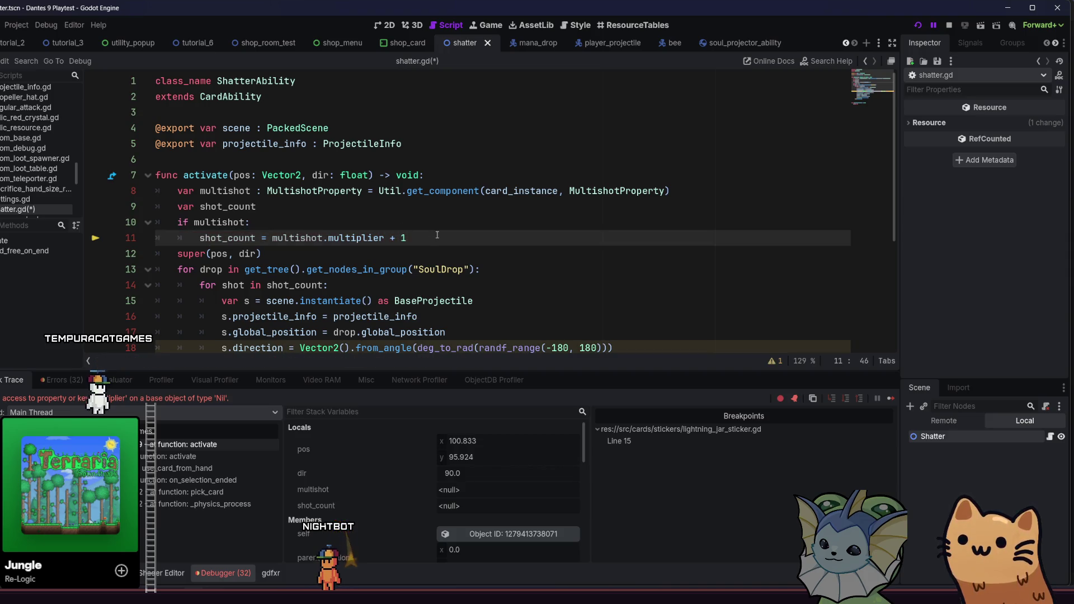
key(Return)
key(Return)
text(shot_count = 1)
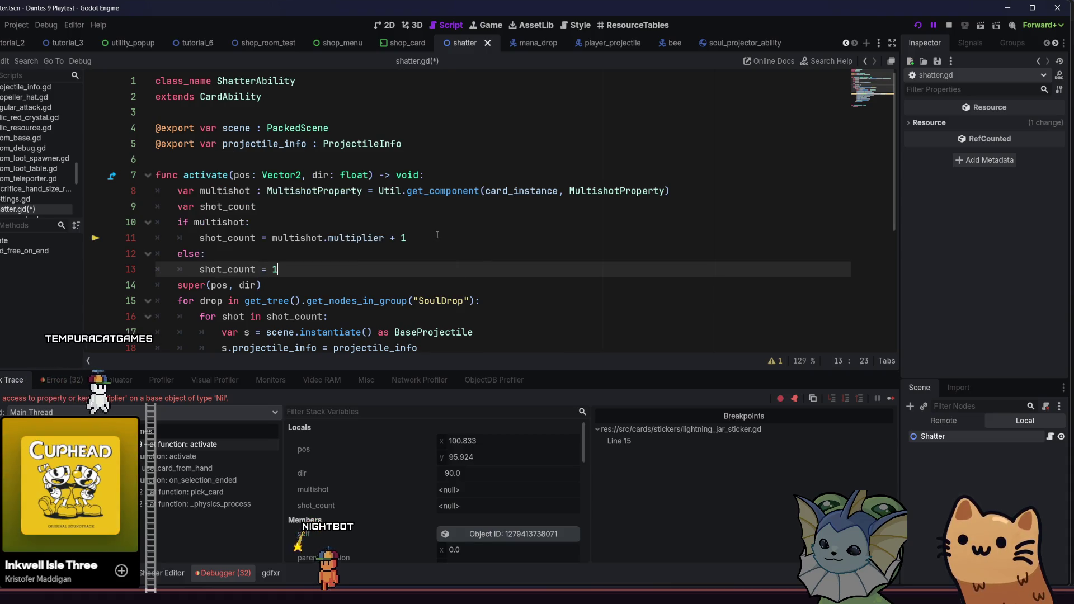
key(Up)
key(Up)
key(Up)
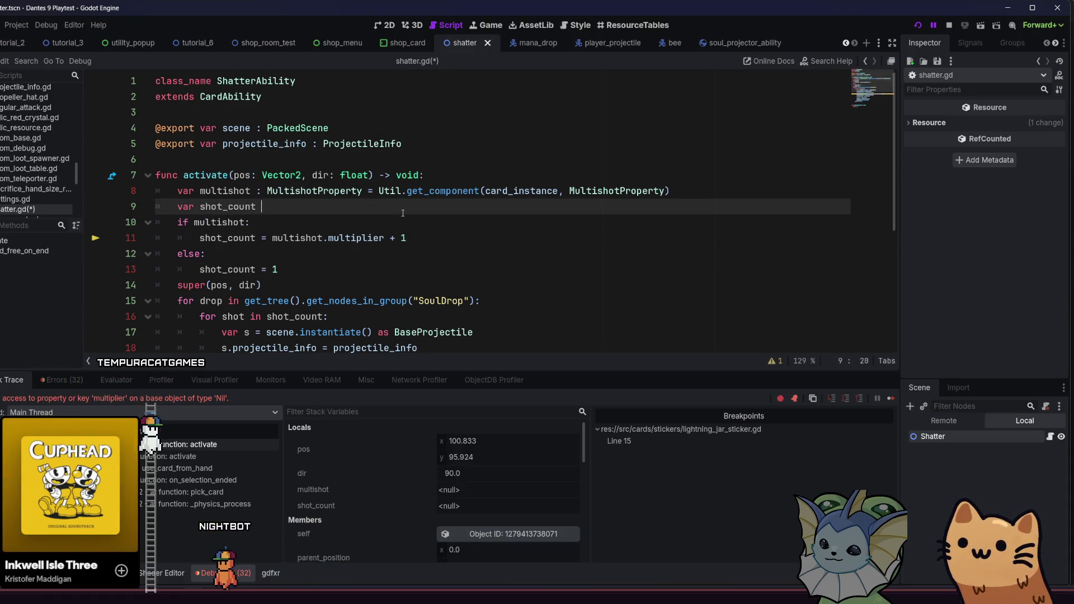
key(ctrl+s)
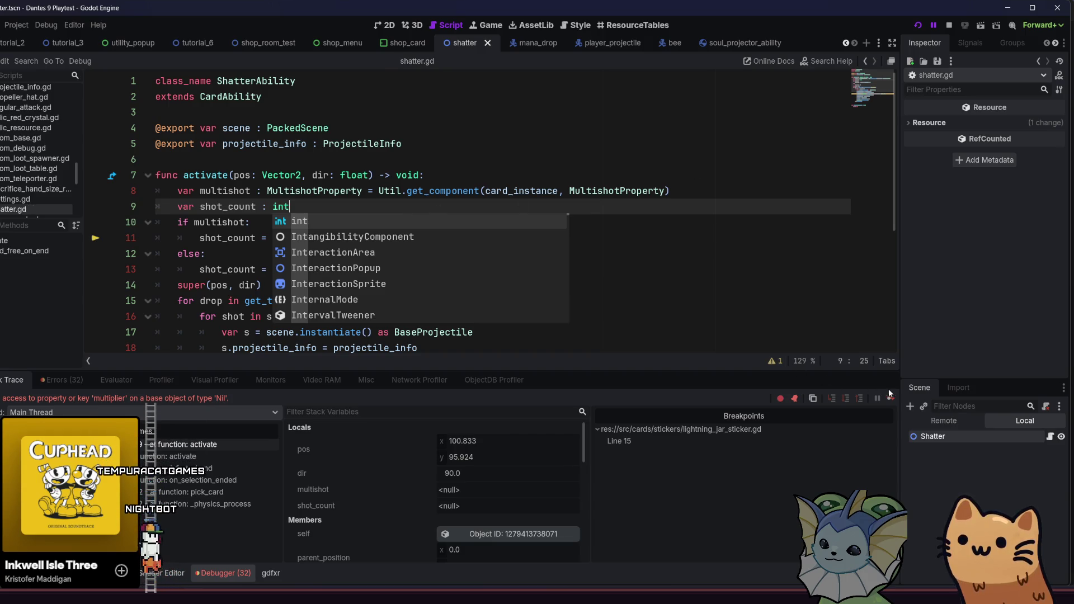
click(890, 398)
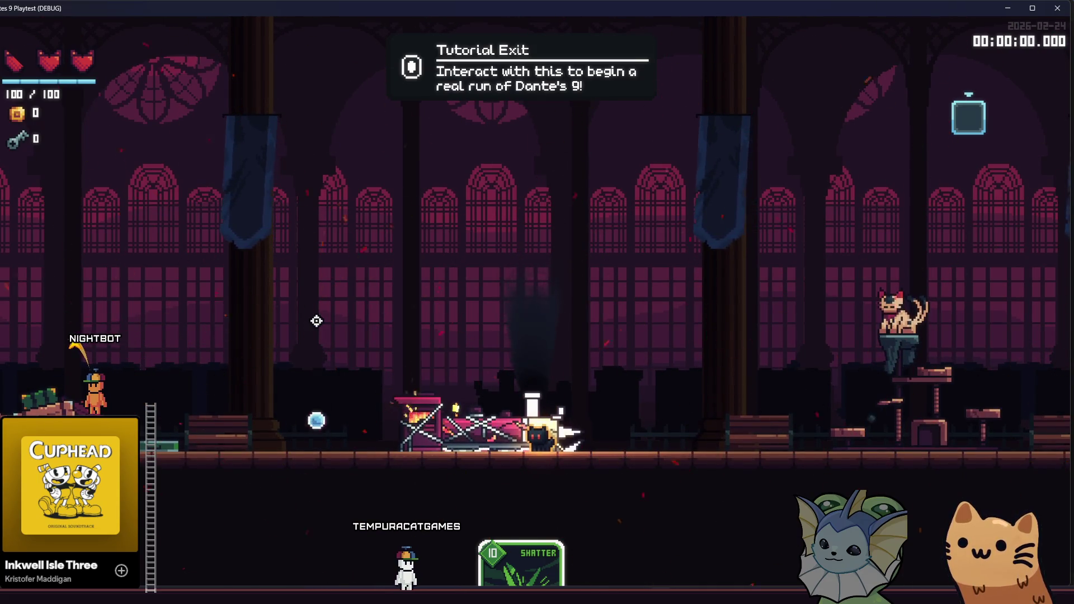
Add an AK47 card to the hand from the debug menu's card list
key(F1)
click(76, 157)
click(251, 146)
scroll(450, 293, down, 8)
key(F1)
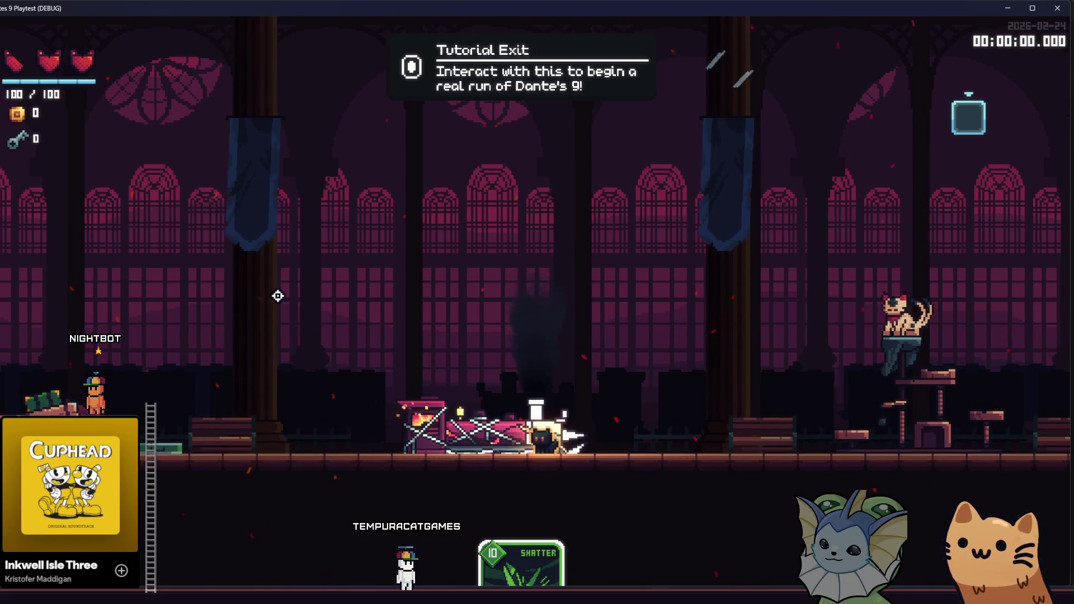
key(F1)
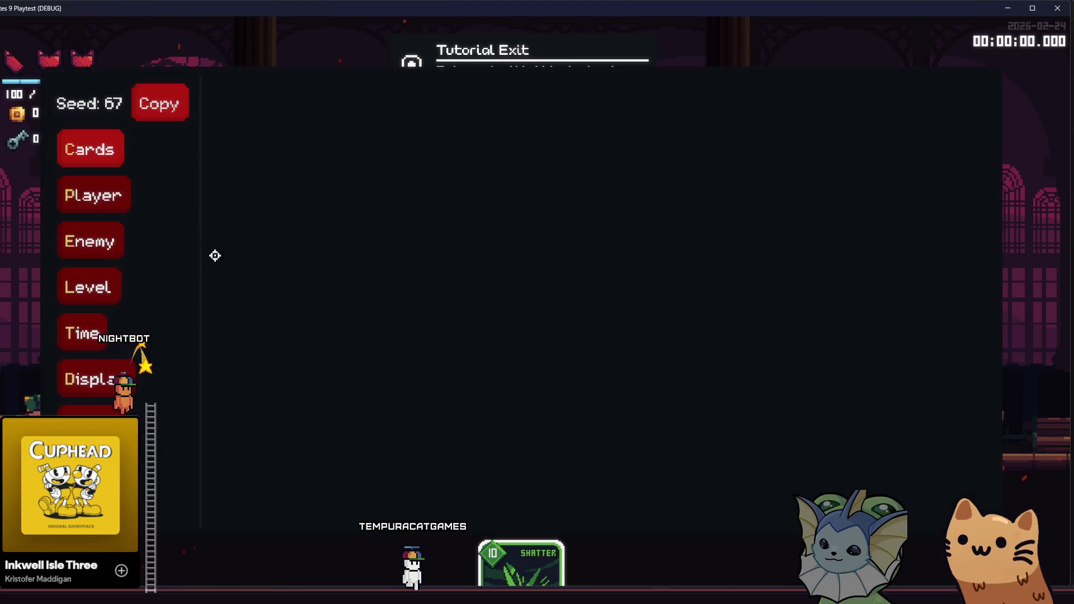
click(90, 148)
click(241, 118)
scroll(481, 188, up, 10)
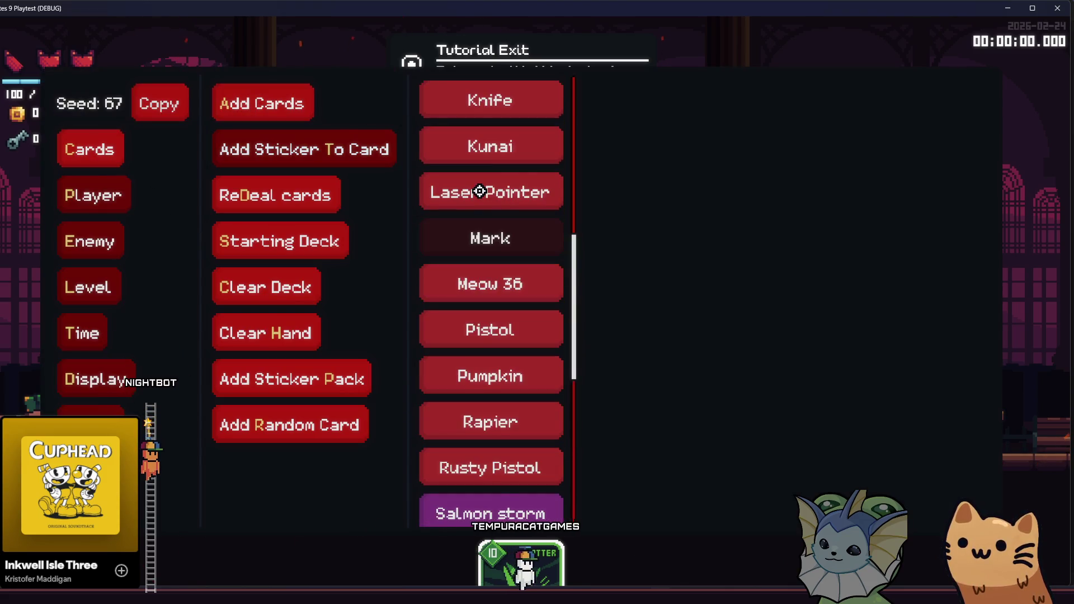
click(485, 155)
key(F1)
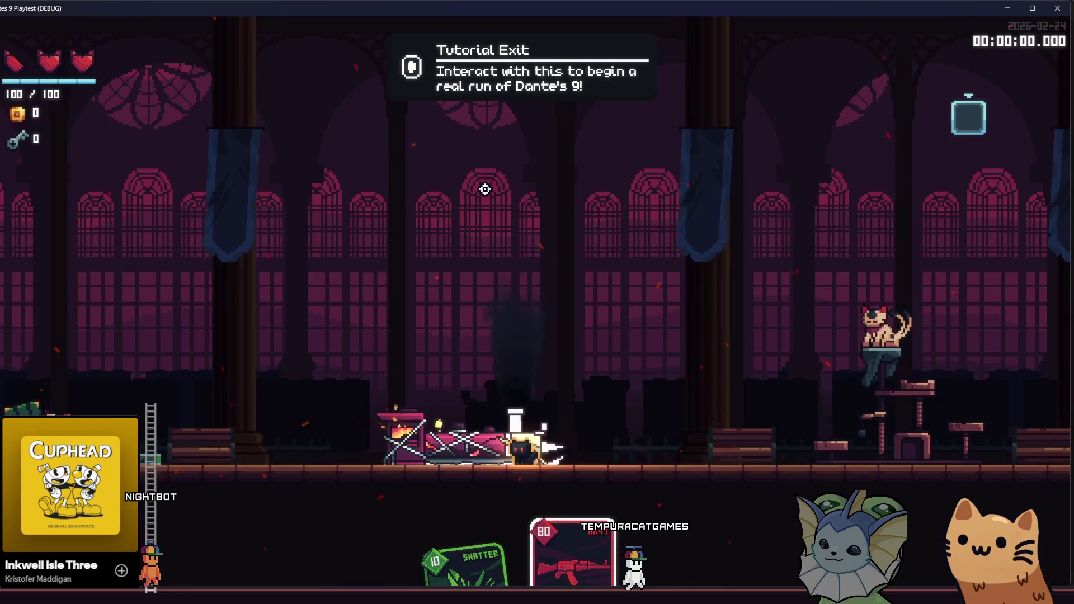
Put the rainbow Prism sticker on the AK47 card
key(F1)
click(112, 194)
click(251, 145)
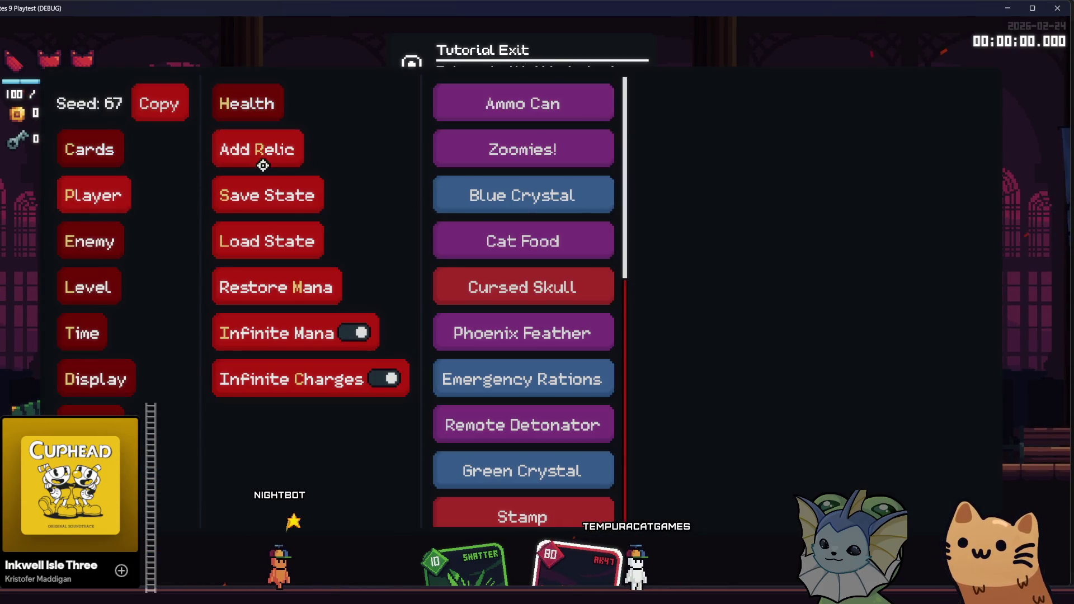
click(89, 149)
click(256, 146)
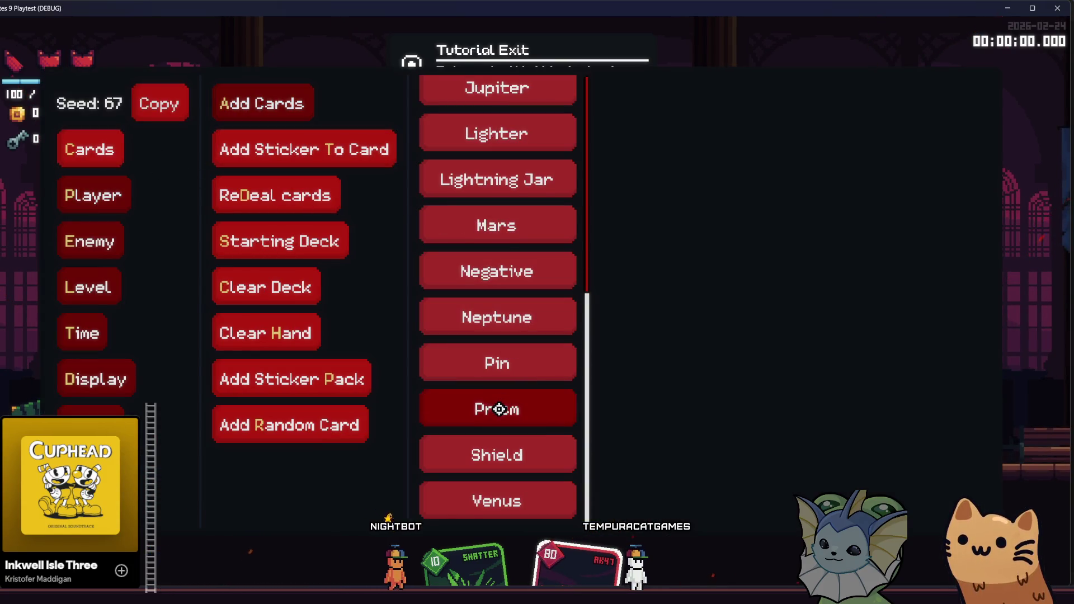
click(497, 409)
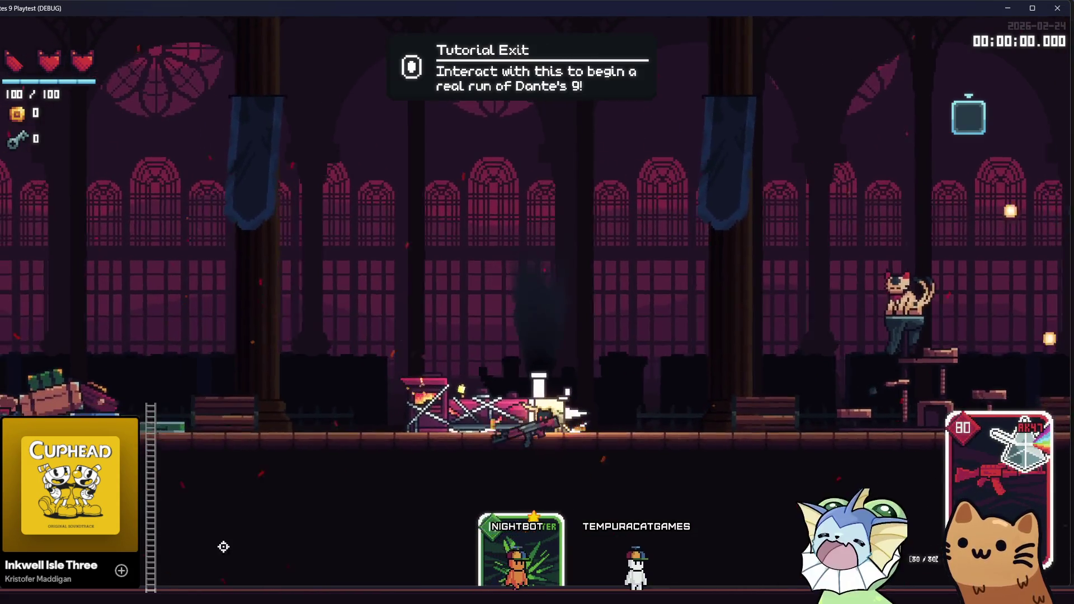
Edit line 11 of shatter.gd so shot_count is just multishot.multiplier, then return to the game
key(alt+Tab)
click(360, 191)
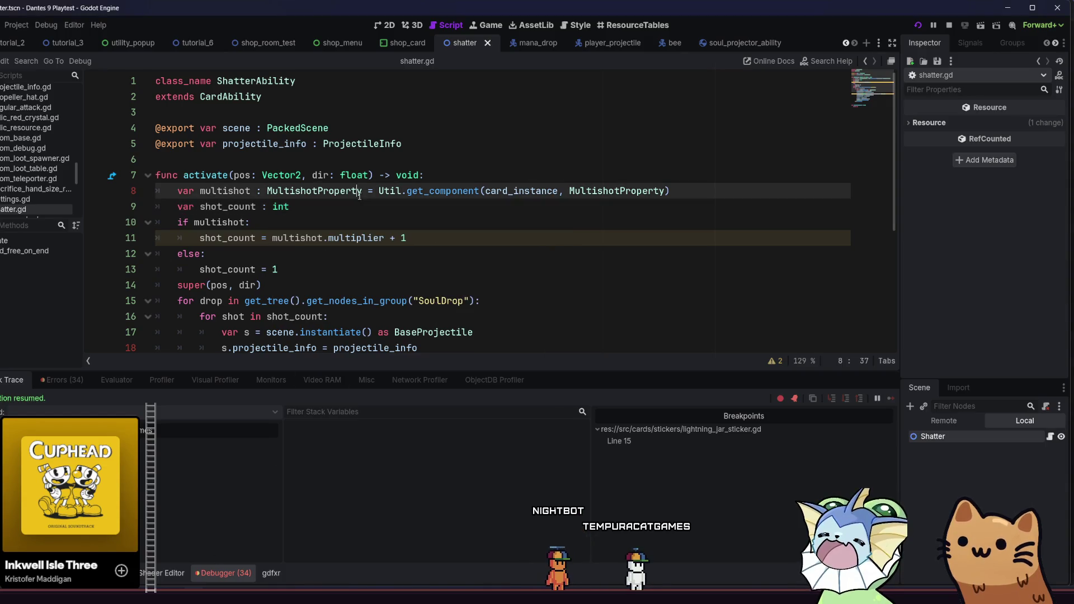
click(422, 241)
key(BackSpace)
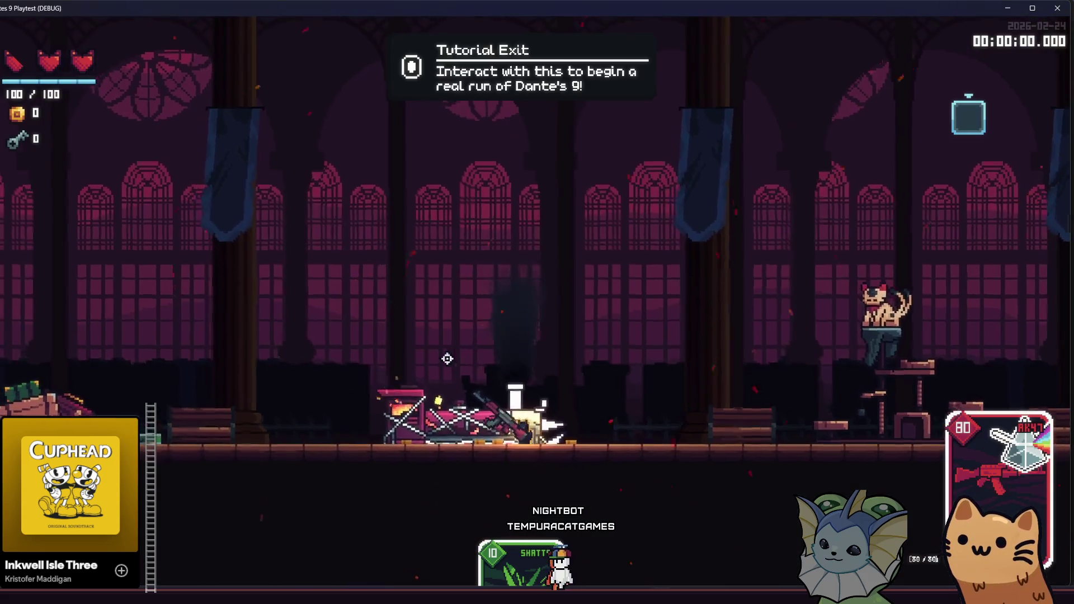
key(F1)
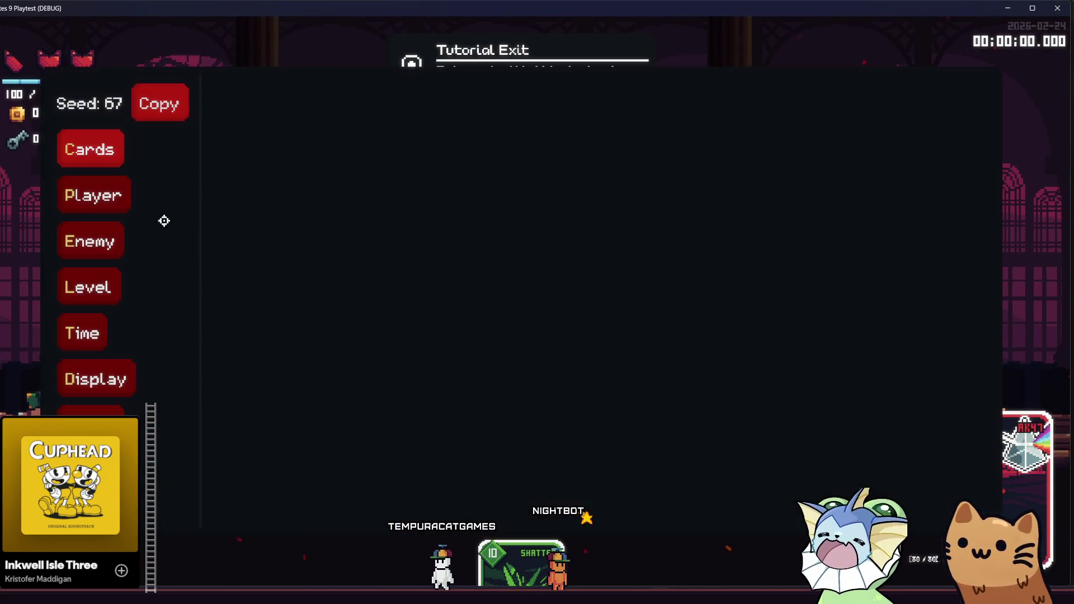
Fire Shatter several times across the hall, bursting soul orbs into glass shards
key(F1)
click(212, 239)
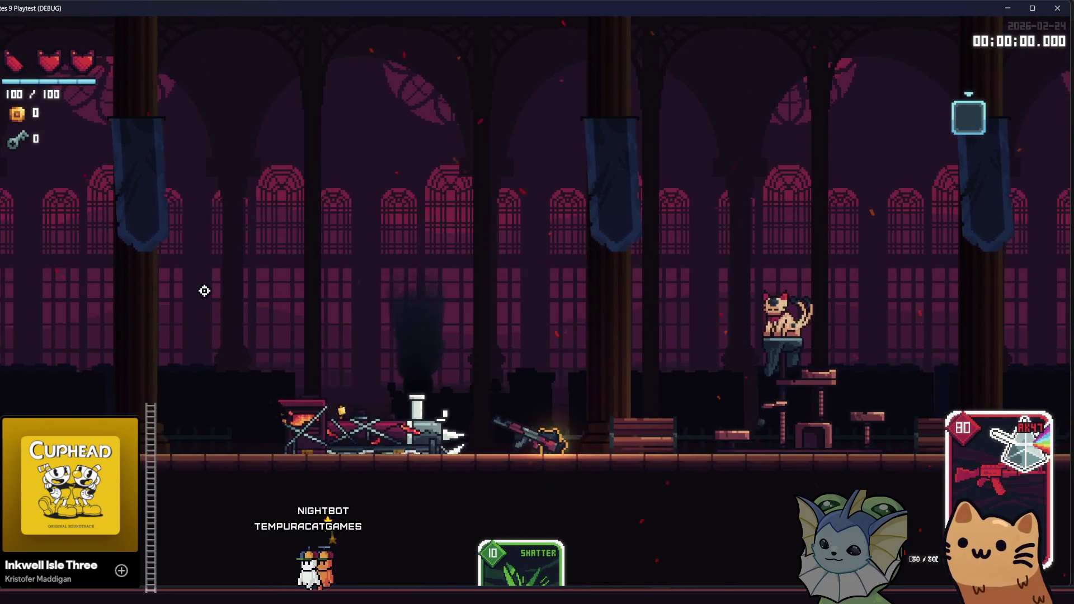
key(a)
click(249, 309)
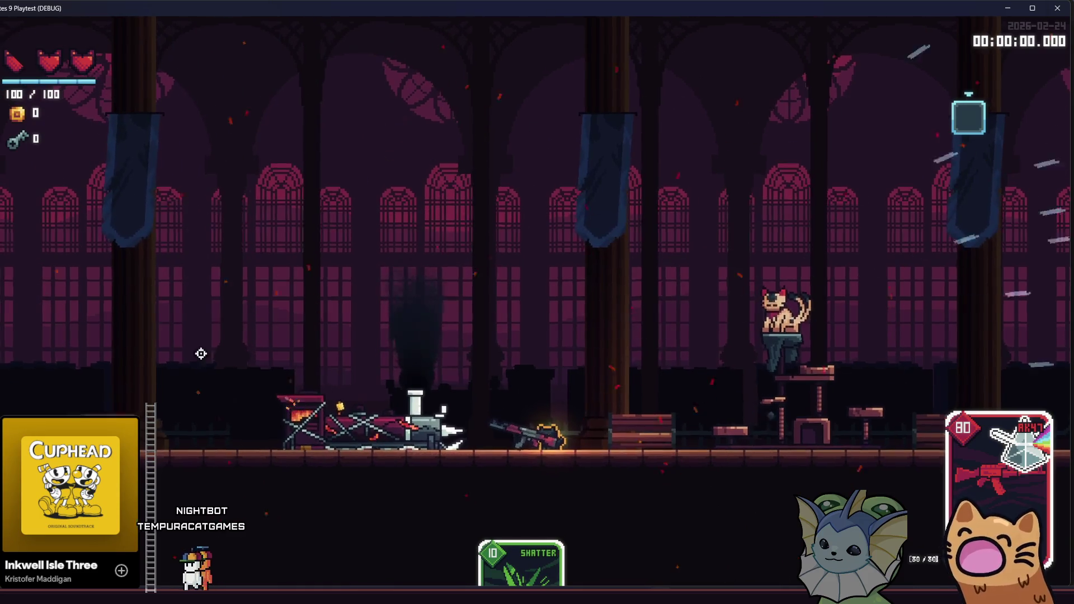
click(816, 293)
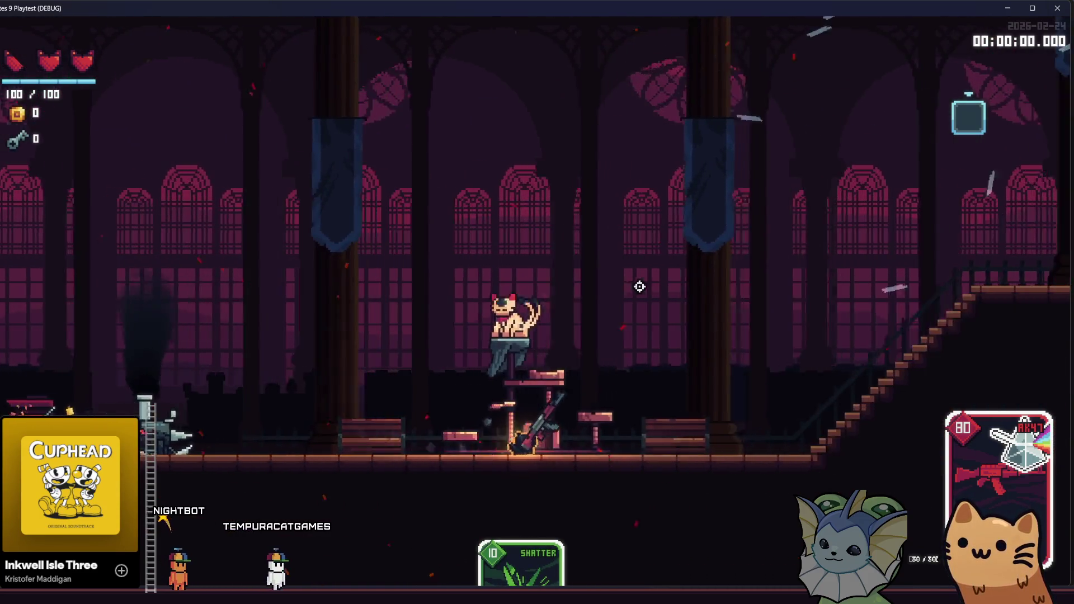
click(702, 265)
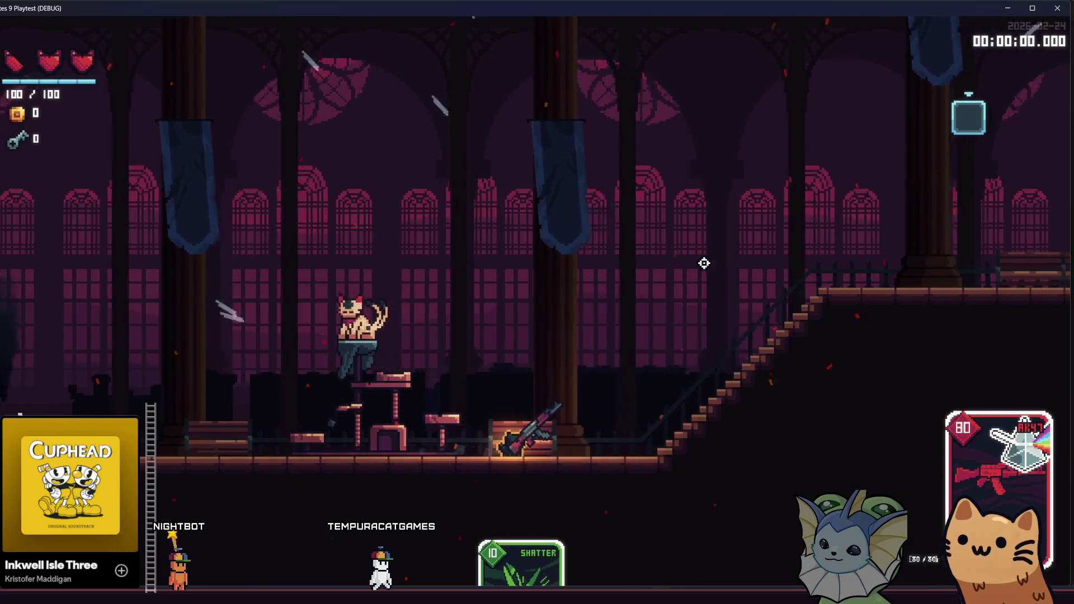
Keep shattering orb trails while running right toward the Tutorial Exit
click(744, 241)
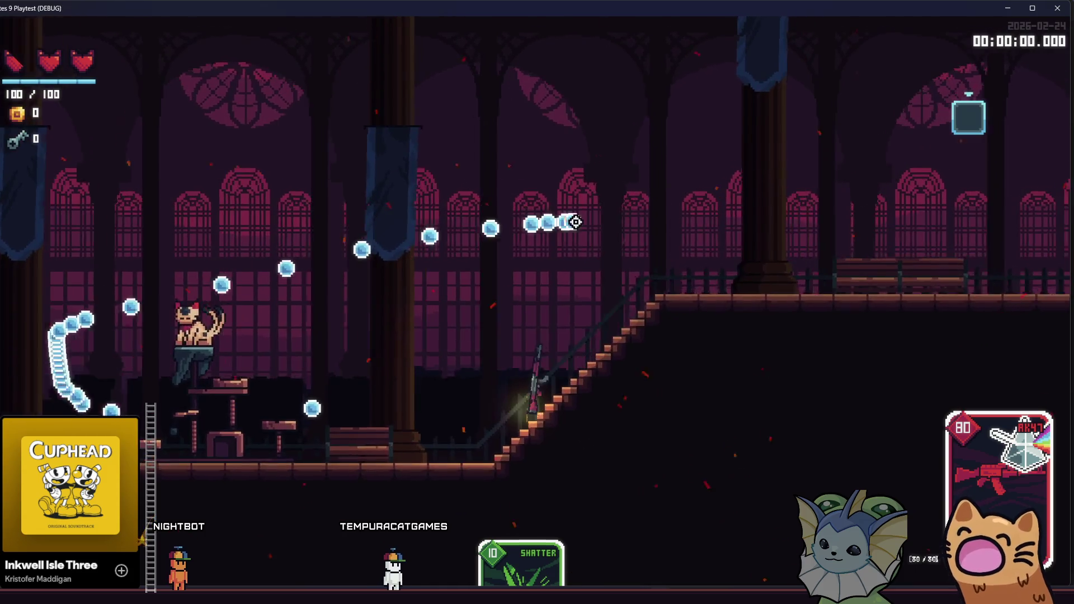
click(575, 222)
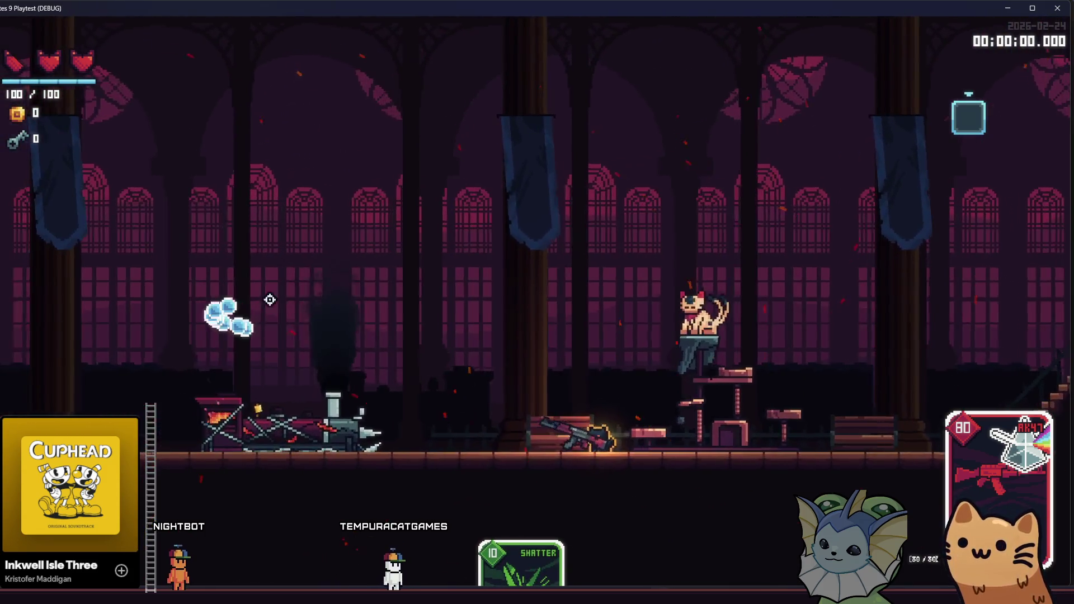
click(219, 262)
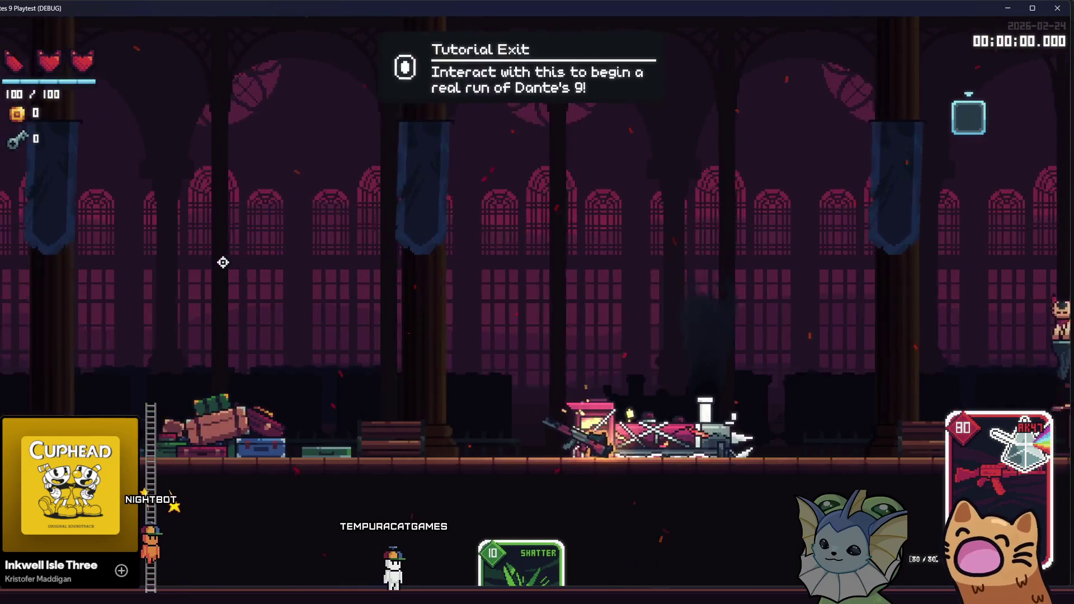
key(d)
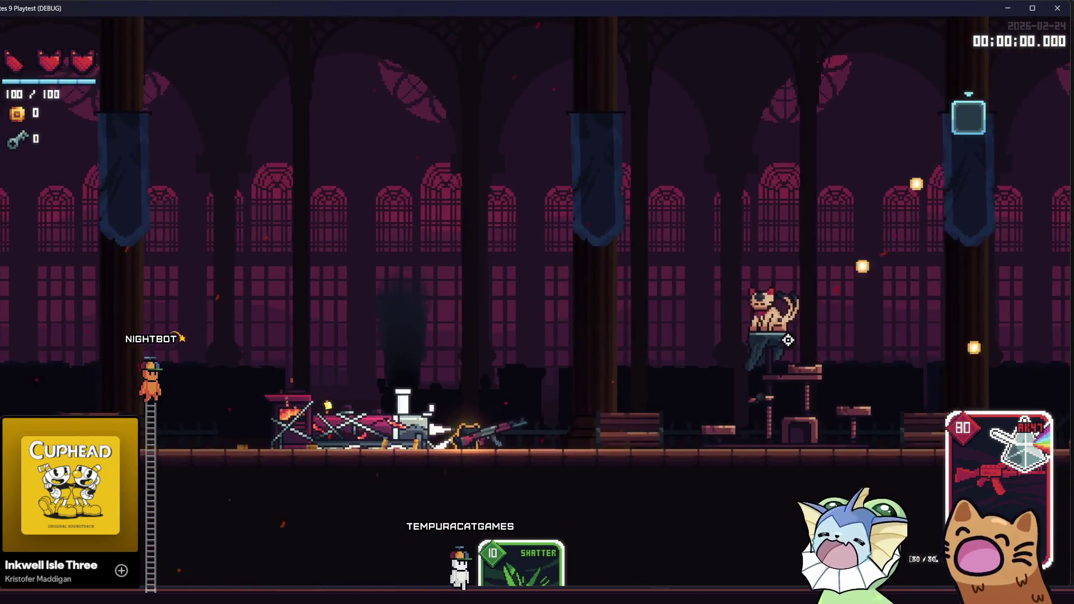
click(176, 266)
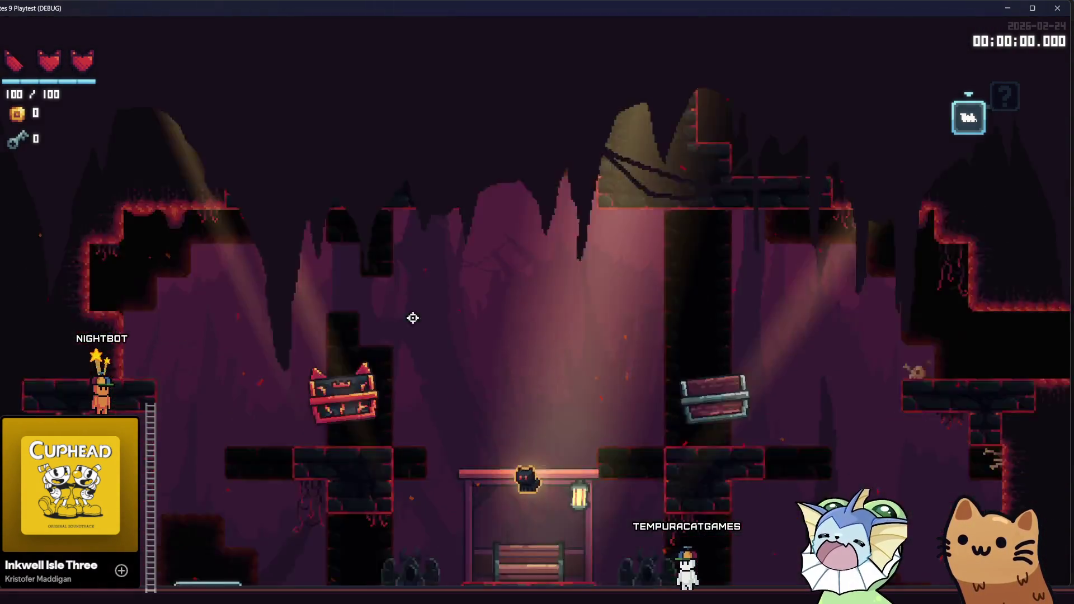
Add Shatter cards via the debug menu, open the red chest, and collect Stomp and Cat Food
key(F1)
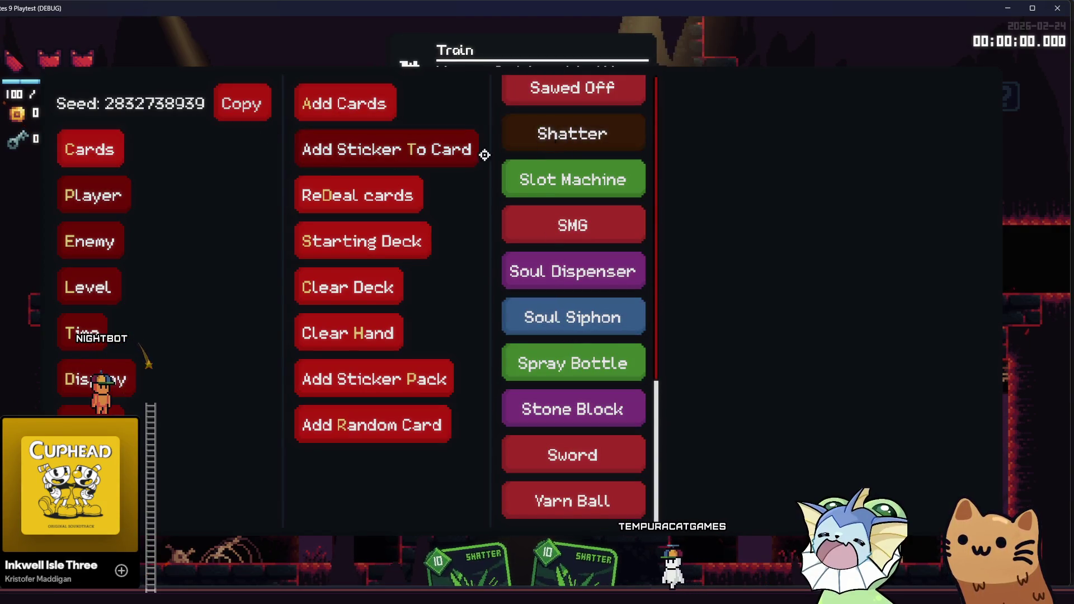
key(F1)
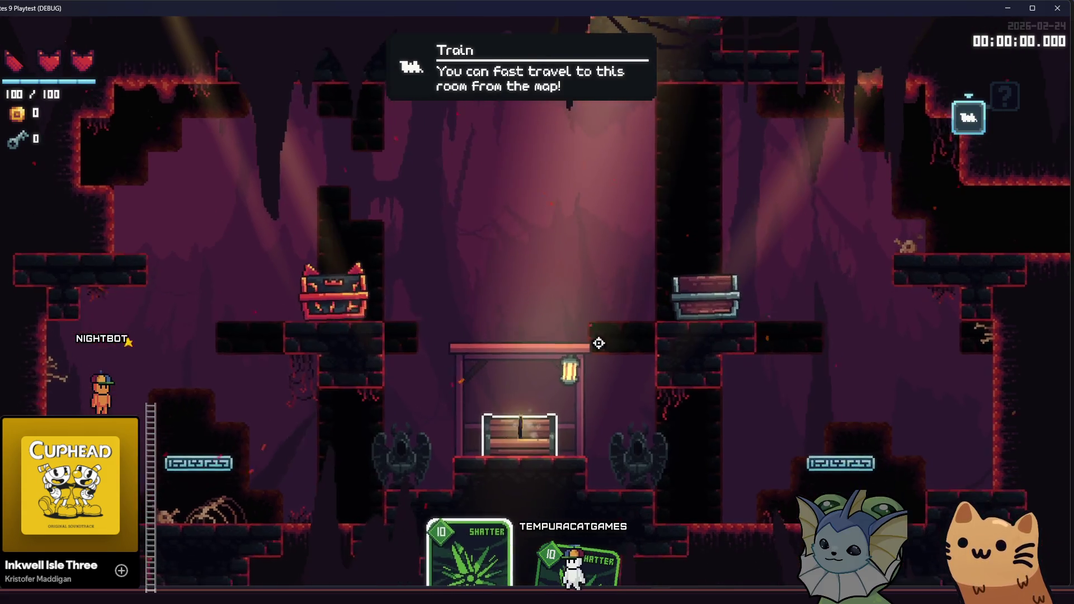
key(space)
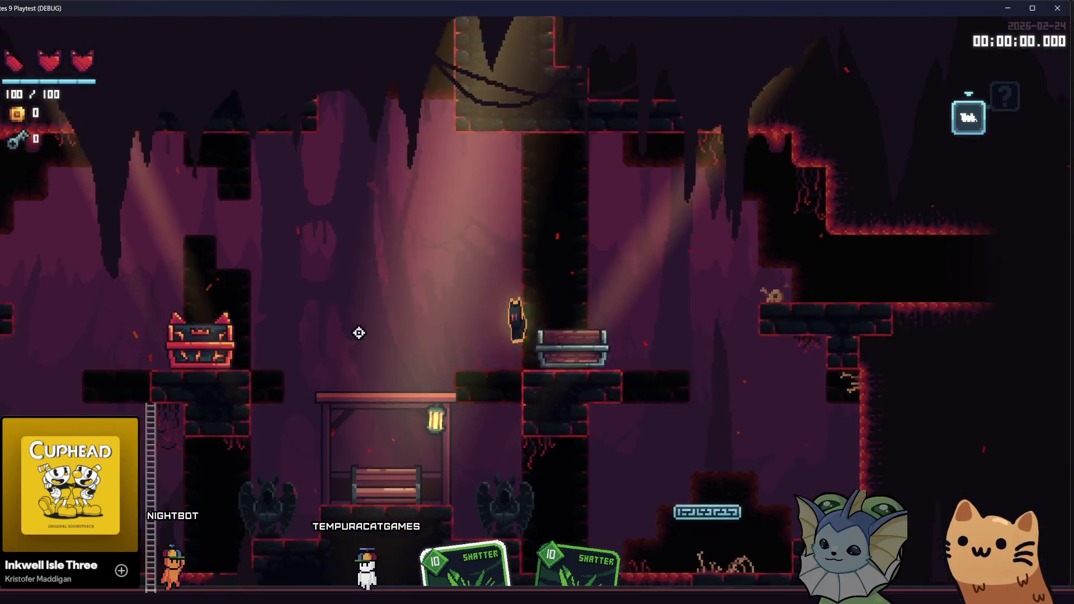
key(a)
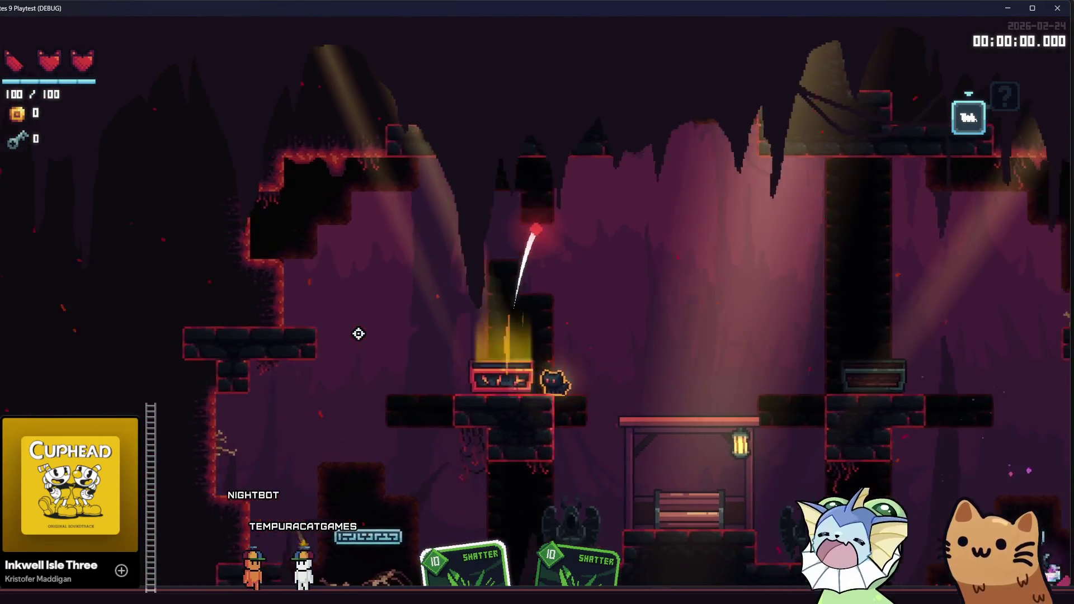
key(d)
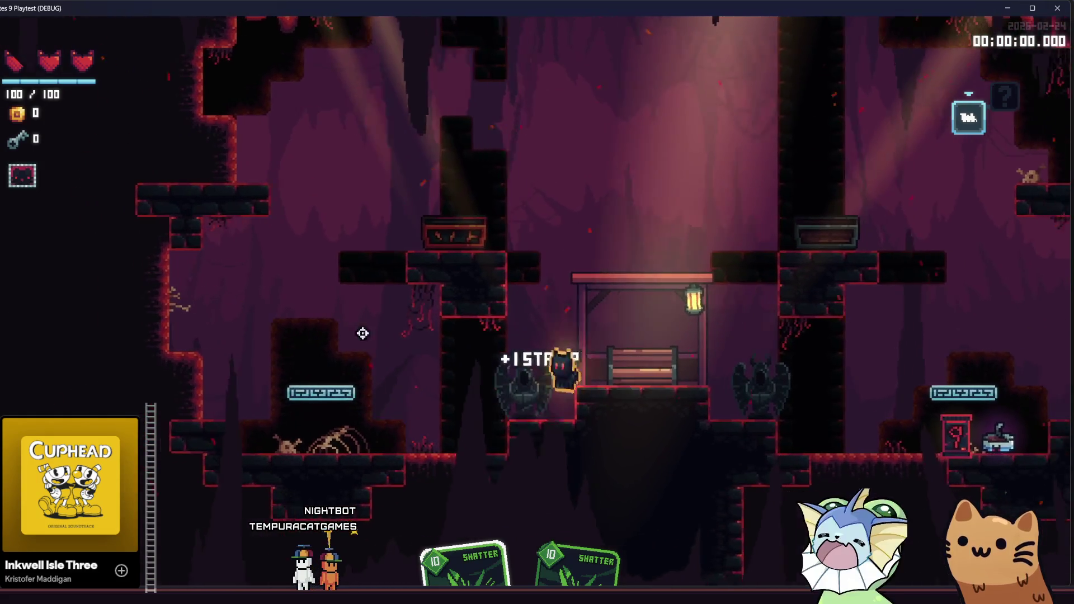
key(d)
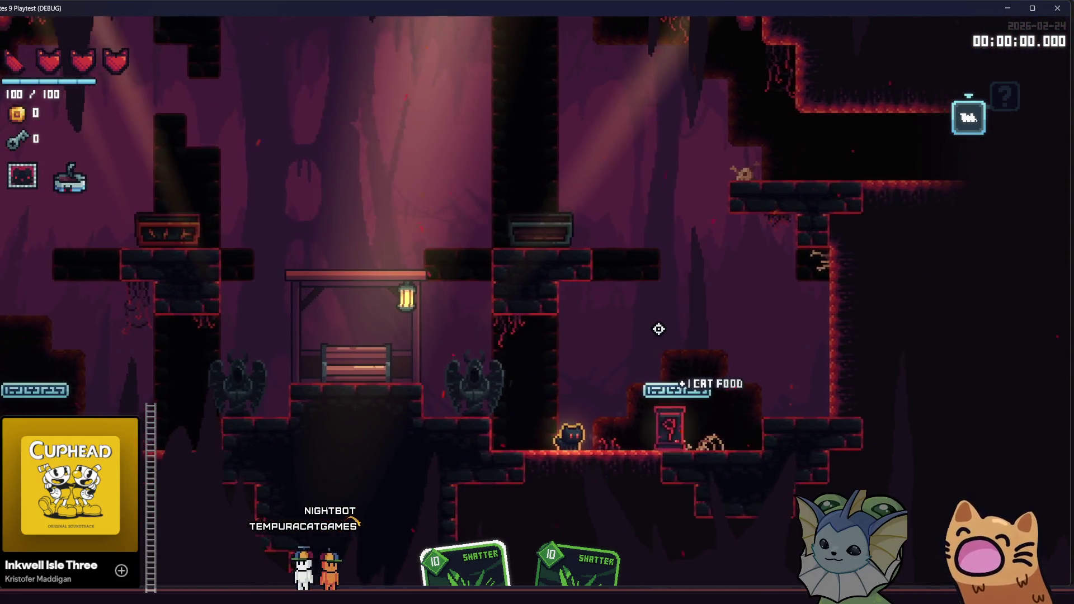
Take a card from the card pack and enter the next cave room
key(e)
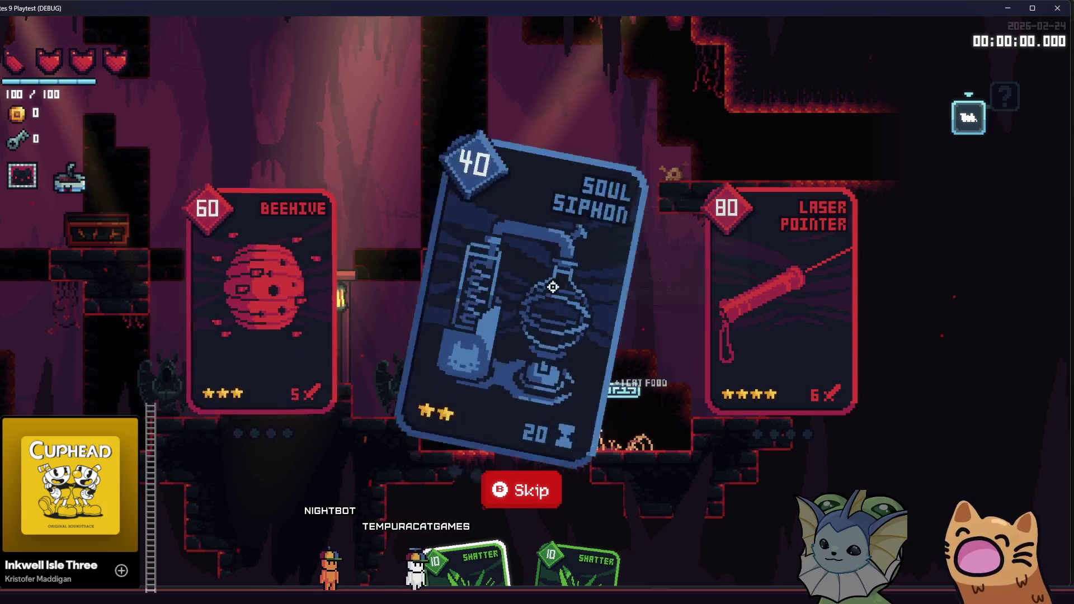
key(d)
key(space)
click(813, 271)
key(d)
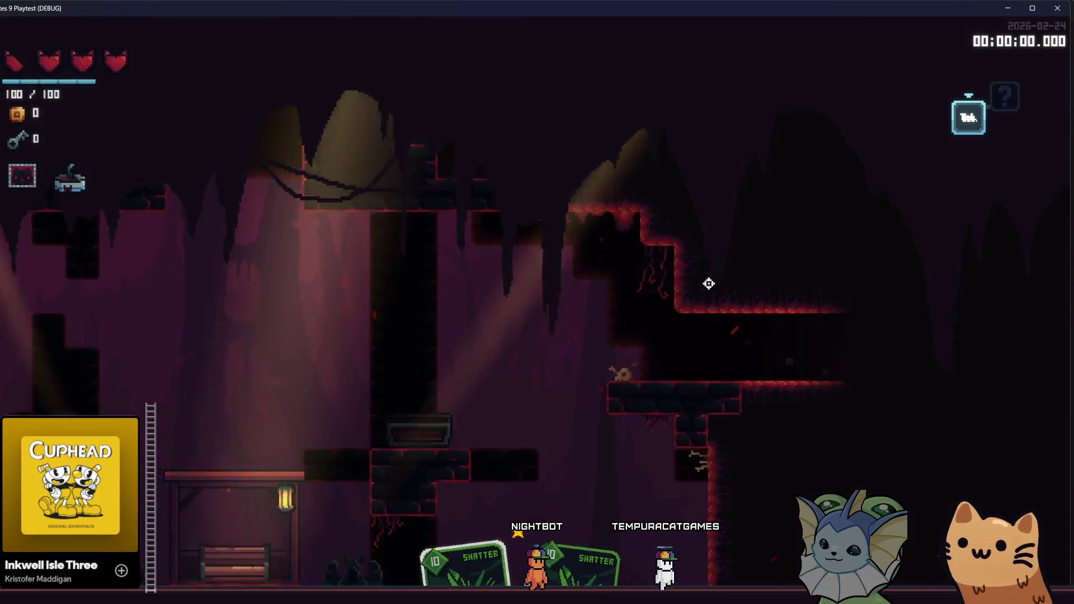
scroll(684, 286, down, 2)
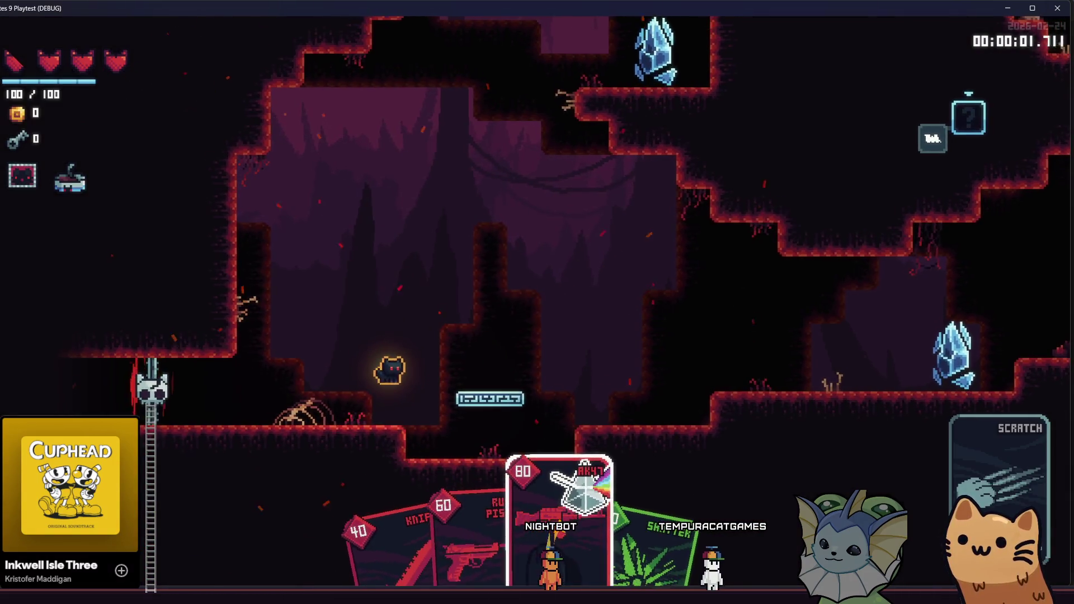
Spray AK47 fire to the right, reach the pedestal, and review the deck
key(space)
mouse_move(693, 290)
mouse_down()
mouse_move(836, 321)
mouse_move(873, 291)
mouse_move(826, 324)
mouse_move(736, 352)
mouse_up()
key(d)
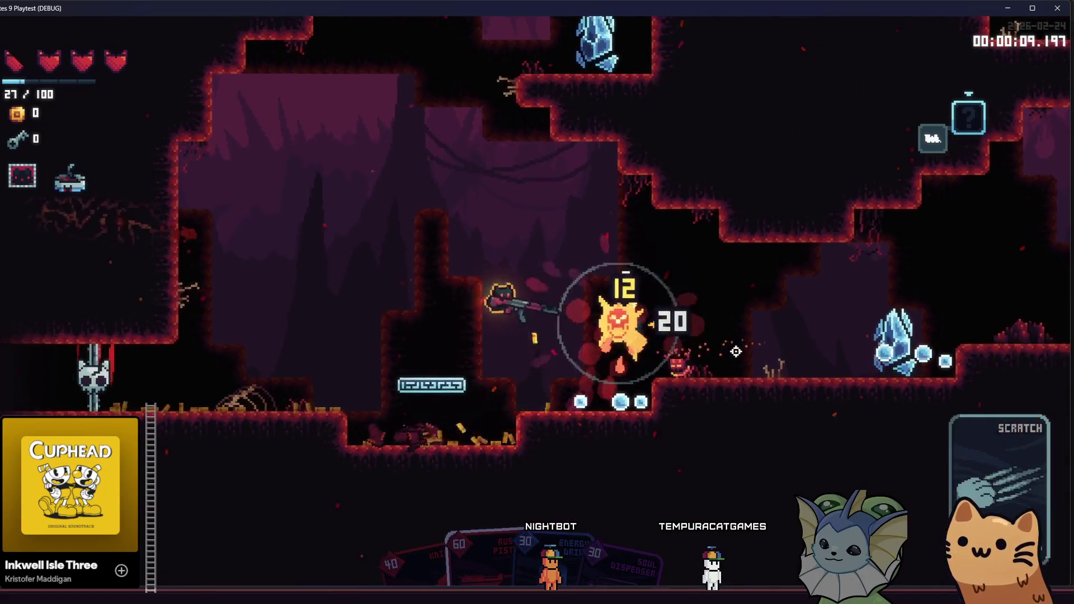
key(a)
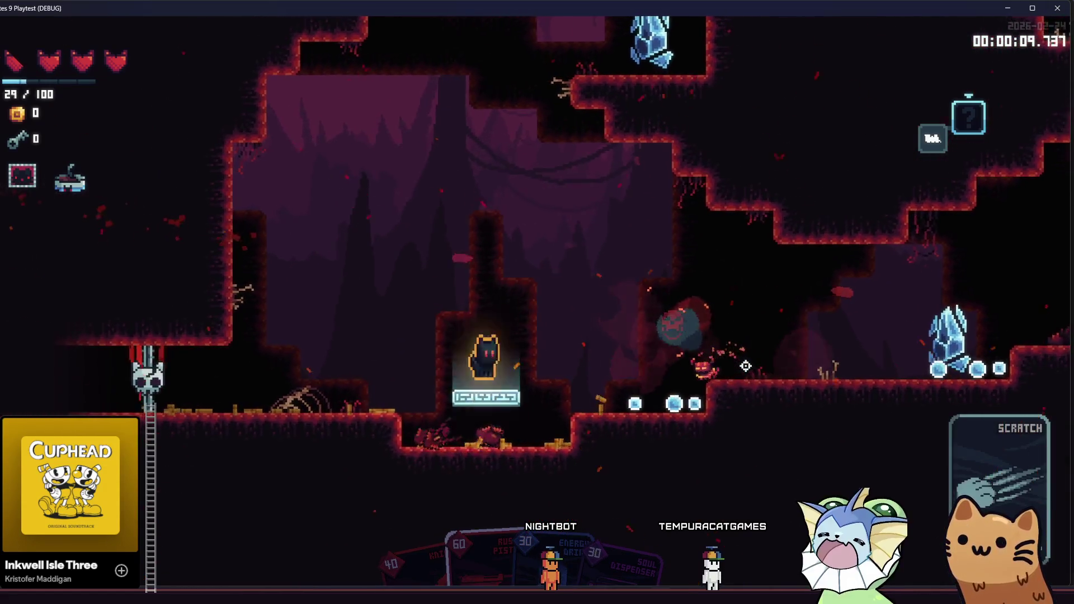
key(space)
key(e)
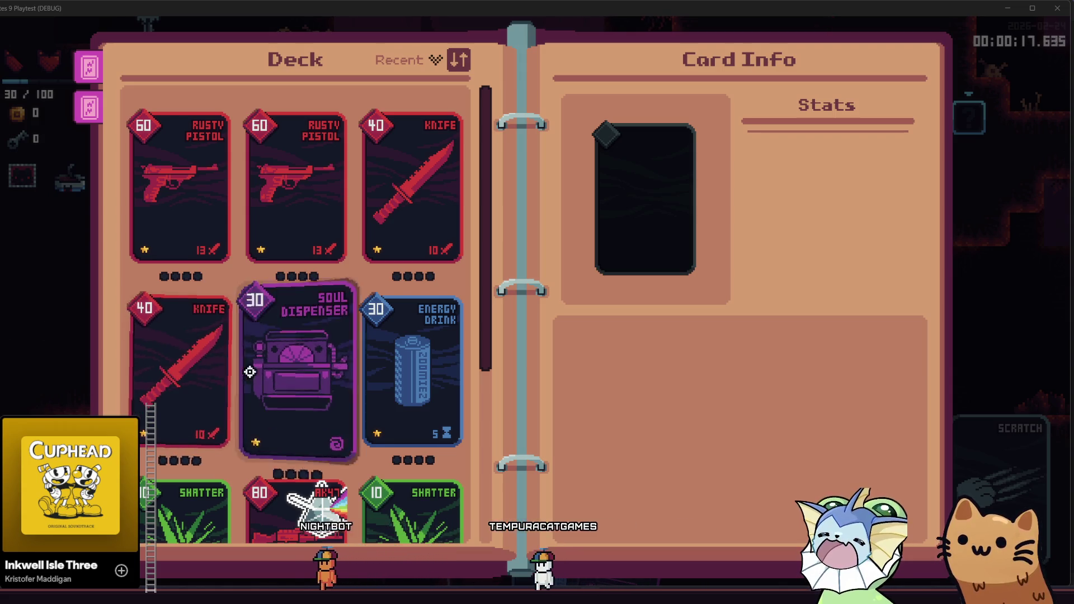
key(Escape)
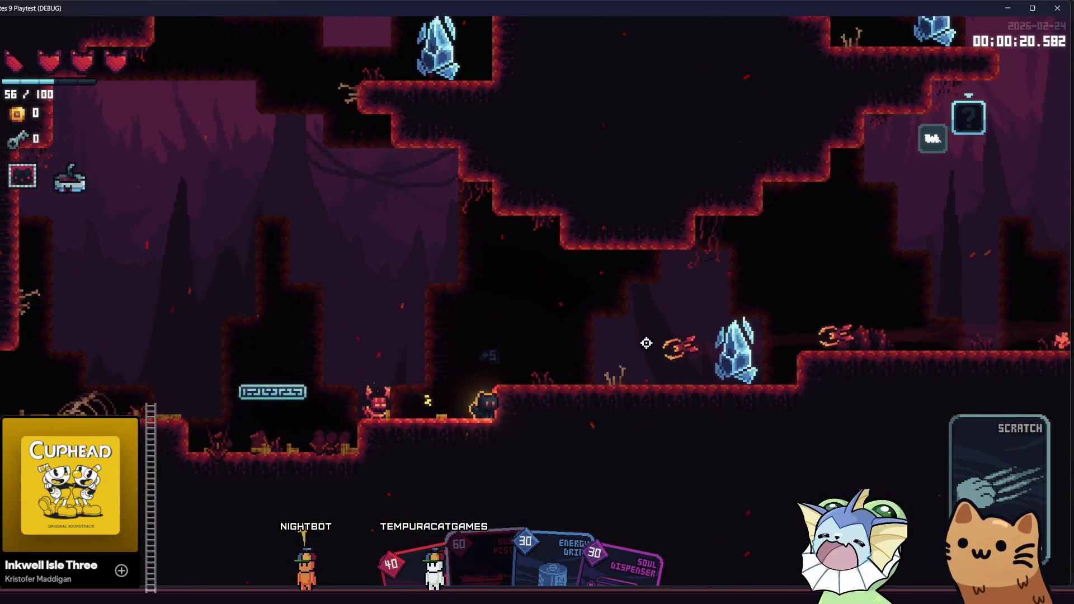
Fight through the cave ledges, firing beam and pistol attacks at enemies
click(616, 354)
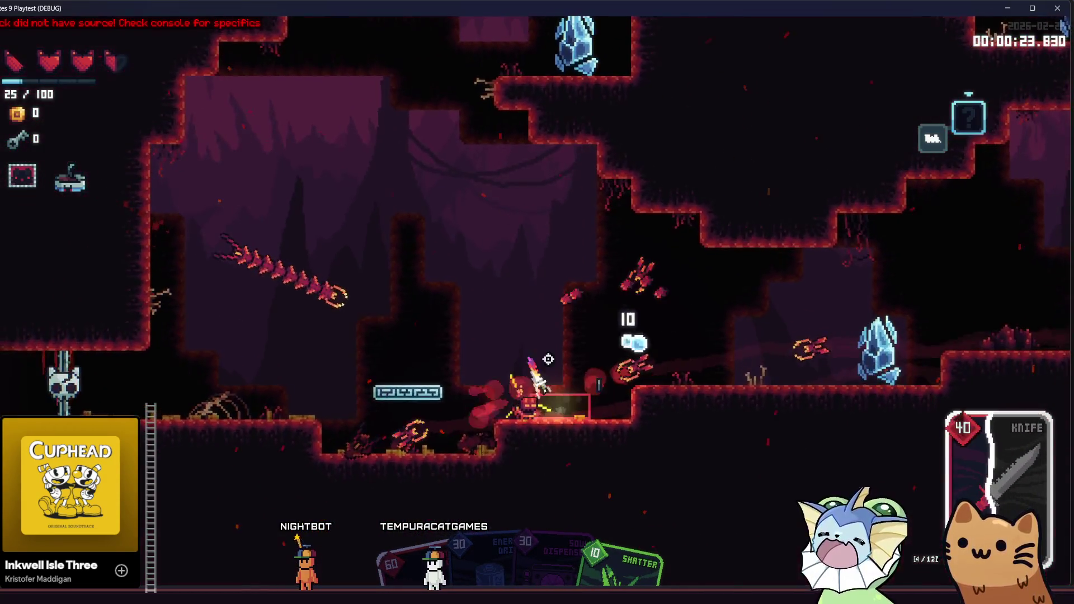
key(d)
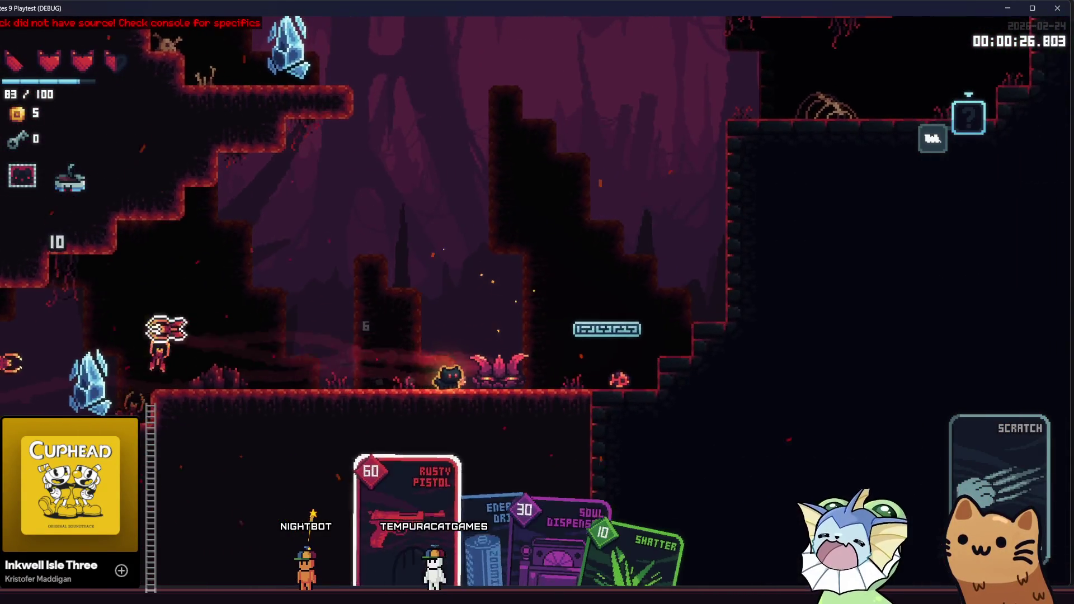
click(642, 328)
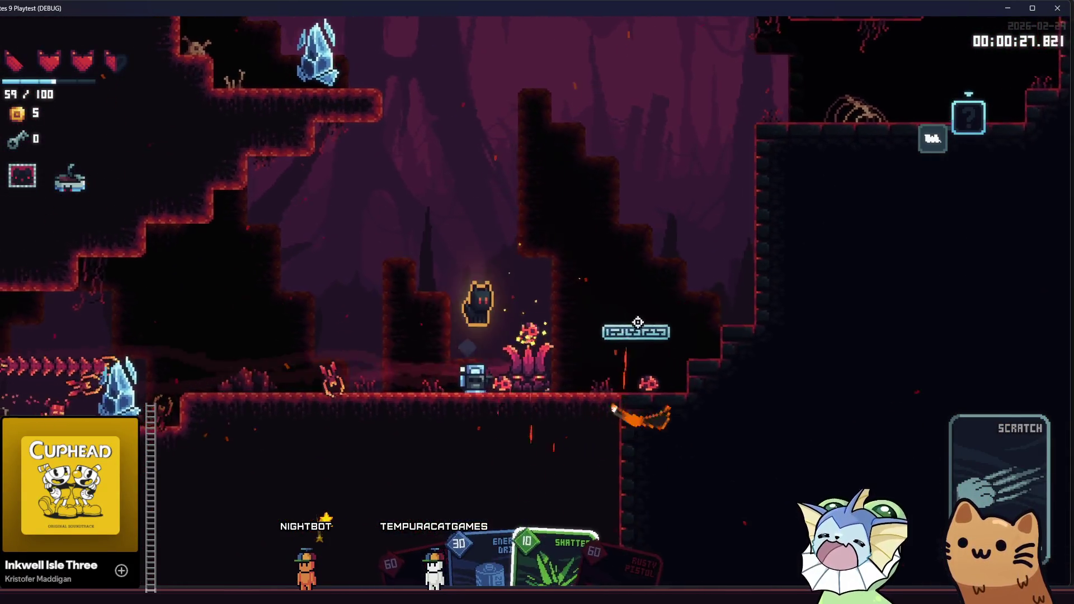
key(a)
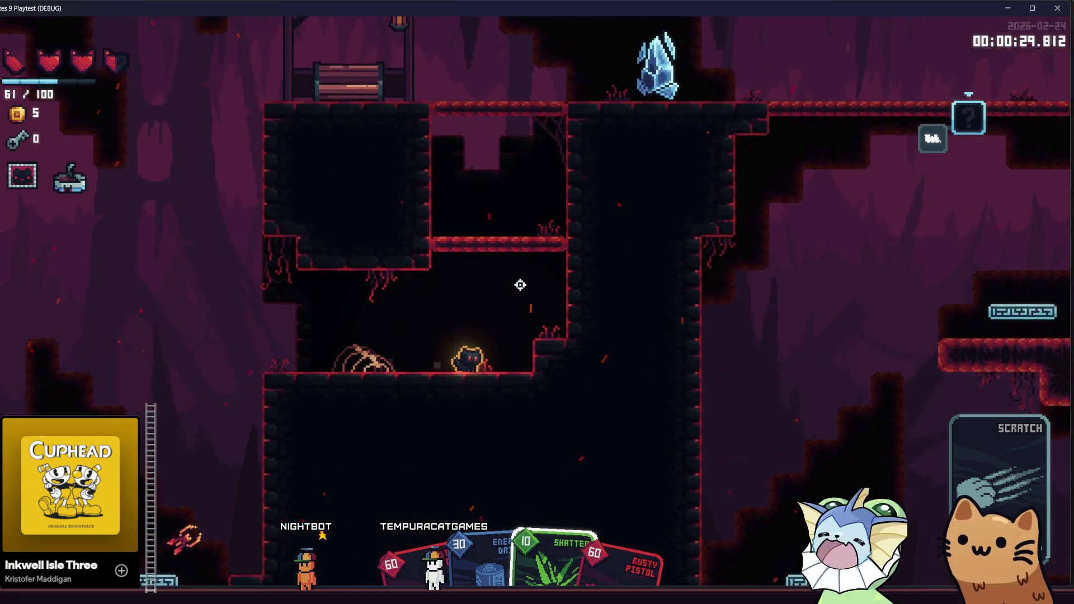
key(space)
key(a)
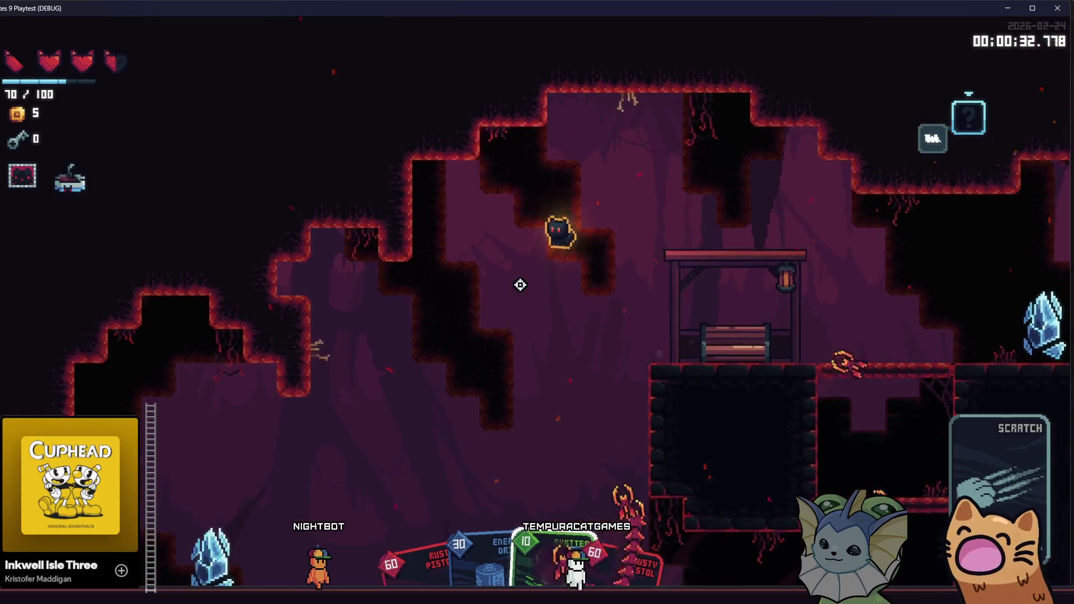
key(a)
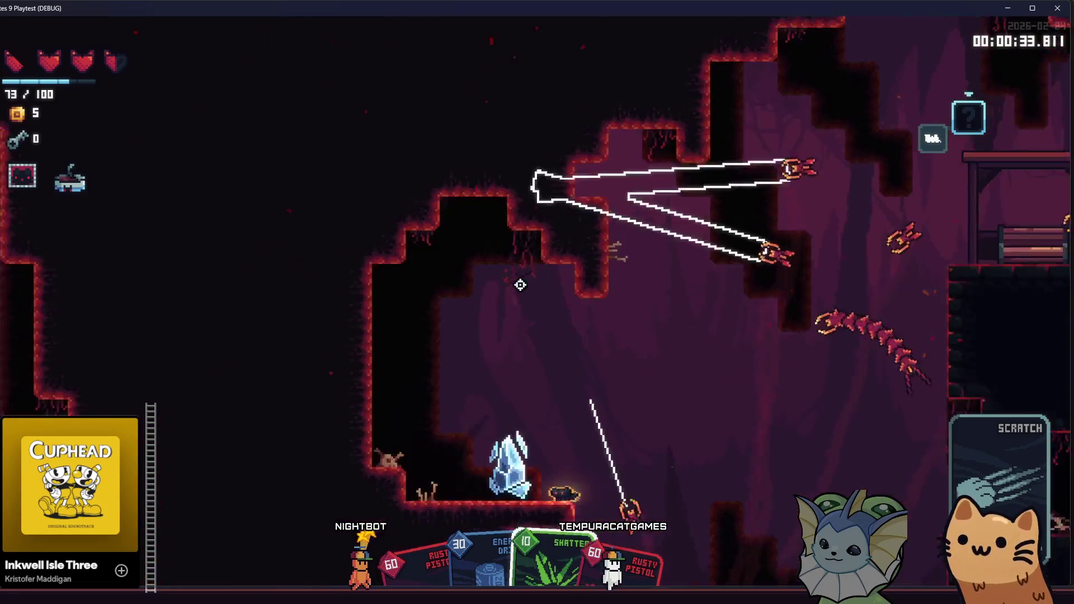
key(d)
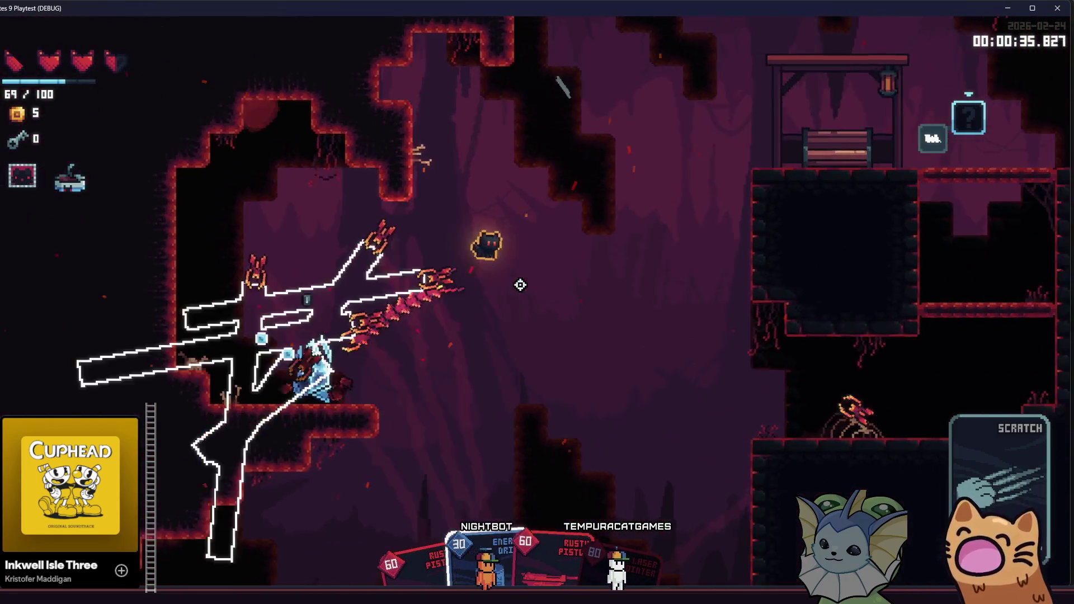
key(d)
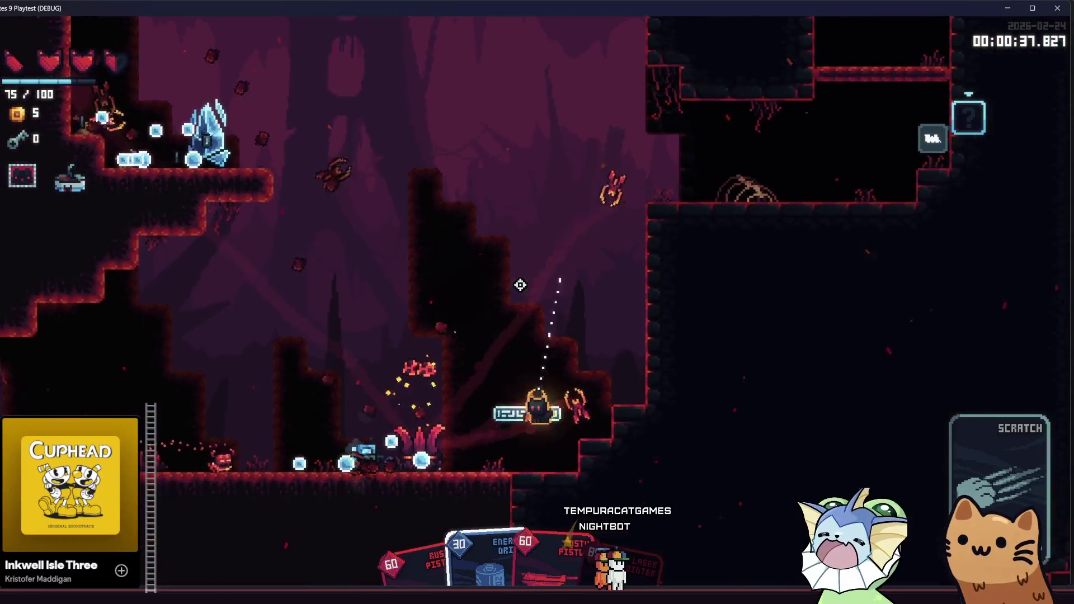
Push right shooting enemies with the Laser Pointer until the card reward appears
key(d)
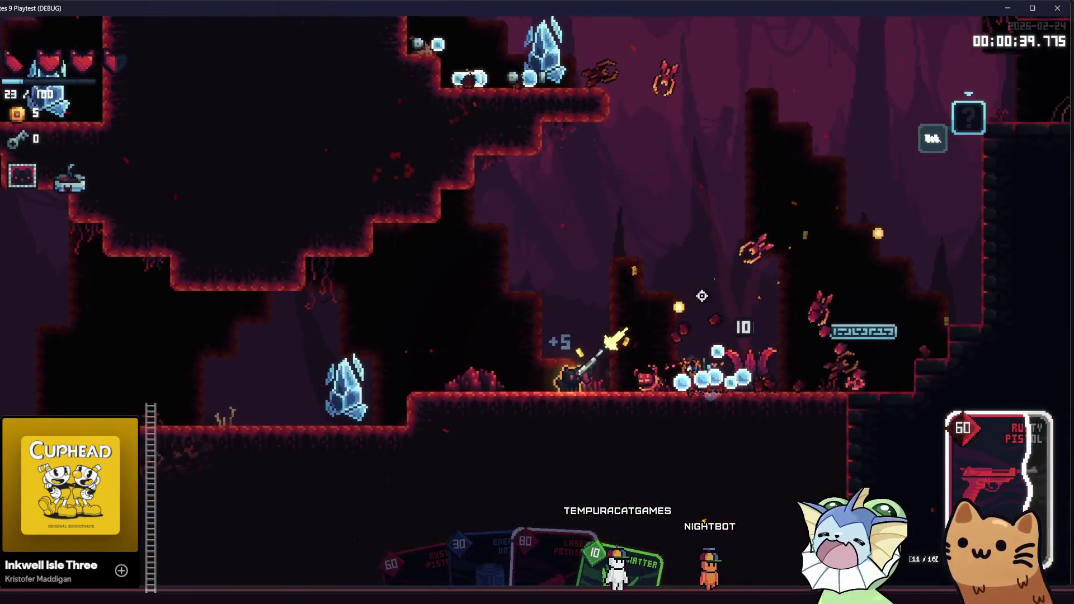
key(d)
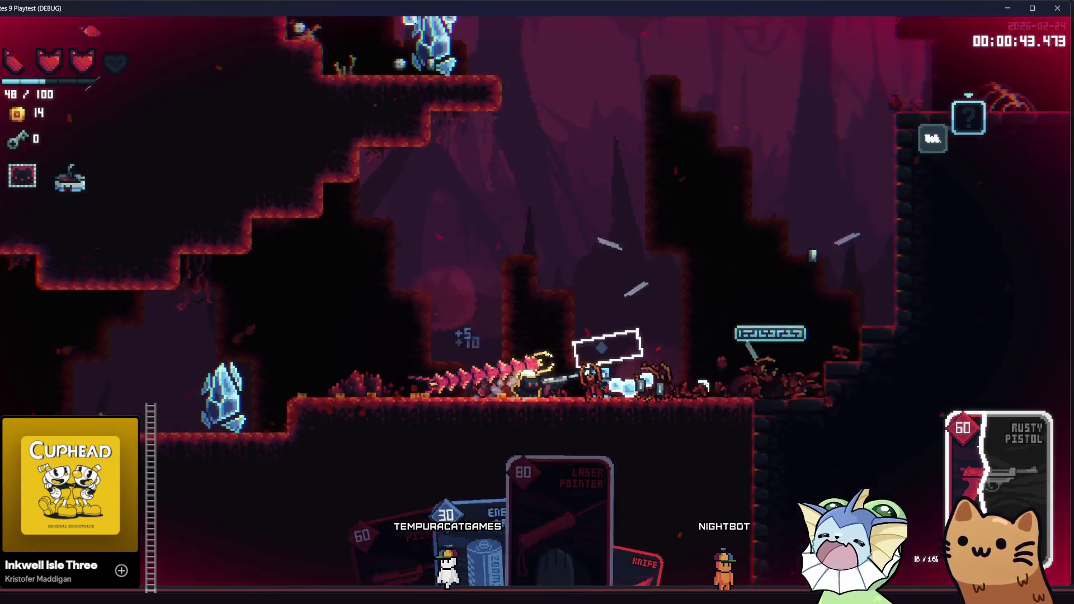
key(d)
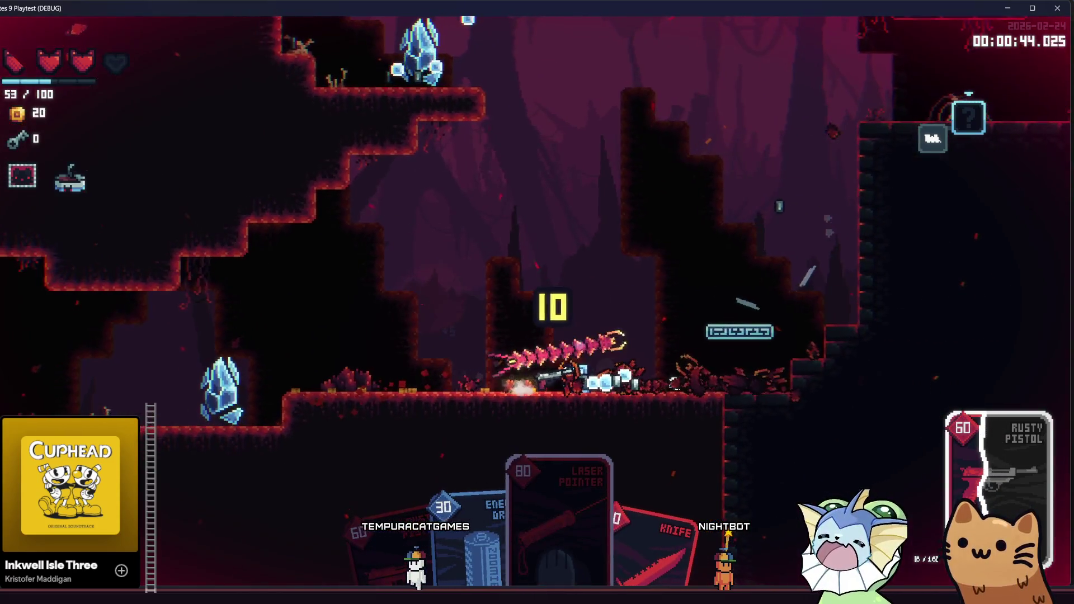
key(d)
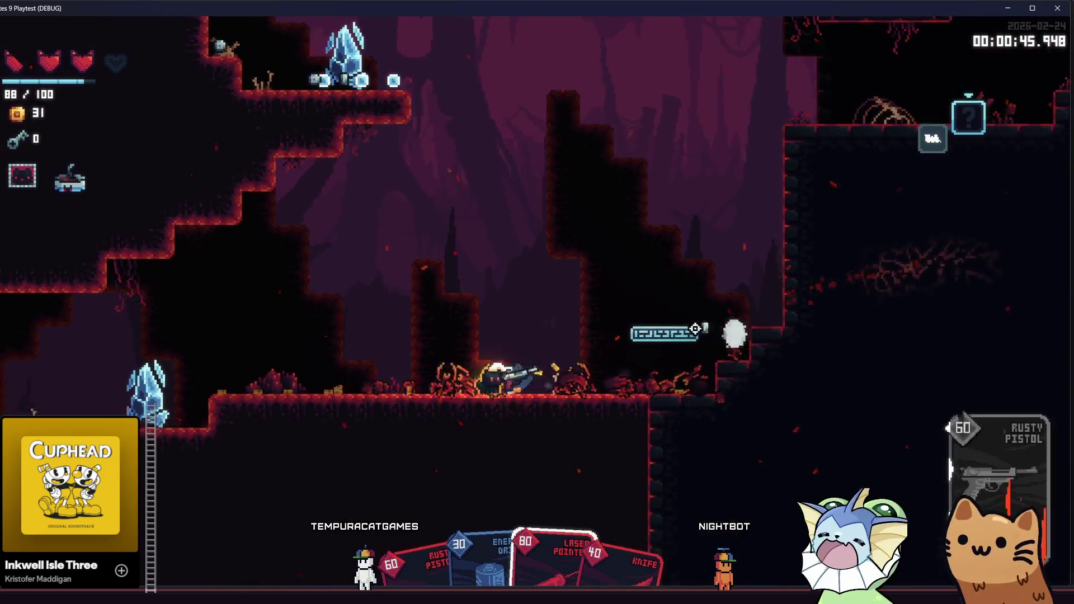
key(a)
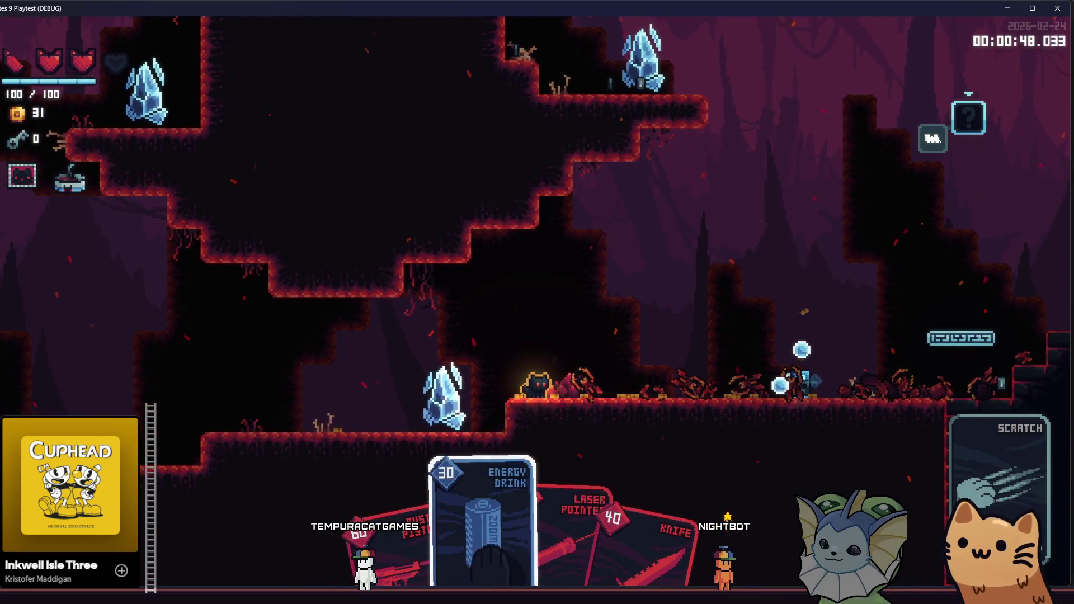
key(a)
click(455, 214)
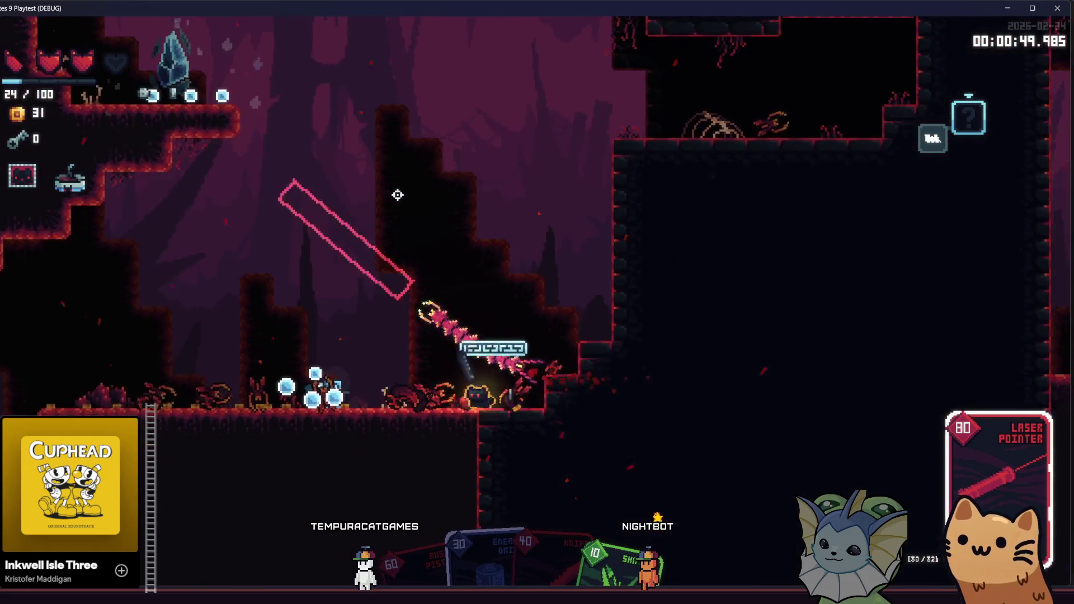
key(d)
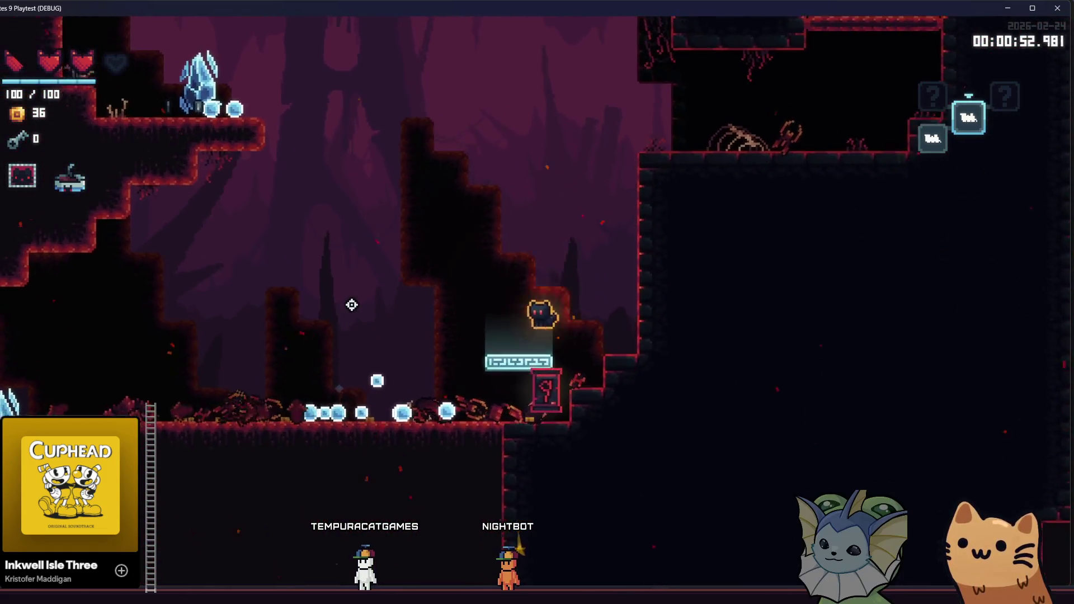
key(d)
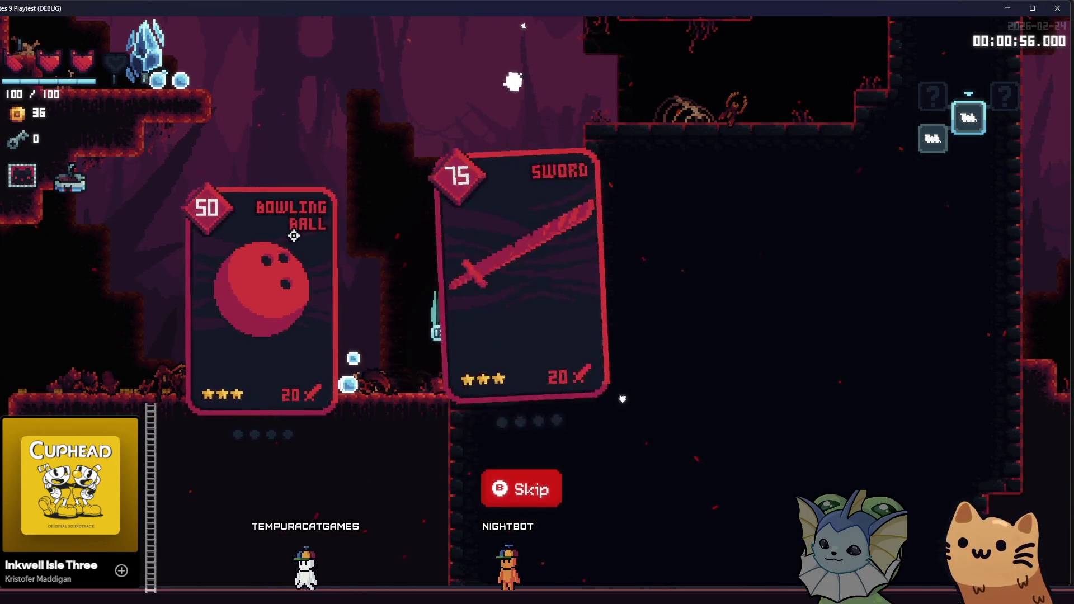
Close the card reward and run through the level into the next room
click(242, 278)
key(space)
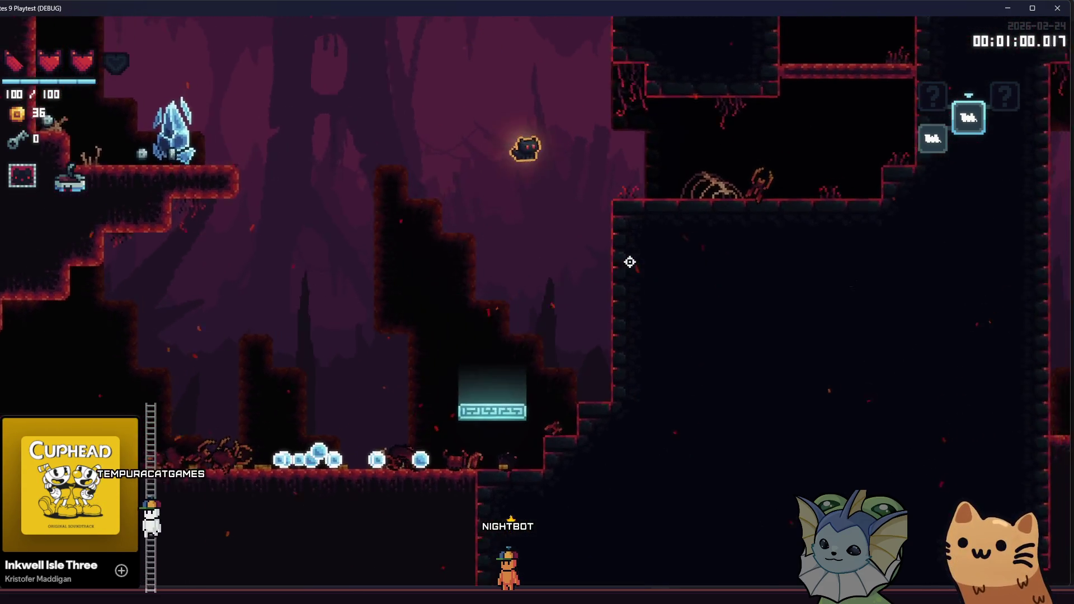
key(a)
key(space)
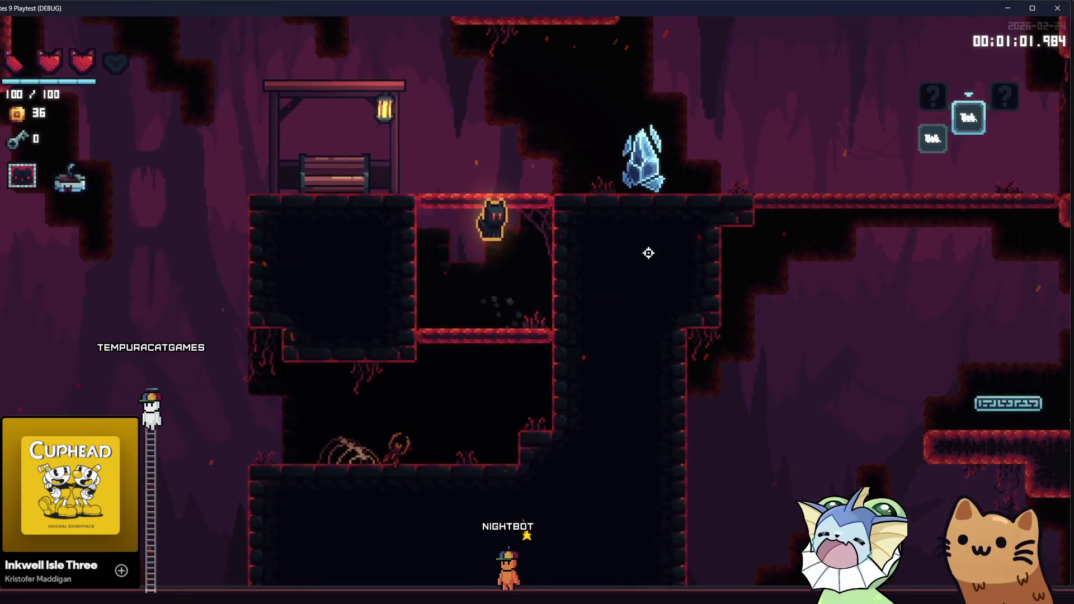
key(d)
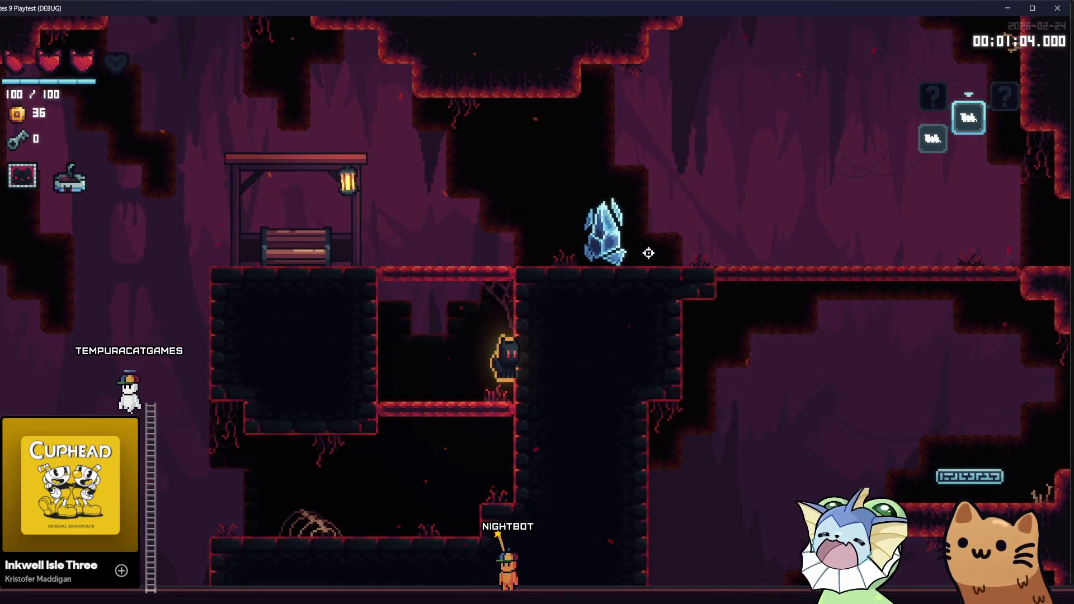
key(d)
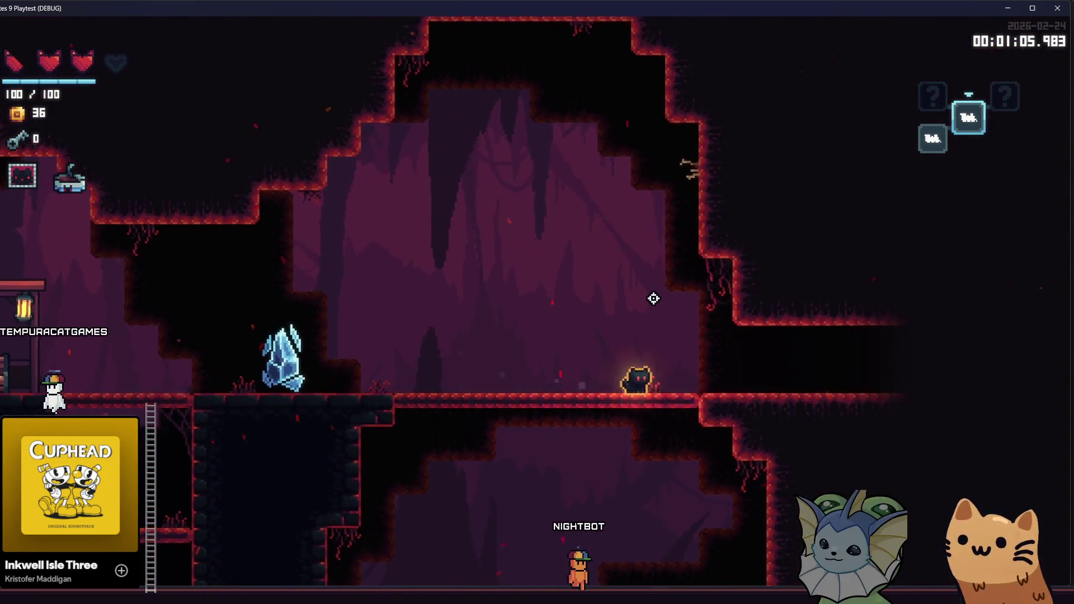
key(d)
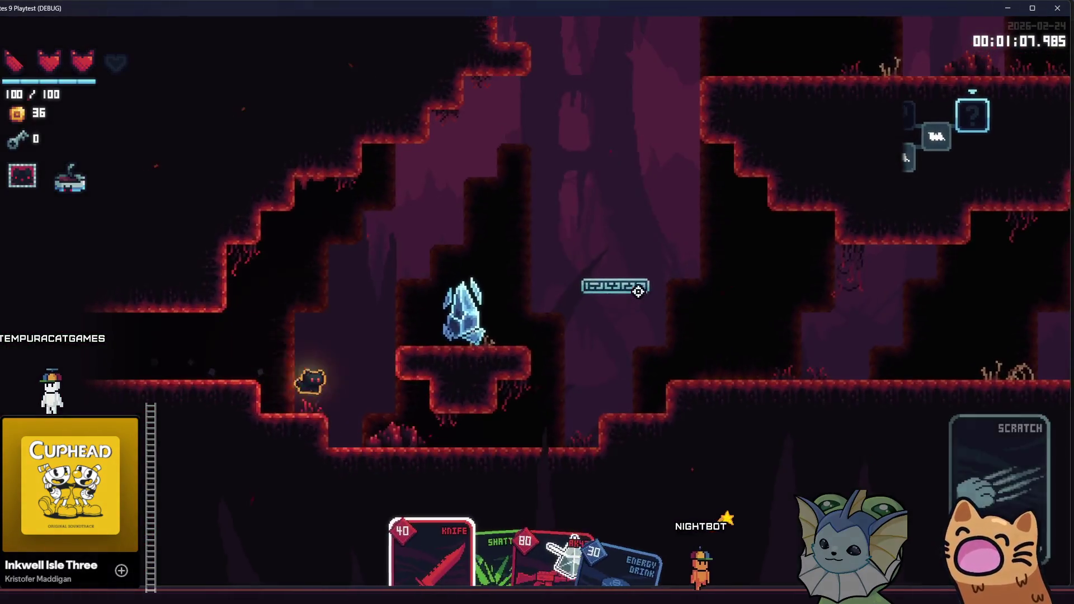
key(d)
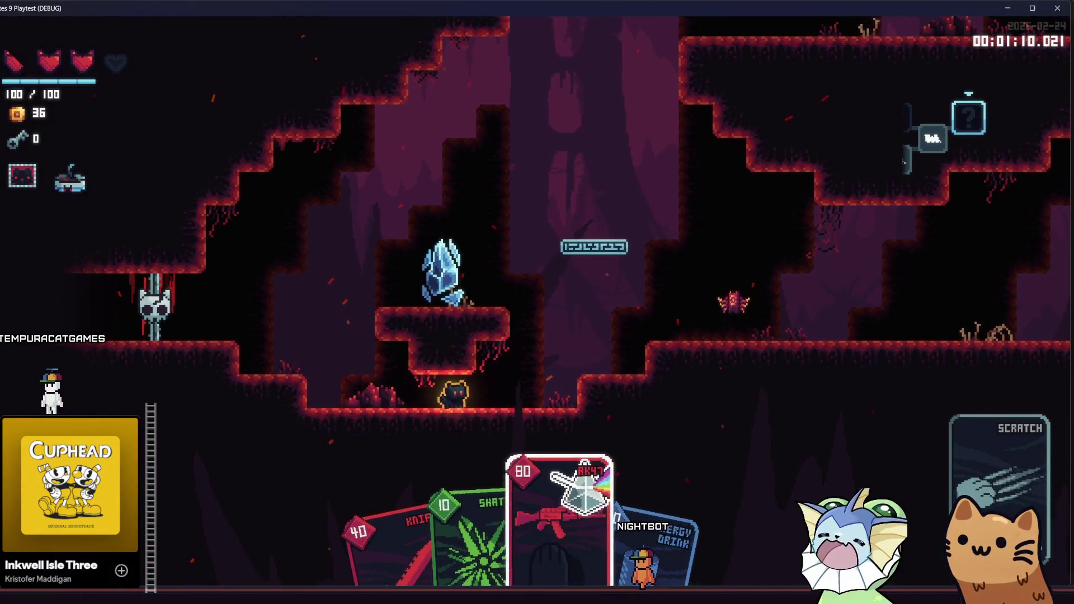
Fire the AK rifle at the crystal and break it, climbing the ledge to the right
key(a)
key(space)
drag(609, 203, 707, 266)
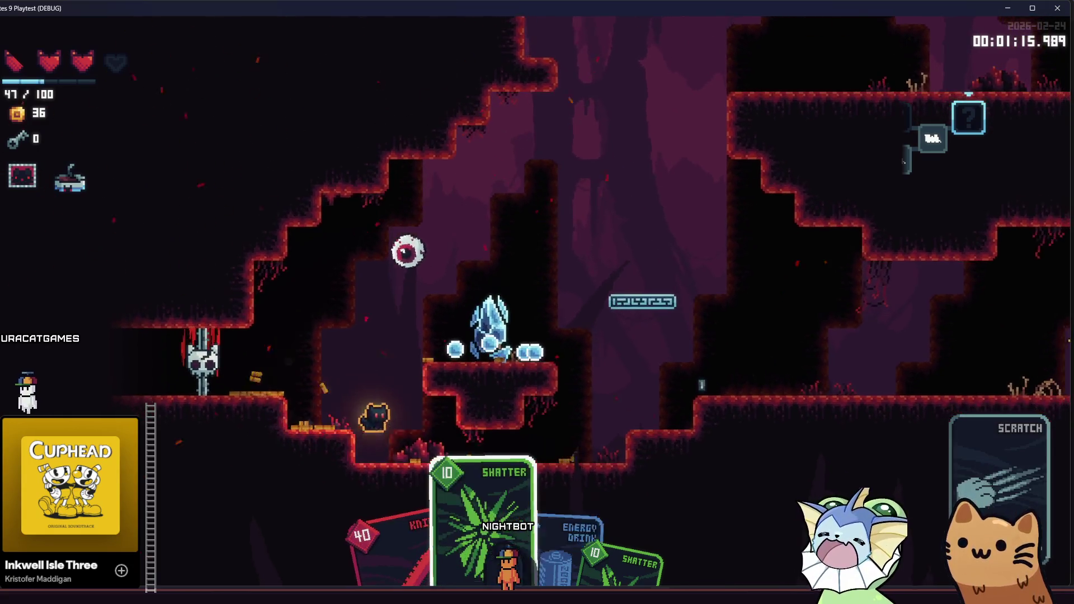
key(d)
key(space)
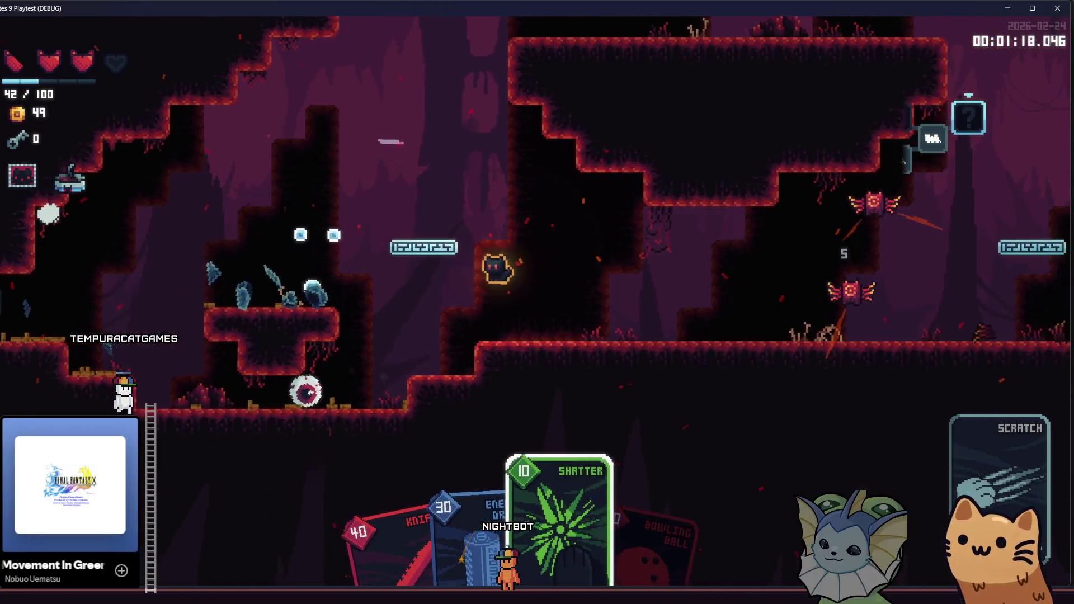
key(d)
Move across the crystal platforms and attack the spider enemy to the right
key(space)
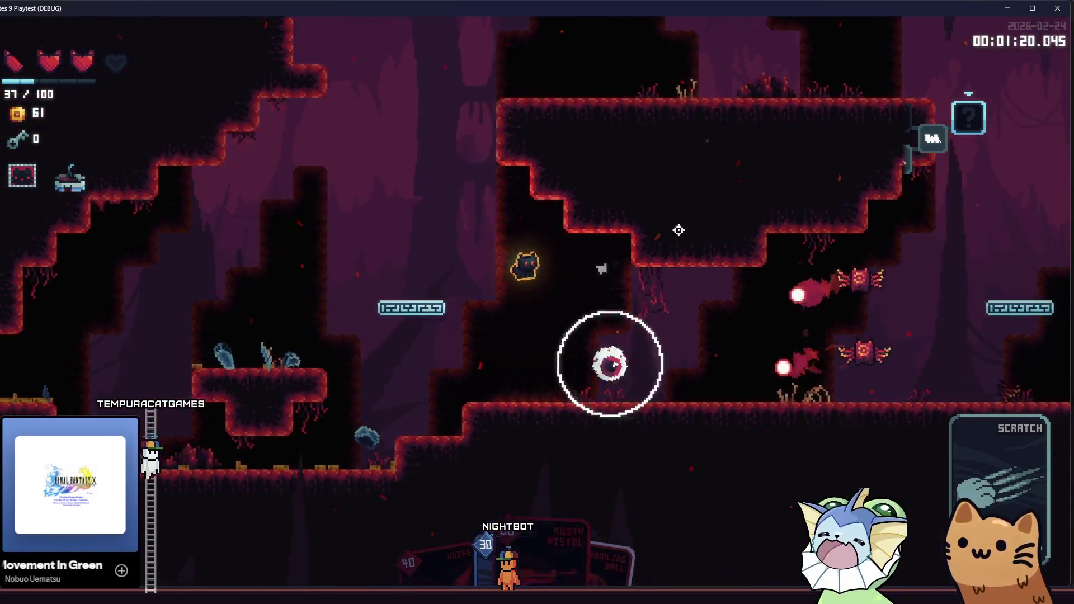
key(a)
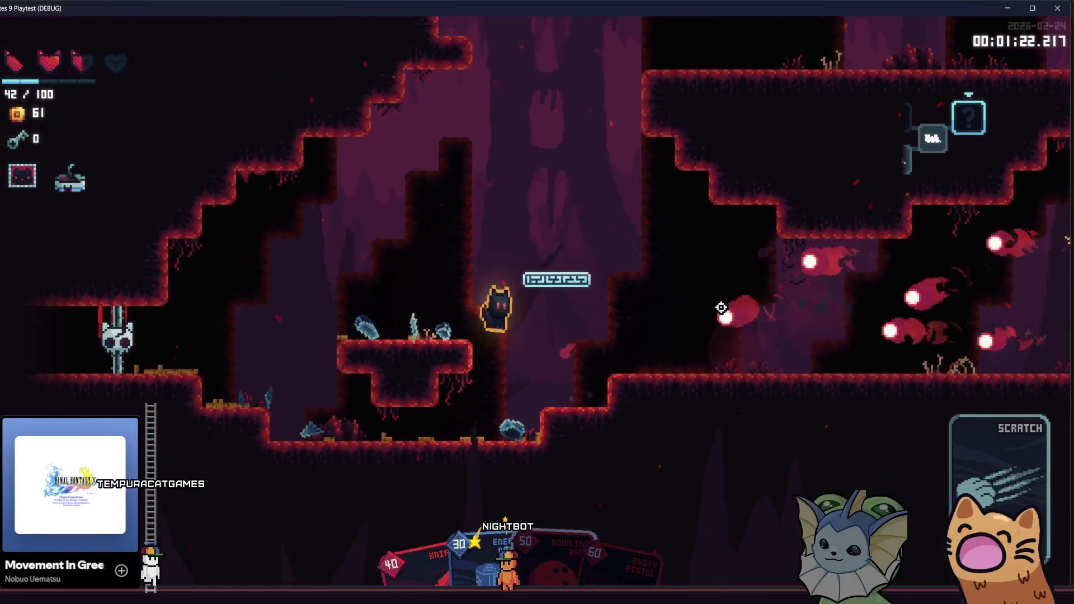
key(a)
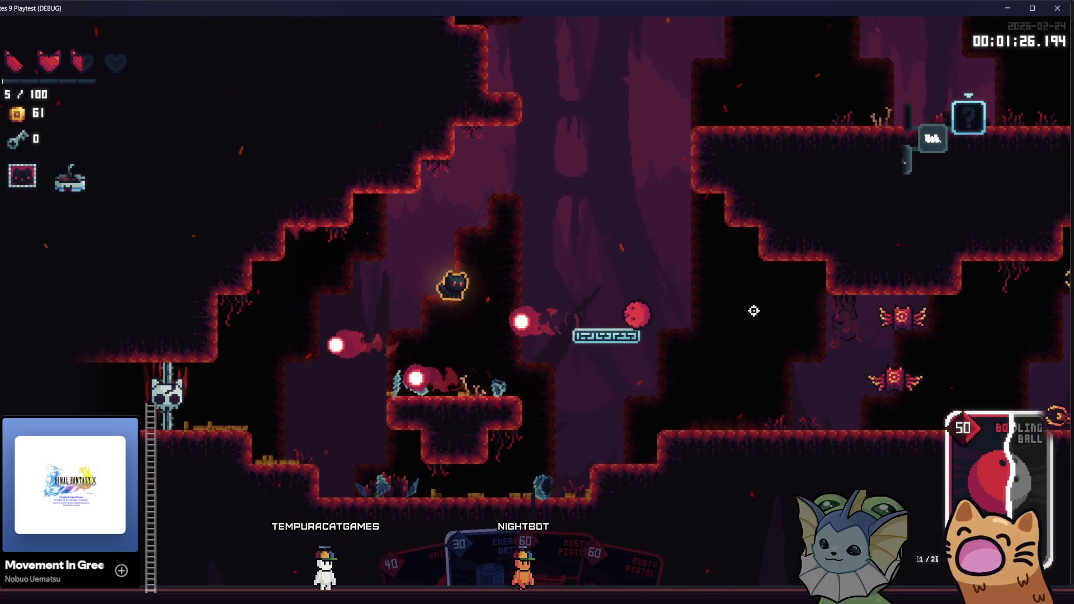
key(space)
key(d)
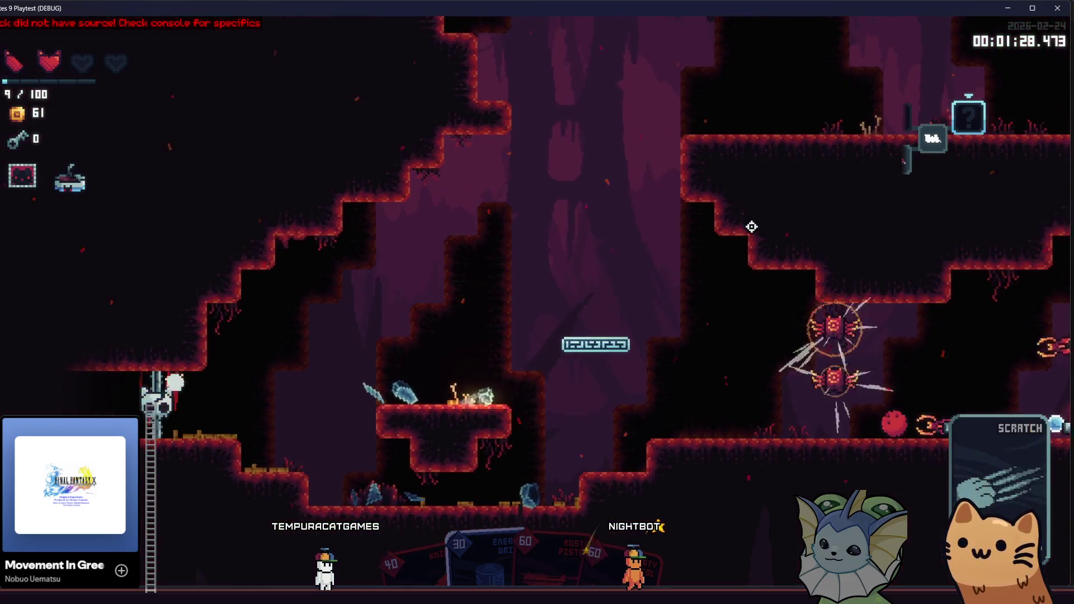
key(d)
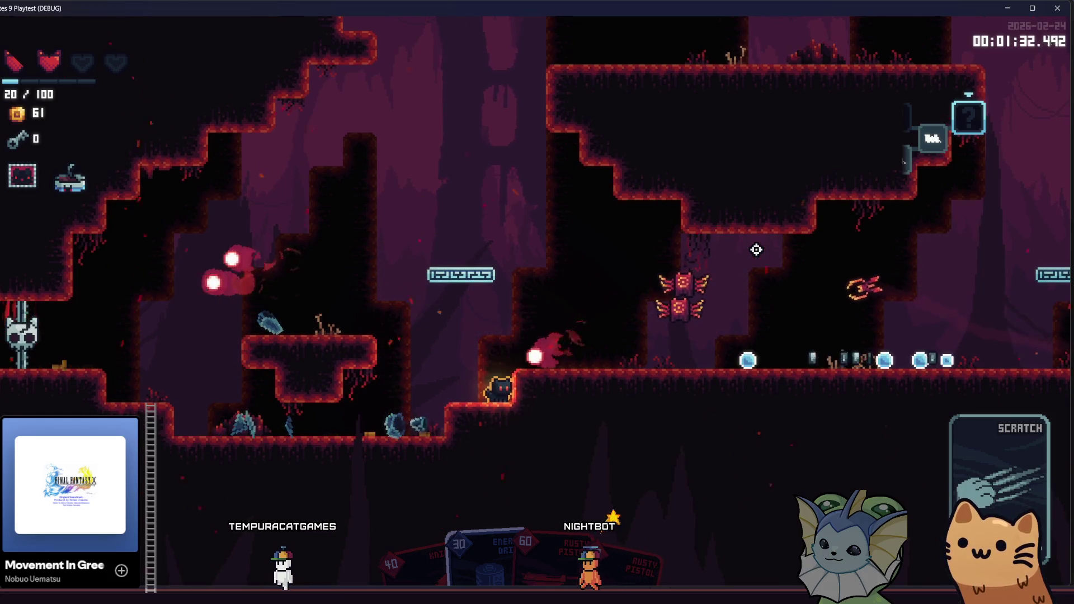
key(d)
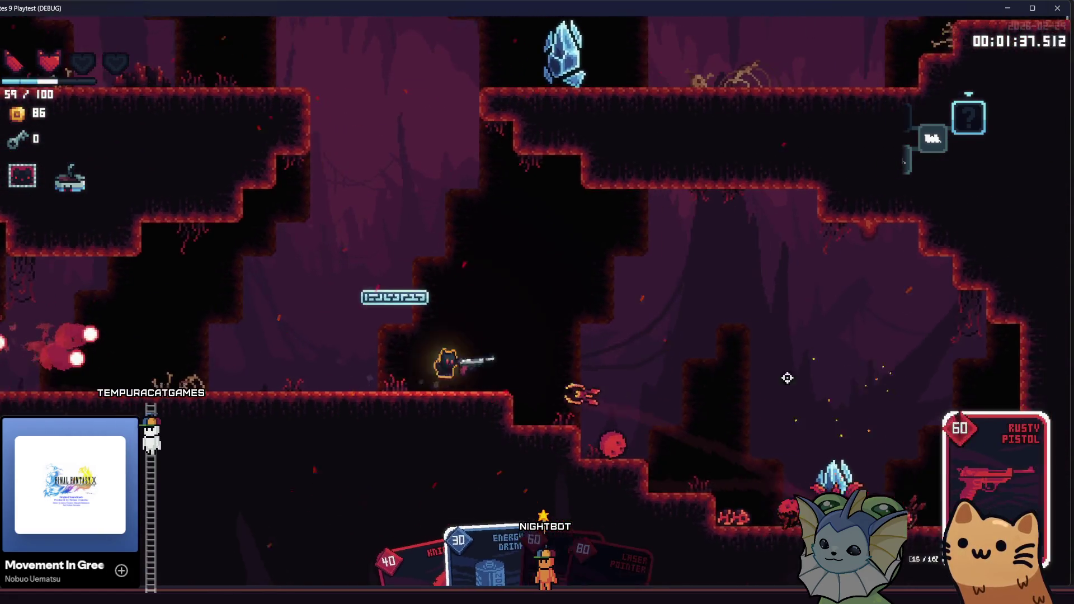
Fire the Rusty Pistol and Shatter cards, then shoot down the winged enemy
click(734, 457)
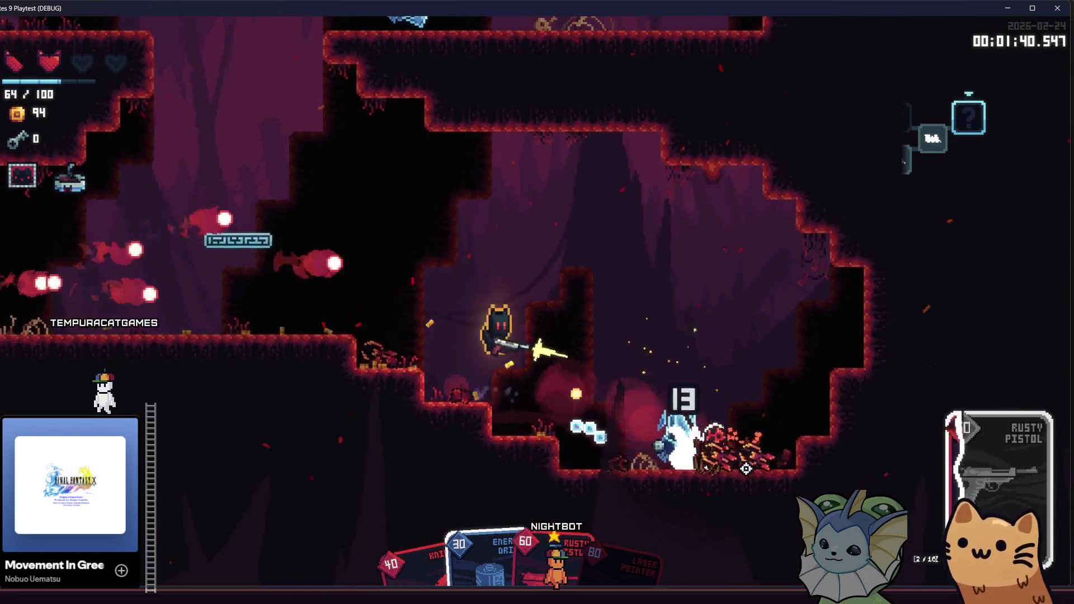
click(773, 456)
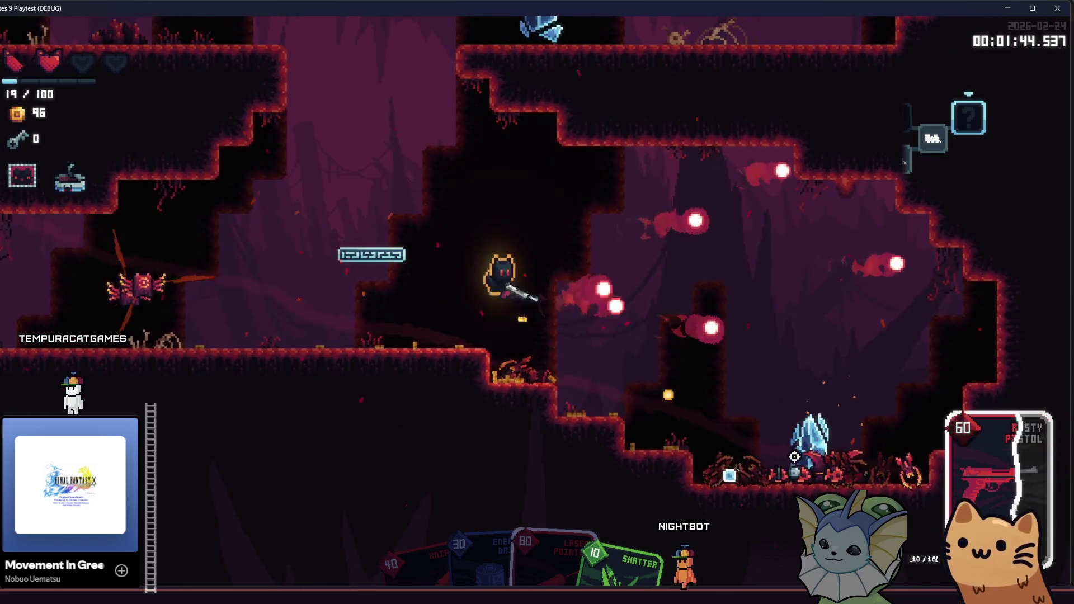
click(762, 447)
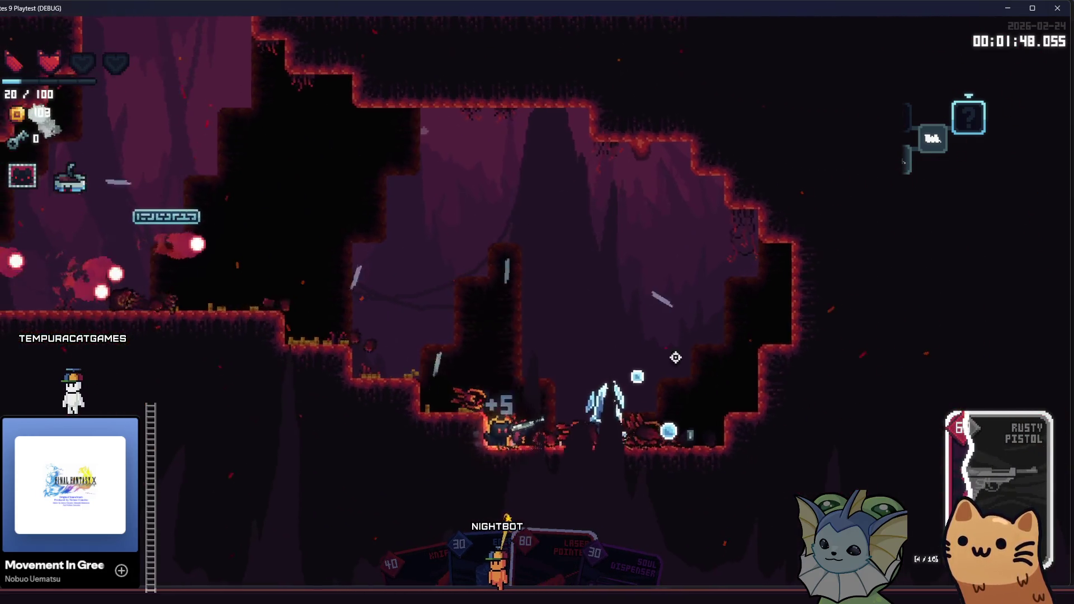
key(space)
key(a)
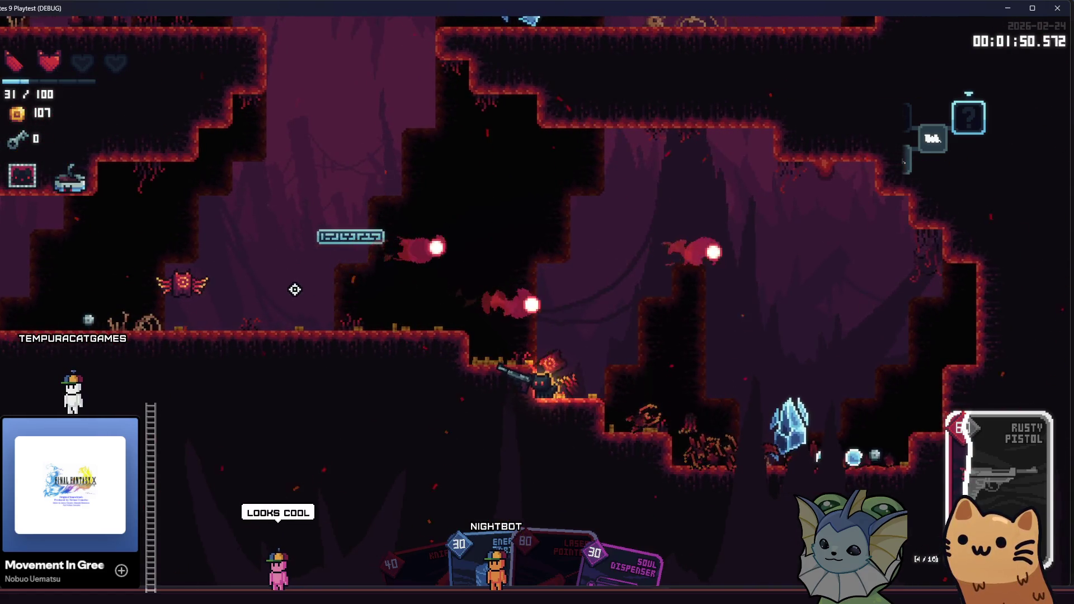
key(space)
click(306, 287)
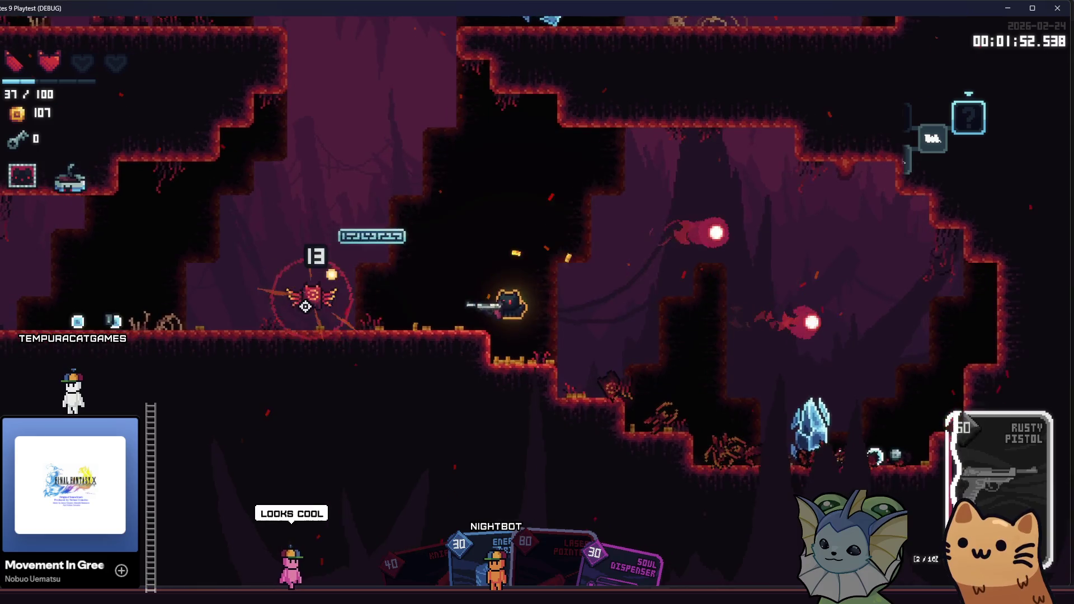
Open the dropped card pack offering Infinite Ammo, Laser Pointer and SMG, and pass on the choices
key(a)
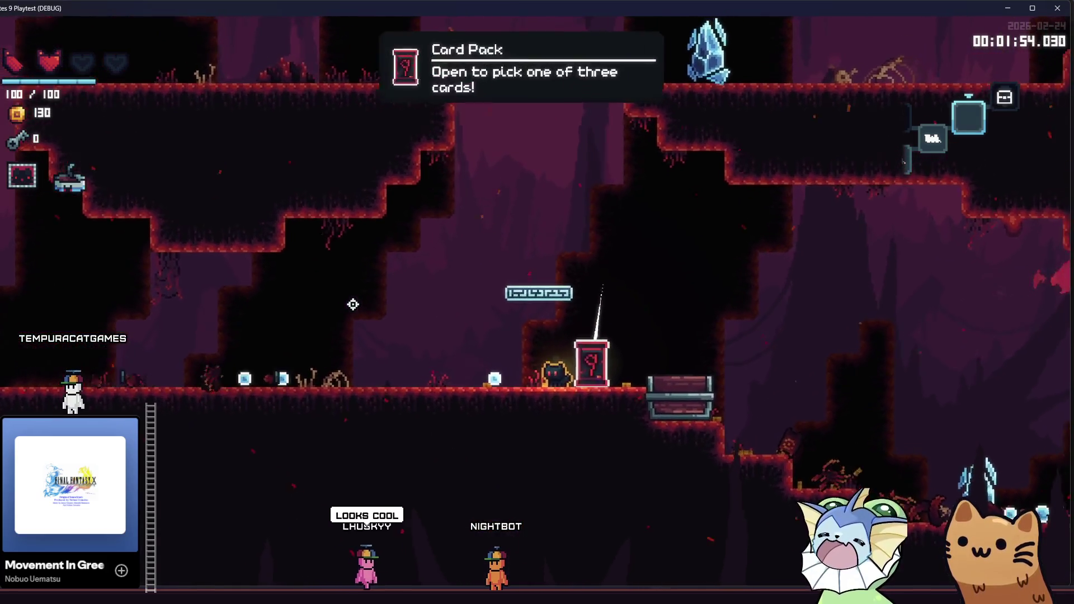
key(e)
key(d)
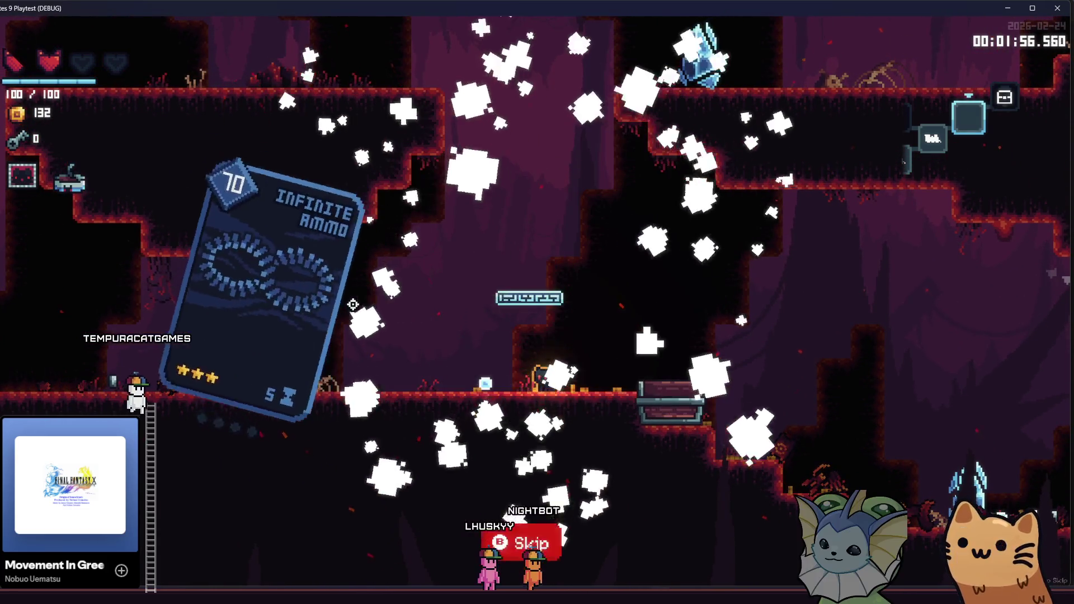
mouse_move(320, 295)
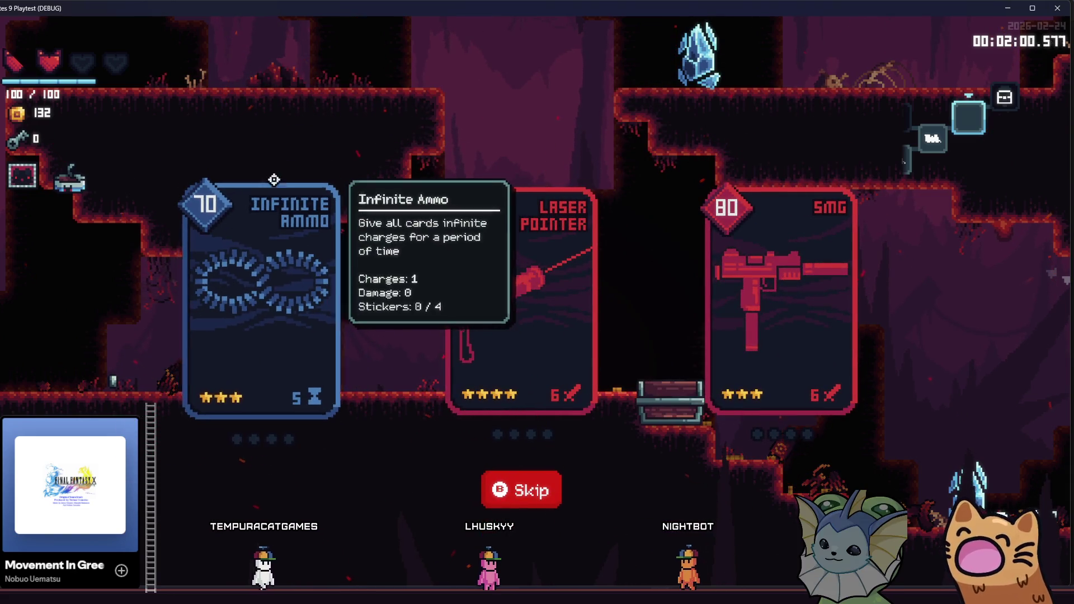
click(521, 489)
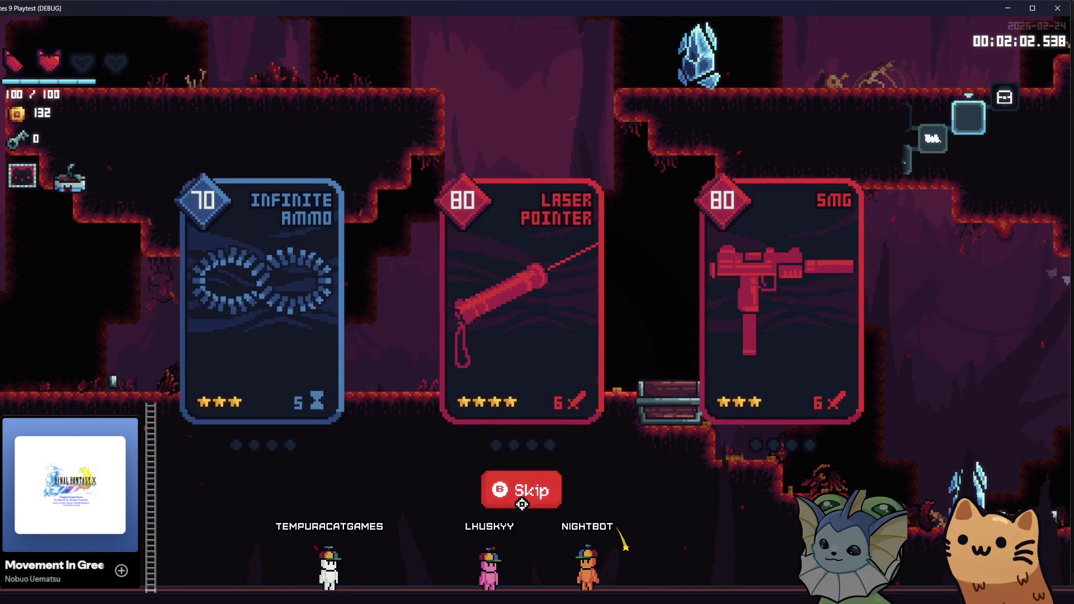
Bind card_drop.tscn to debug slot 2, then spawn and open a card pack
key(grave)
click(112, 407)
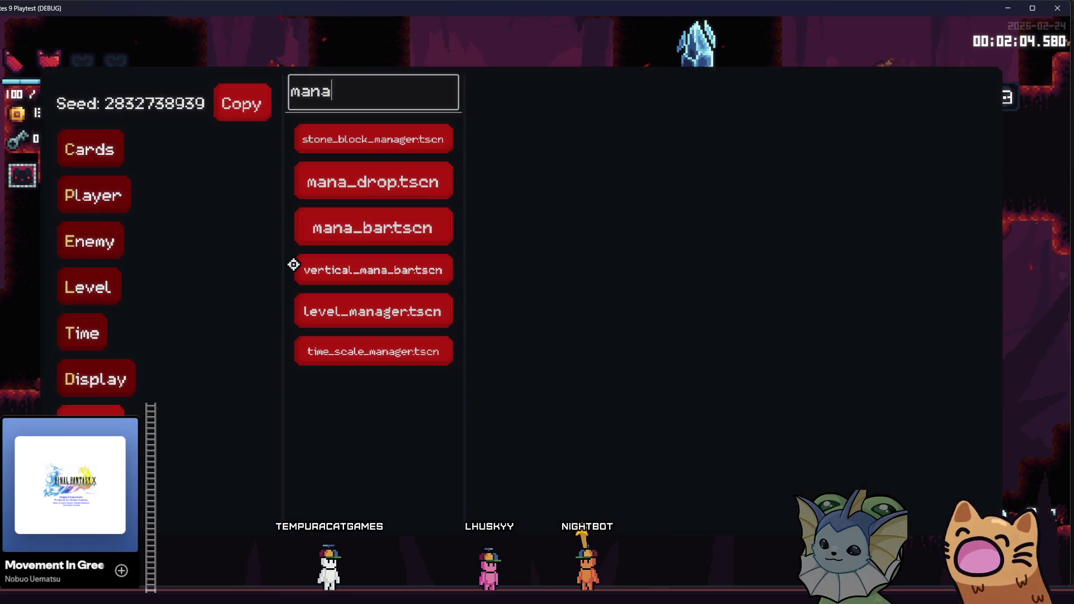
key(BackSpace)
key(BackSpace)
key(BackSpace)
text(card)
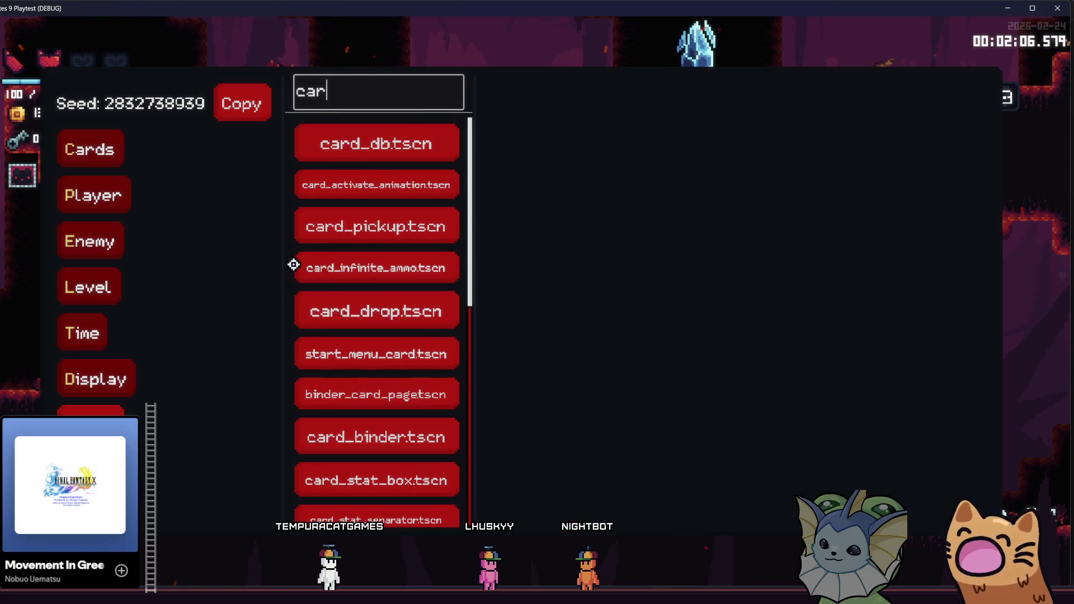
click(376, 311)
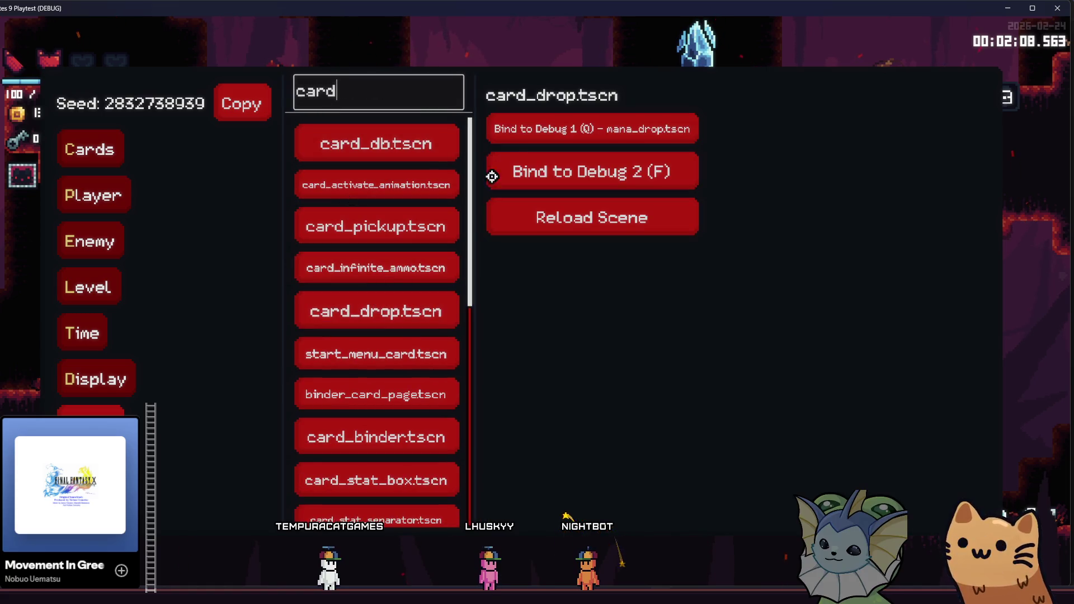
click(550, 168)
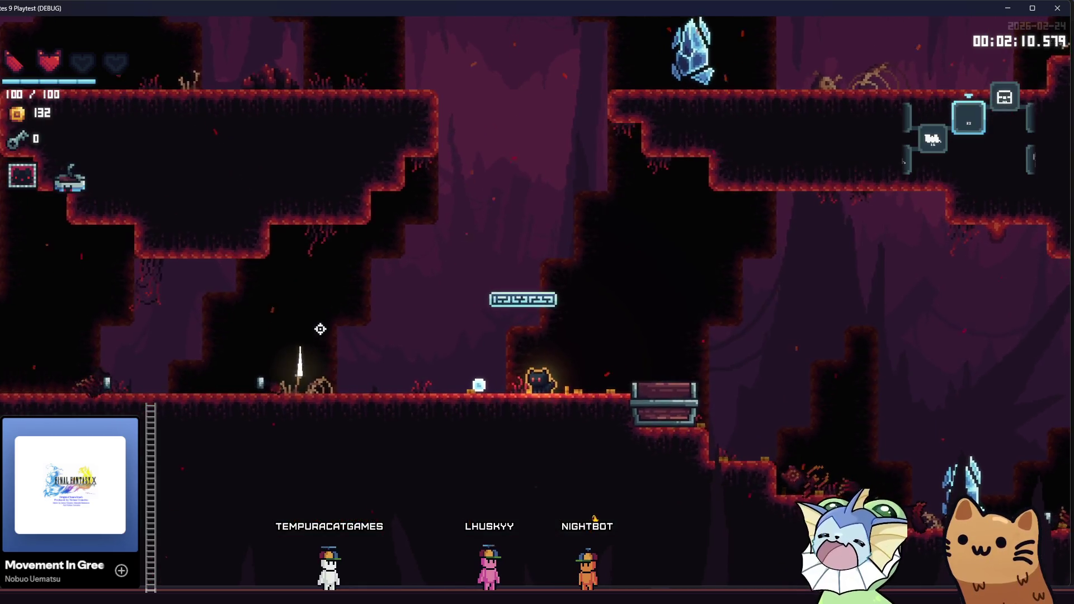
key(f)
key(e)
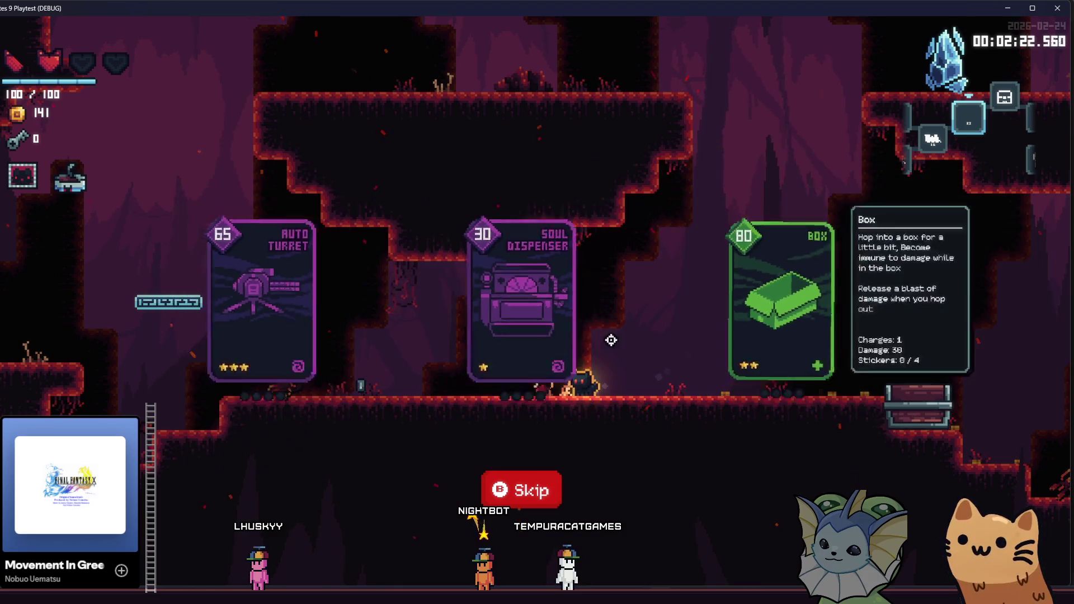
Take Soul Dispenser from the pack and collect the dropped ammo can
click(707, 349)
key(d)
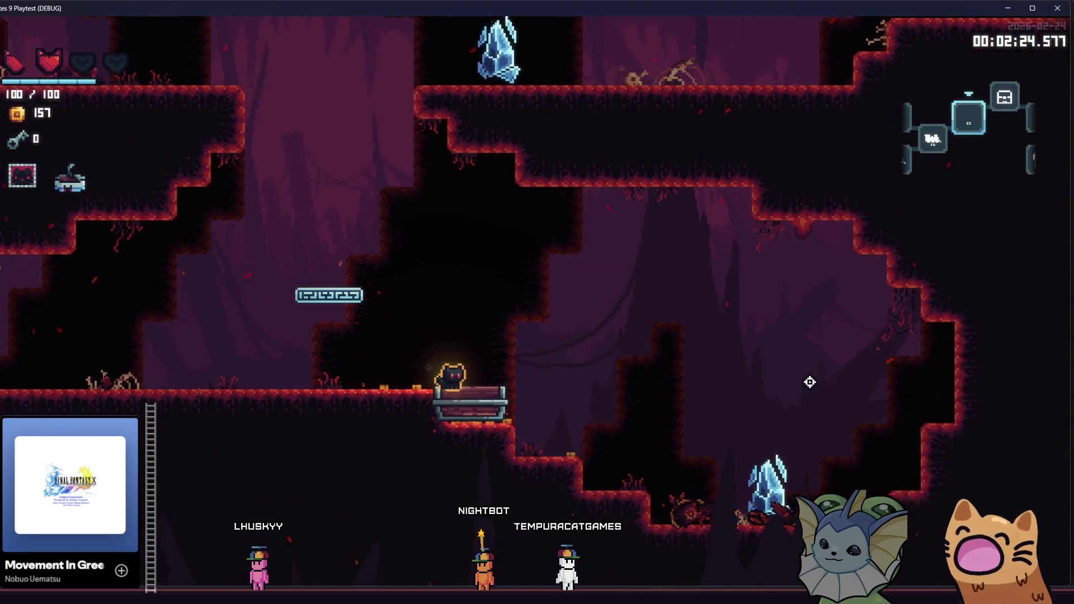
key(space)
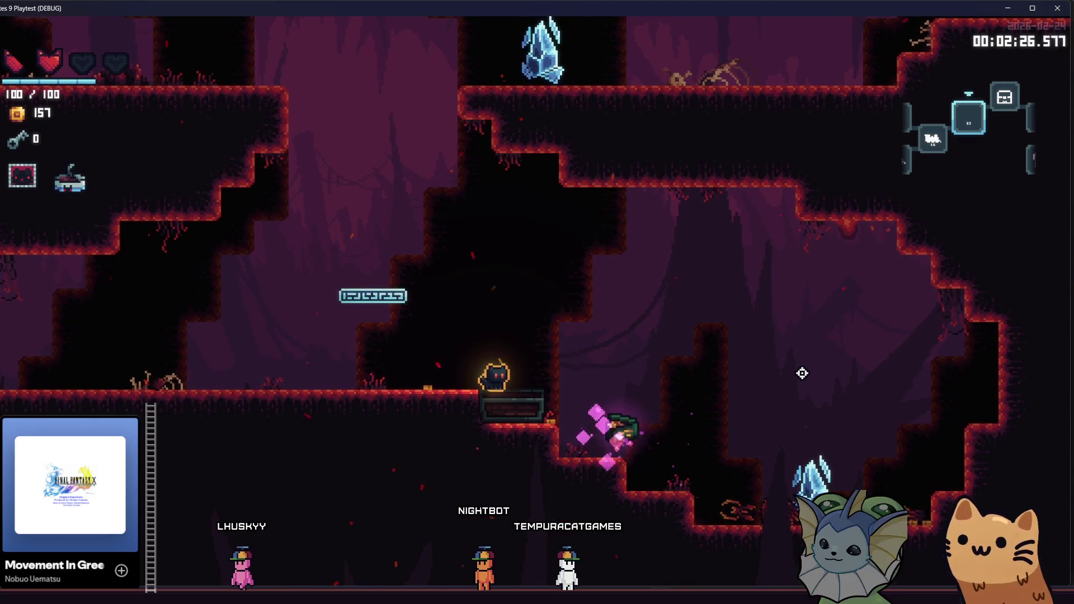
key(d)
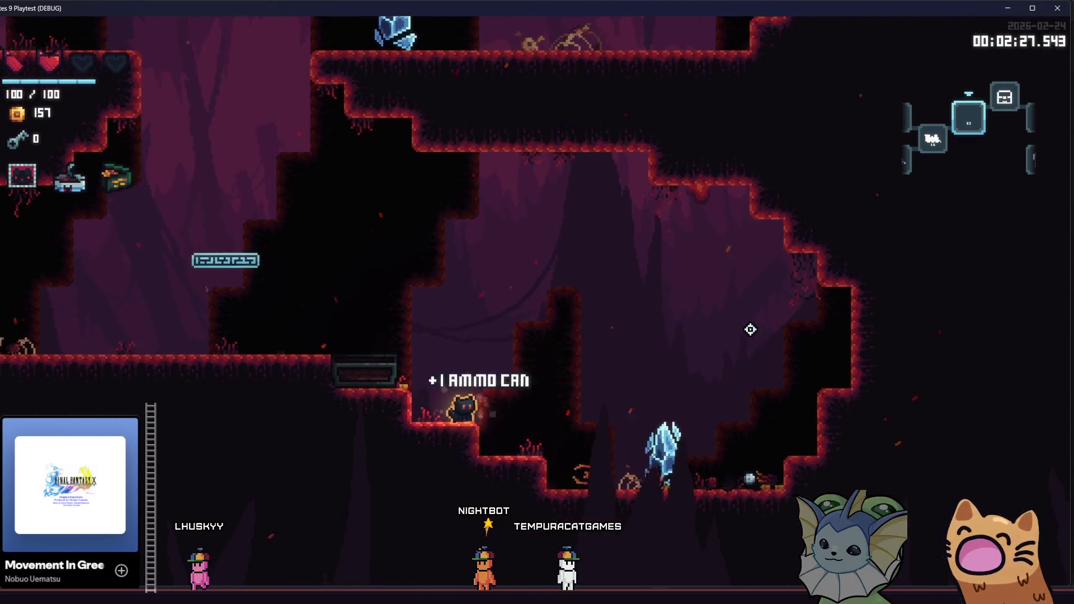
key(space)
key(space)
key(space)
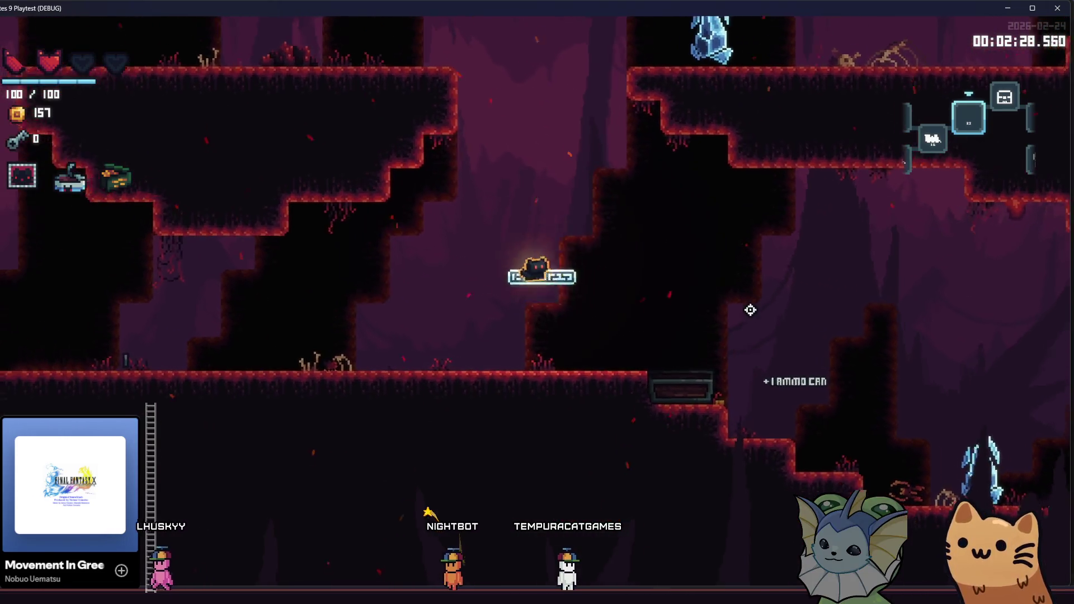
Run and jump right across the ledges and through the train cart into the crystal room
key(d)
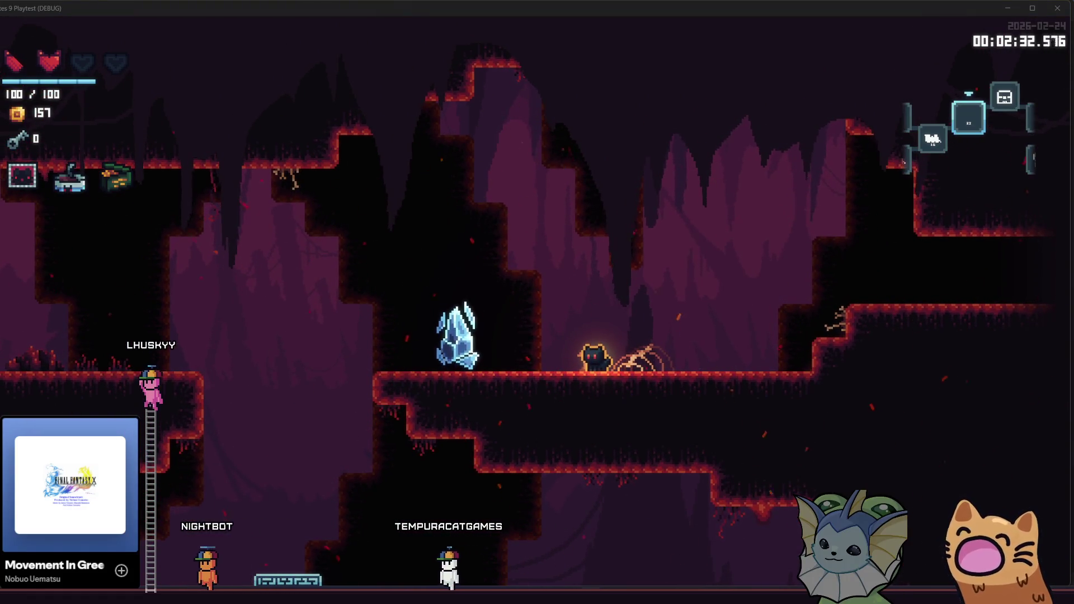
key(d)
key(space)
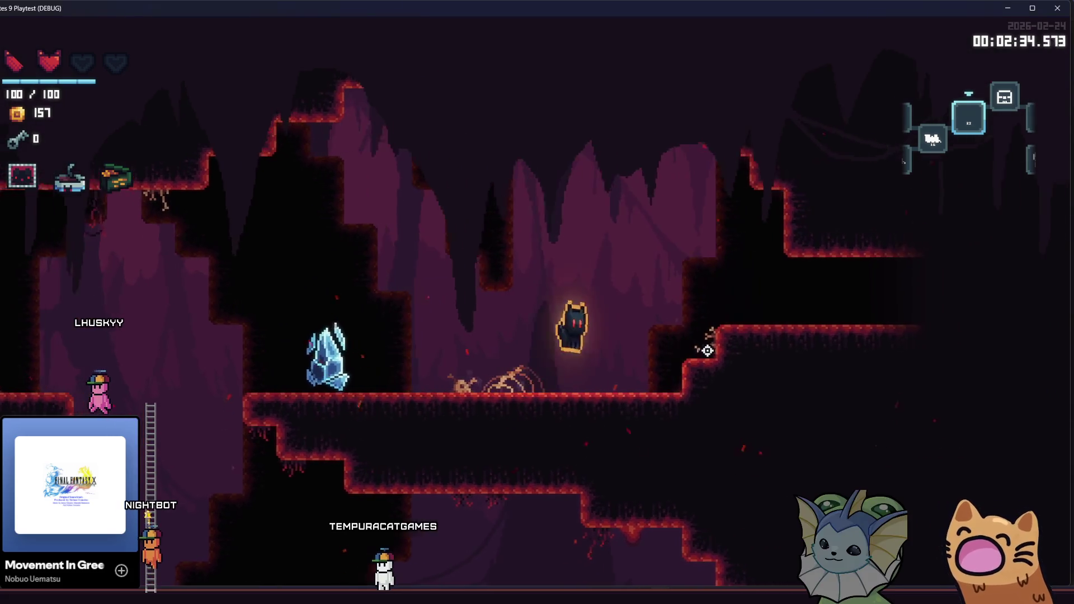
key(d)
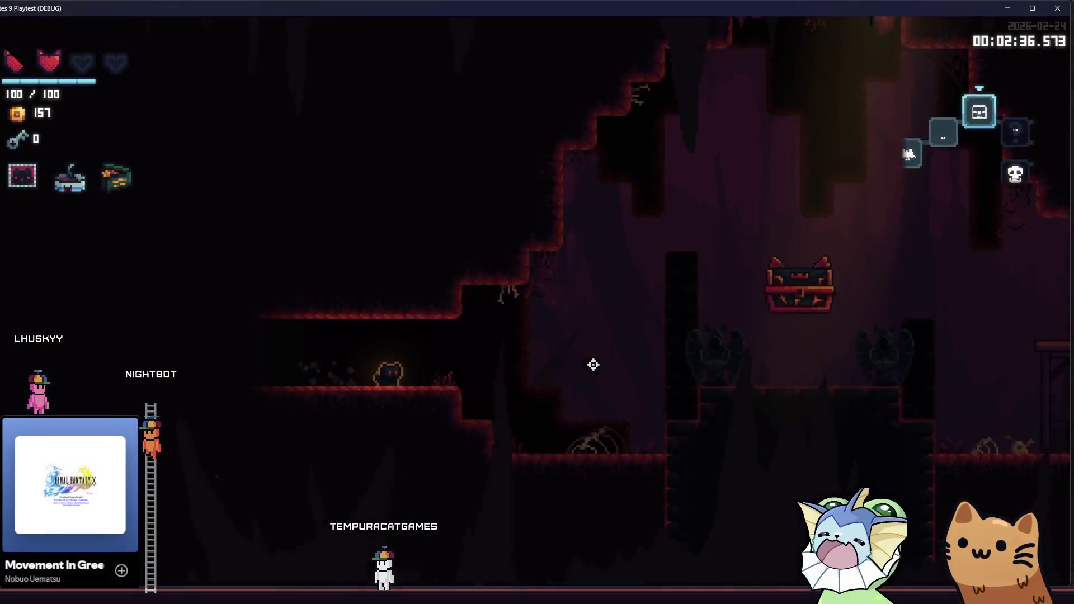
key(d)
key(space)
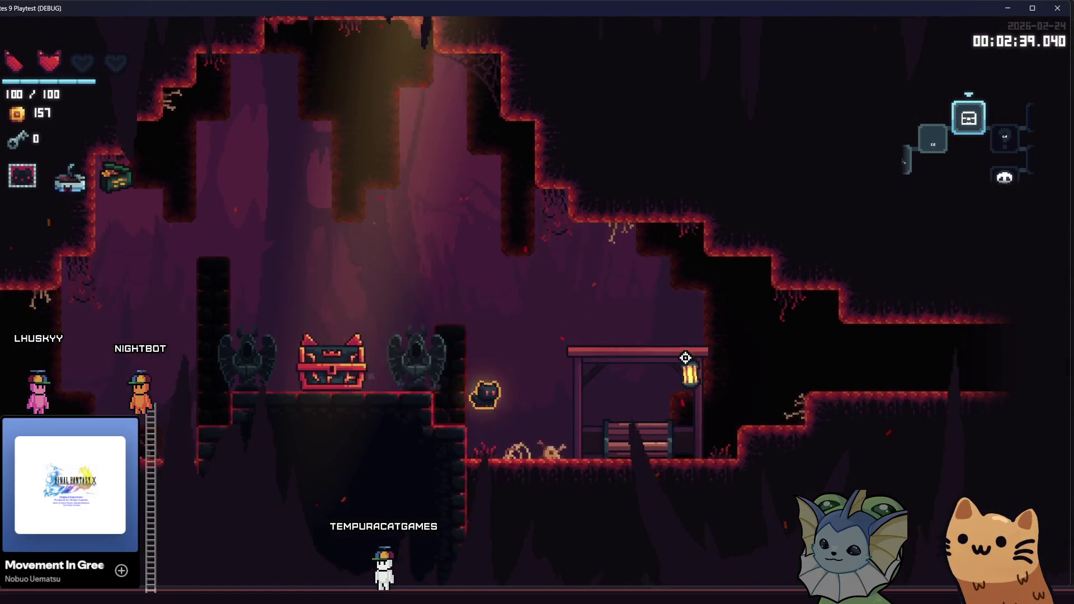
key(d)
key(d)
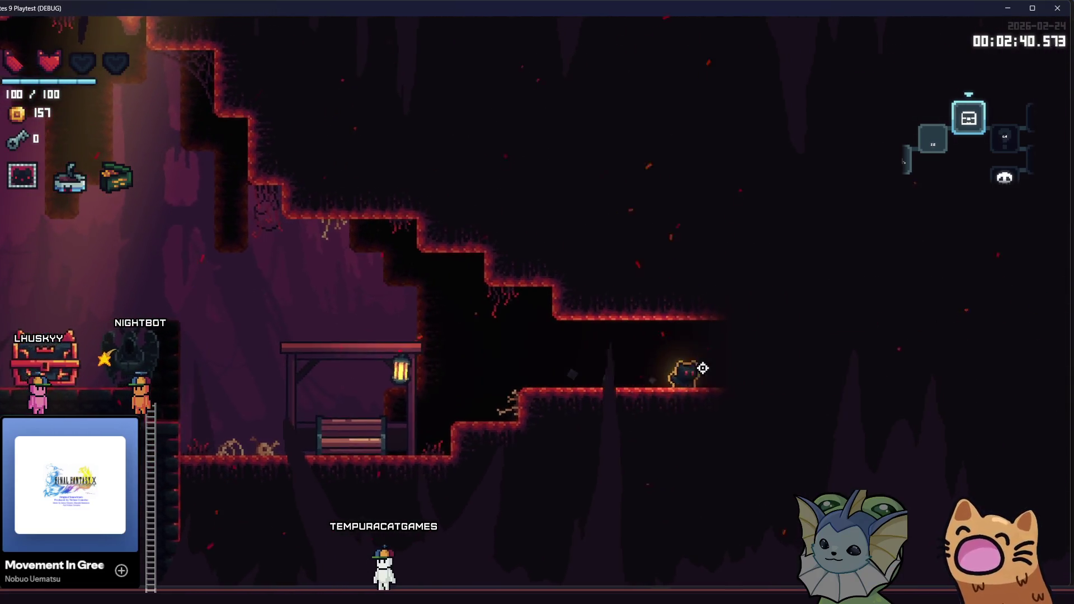
key(d)
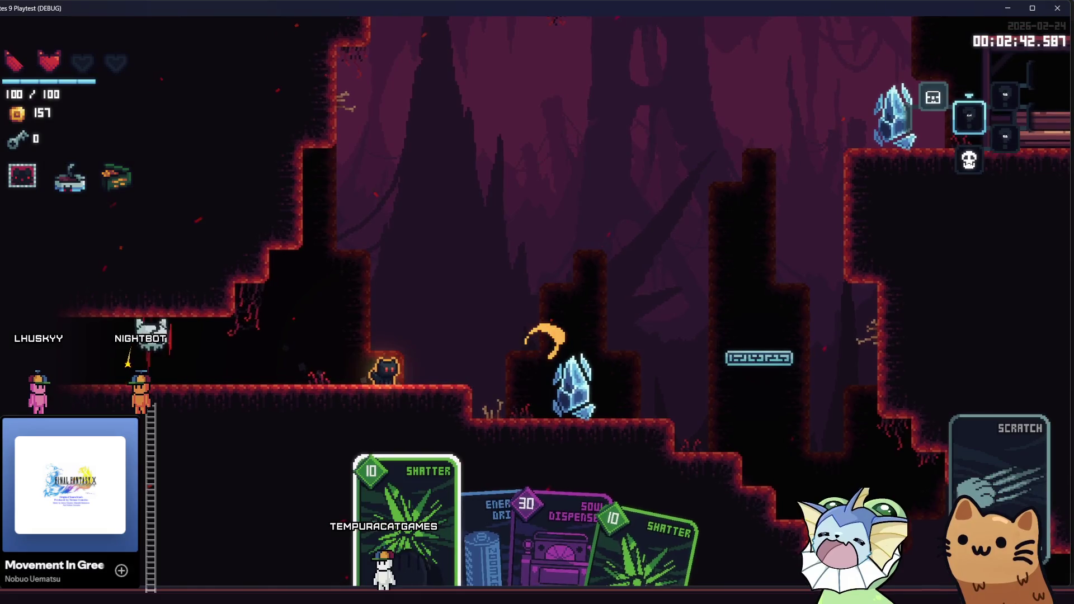
Jump to the higher platform and fire Shatter at the eyeball enemies
key(space)
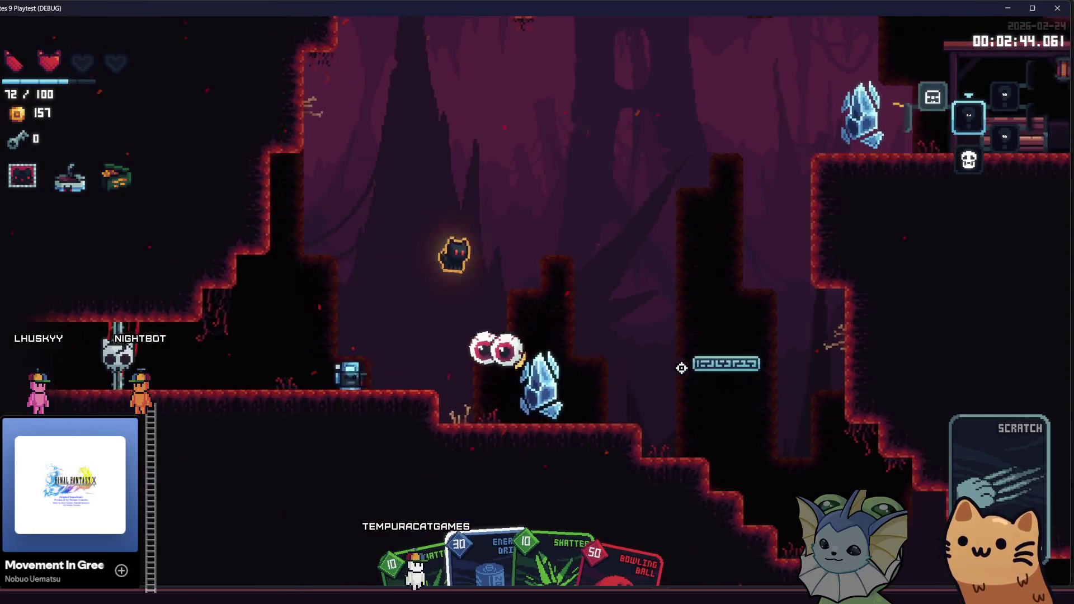
key(d)
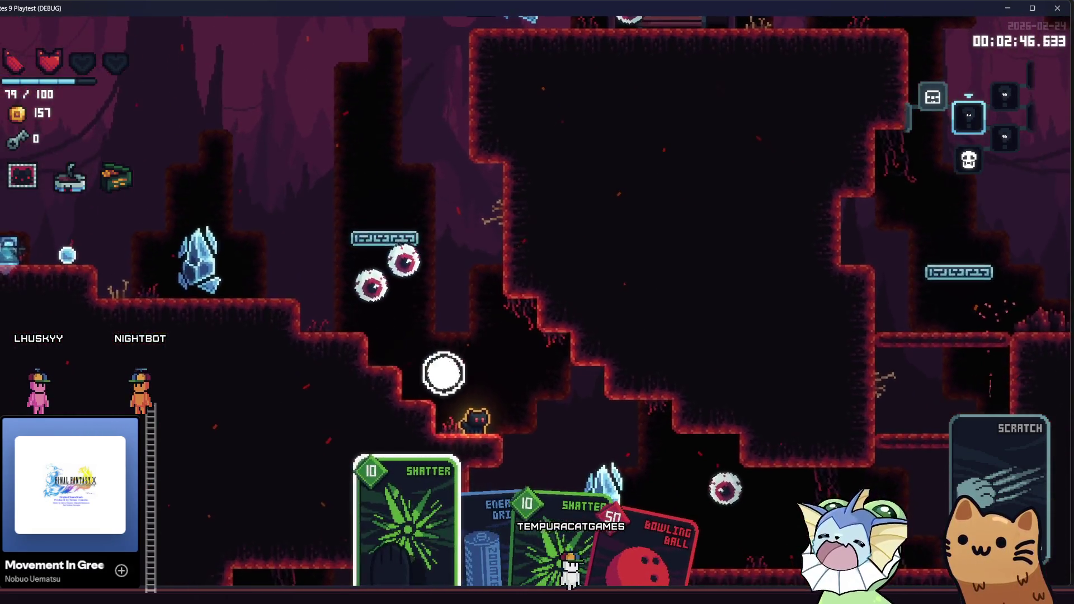
key(d)
click(635, 355)
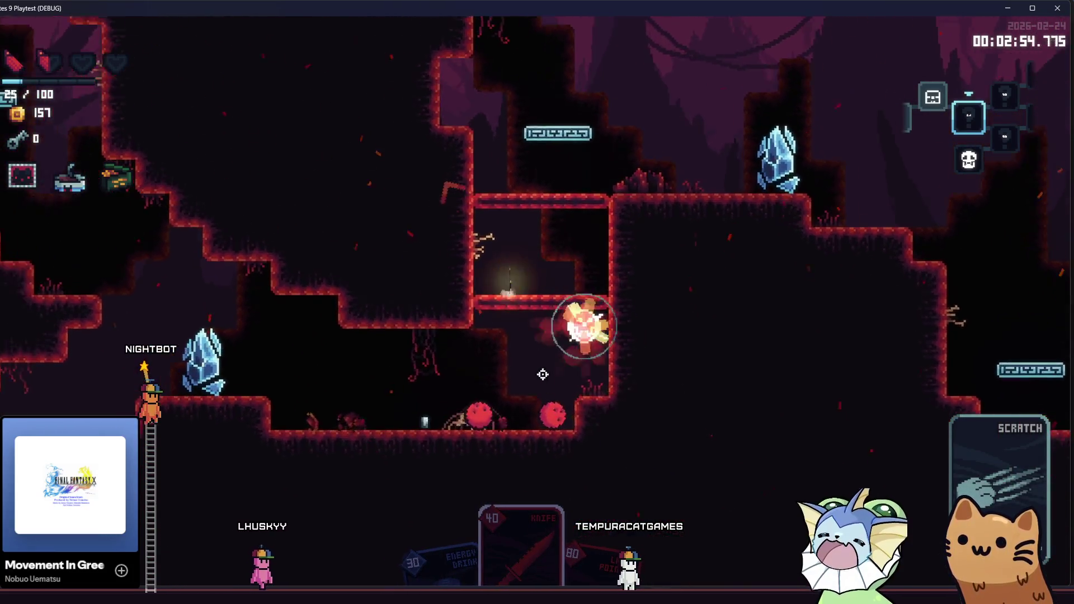
Climb the cave shaft leftward, scratching enemies, then head right to the card drop
key(space)
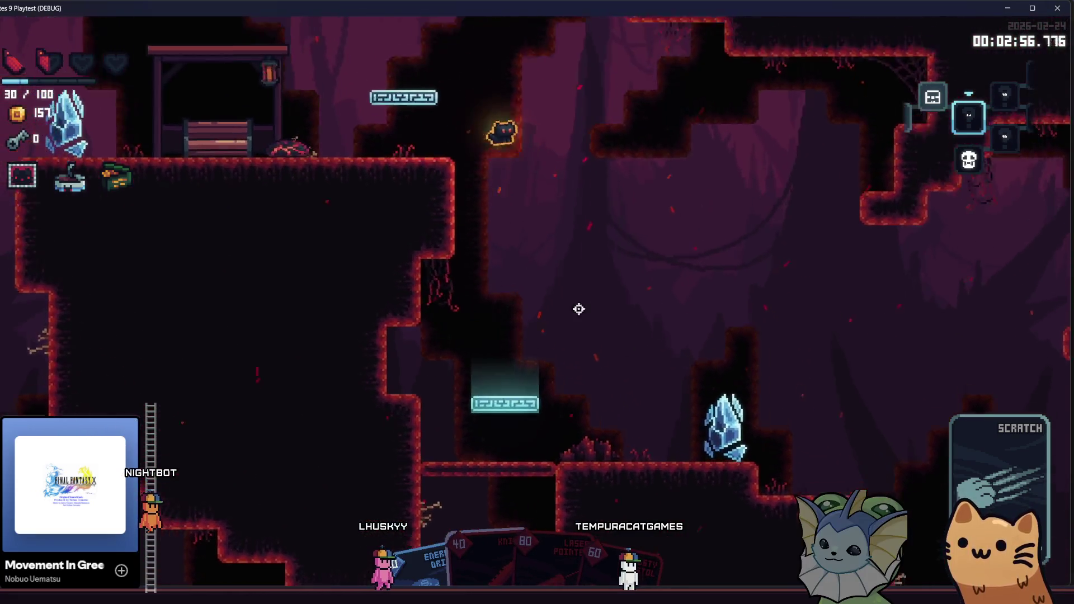
key(a)
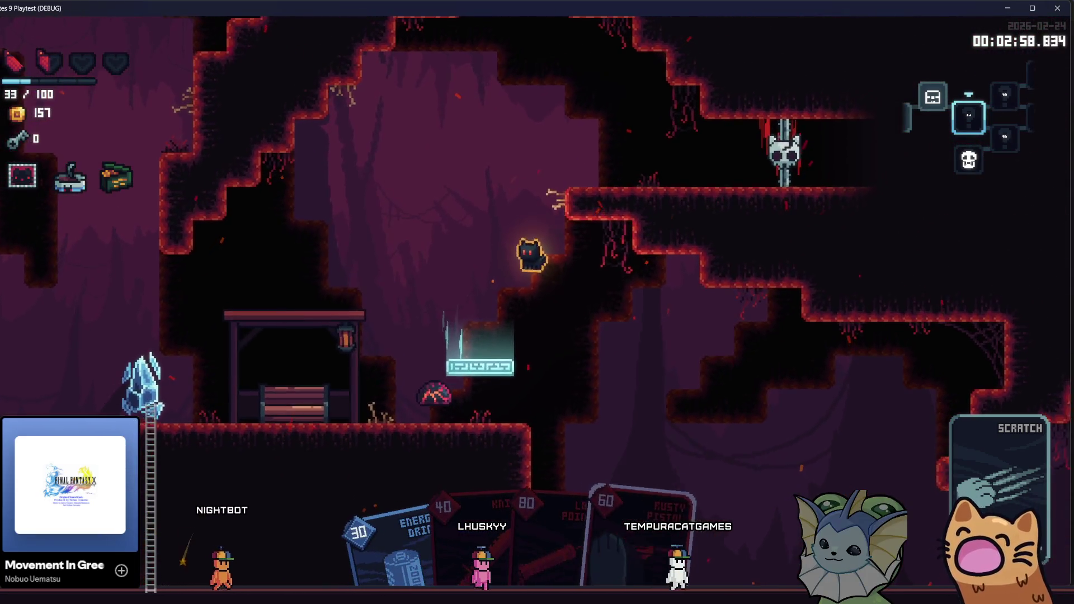
key(space)
key(a)
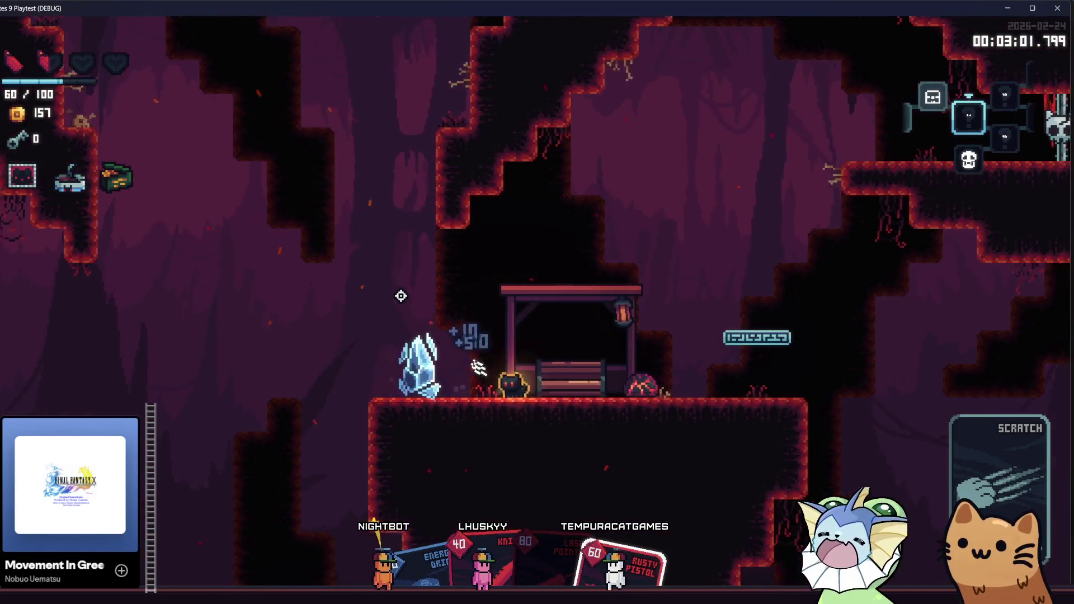
key(a)
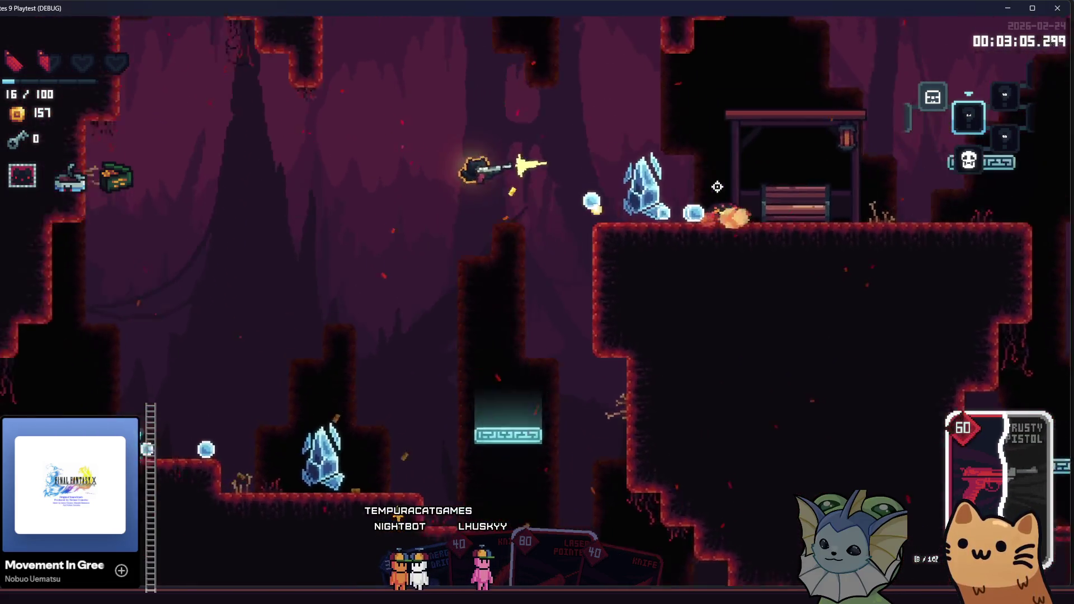
key(space)
right_click(805, 188)
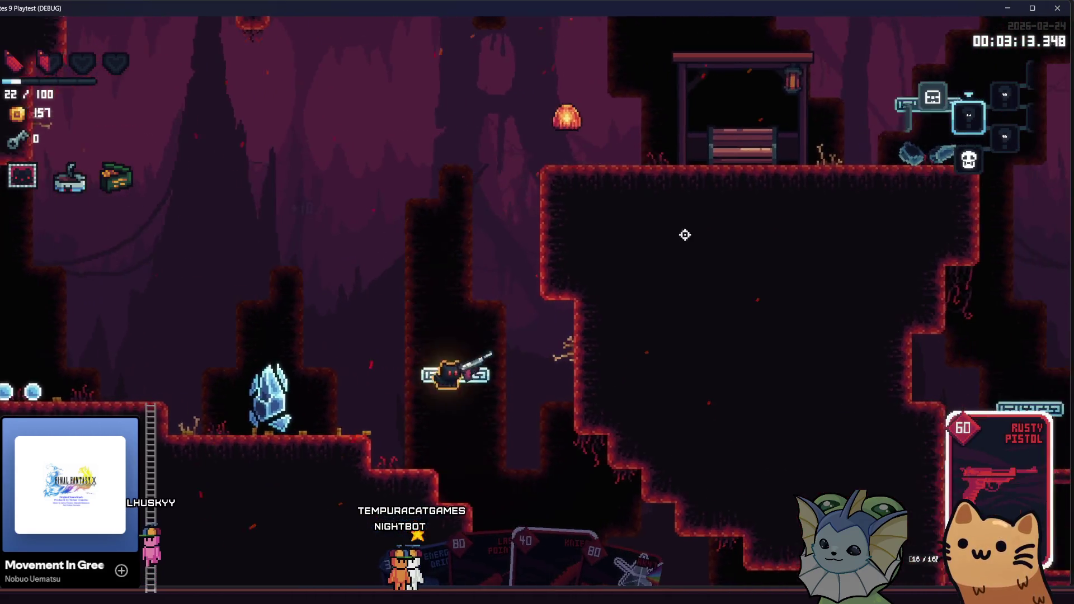
key(space)
right_click(592, 434)
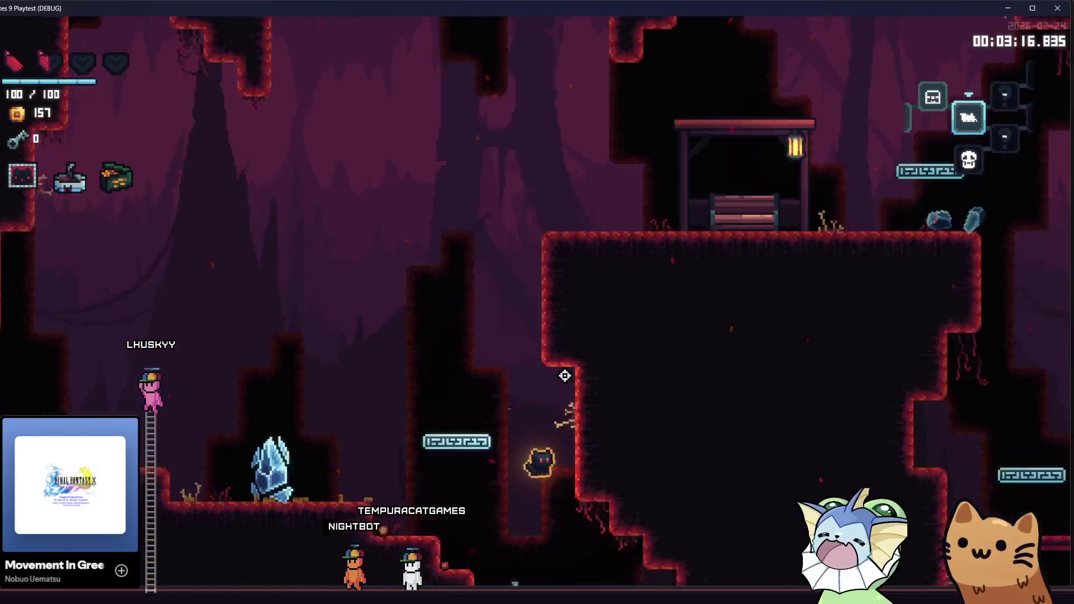
key(d)
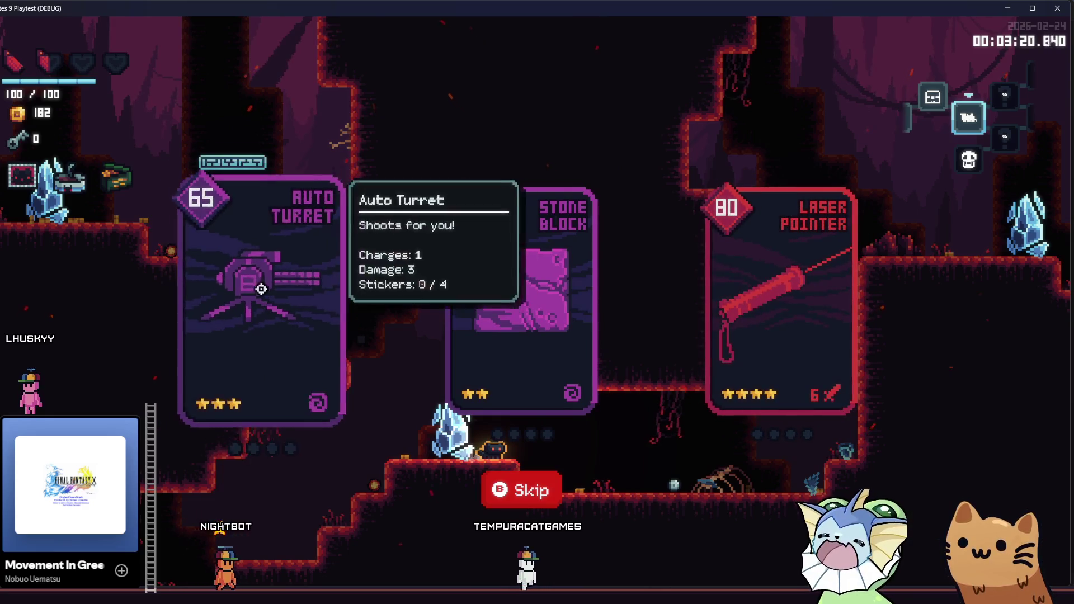
Push right into the next room, shooting the worm and eye enemy and firing glass shards
key(d)
key(space)
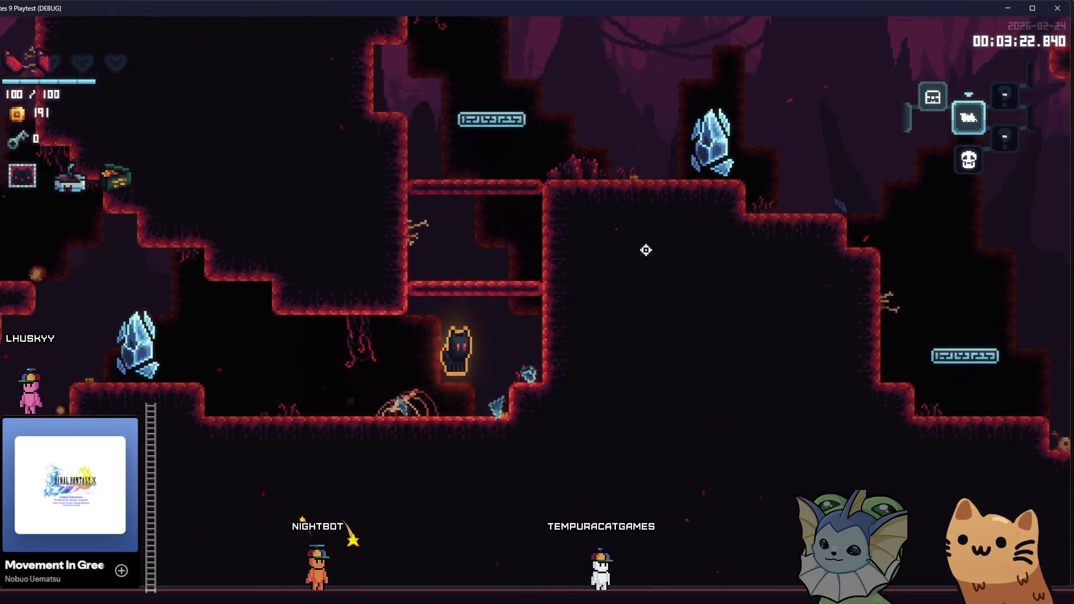
key(d)
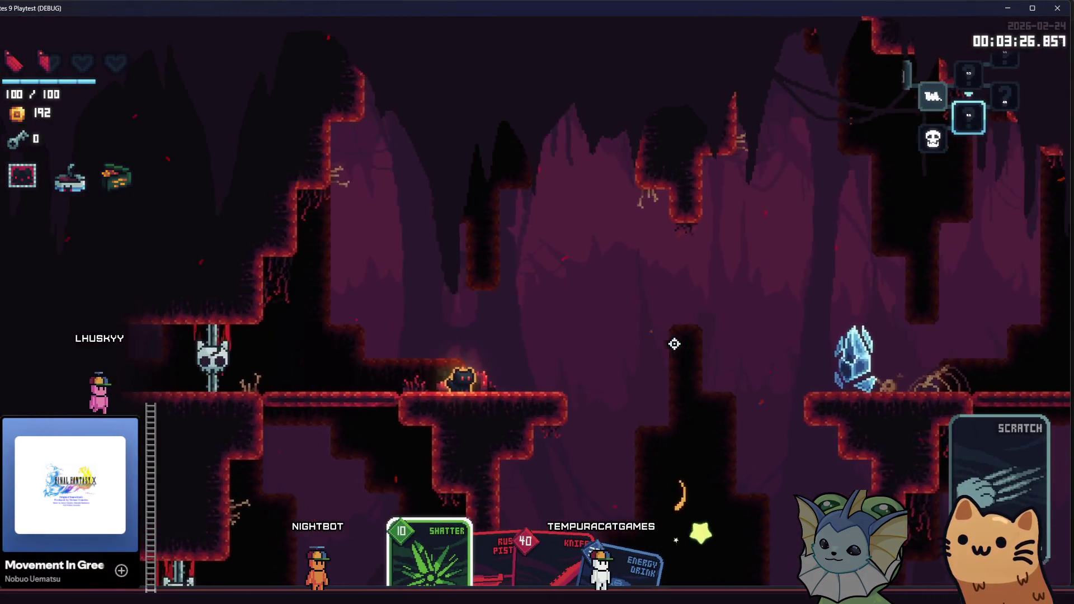
key(space)
click(647, 371)
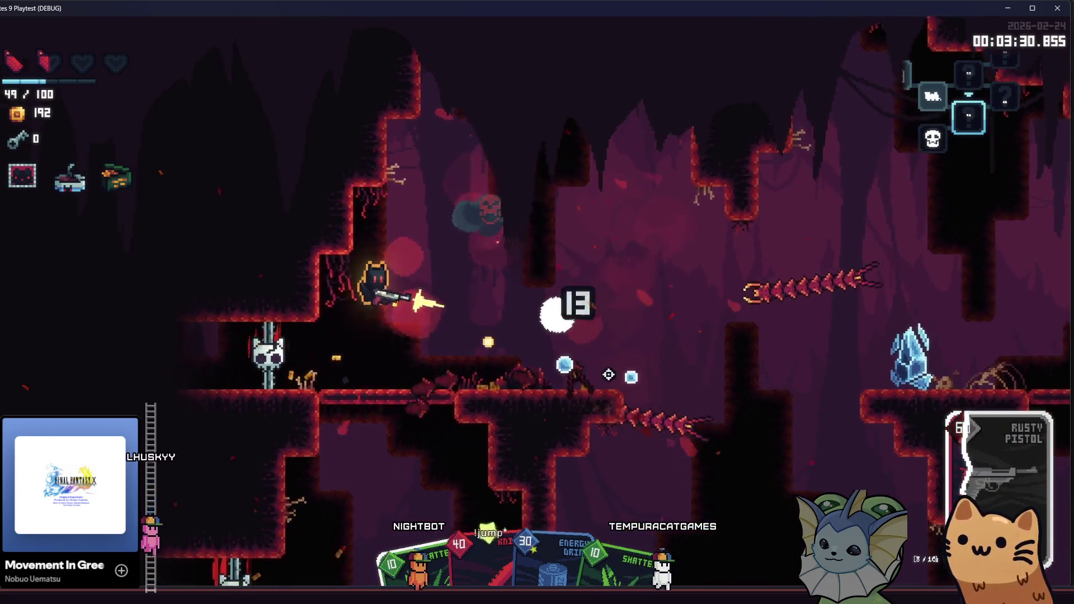
click(518, 185)
key(d)
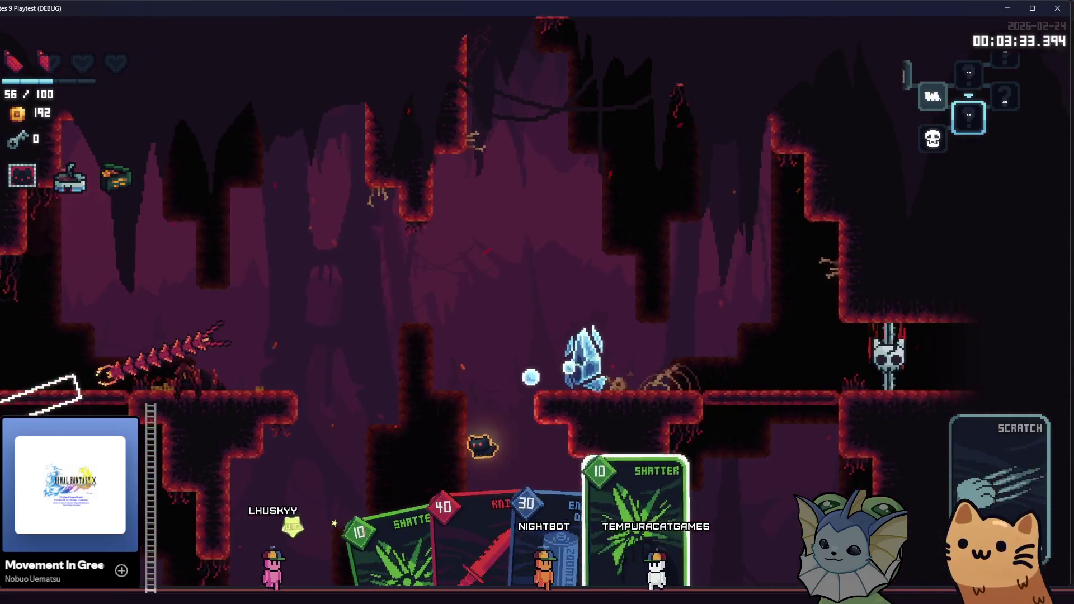
click(335, 284)
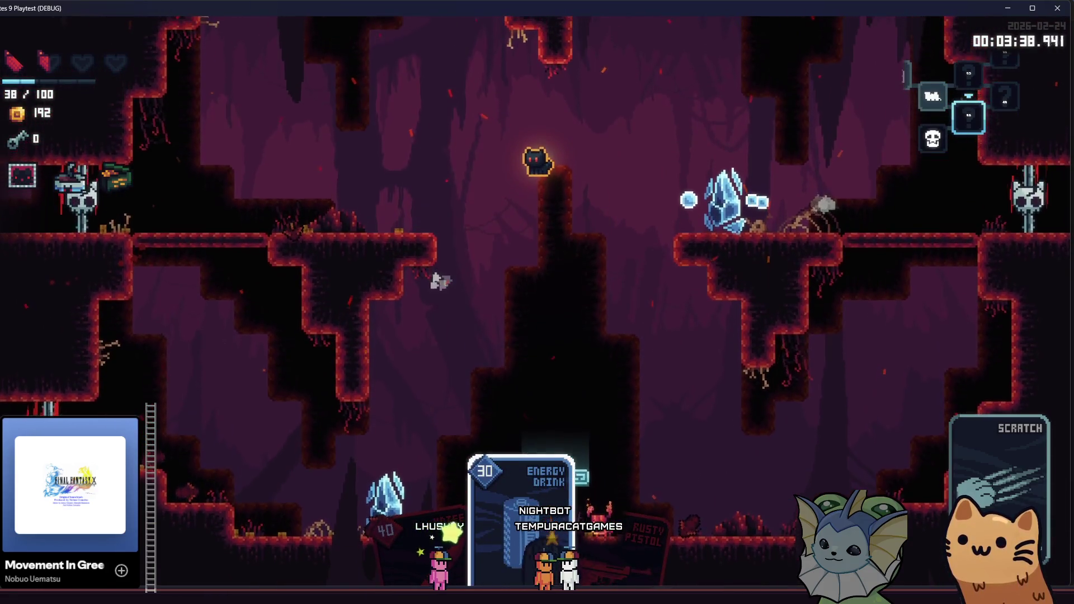
Fight across the floor with the Knife, open the card pack and choose Beehive
key(d)
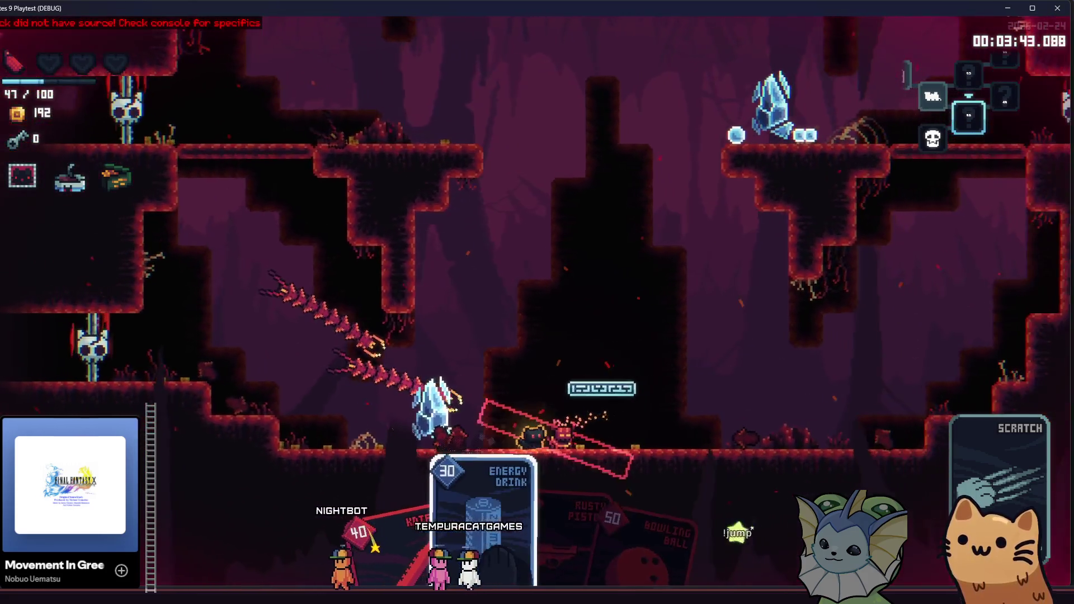
key(d)
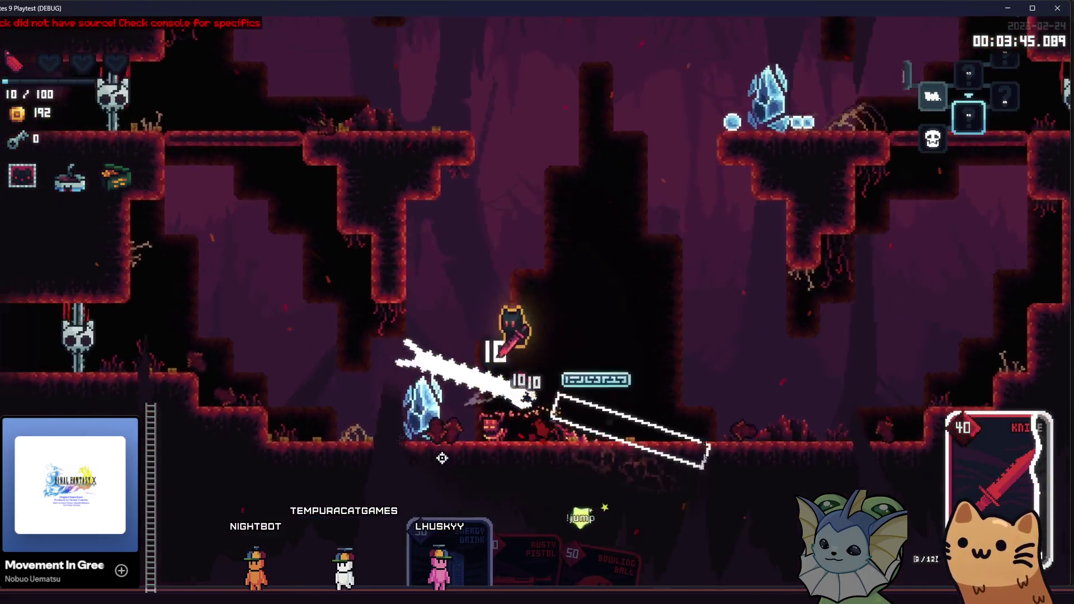
key(d)
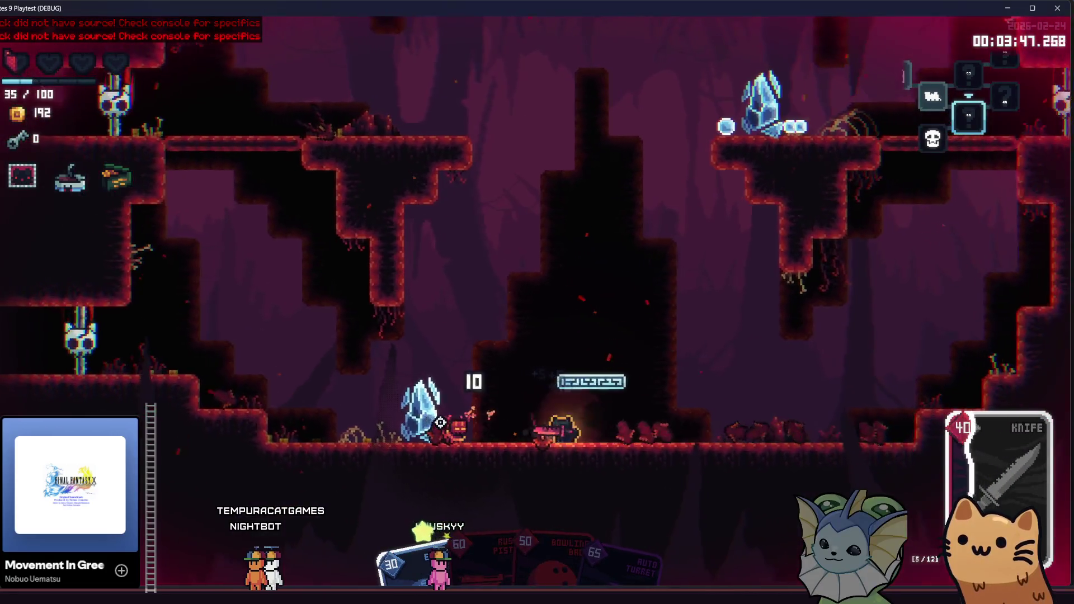
click(440, 422)
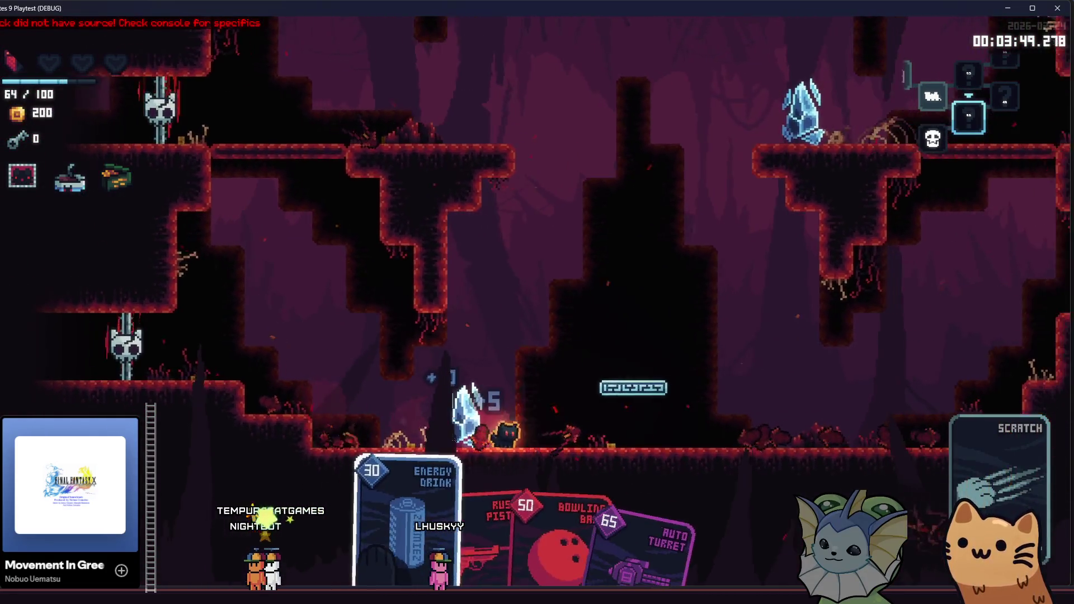
key(d)
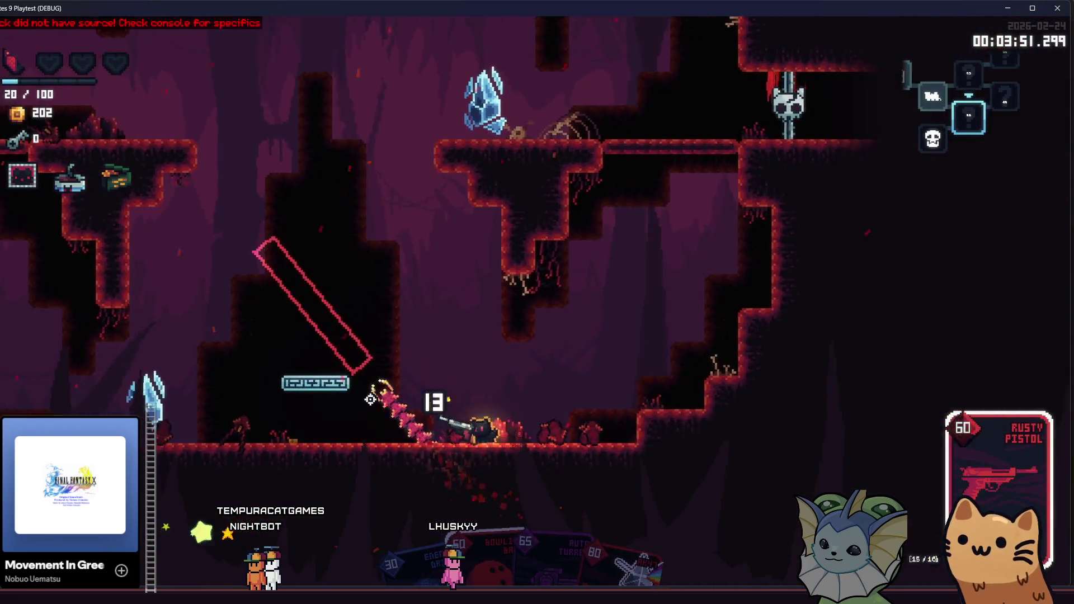
click(349, 271)
key(a)
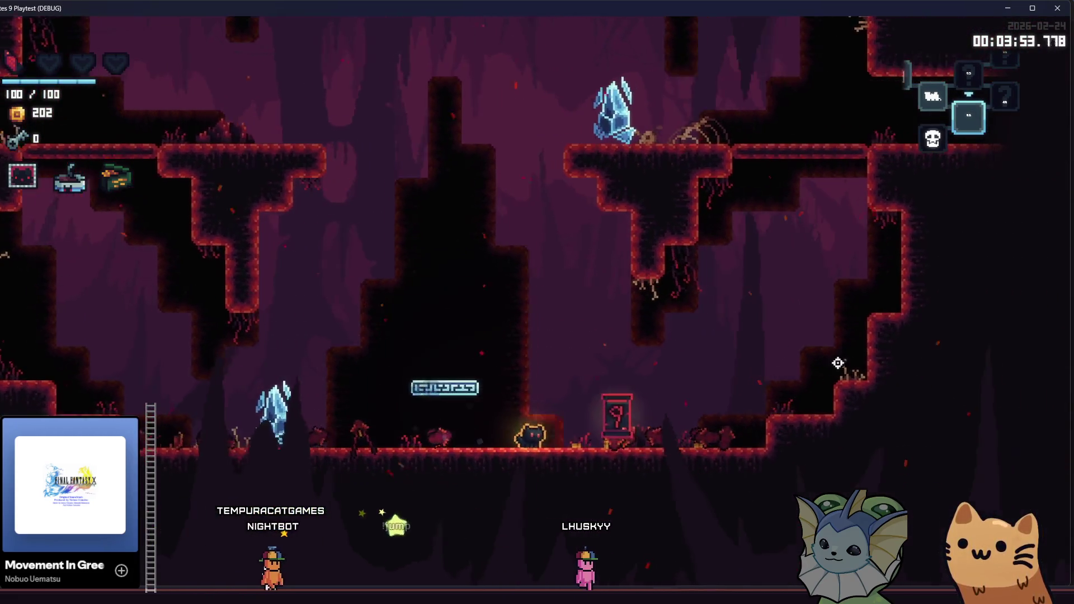
key(d)
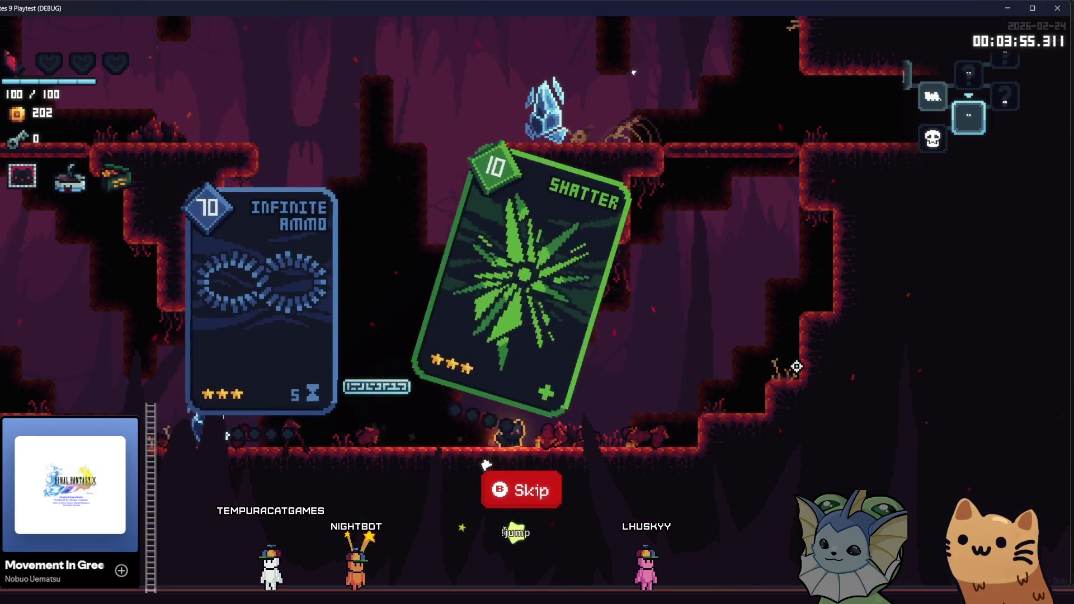
mouse_move(783, 326)
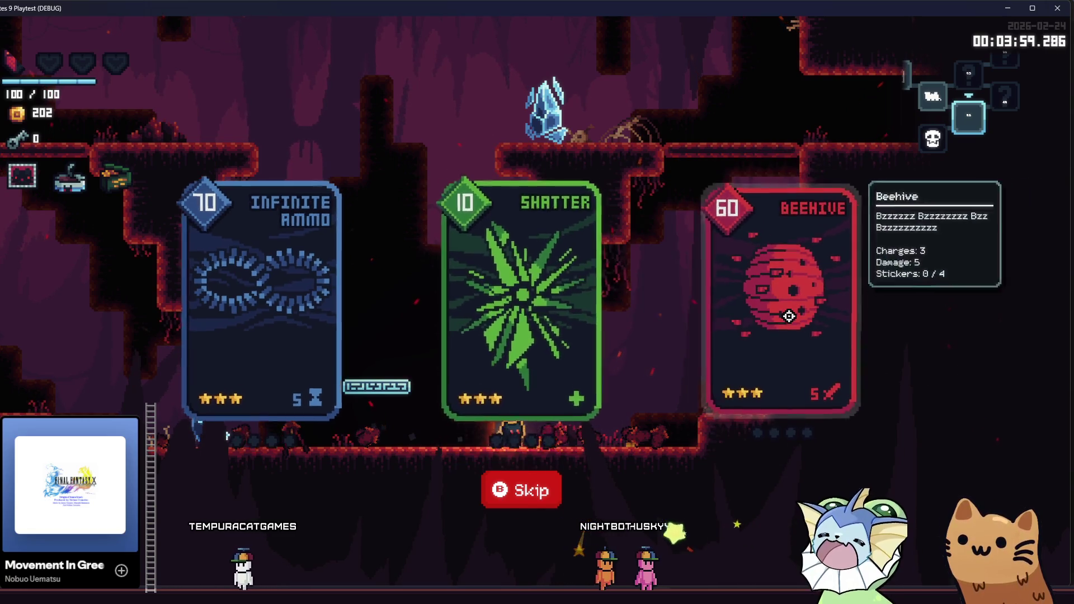
click(788, 316)
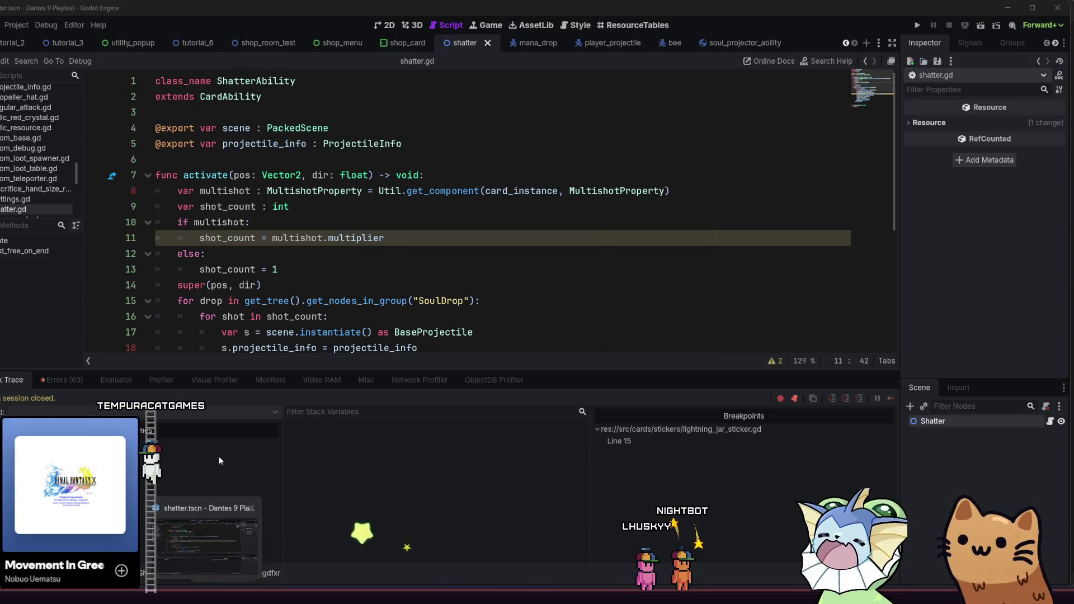
Load card_shatter.tres into the Inspector with Quick Open
click(492, 290)
key(shift+alt+o)
text(card)
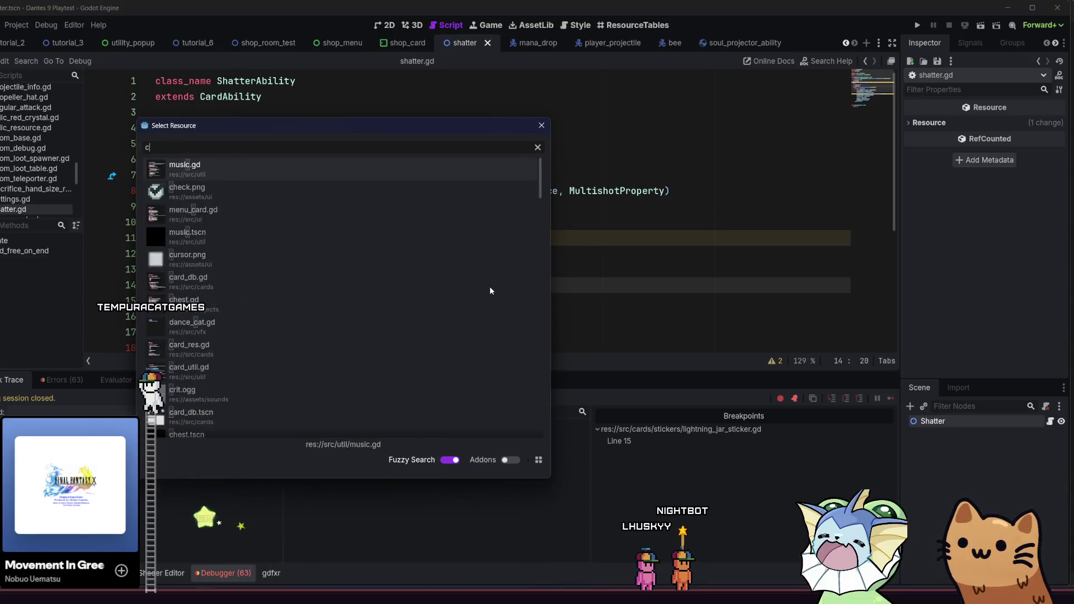
text(_shatt)
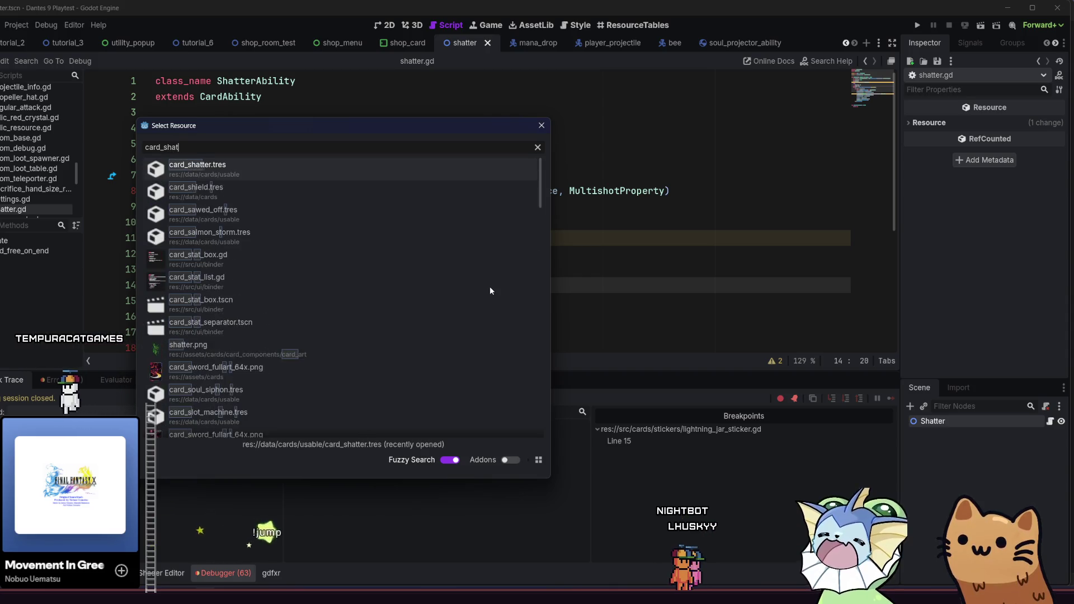
key(Return)
Replace the placeholder Card Description with a draft about Soul Orbs shattering into bouncing crystals
scroll(951, 202, up, 5)
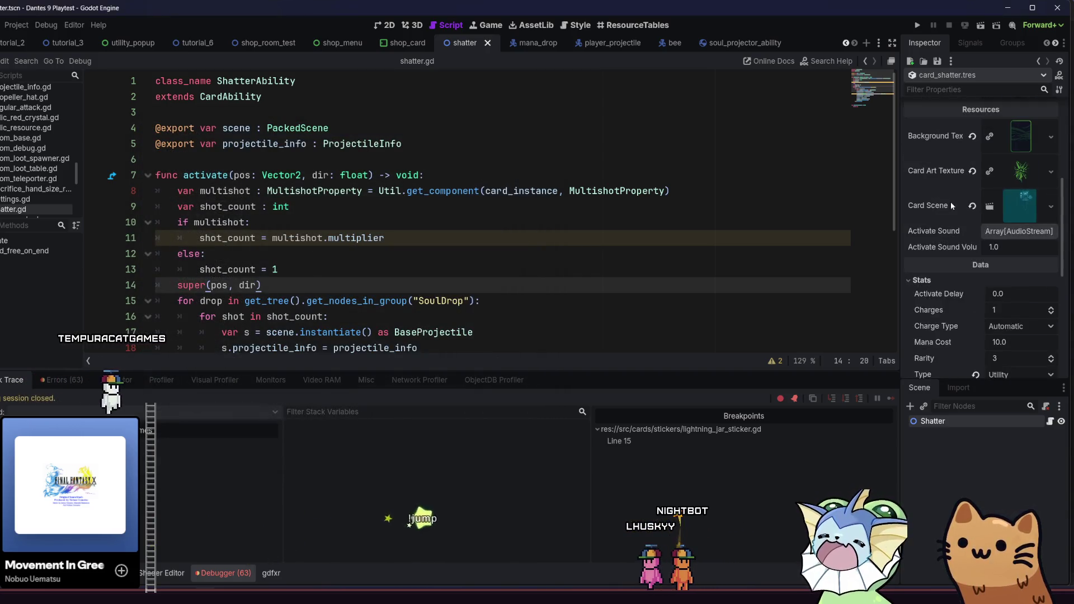
scroll(951, 202, up, 1)
drag(998, 175, 887, 175)
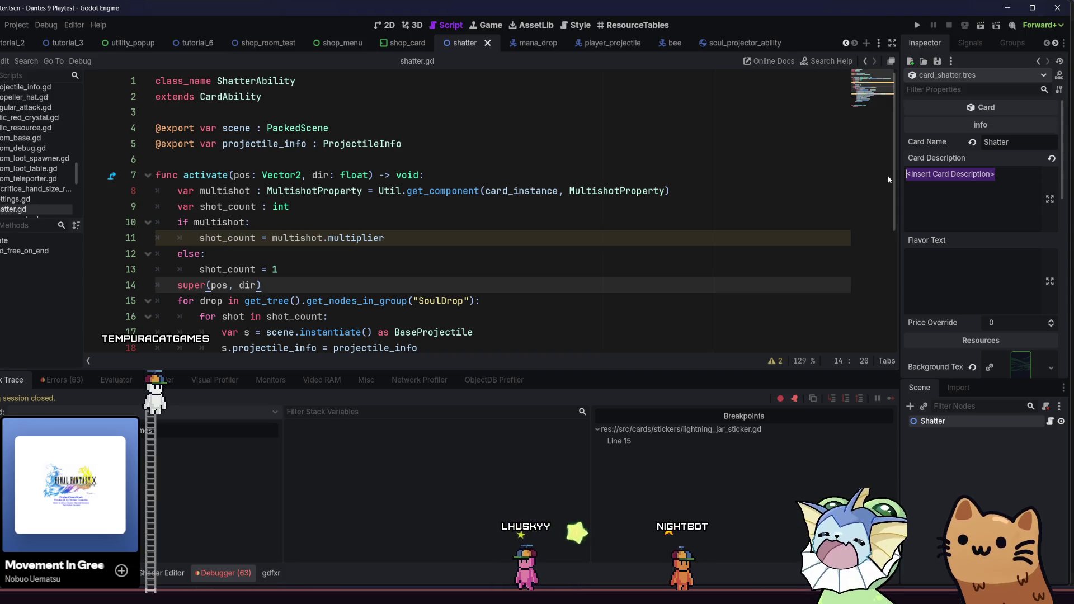
key(BackSpace)
text(All )
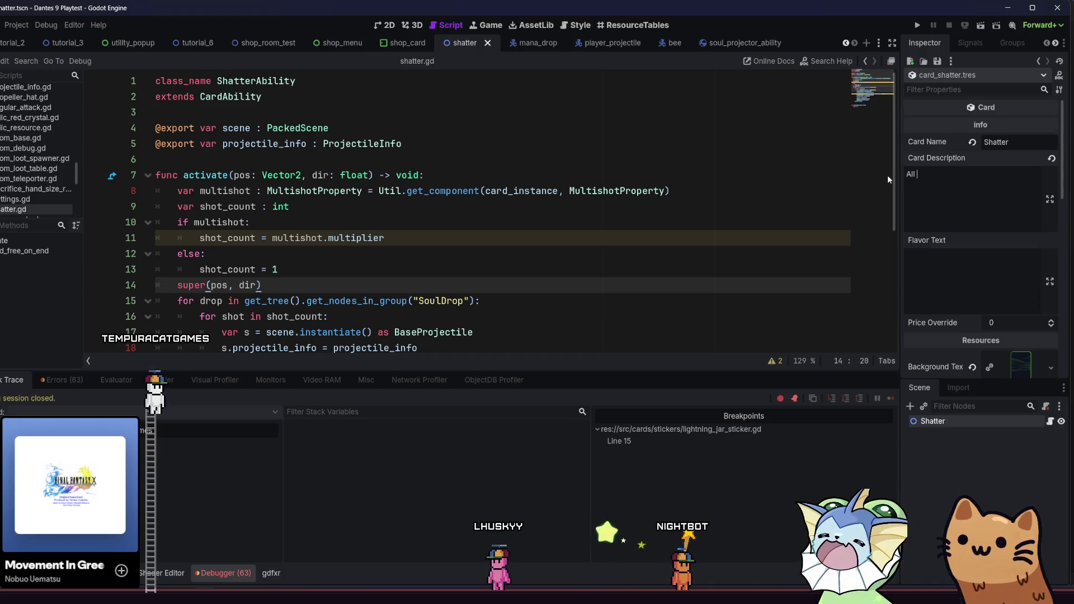
text(Soul D)
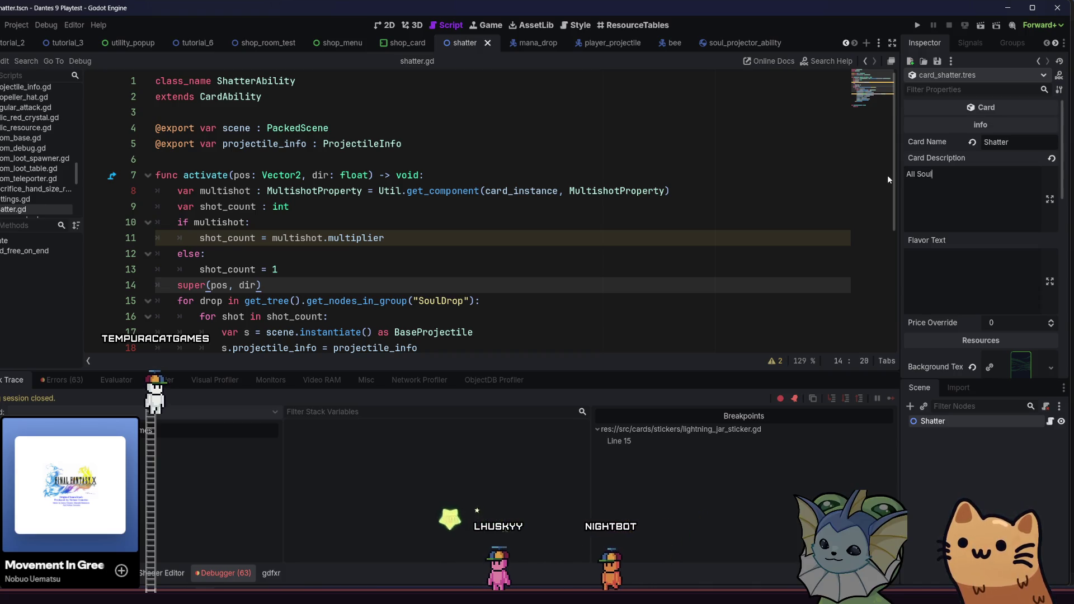
key(BackSpace)
text(Orbs drop)
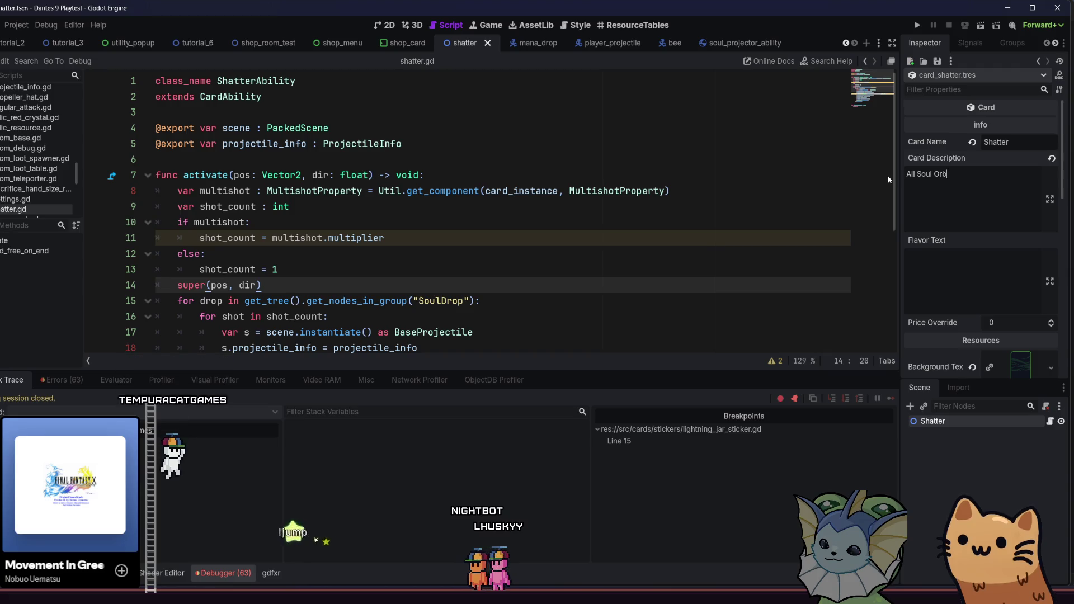
key(BackSpace)
key(BackSpace)
key(BackSpace)
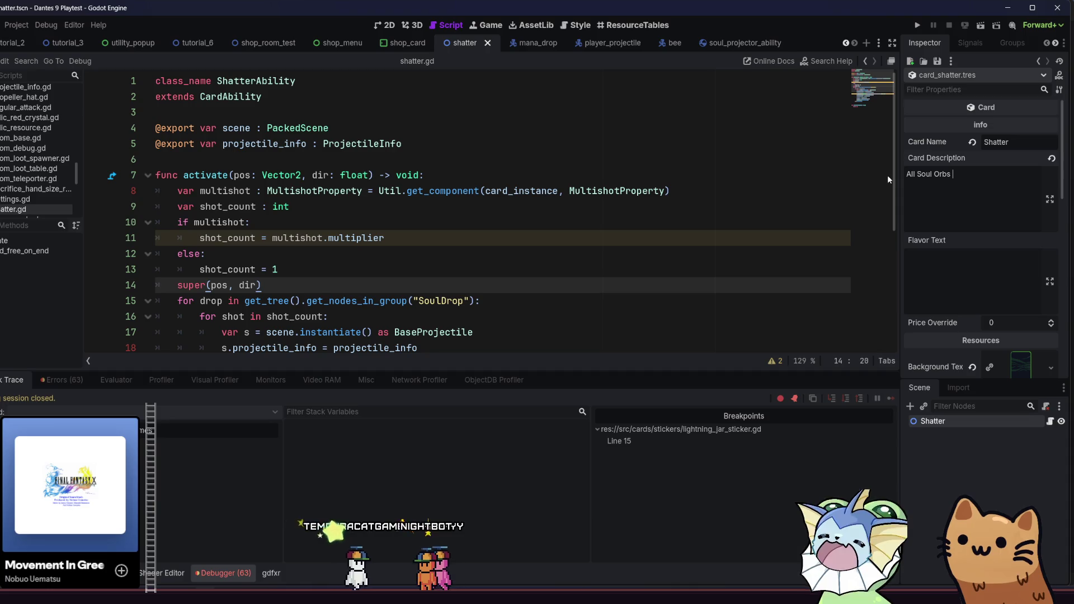
text(shatter into )
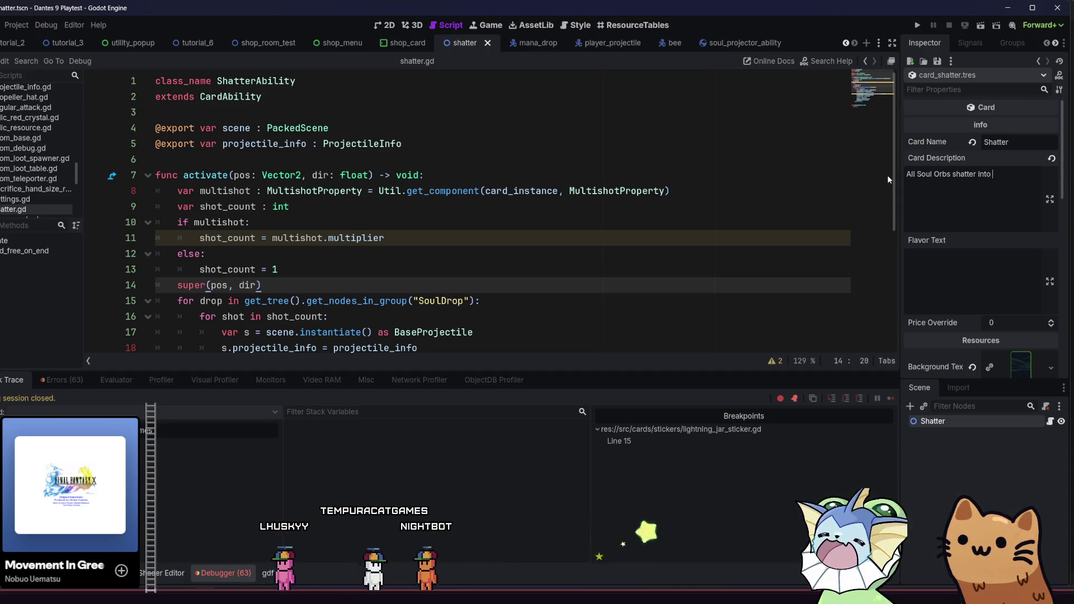
text(bouncing )
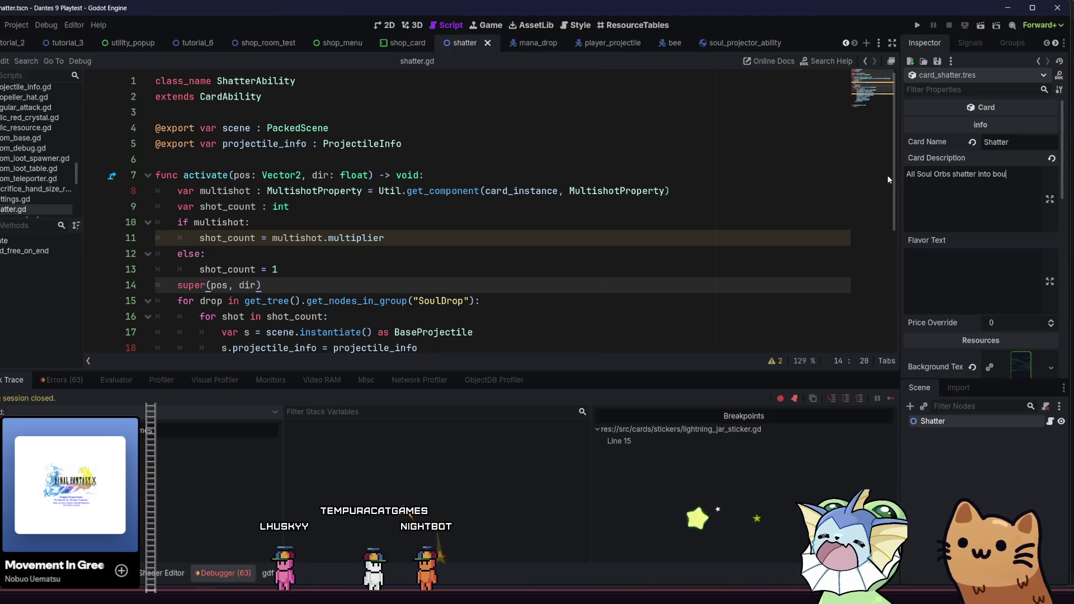
text(crystals!)
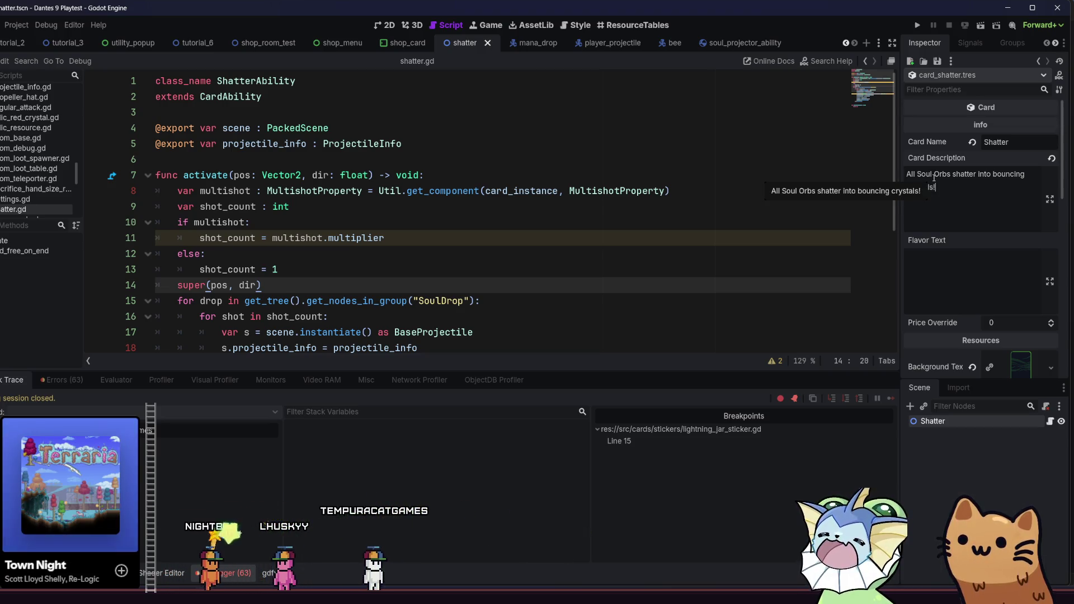
Rewrite the description as "Shatters all Soul Orbs into deadly shards!"
key(ctrl+a)
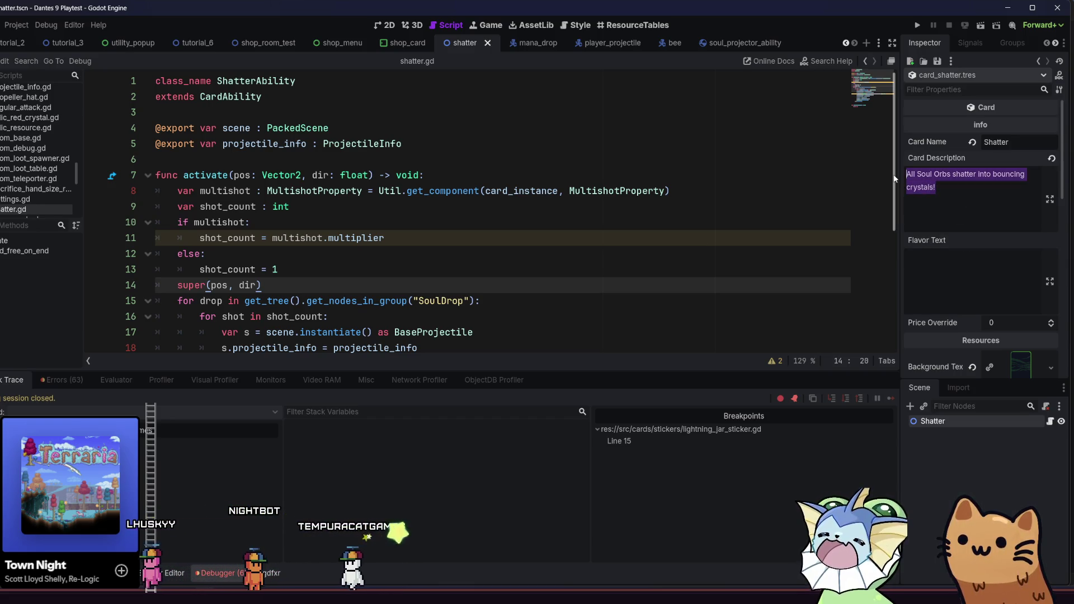
text(Shatters all)
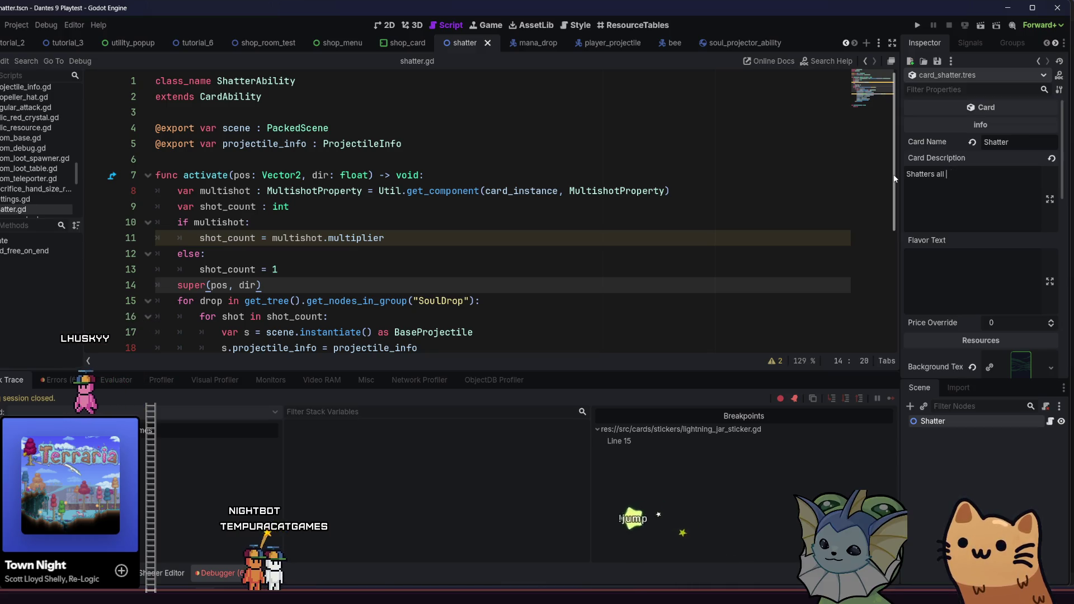
text(into deadly shars)
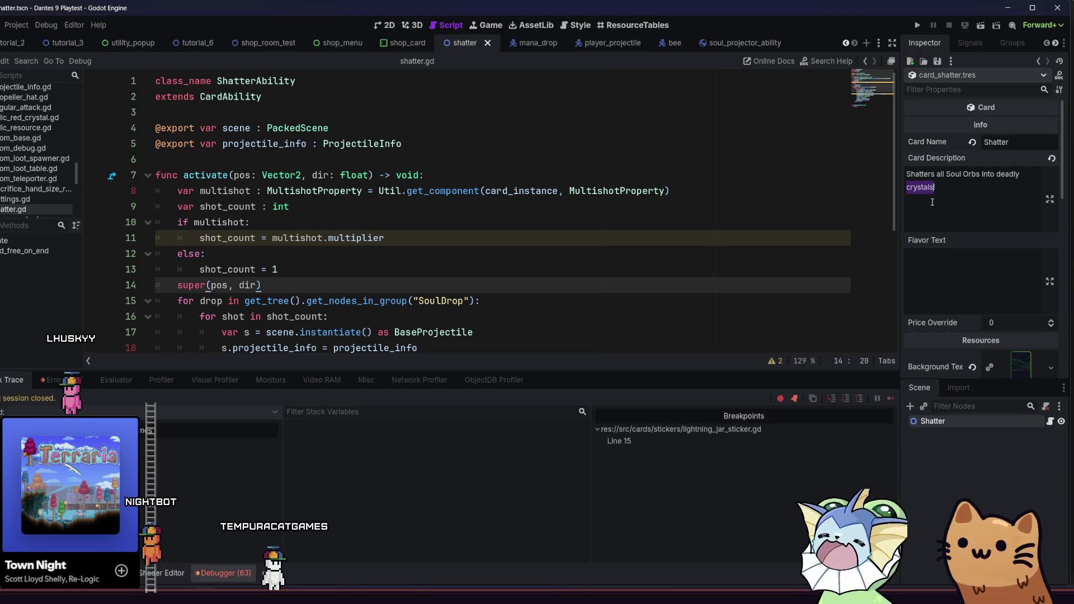
key(BackSpace)
text(ds!)
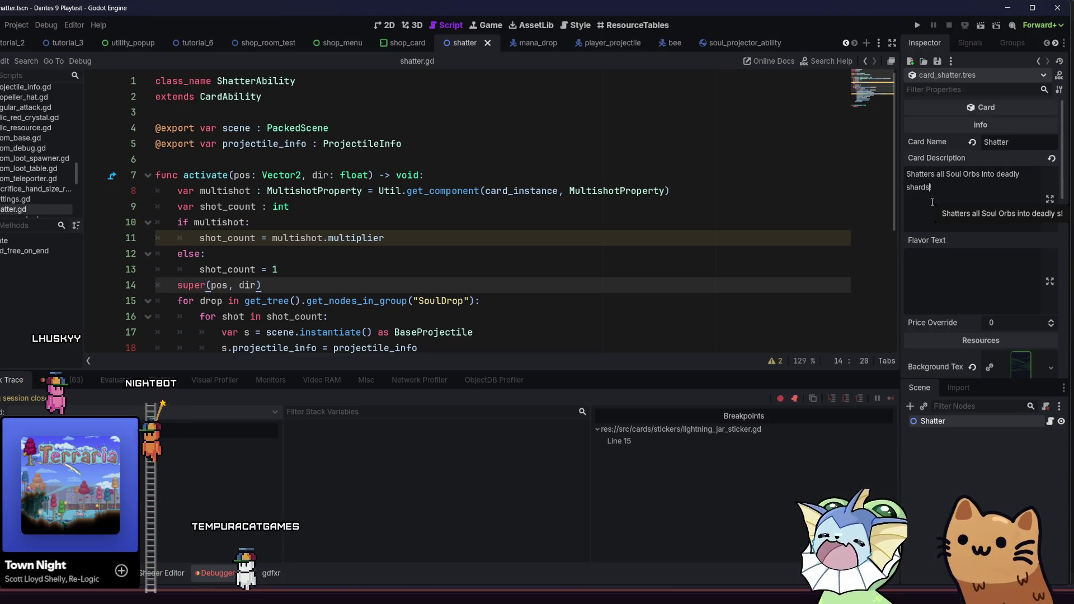
click(953, 248)
scroll(959, 255, down, 3)
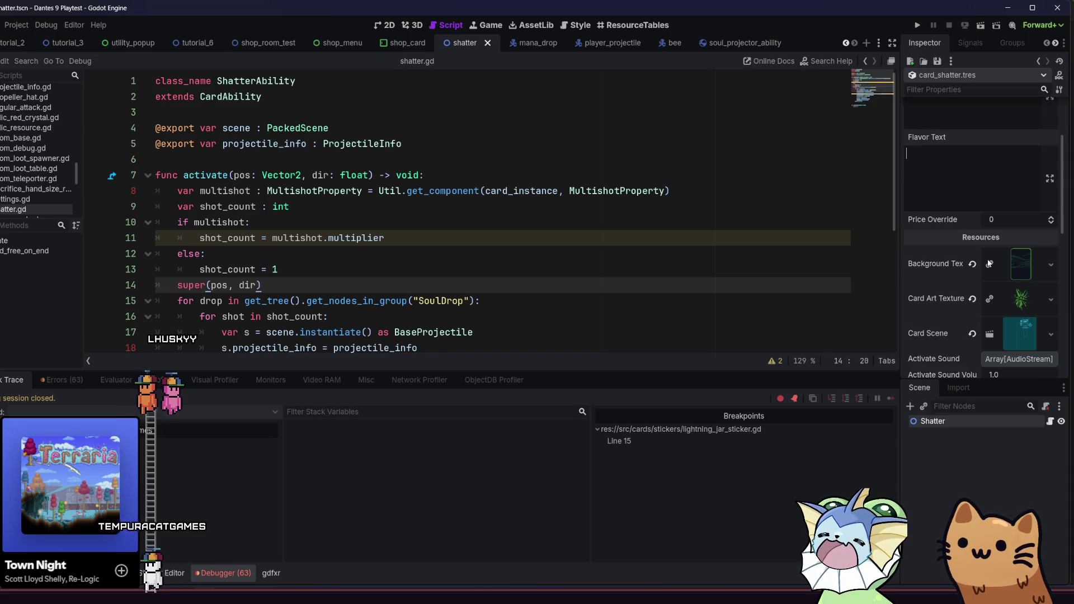
Look over the Inspector's Stats without changes, then switch to Aseprite's Cards 64x.aseprite
scroll(966, 228, up, 5)
scroll(966, 228, down, 4)
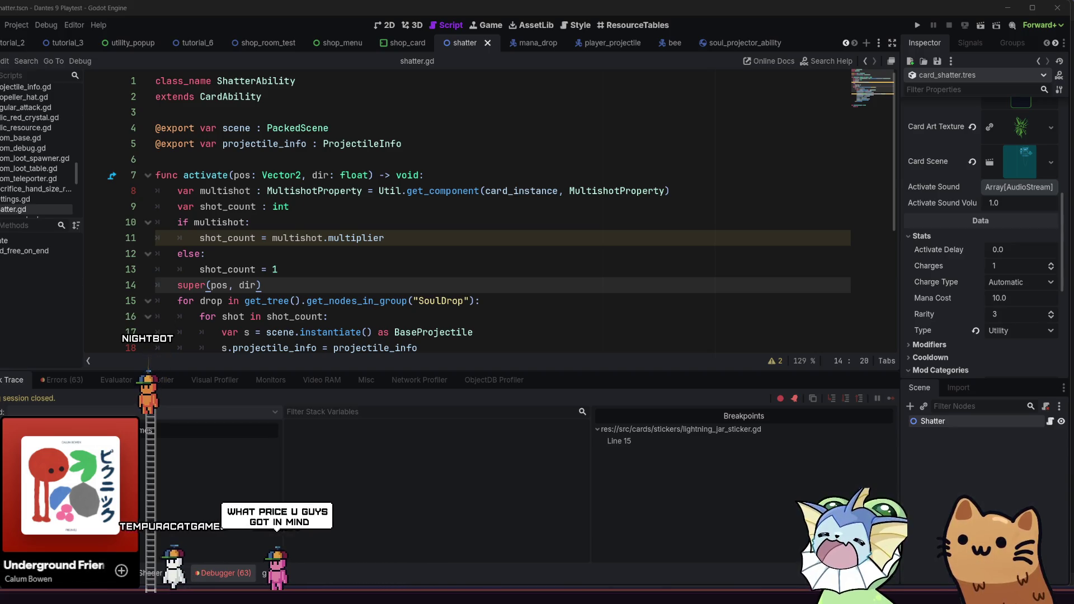
key(alt+Tab)
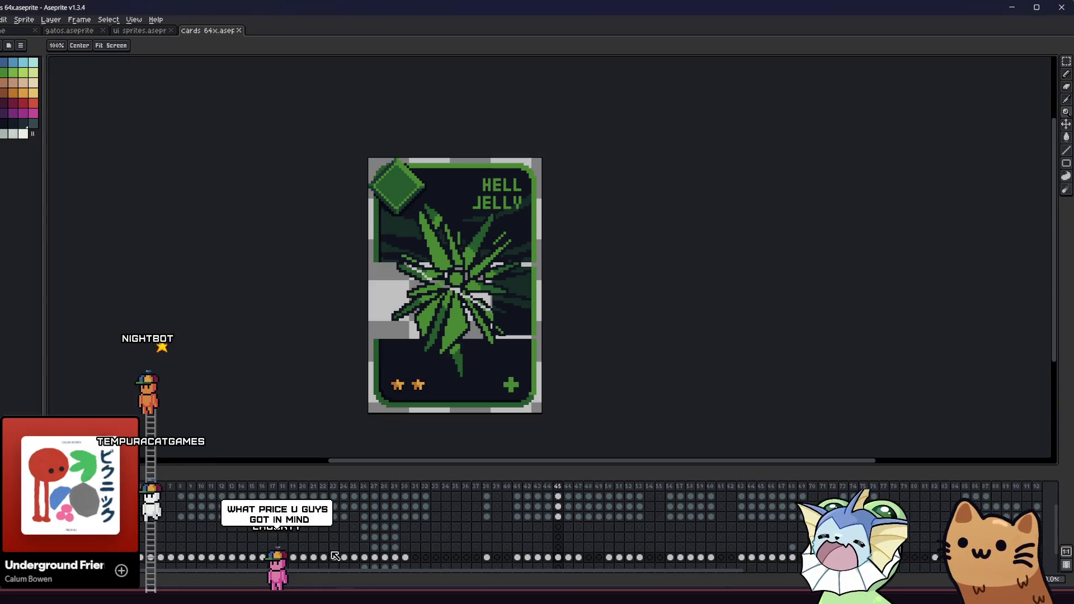
Open gatos.aseprite, zoom in on the small blue orb and gem sprites, and pick the Pencil
scroll(238, 275, down, 1)
click(71, 32)
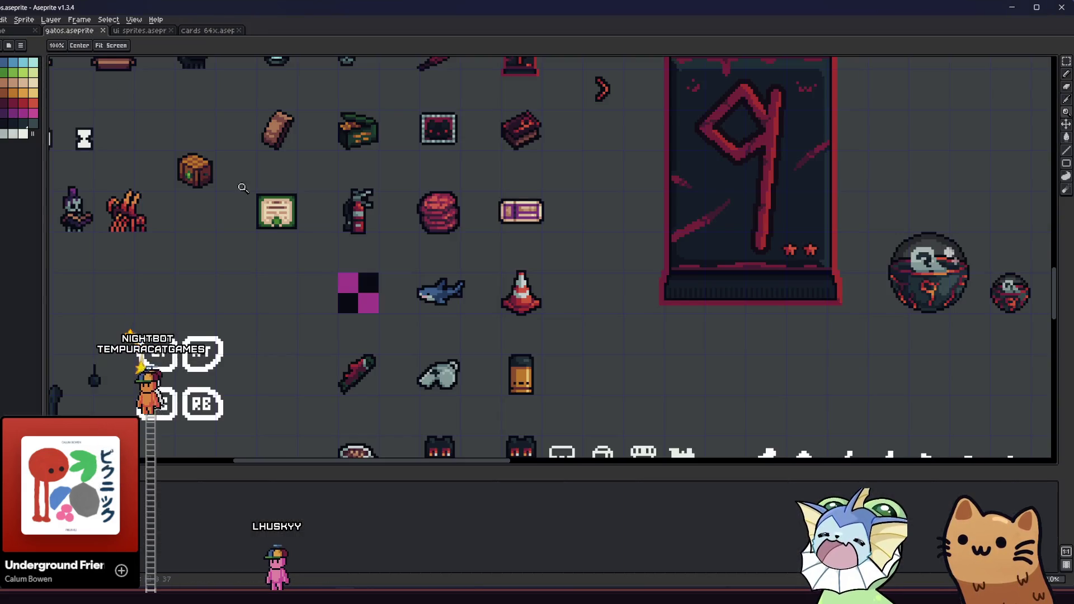
scroll(247, 369, down, 3)
mouse_move(532, 89)
mouse_down()
mouse_move(480, 181)
mouse_move(500, 226)
mouse_up()
scroll(499, 225, up, 3)
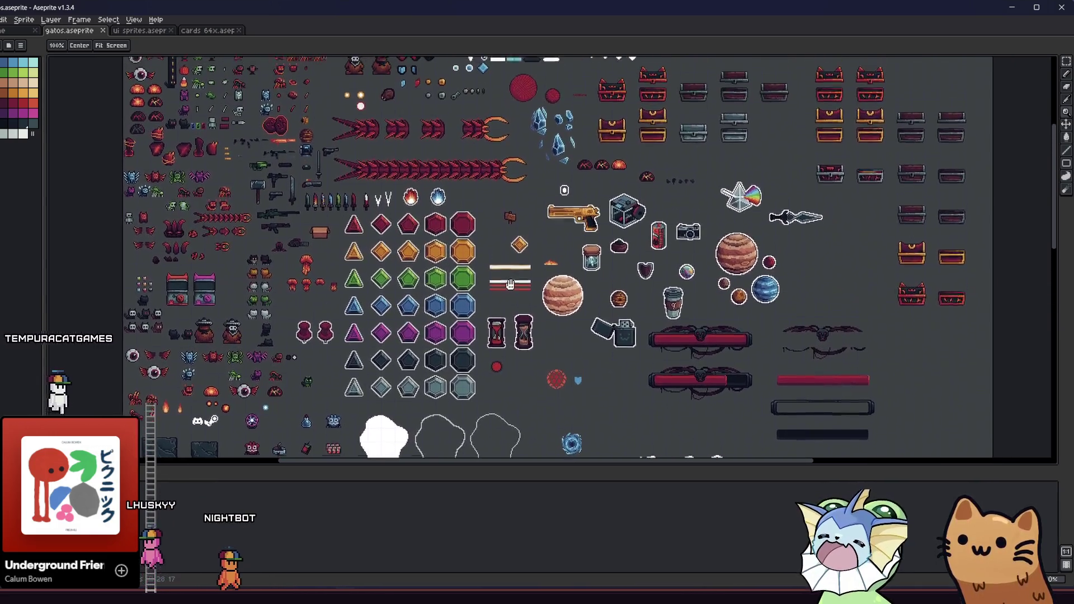
scroll(559, 227, up, 3)
scroll(558, 226, up, 5)
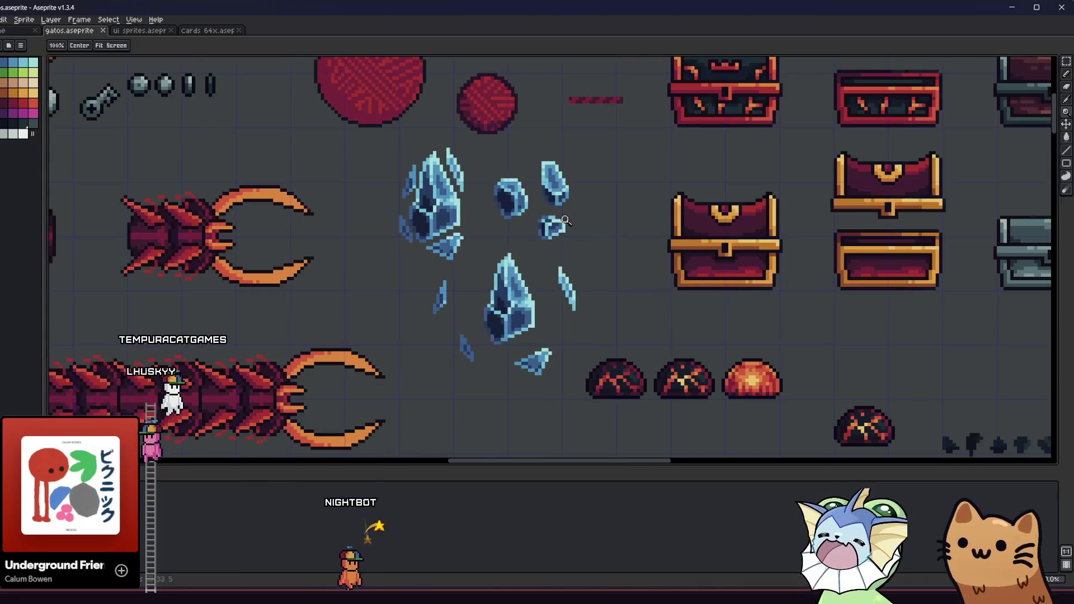
scroll(730, 273, up, 2)
scroll(729, 272, left, 2)
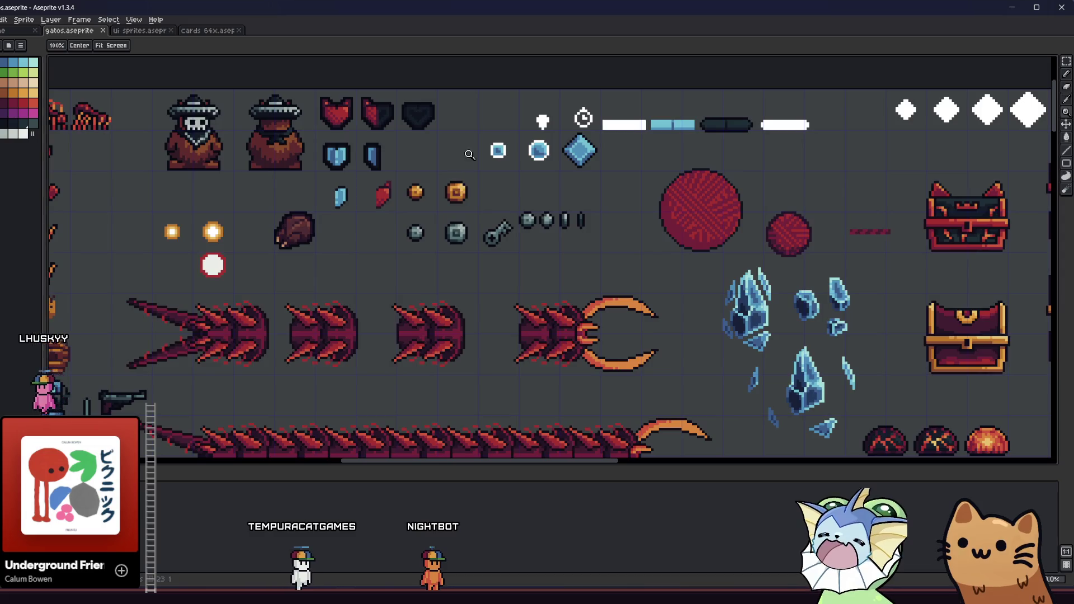
scroll(571, 306, up, 1)
scroll(582, 291, down, 4)
scroll(592, 277, up, 2)
scroll(470, 160, up, 5)
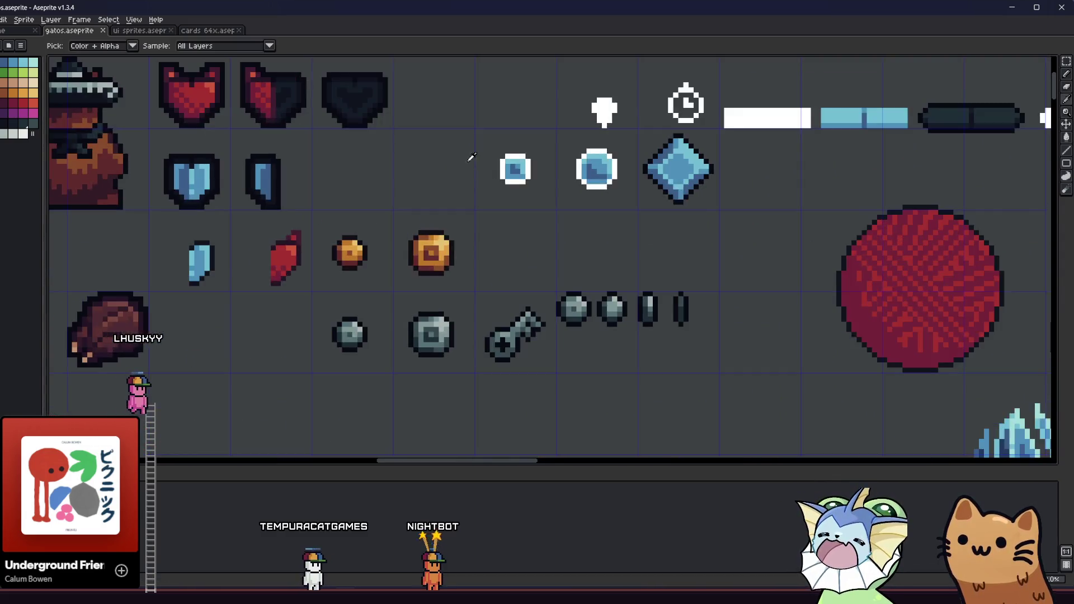
key(b)
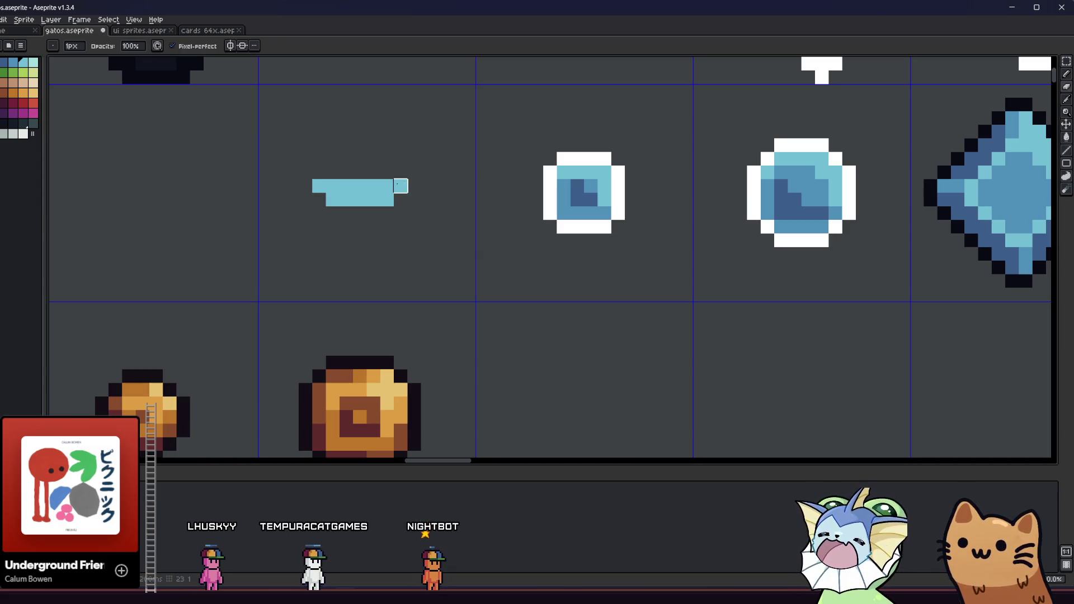
Erase stray pixels and paint a white outline along the shard bar's underside
right_click(438, 183)
alt+click(546, 170)
mouse_move(400, 199)
mouse_down()
mouse_move(417, 198)
mouse_move(414, 173)
mouse_move(310, 174)
mouse_move(397, 208)
mouse_up()
right_click(305, 173)
click(306, 185)
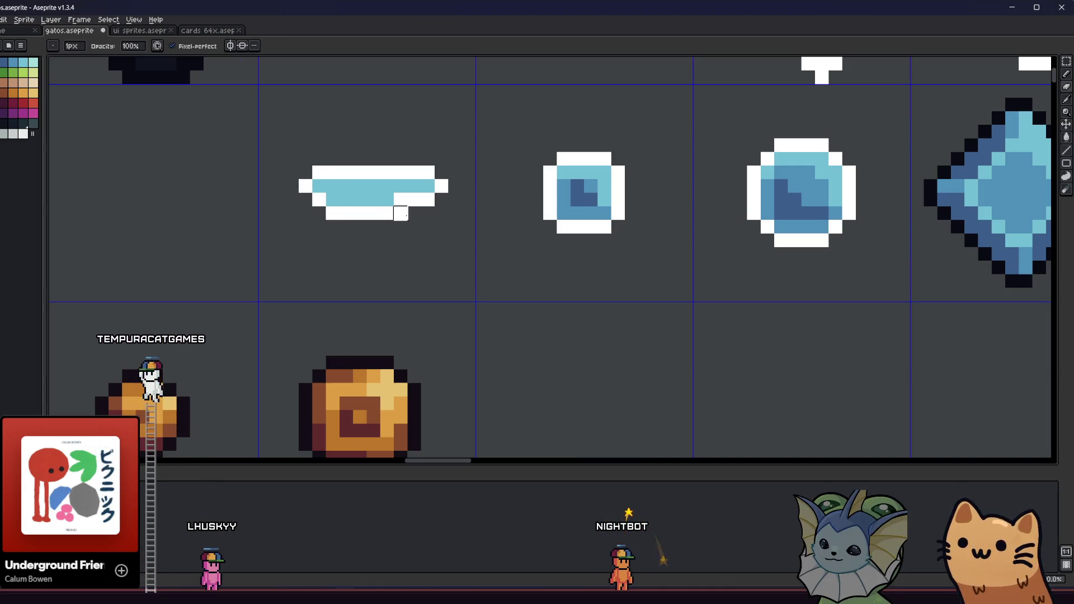
Sample blue shades from the nearby sprites and start shading the shard medium blue
scroll(387, 212, down, 5)
key(i)
scroll(335, 234, up, 5)
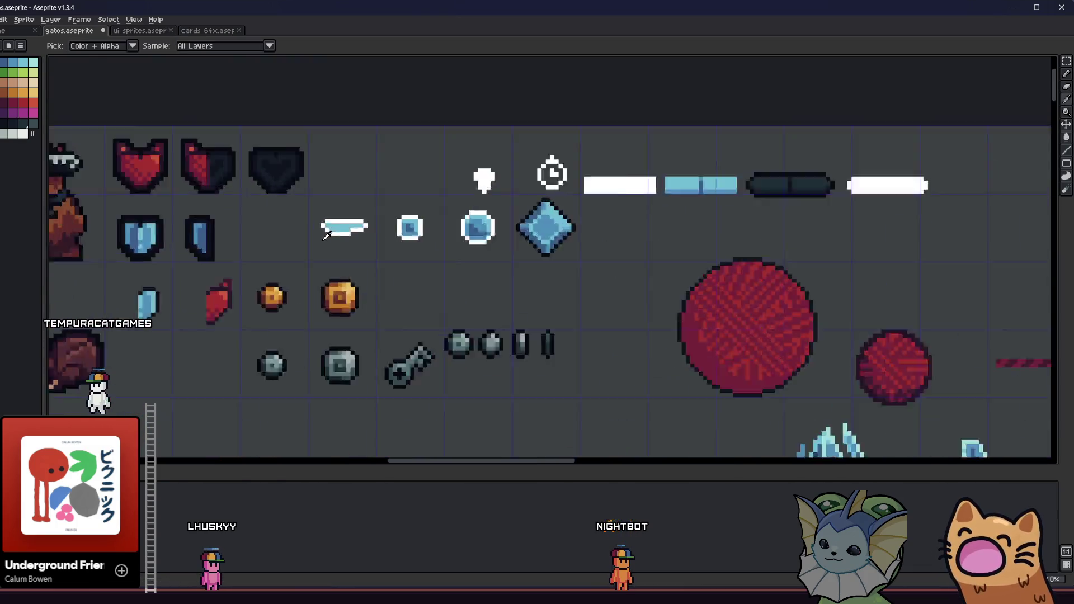
key(b)
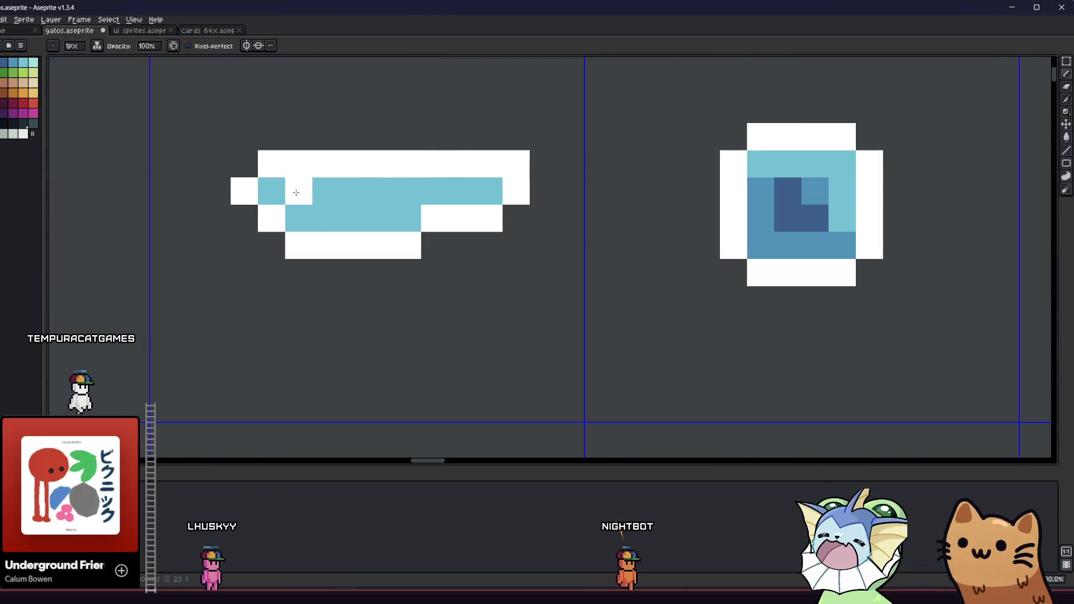
scroll(235, 235, down, 5)
scroll(181, 275, down, 1)
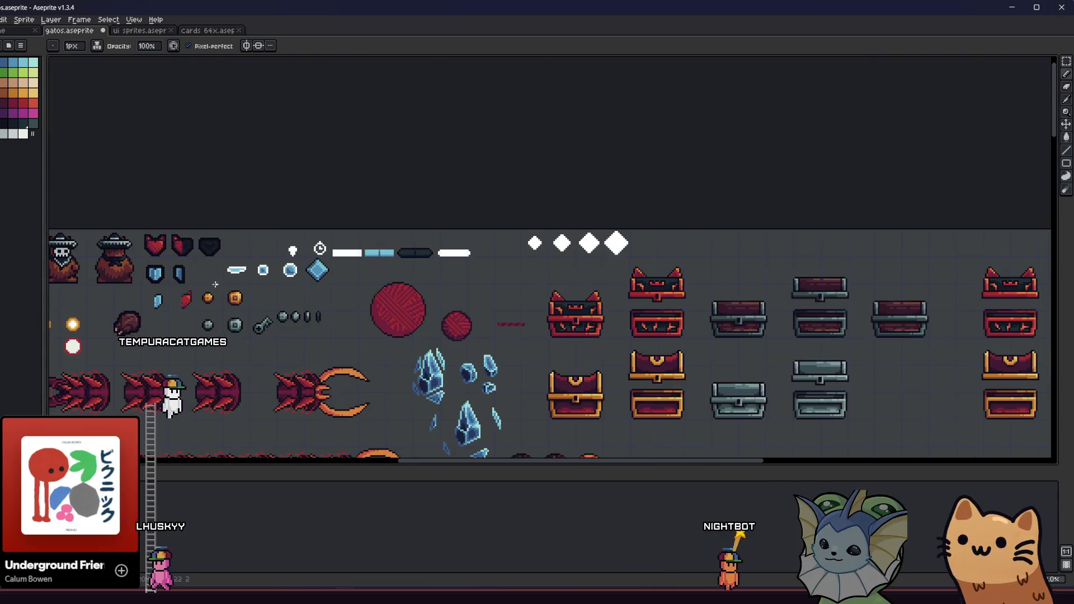
key(i)
scroll(407, 246, up, 4)
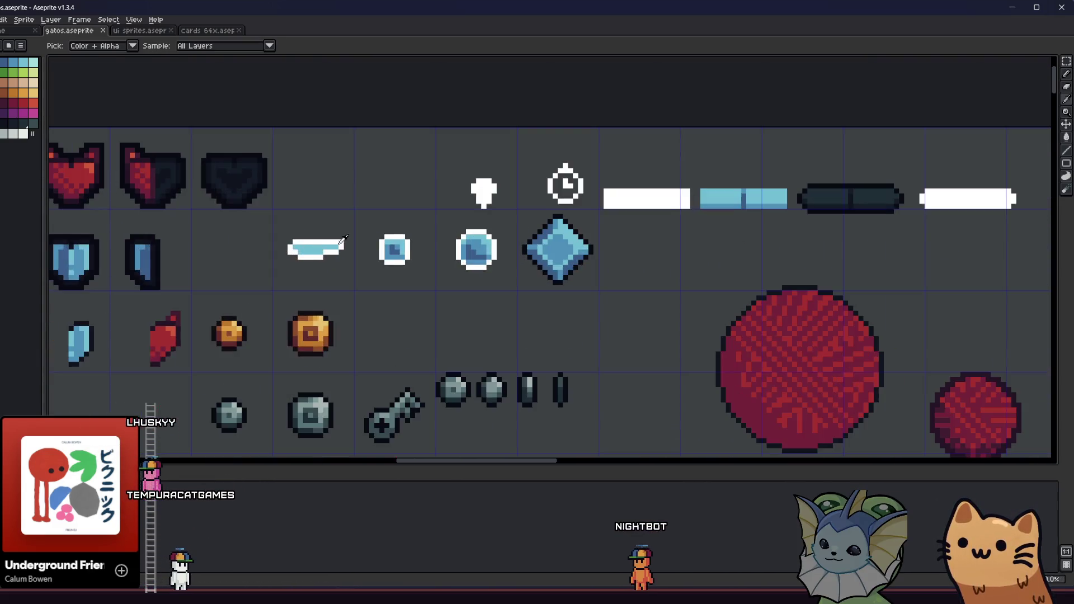
key(b)
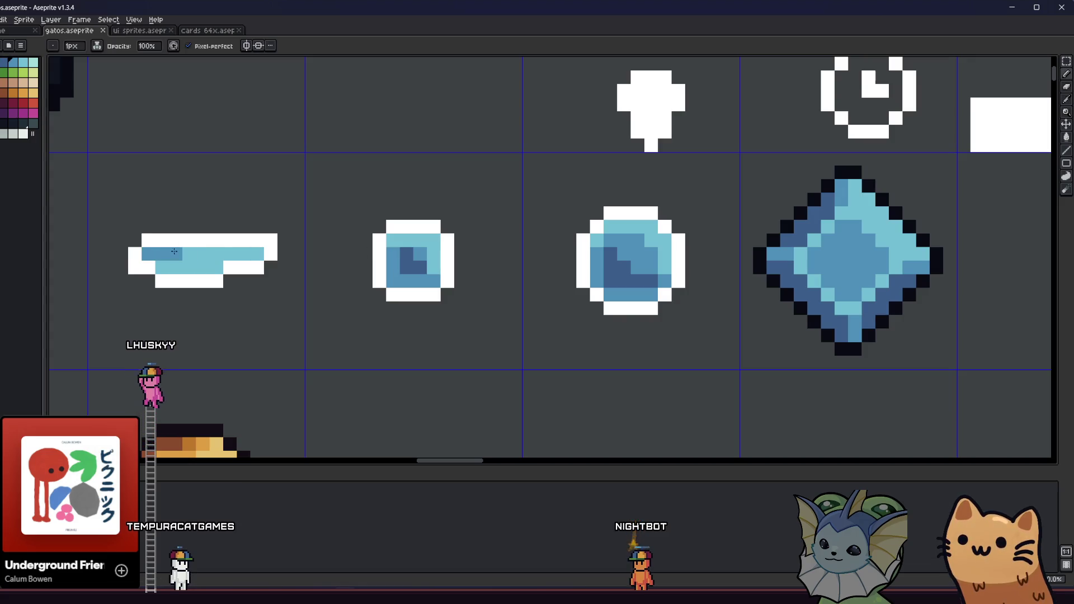
key(ctrl+z)
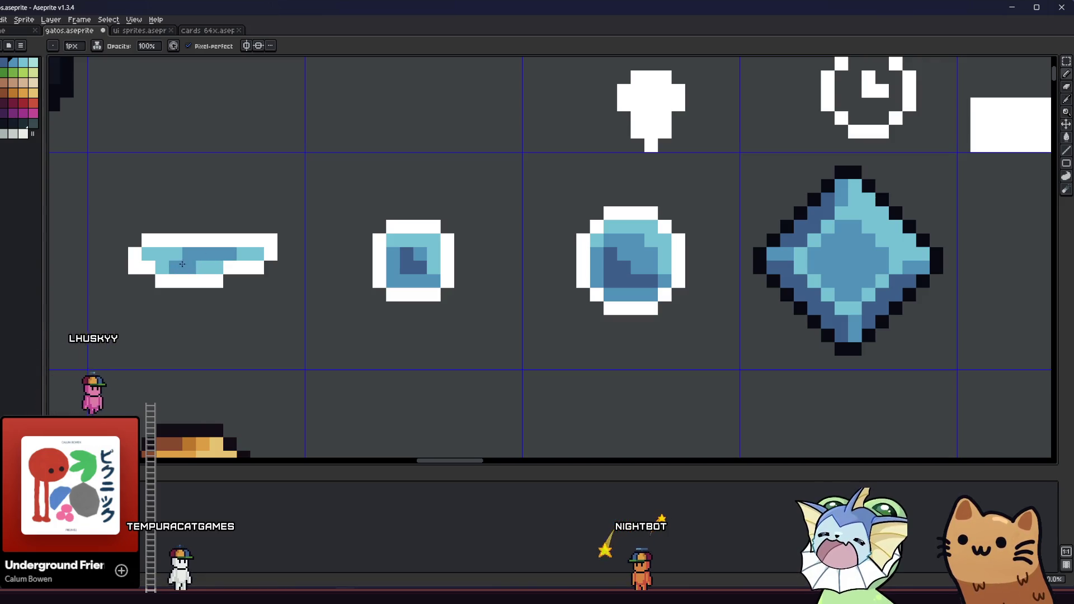
scroll(157, 289, down, 5)
scroll(157, 289, up, 4)
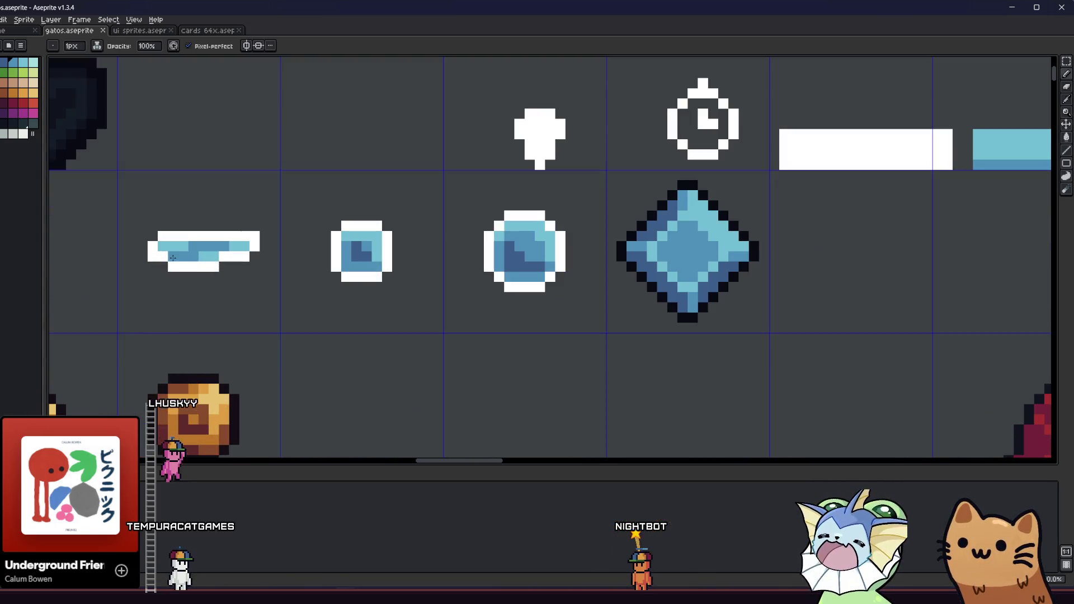
key(i)
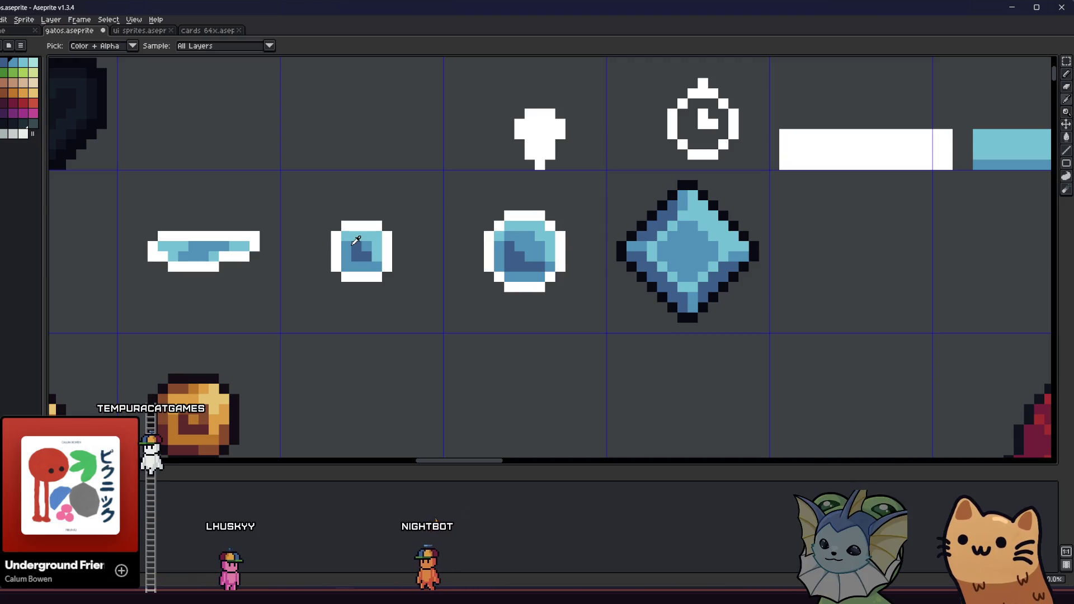
key(b)
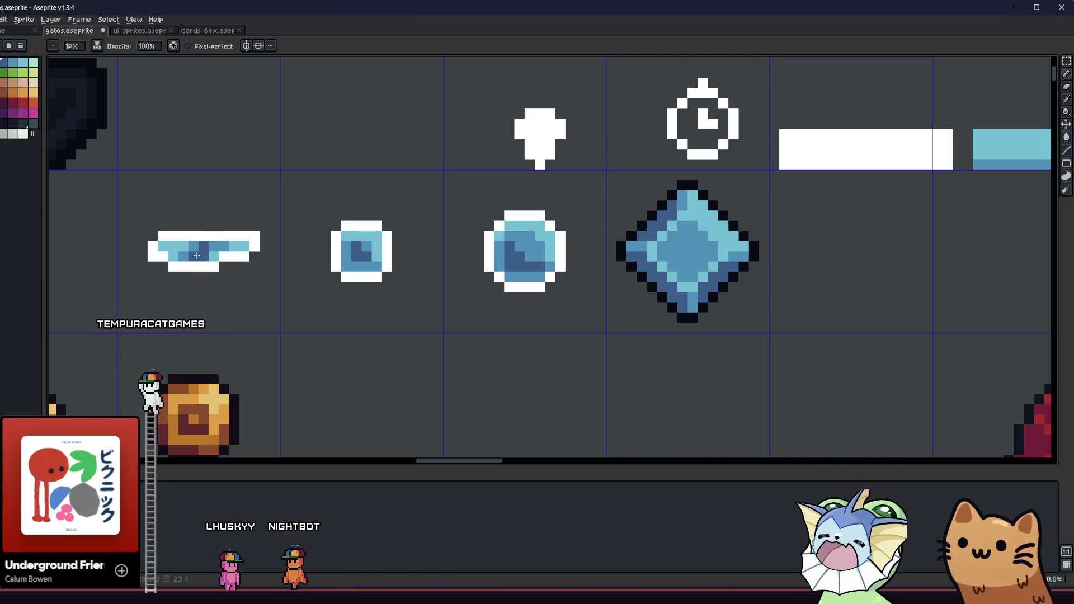
scroll(197, 255, down, 3)
scroll(250, 262, up, 5)
key(ctrl+z)
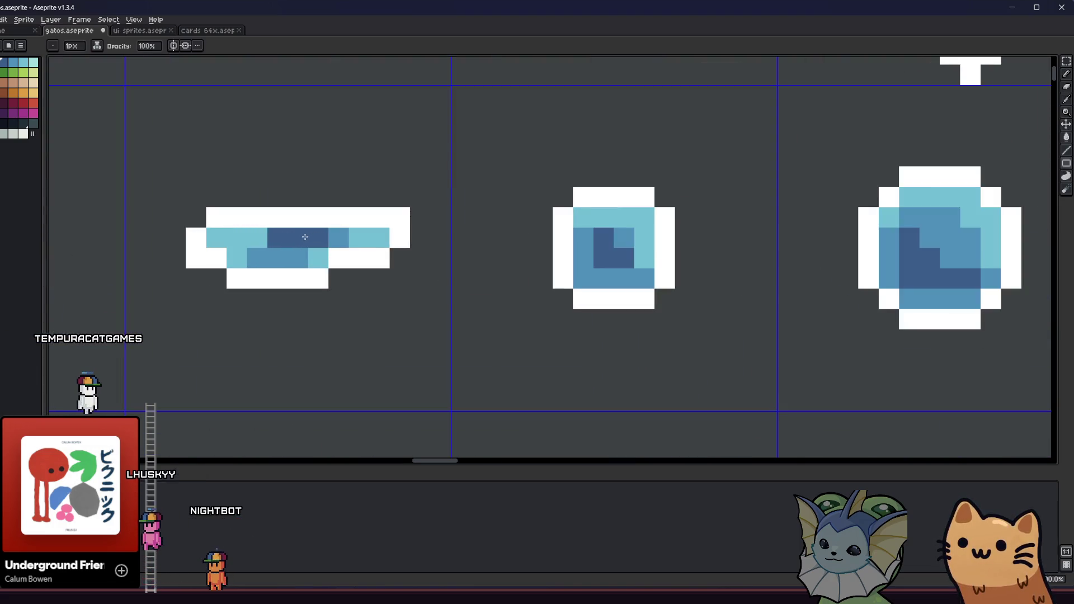
click(259, 241)
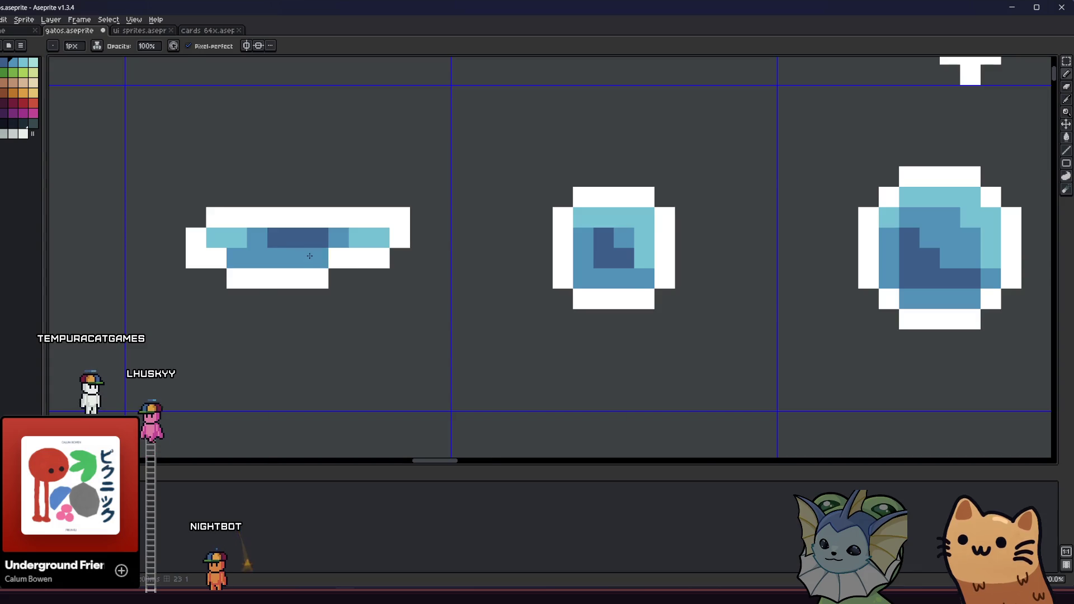
Recolour shard pixels, turning dark ones medium blue and medium ones light cyan
scroll(309, 255, down, 5)
drag(224, 266, 216, 282)
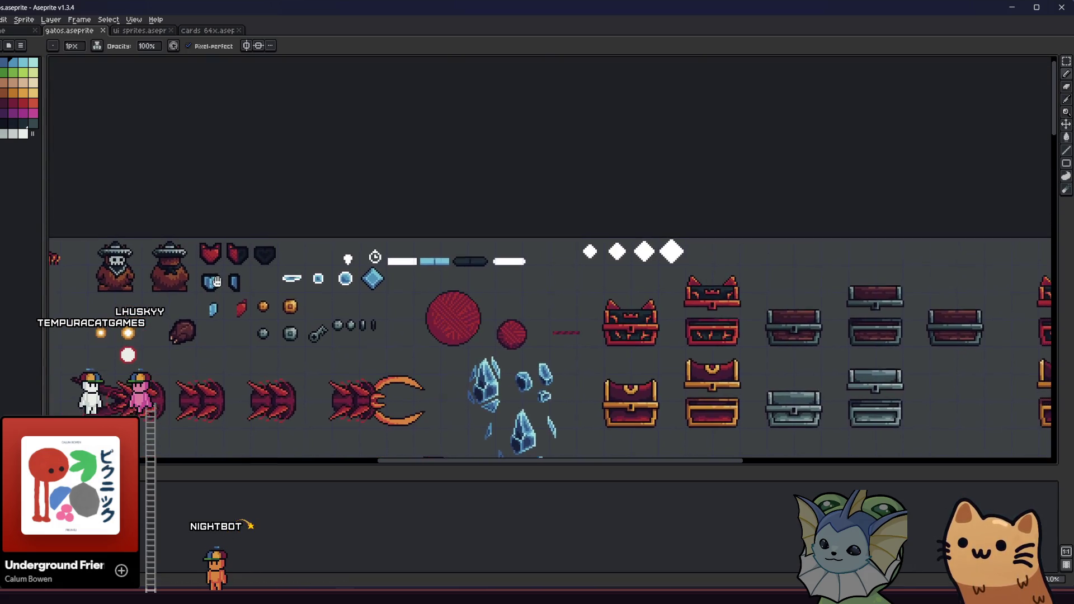
scroll(215, 281, down, 2)
scroll(268, 282, up, 3)
scroll(273, 265, up, 3)
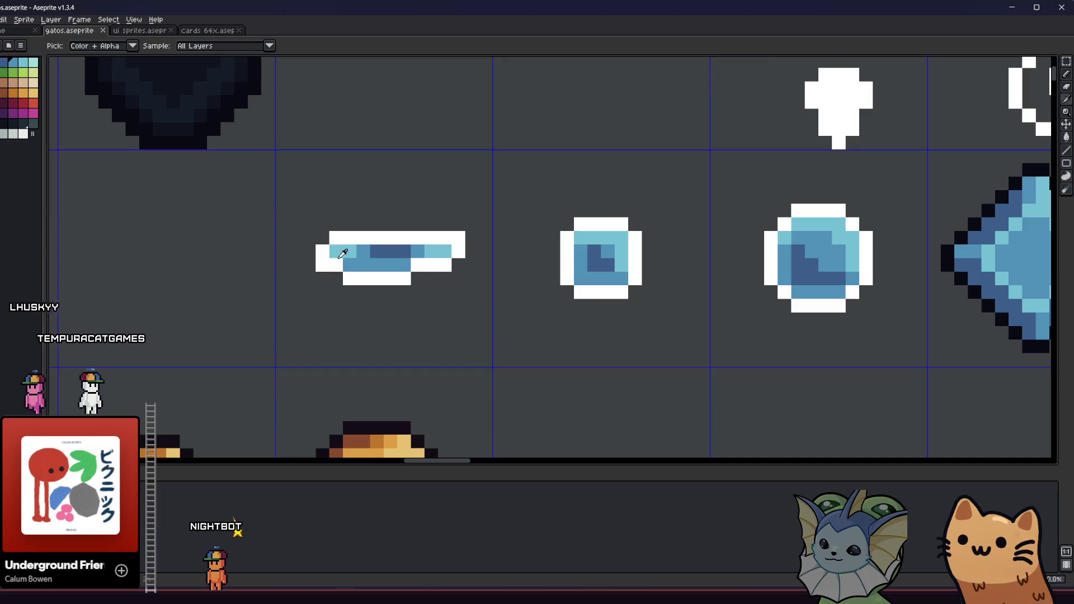
drag(331, 249, 319, 249)
scroll(374, 252, up, 1)
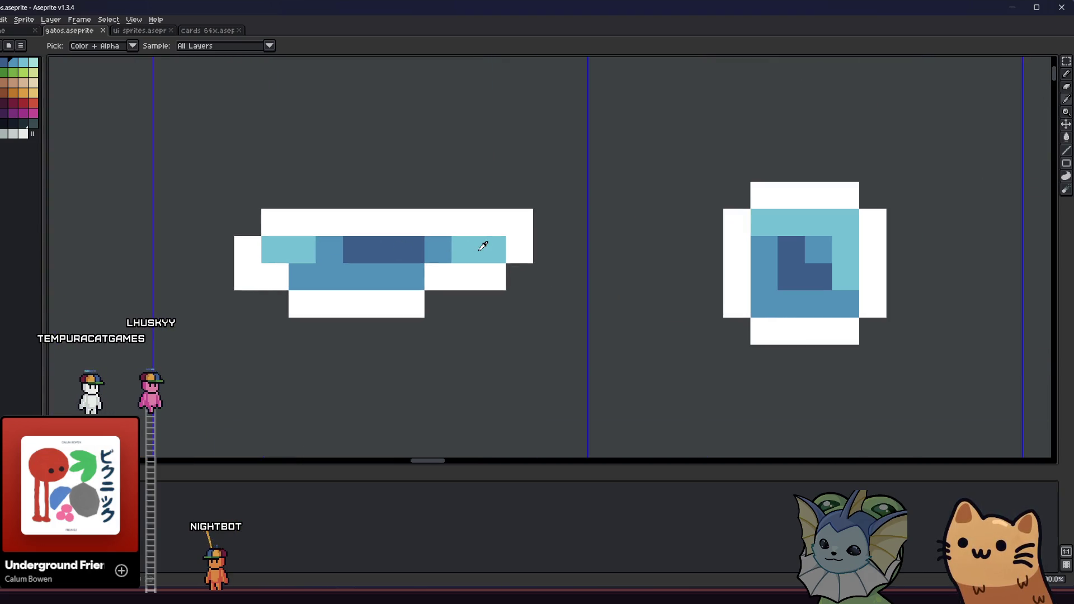
alt+click(407, 269)
click(413, 255)
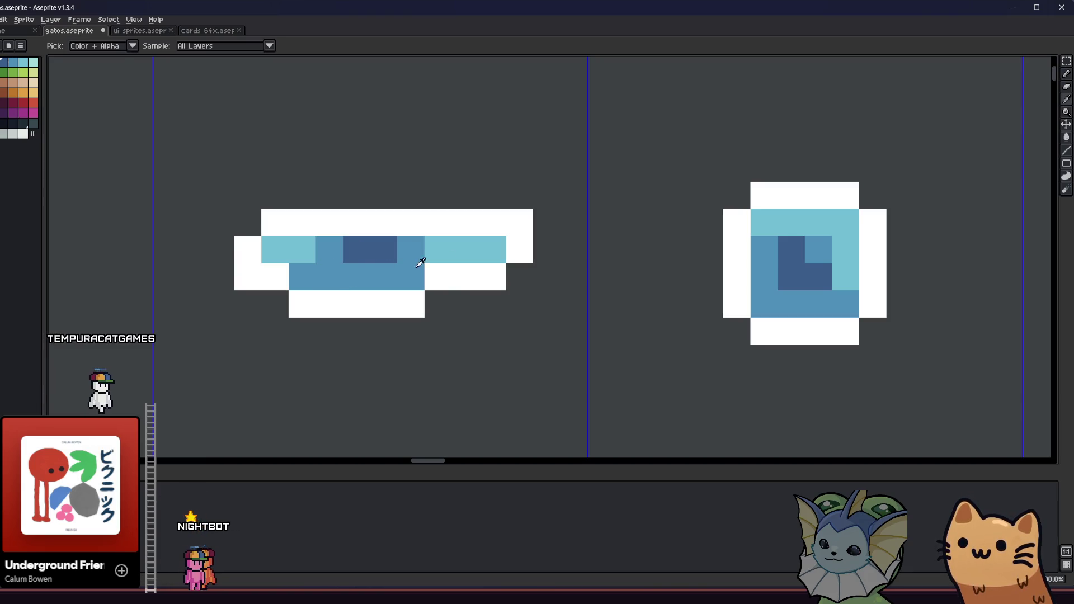
alt+click(454, 257)
click(395, 271)
scroll(336, 285, down, 3)
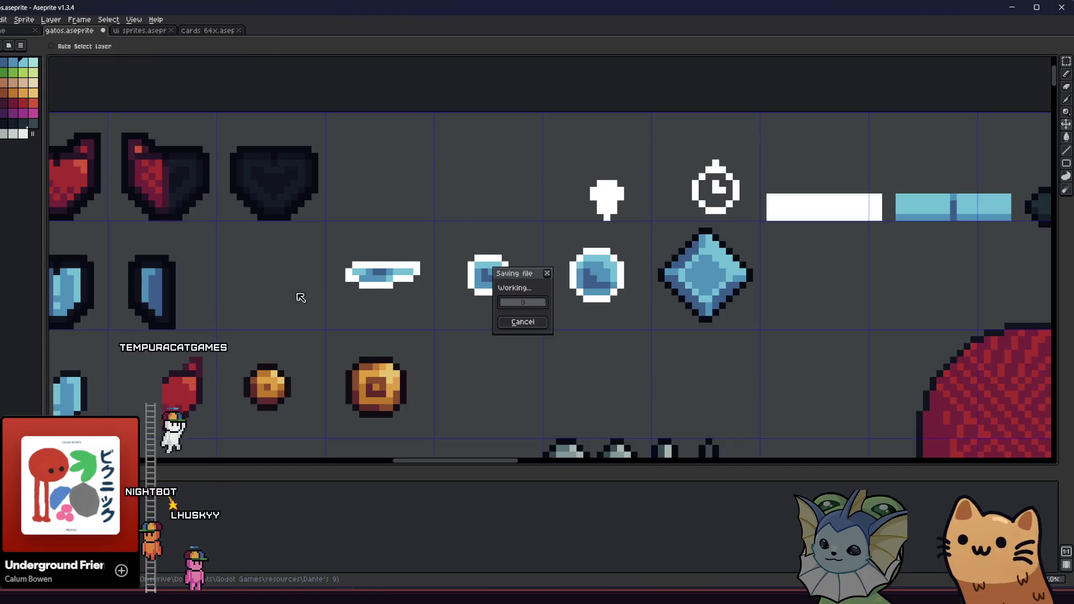
Marquee-select the finished glass shard sprite and bring up the export options
key(m)
scroll(281, 284, up, 1)
scroll(281, 283, down, 1)
scroll(299, 274, up, 8)
key(b)
scroll(343, 272, down, 4)
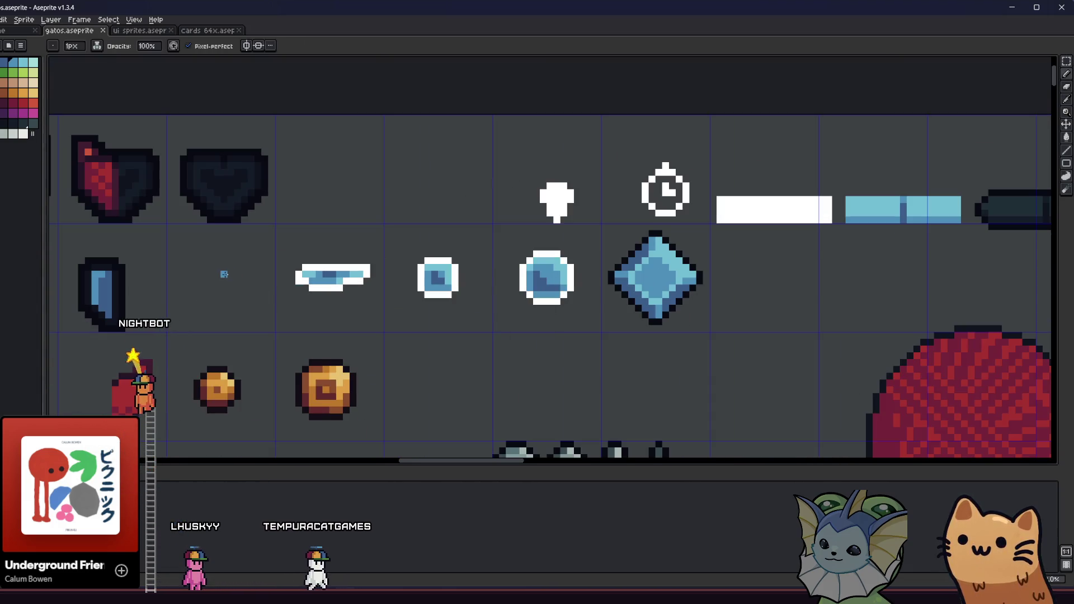
key(m)
scroll(293, 269, up, 2)
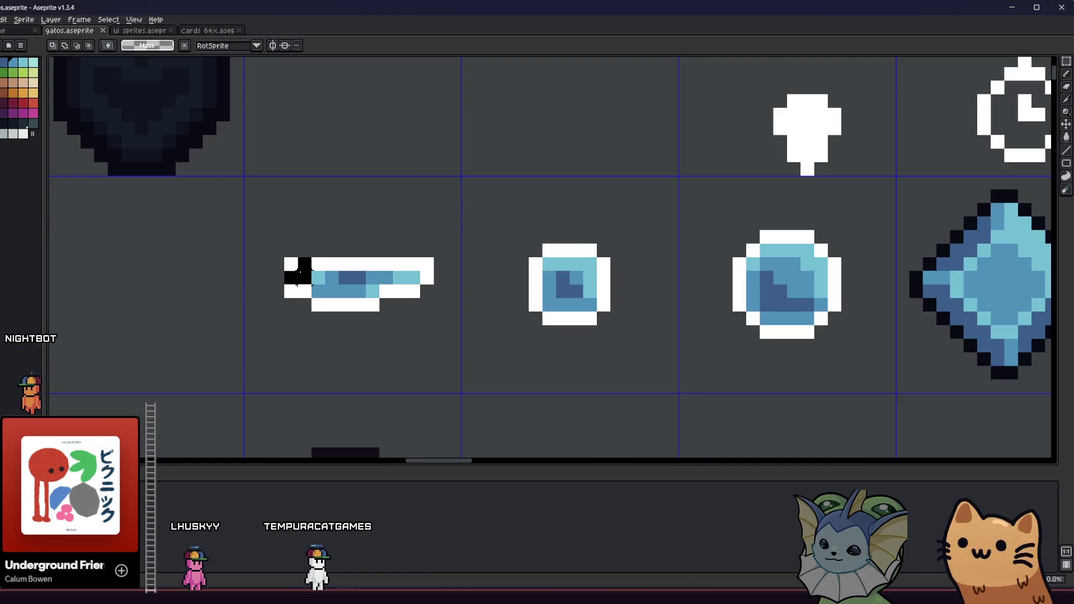
mouse_move(281, 255)
mouse_down()
mouse_move(442, 299)
mouse_move(437, 312)
mouse_up()
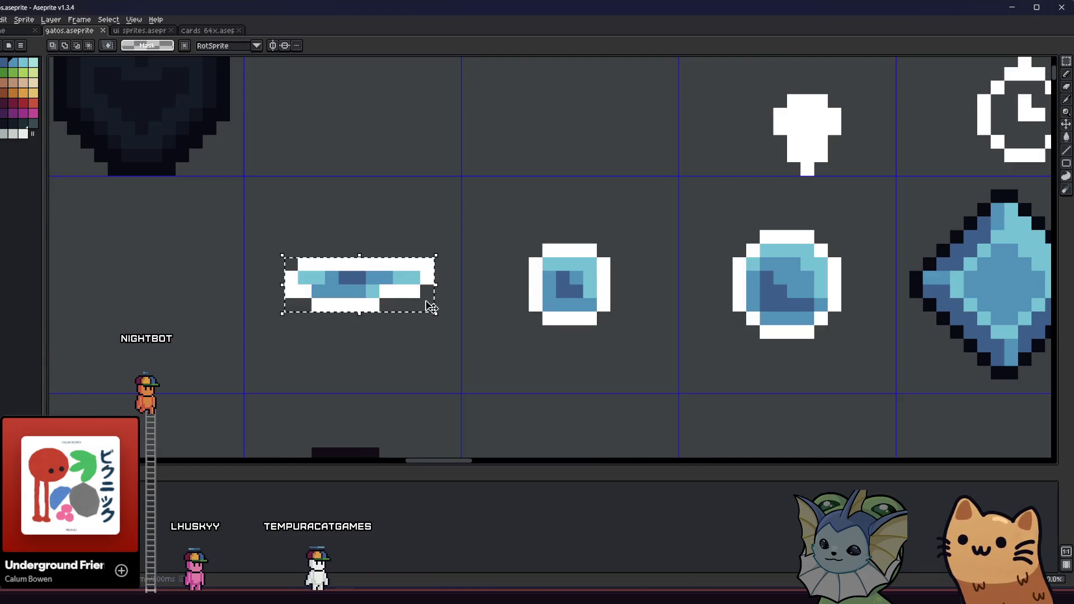
key(alt+f)
Start exporting the shard and browse from Dante's 9 into particles > projectiles
mouse_move(33, 103)
click(81, 104)
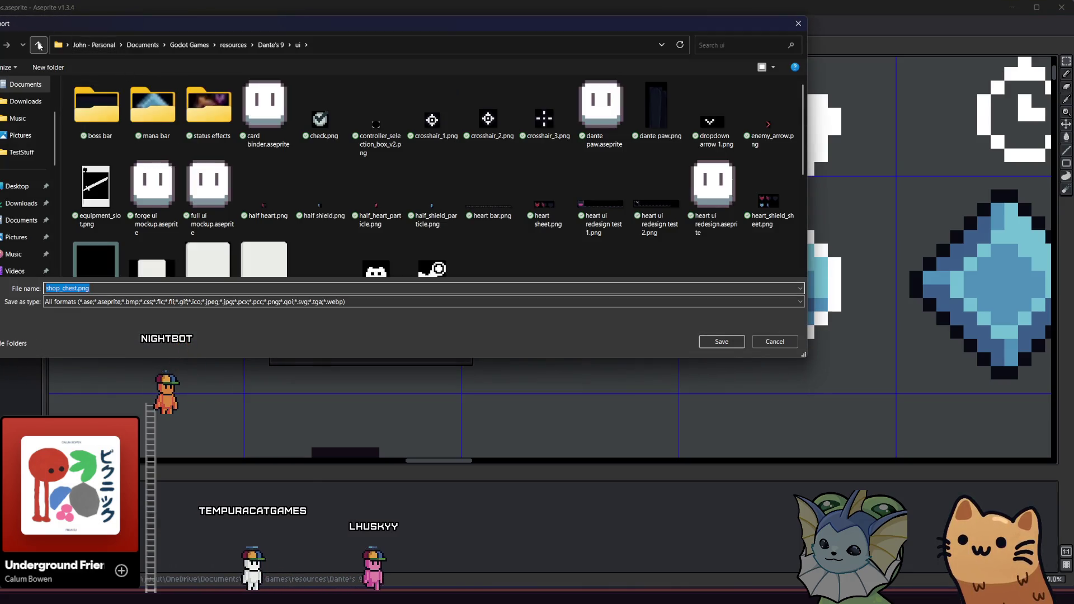
click(38, 45)
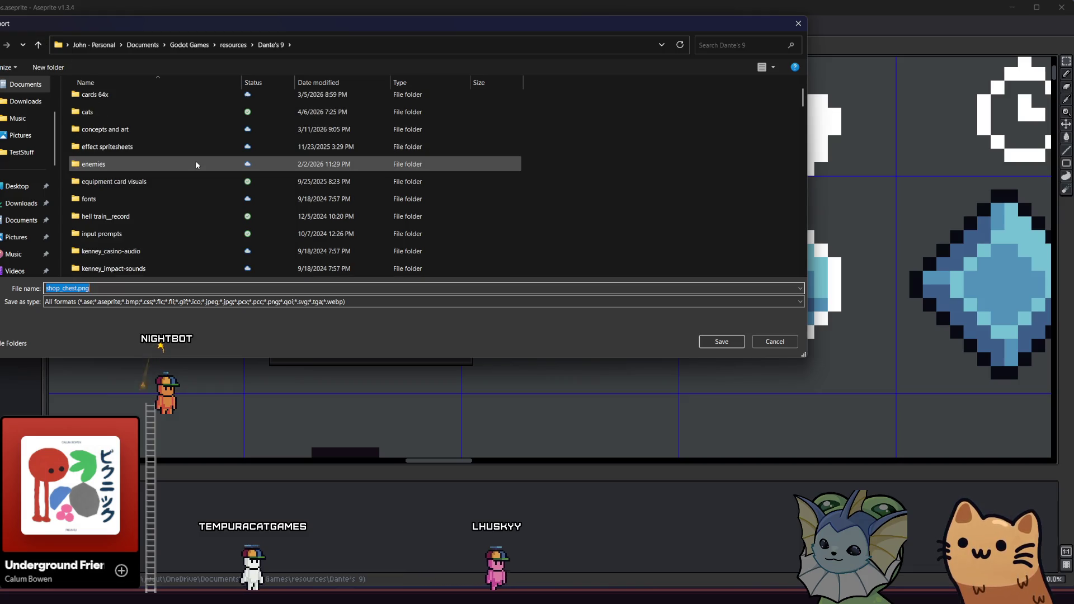
click(170, 134)
double_click(171, 134)
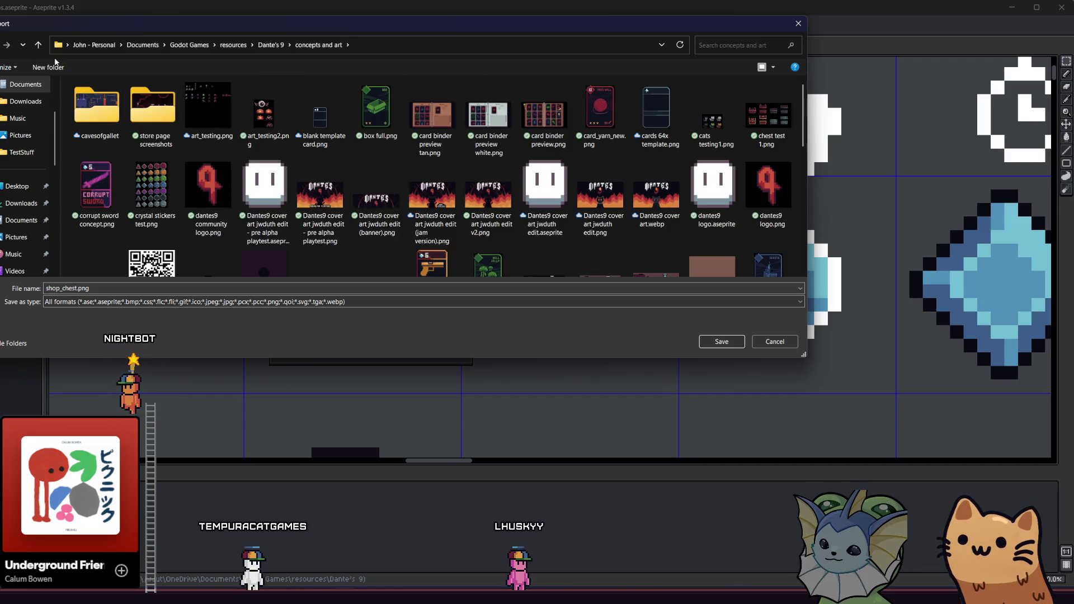
click(39, 45)
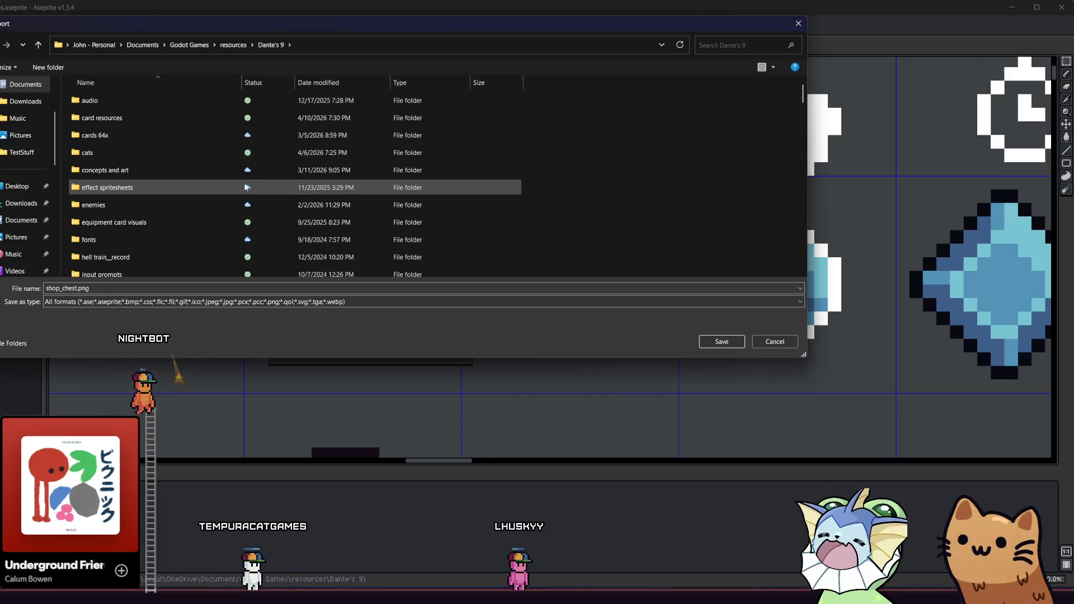
scroll(245, 186, down, 5)
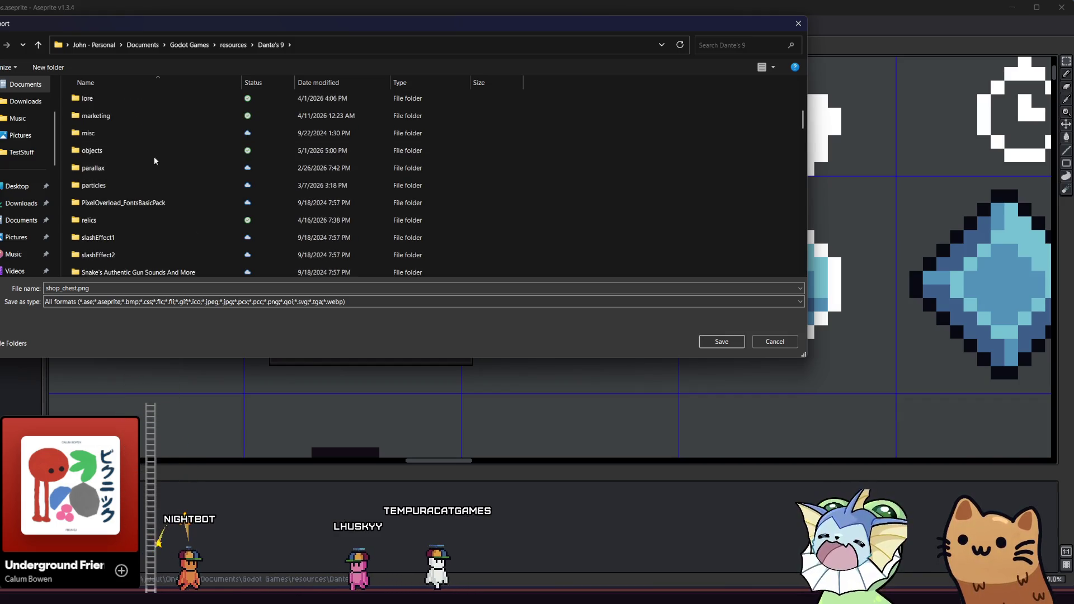
click(155, 191)
double_click(154, 190)
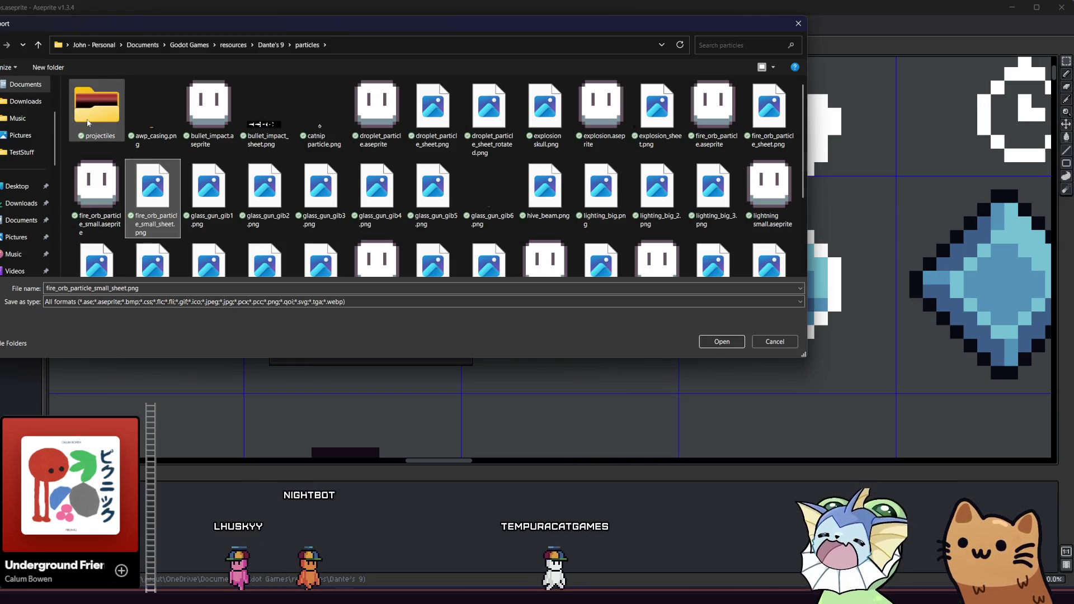
double_click(95, 109)
double_click(85, 289)
Export the shard there as soul_projectile.png, edited from the glass_projectile.png name
click(210, 115)
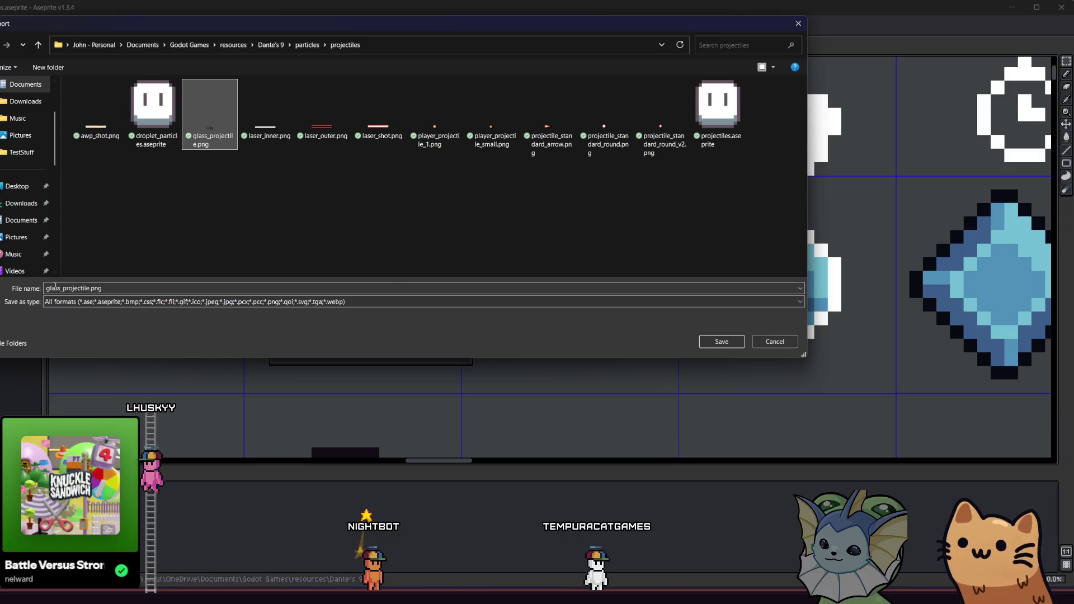
click(59, 289)
key(BackSpace)
key(BackSpace)
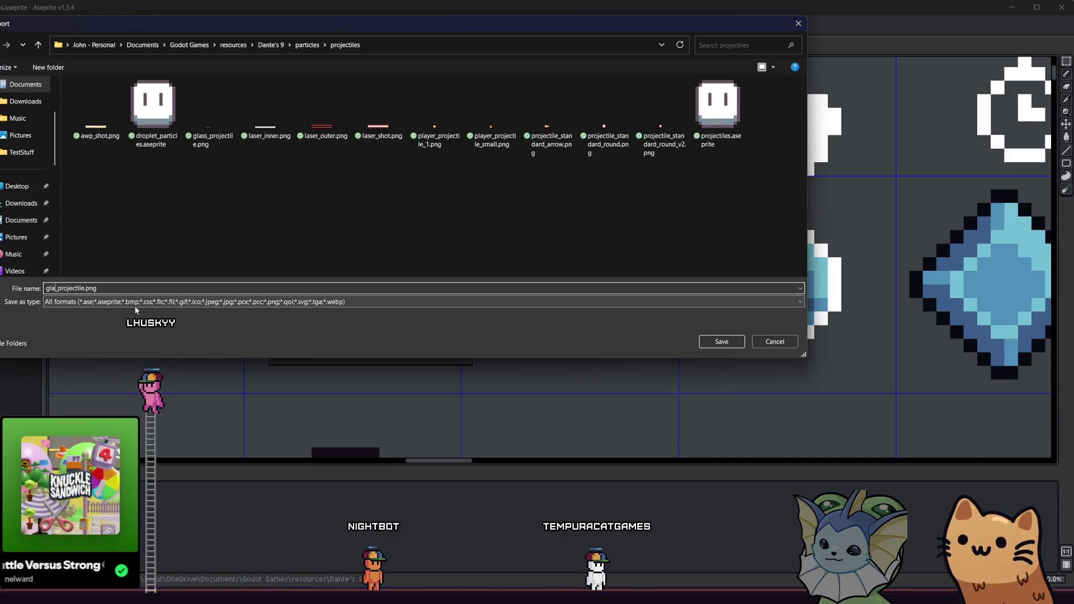
key(BackSpace)
text(sou)
key(Return)
key(Return)
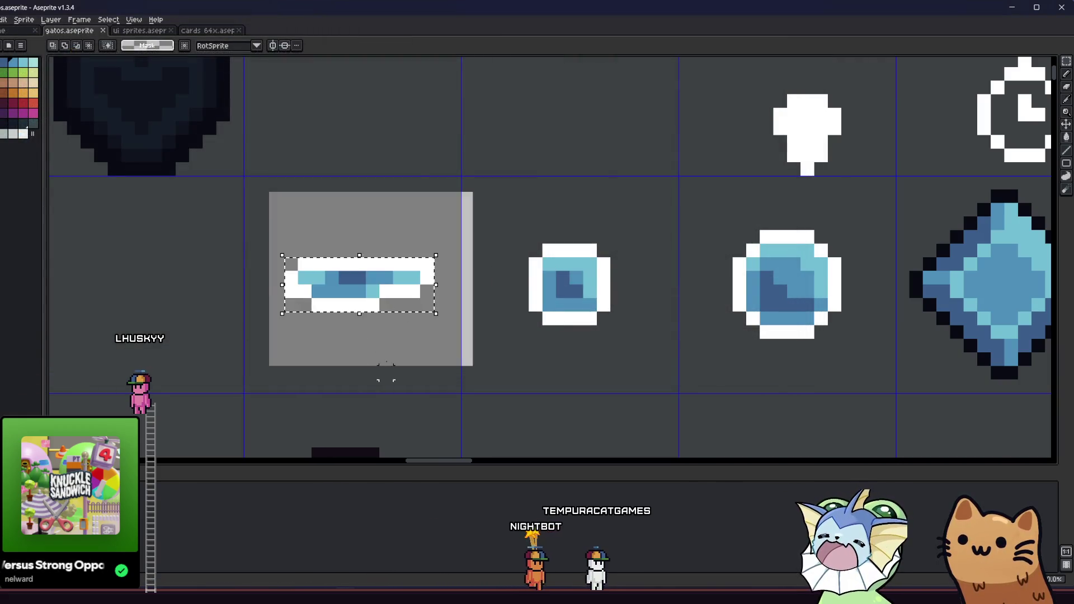
key(alt+Tab)
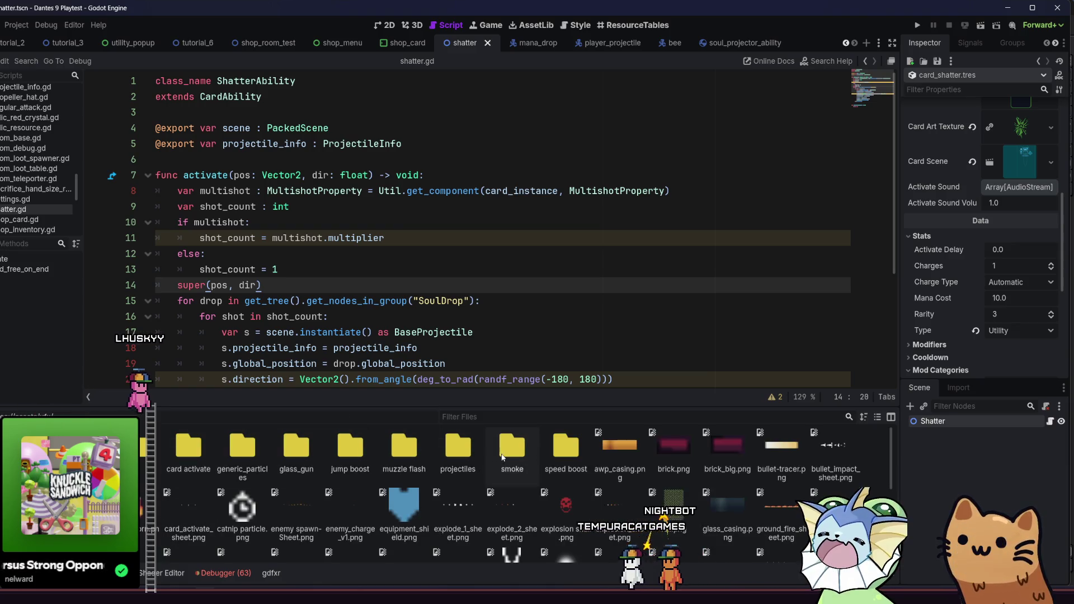
Drag soul_projectile.png from Dante's 9 > particles > projectiles into Godot's projectiles folder
double_click(459, 454)
key(alt+Tab)
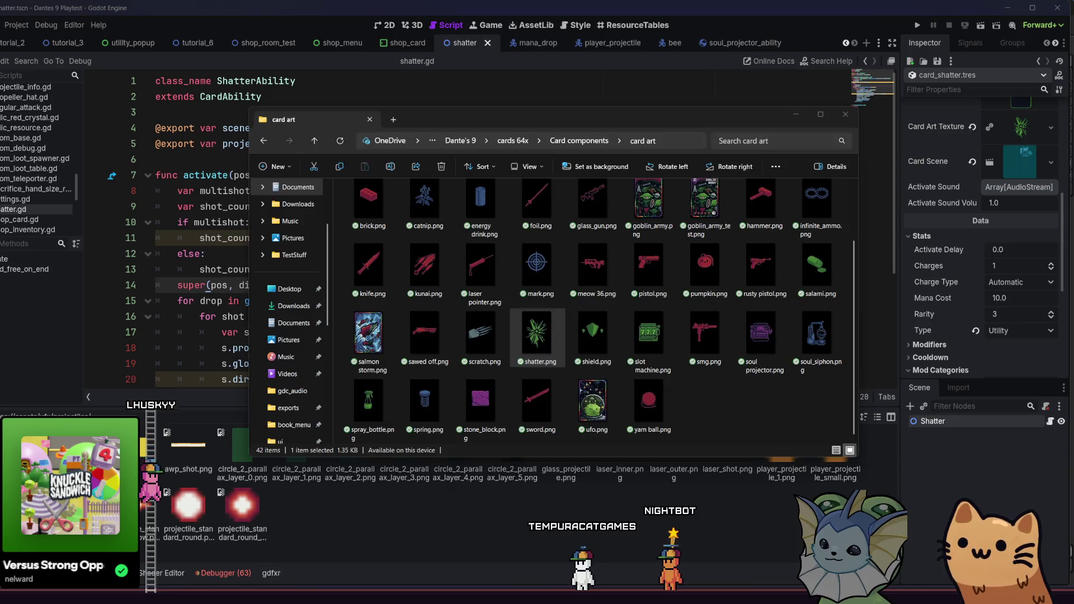
click(313, 143)
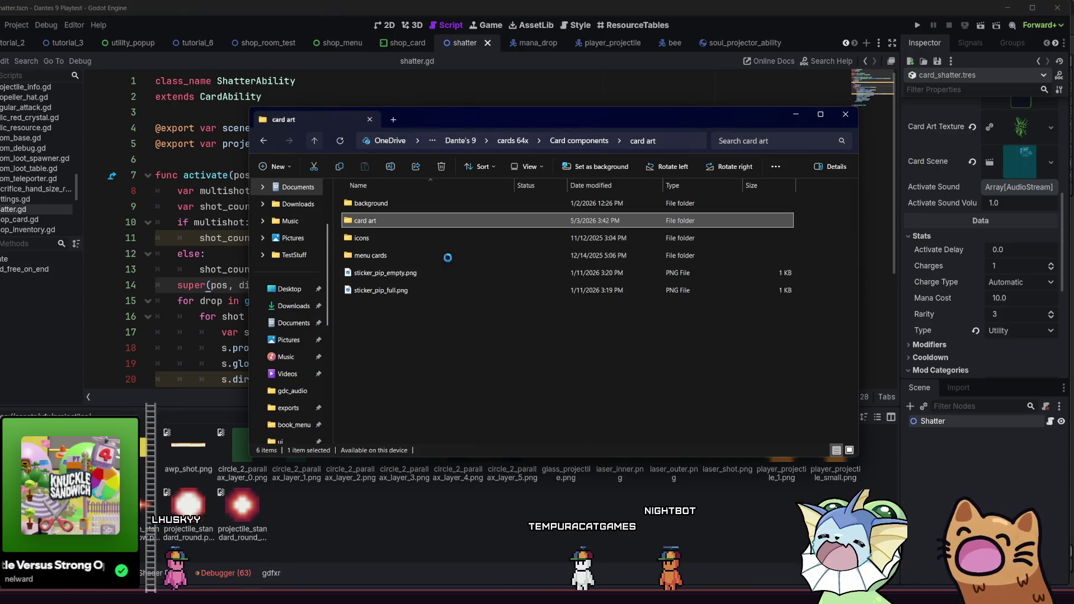
click(315, 139)
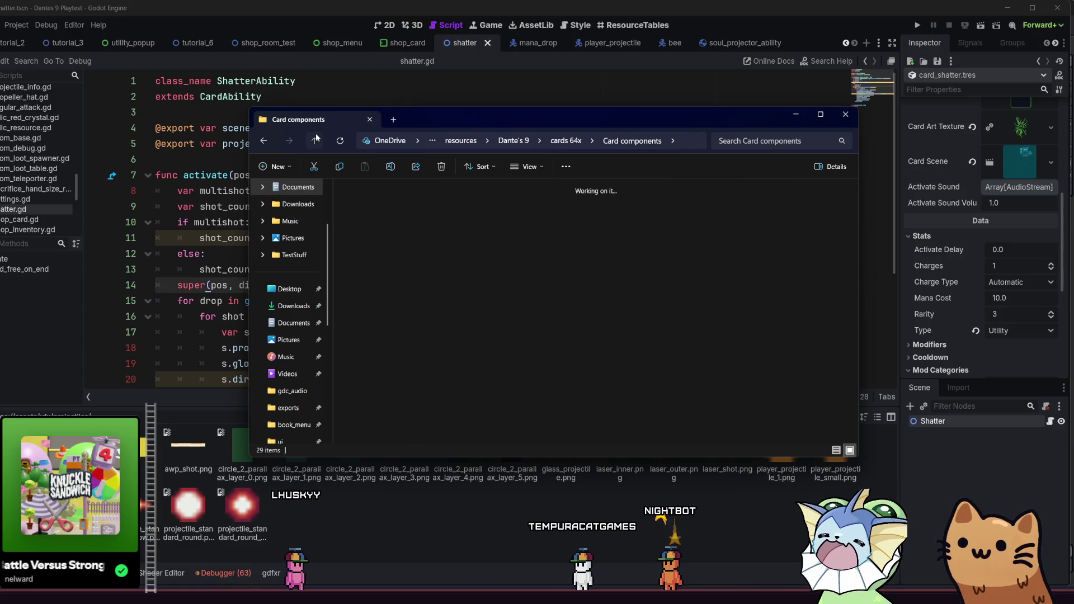
click(315, 139)
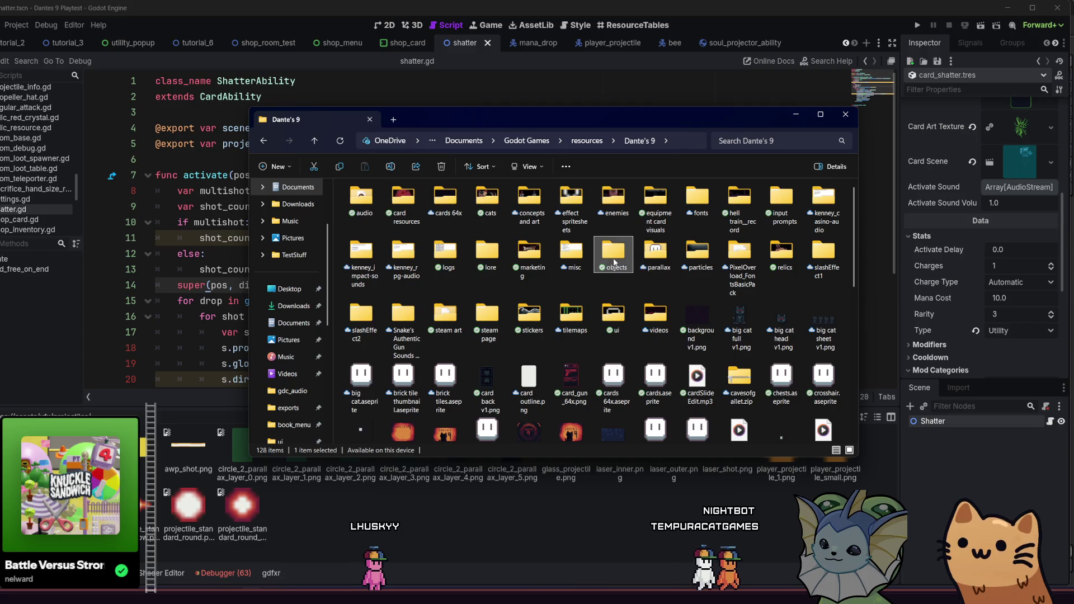
double_click(689, 254)
double_click(380, 203)
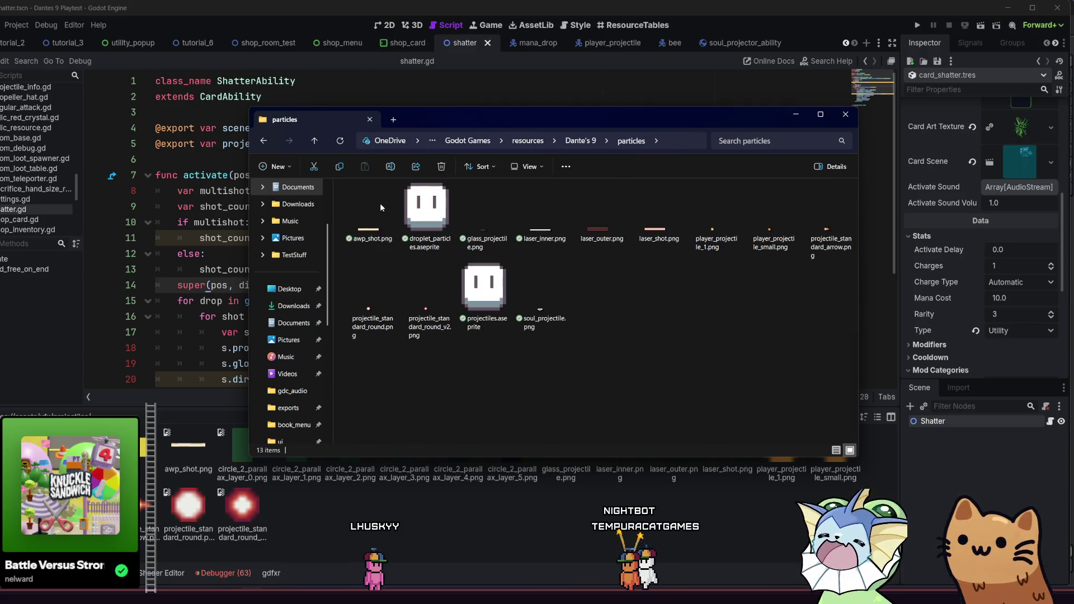
drag(539, 305, 536, 309)
click(595, 84)
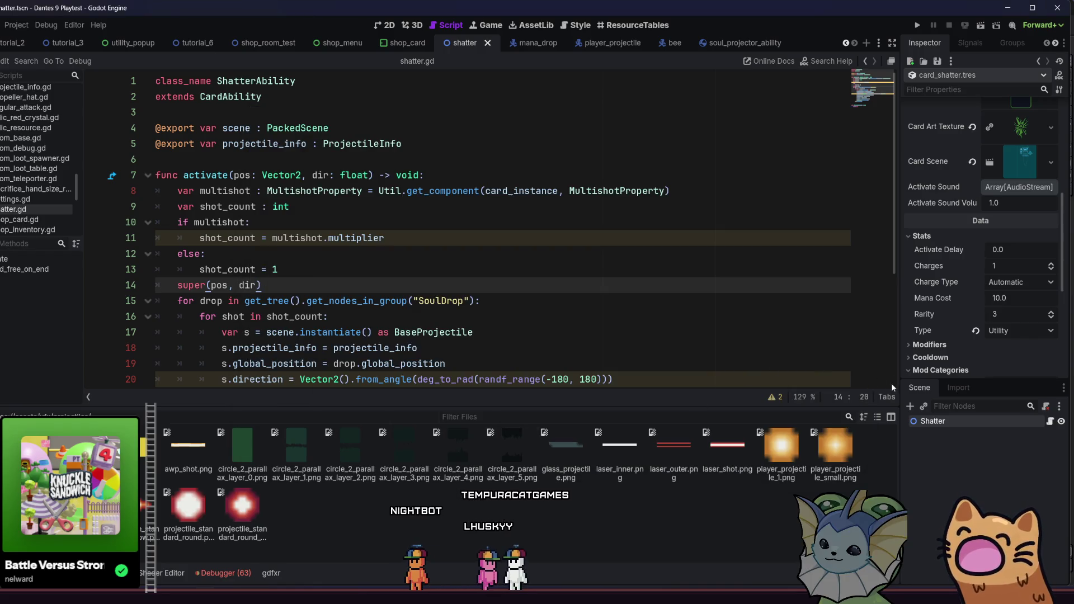
Give Shatter's projectile the soul_projectile.png texture with Add blending off, then save and run
scroll(931, 226, up, 10)
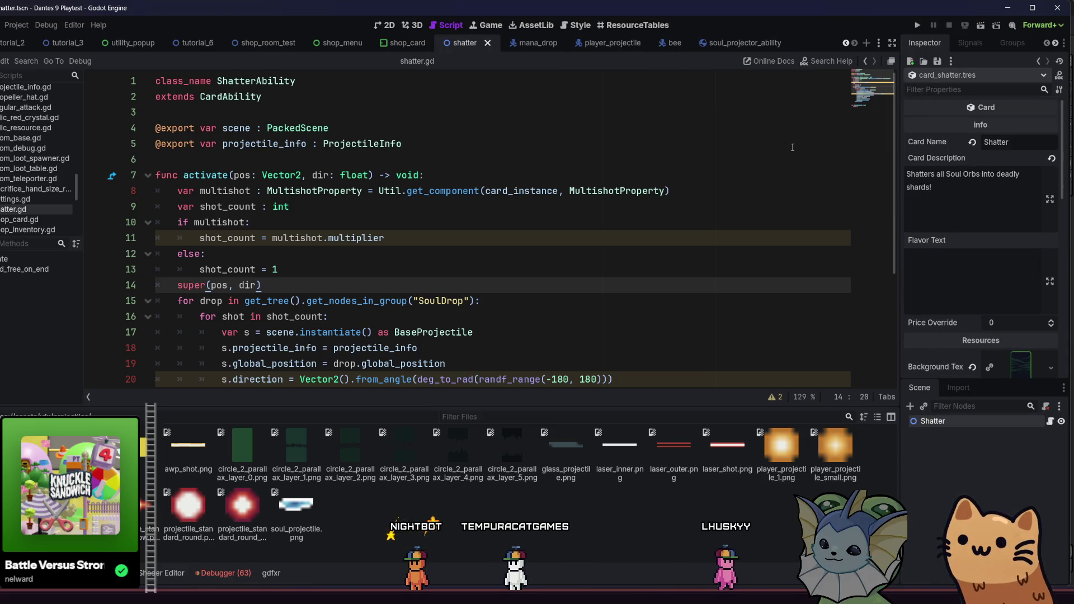
click(950, 421)
scroll(968, 212, up, 5)
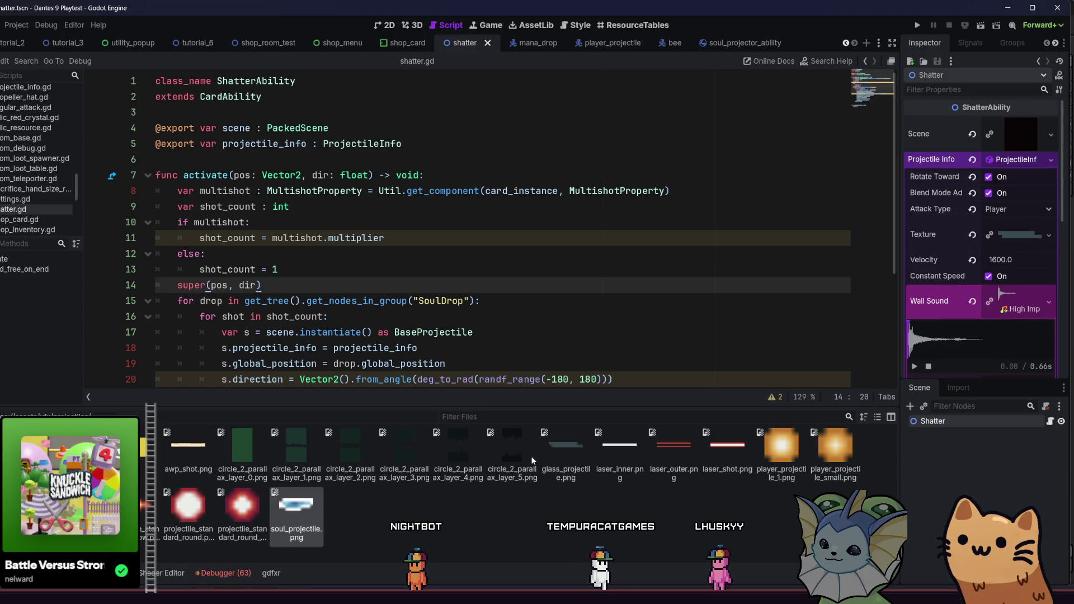
drag(469, 480, 939, 275)
click(989, 193)
mouse_move(296, 506)
mouse_down()
mouse_move(1001, 262)
mouse_move(1015, 235)
mouse_up()
click(1007, 237)
click(1006, 237)
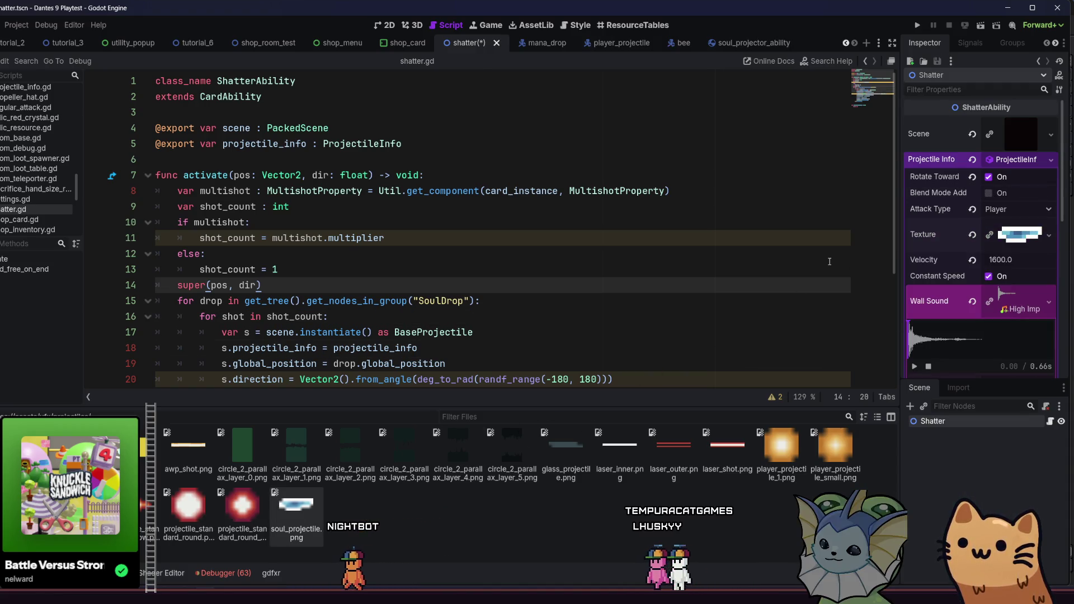
click(917, 26)
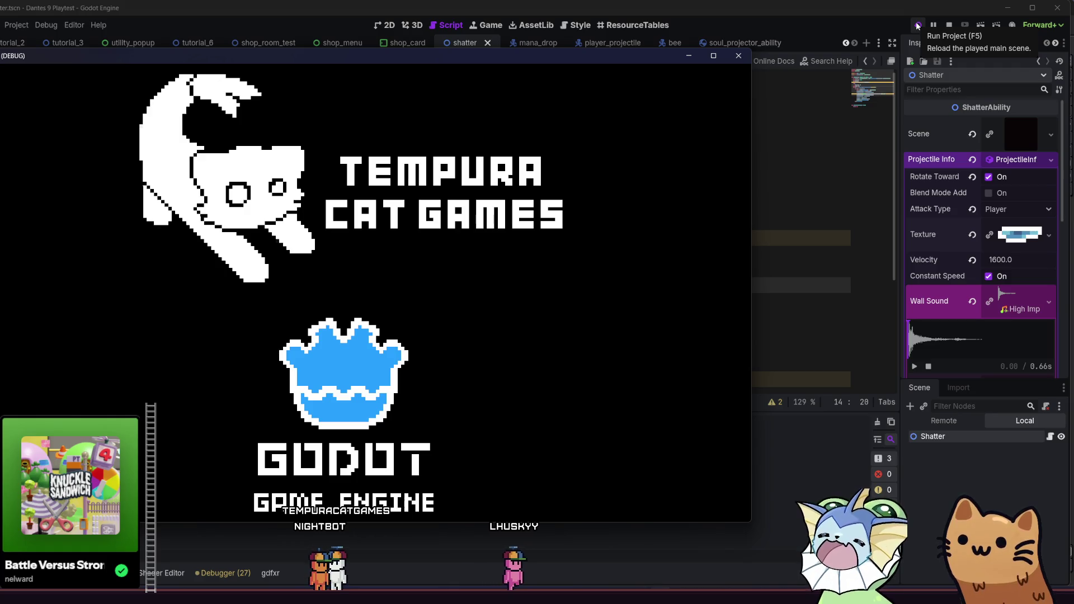
Relaunch the game, start a new game, and add a Shatter card through the F1 debug menu
click(917, 25)
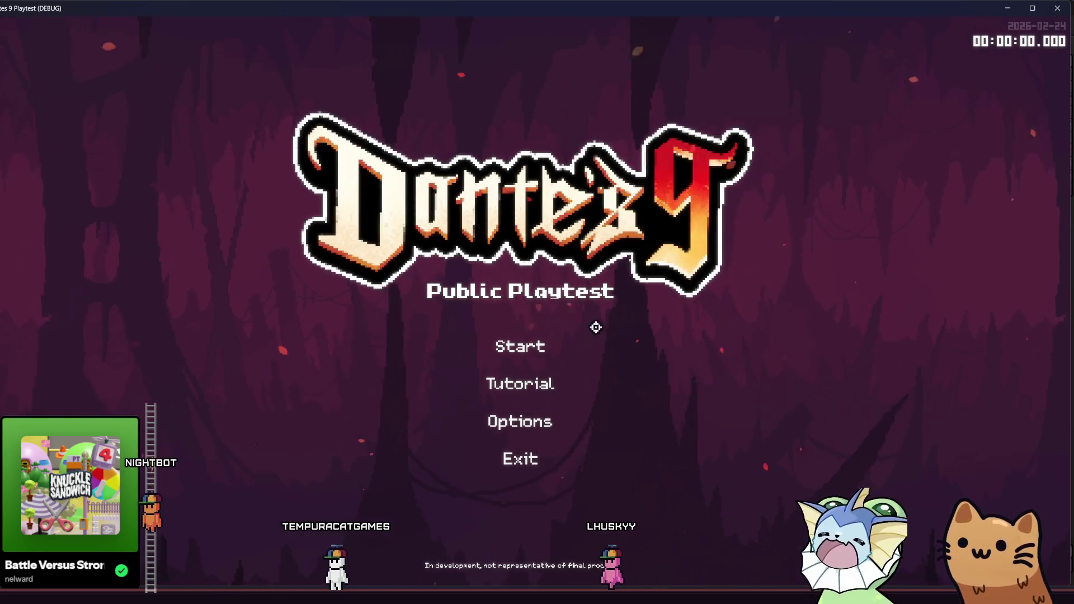
click(544, 333)
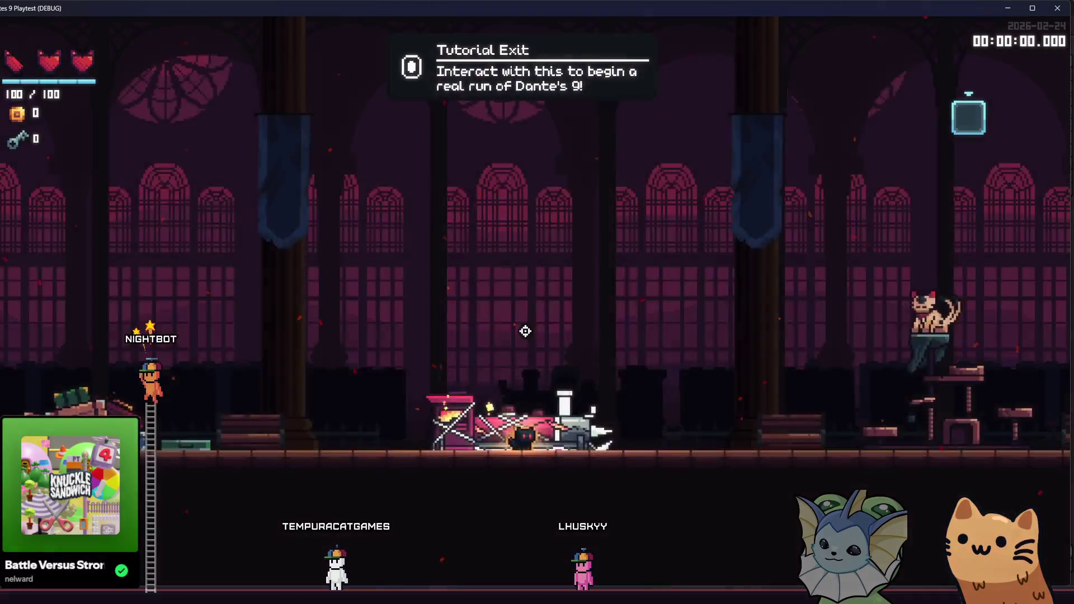
key(F1)
click(72, 148)
click(247, 103)
scroll(453, 307, down, 5)
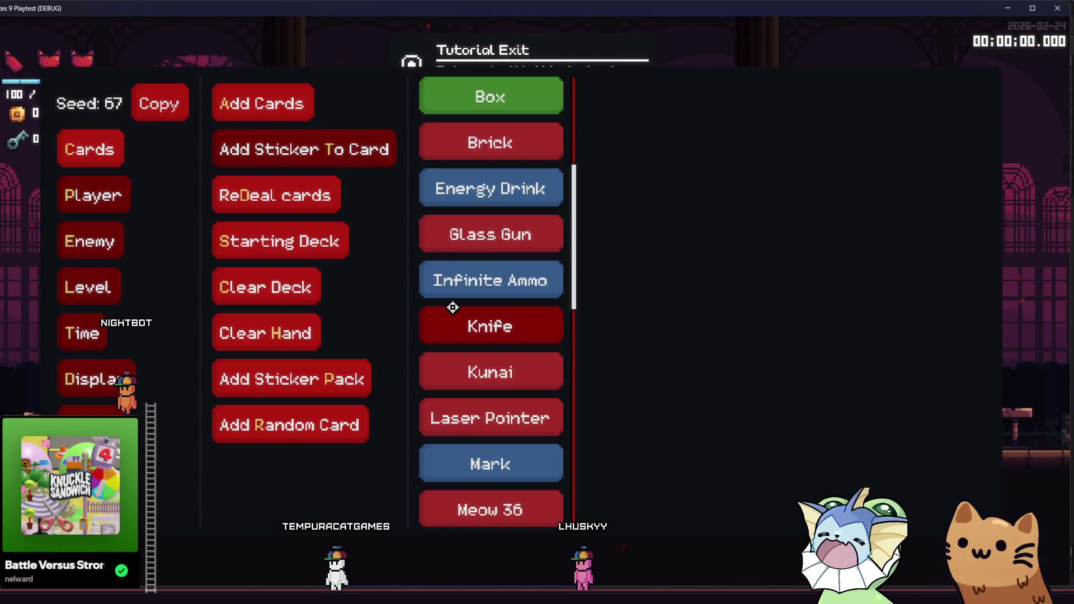
scroll(452, 307, down, 10)
click(449, 144)
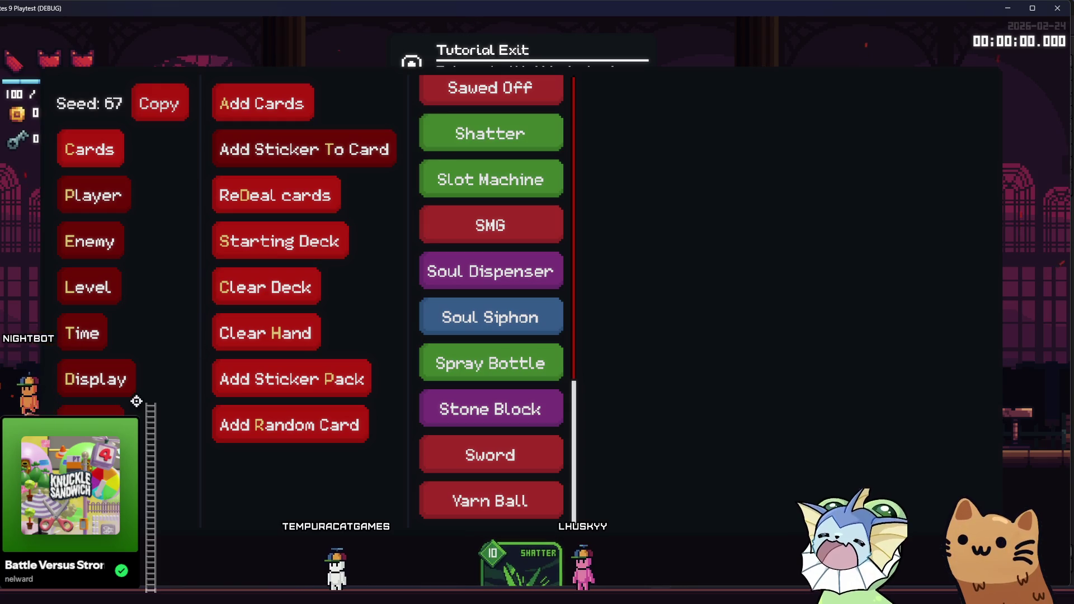
Bind mana_drop to the first debug slot and enable infinite mana and infinite charges
click(136, 401)
text(,,)
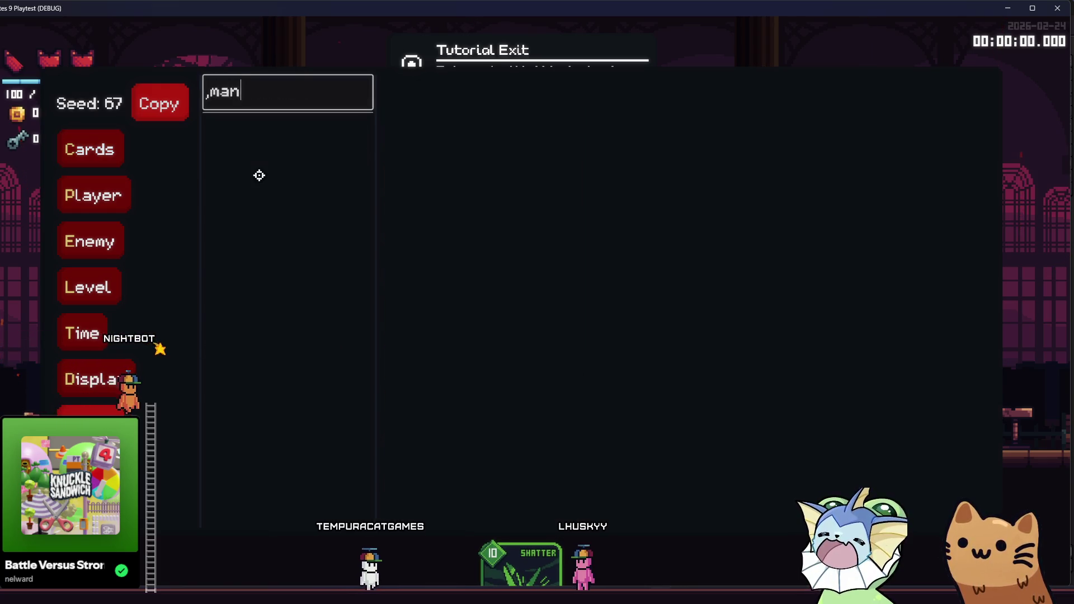
key(BackSpace)
text(mana)
click(257, 177)
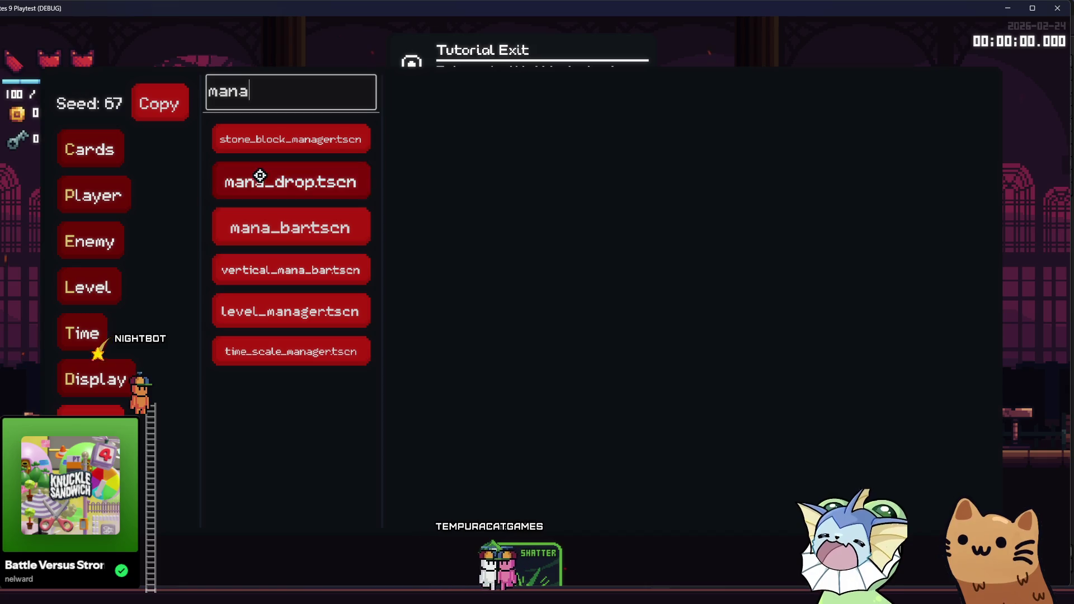
click(436, 144)
click(105, 185)
click(296, 336)
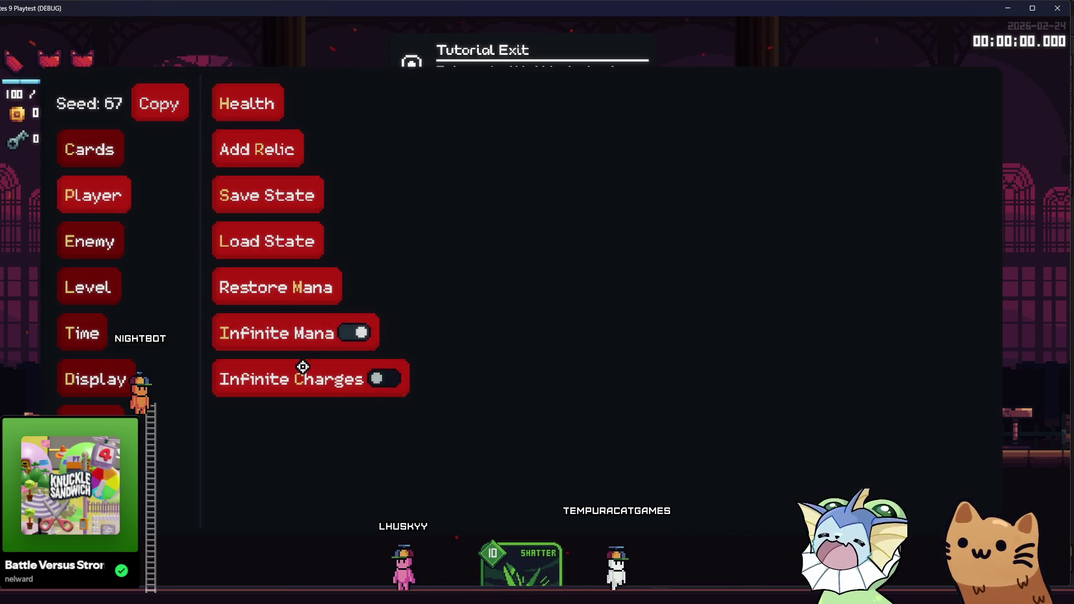
click(322, 369)
key(Escape)
Fire Shatter at the soul orbs to see them burst into glass shards
click(400, 233)
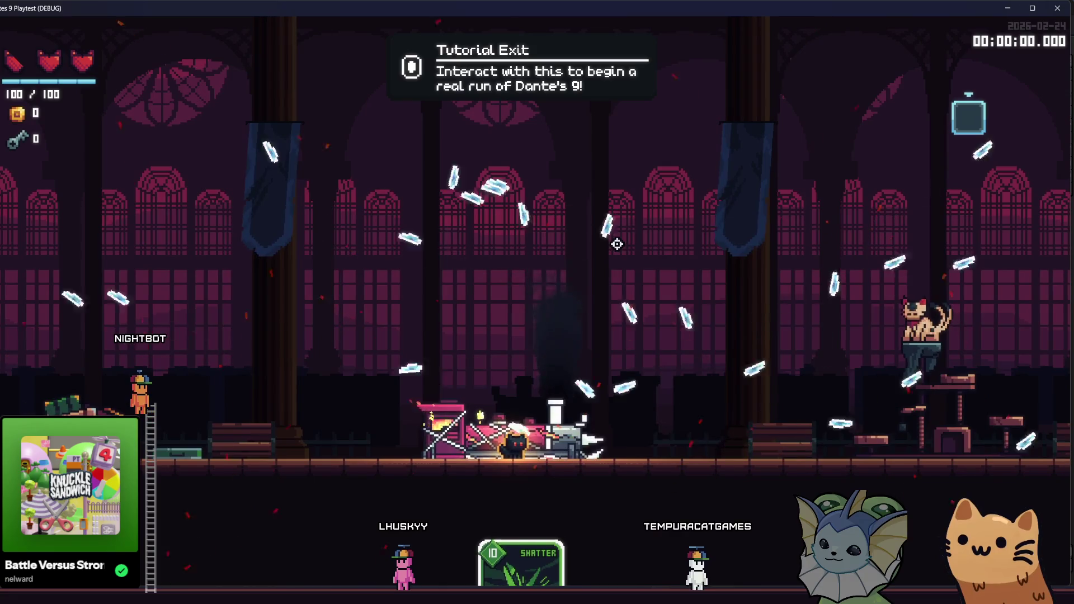
click(958, 240)
key(d)
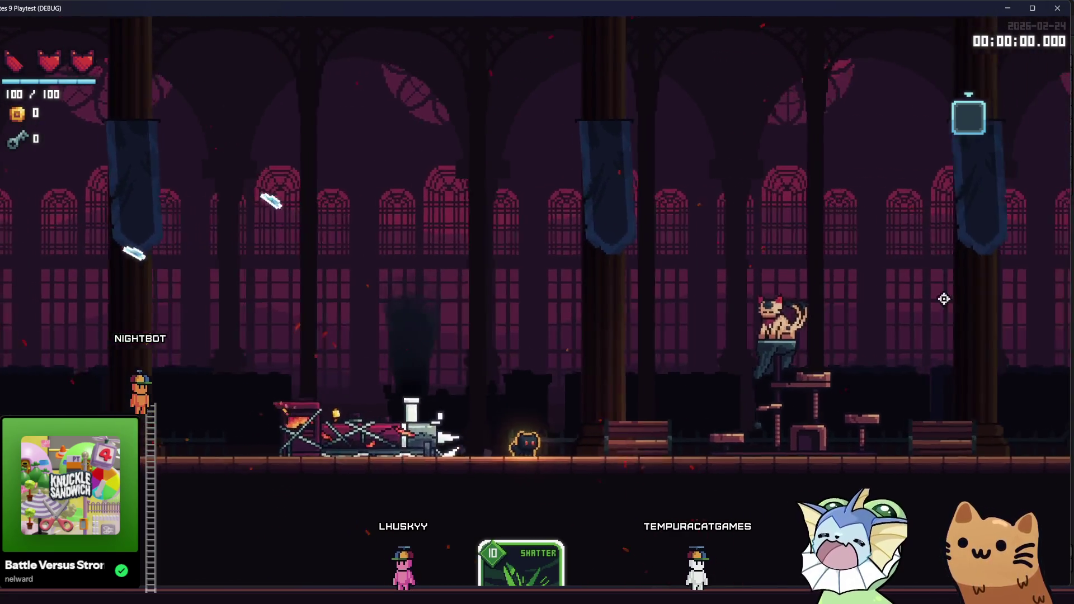
click(332, 230)
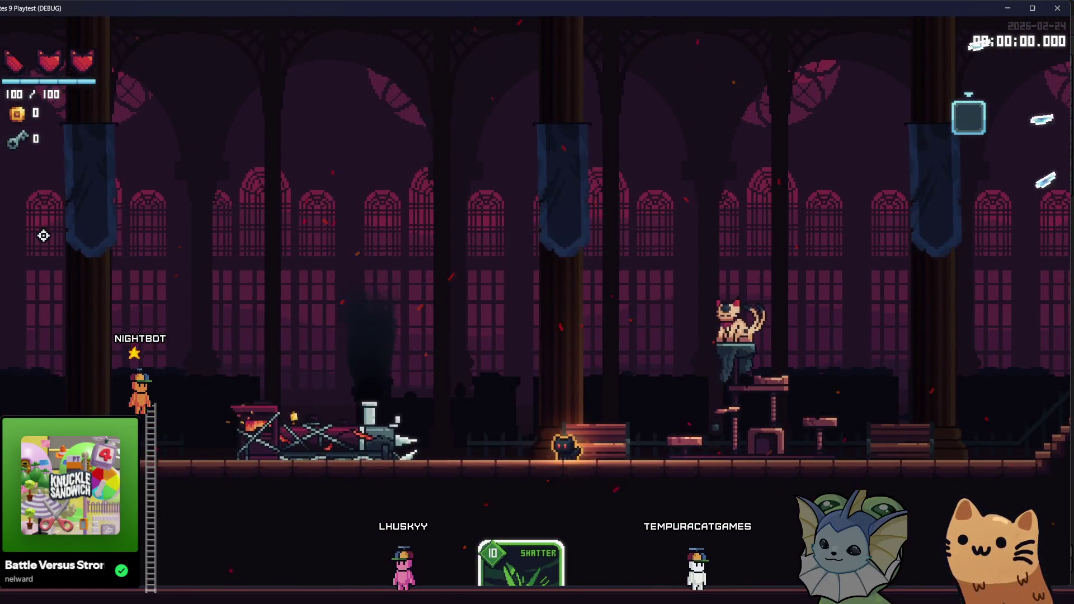
click(611, 218)
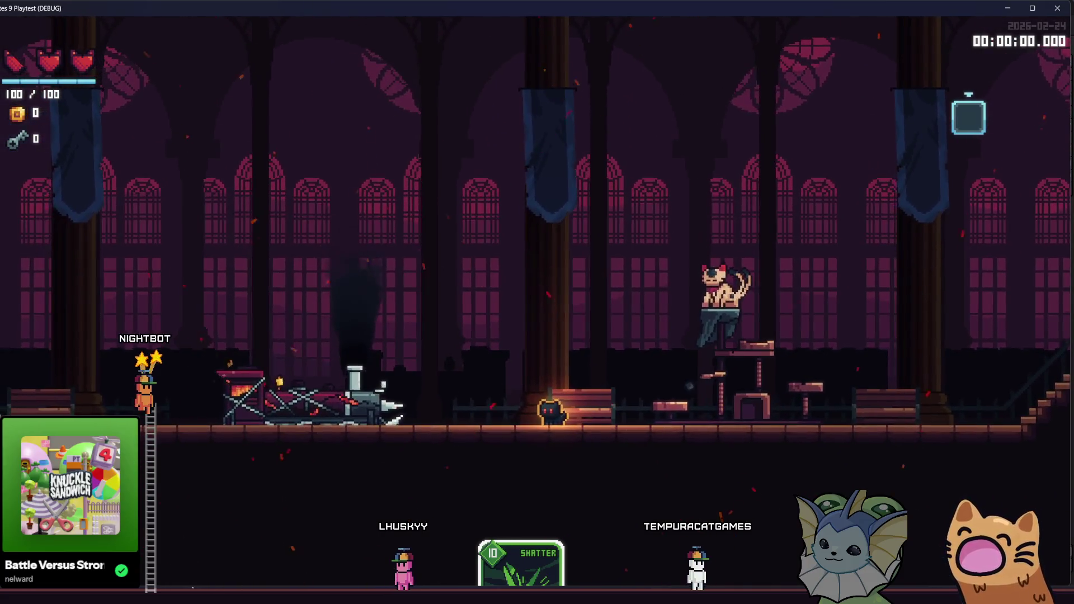
Return to shatter.gd in Godot at line 16 of the shot loop
key(alt+Tab)
click(481, 305)
key(Down)
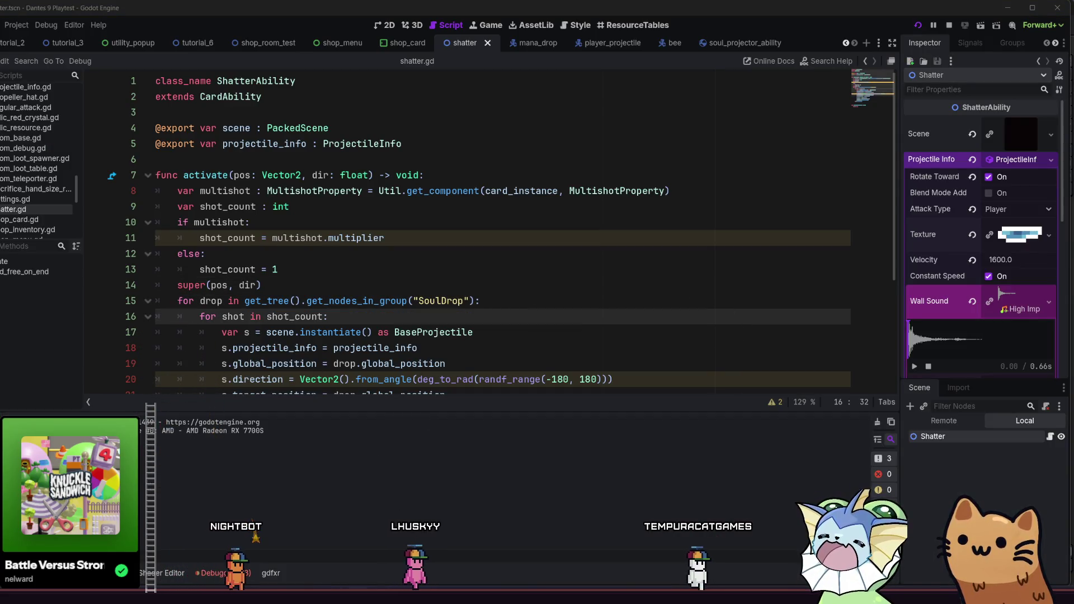
Skip Audacity's crash recovery and close its Welcome screen
key(alt+Tab)
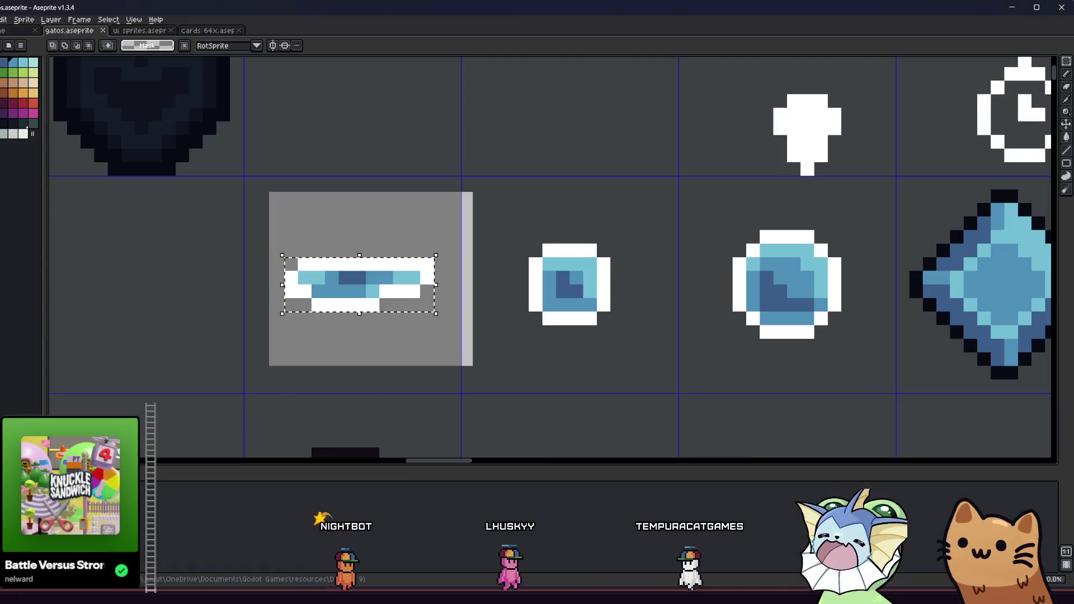
scroll(385, 345, up, 1)
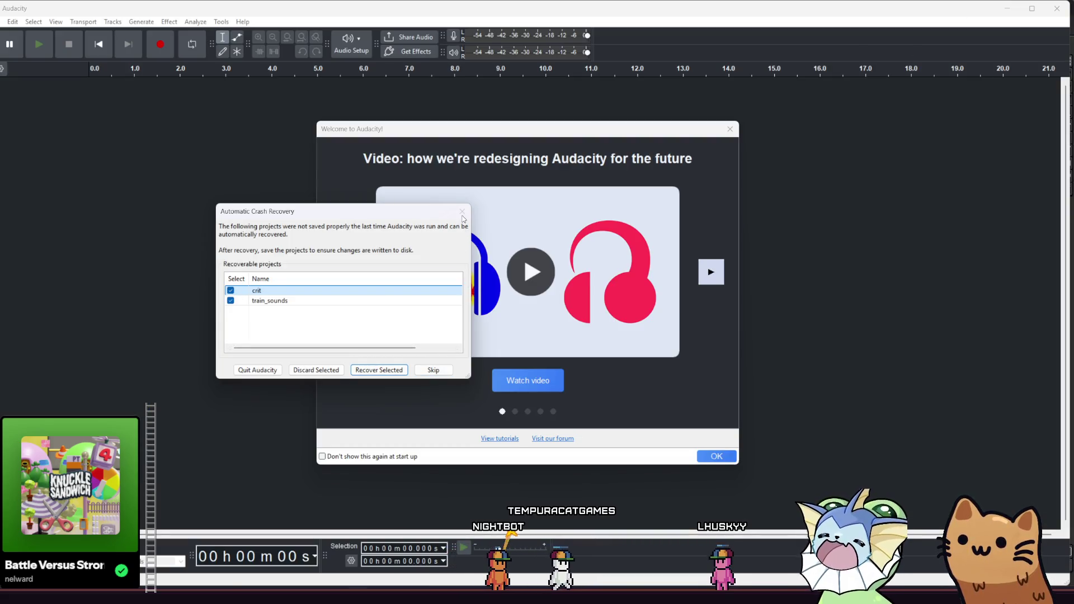
click(433, 369)
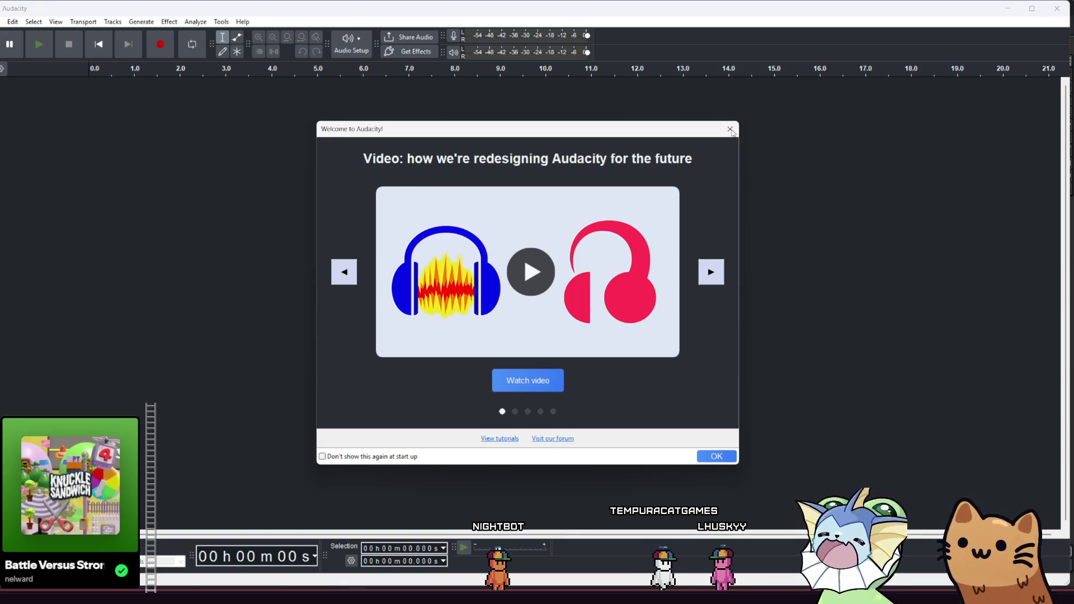
click(729, 129)
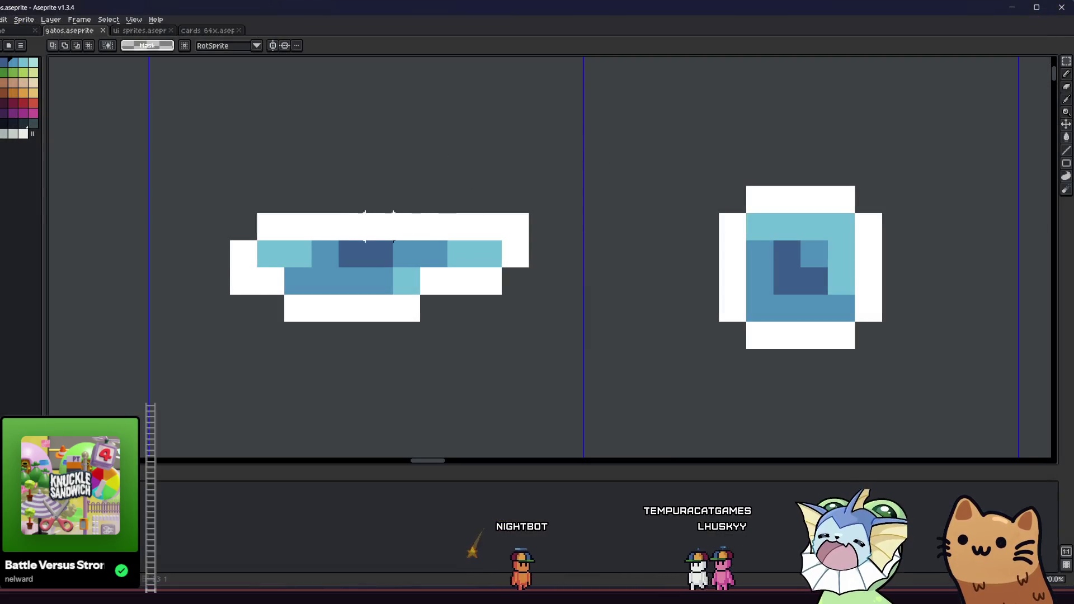
Move the selection to cut the bottom white rows off the shard
drag(243, 336, 473, 319)
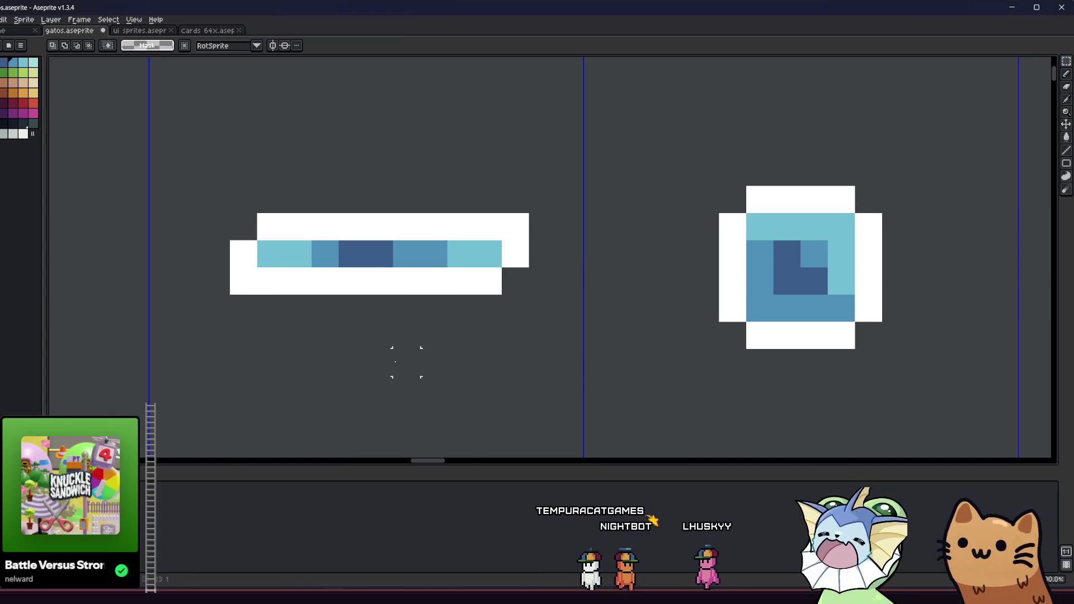
scroll(403, 358, down, 3)
mouse_move(335, 356)
mouse_down()
mouse_move(244, 331)
mouse_move(328, 314)
mouse_up()
scroll(336, 308, up, 2)
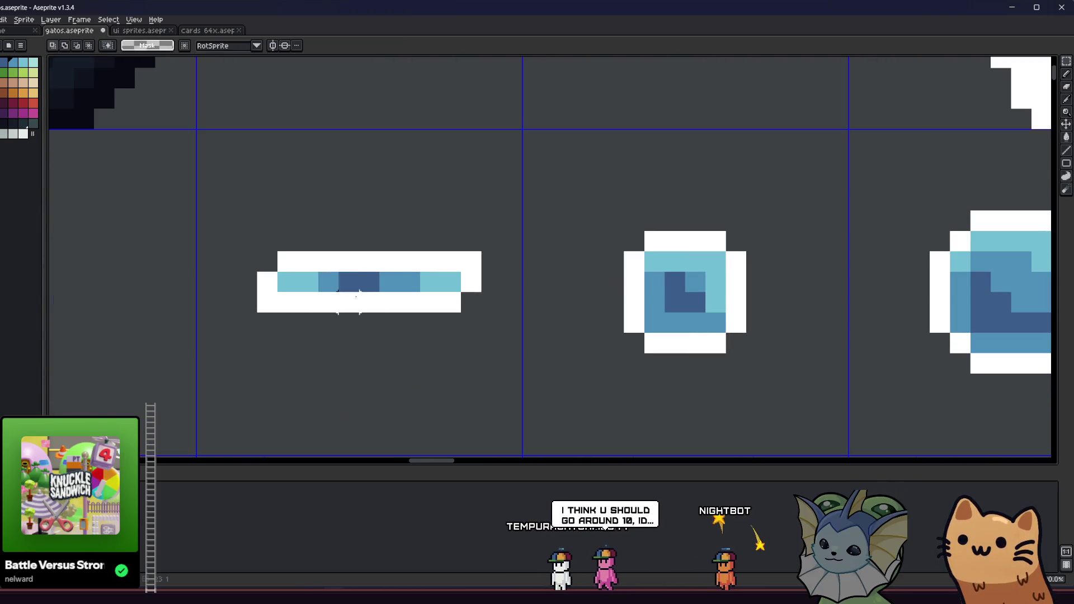
Redraw the shard's pixels with Pencil and Eyedropper, painting its rightmost blue cell white
key(b)
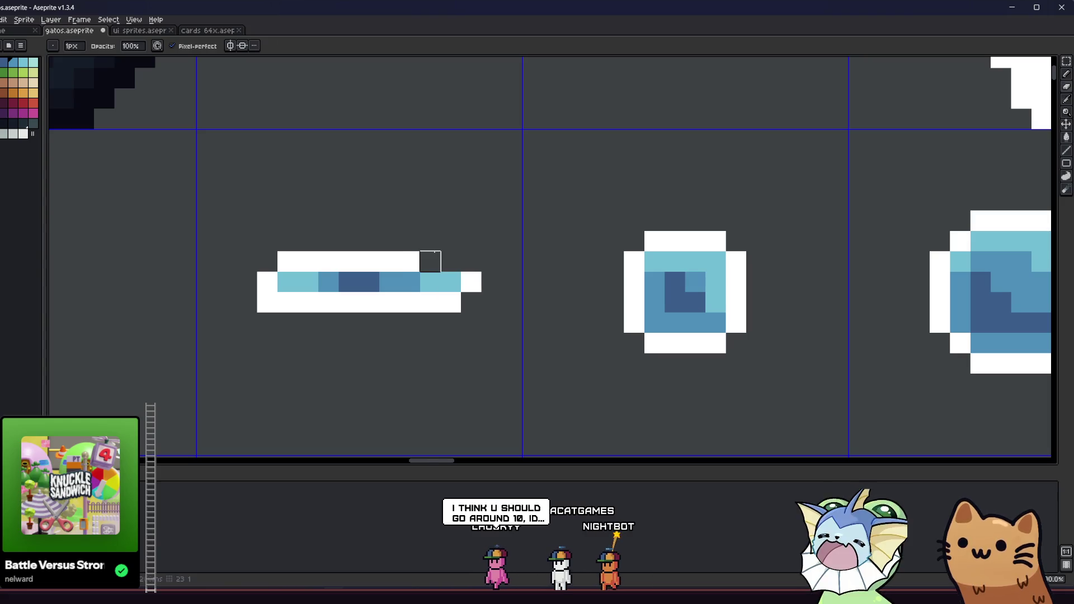
scroll(430, 261, down, 3)
scroll(448, 258, up, 4)
key(i)
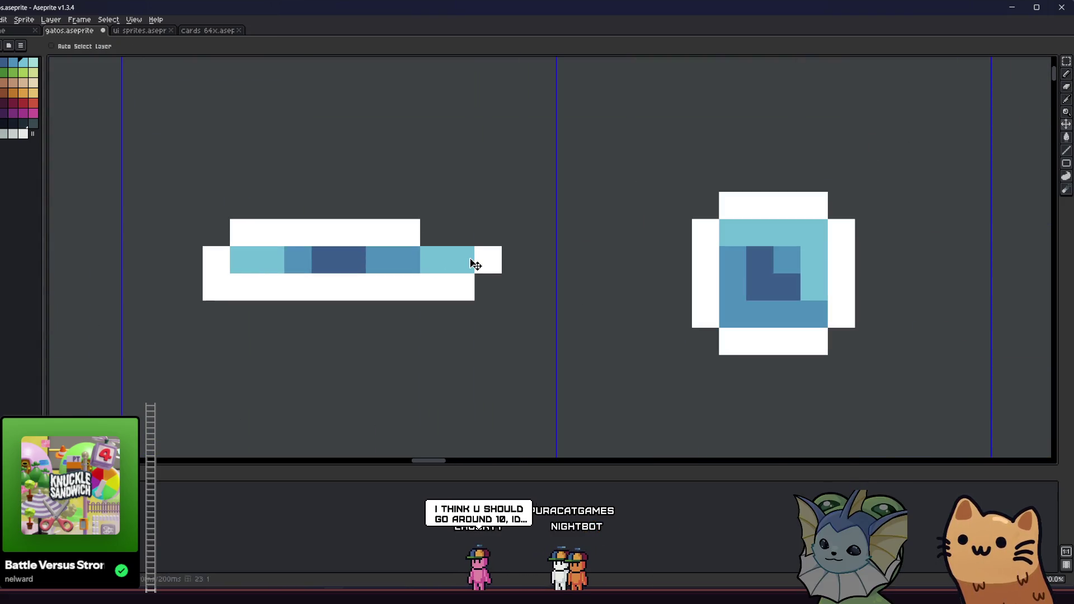
key(ctrl+z)
scroll(391, 292, down, 3)
scroll(441, 277, up, 3)
key(b)
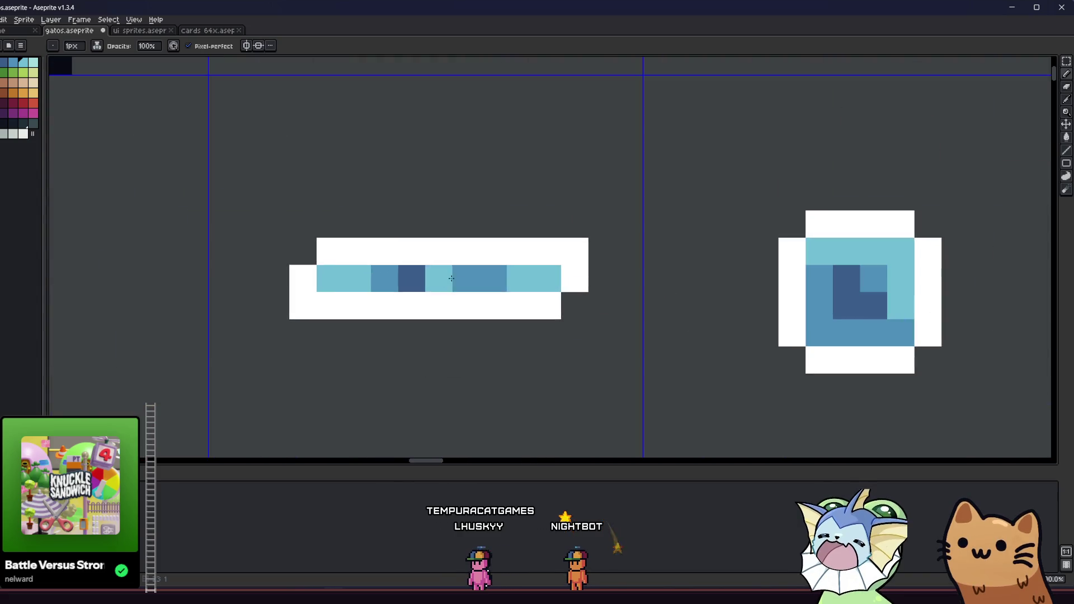
click(574, 278)
key(i)
scroll(783, 274, down, 3)
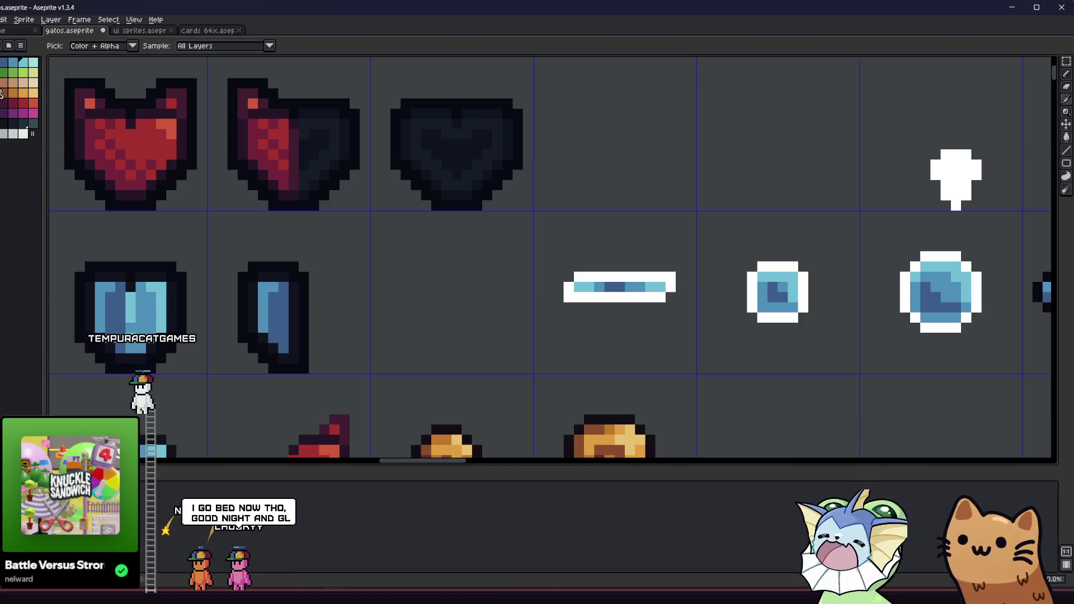
With the pencil, clear the bar's white top edge and paint its bottom row light cyan
key(b)
scroll(646, 290, up, 4)
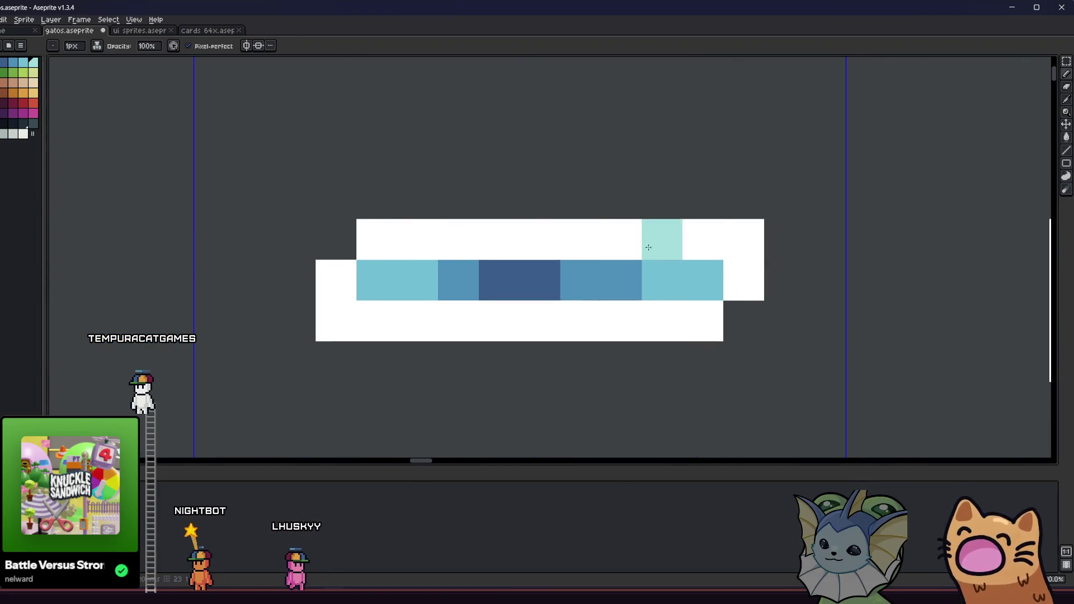
click(743, 240)
drag(712, 230, 564, 240)
right_click(745, 292)
drag(724, 306, 565, 319)
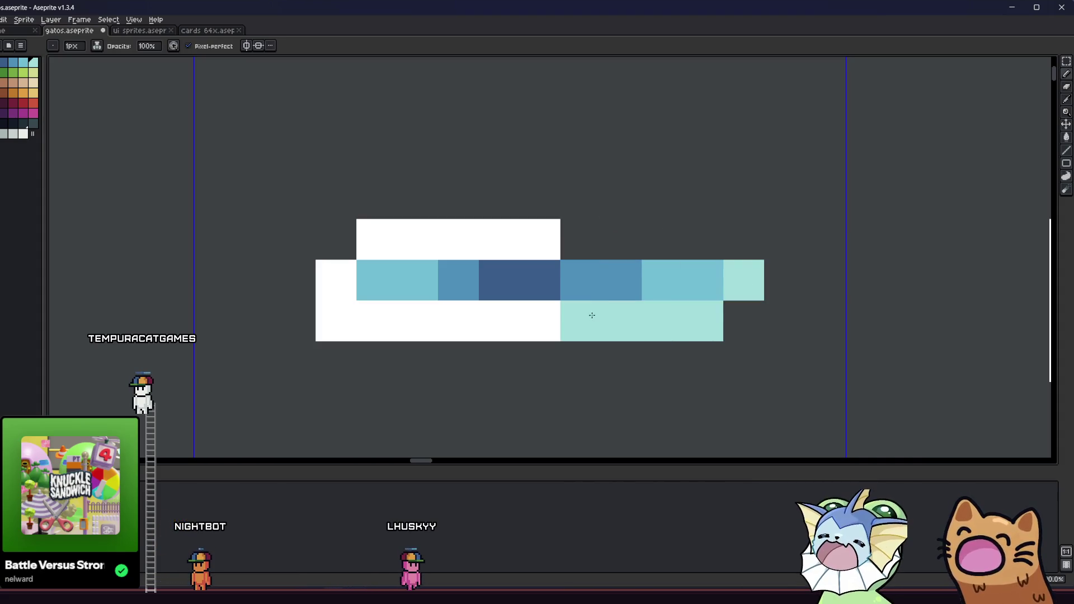
scroll(559, 316, down, 2)
scroll(550, 324, up, 1)
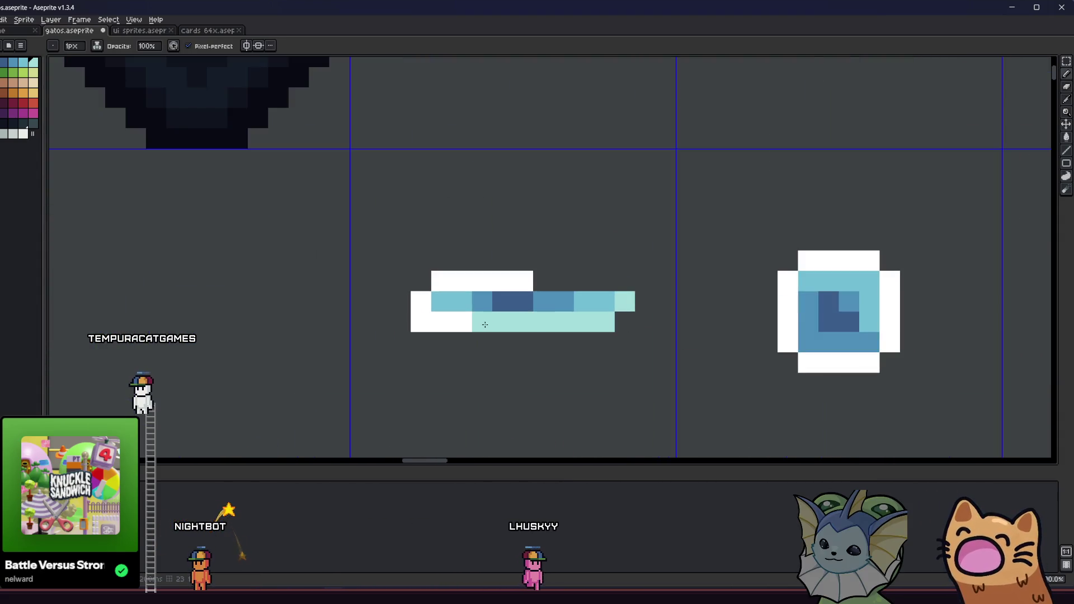
scroll(484, 325, down, 2)
scroll(400, 311, up, 2)
click(398, 307)
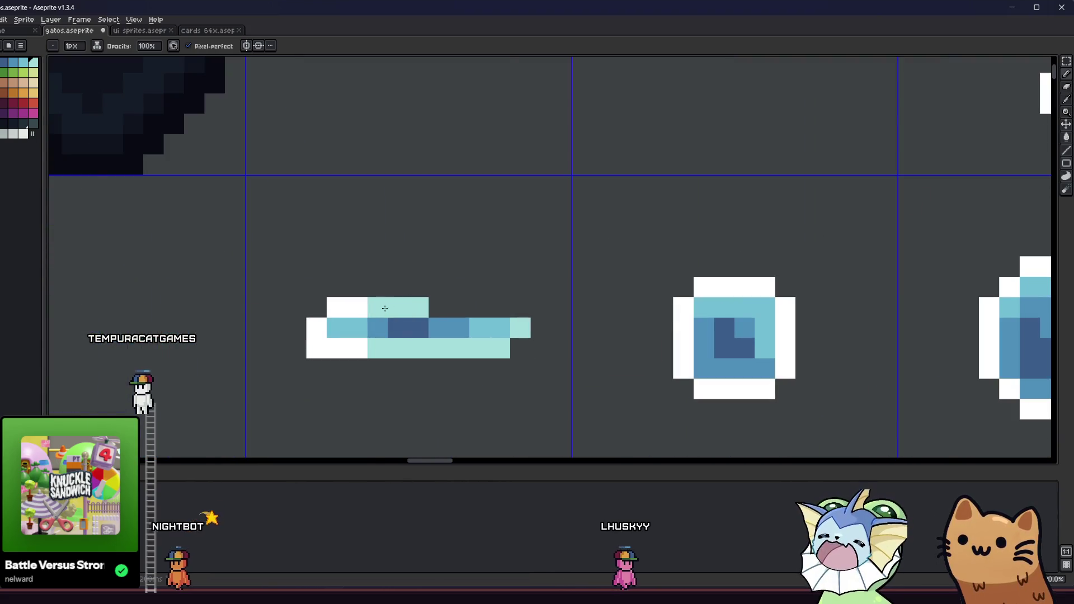
scroll(384, 309, down, 3)
right_click(486, 267)
key(Escape)
scroll(487, 267, down, 1)
scroll(203, 324, down, 1)
scroll(202, 291, up, 3)
scroll(276, 313, down, 4)
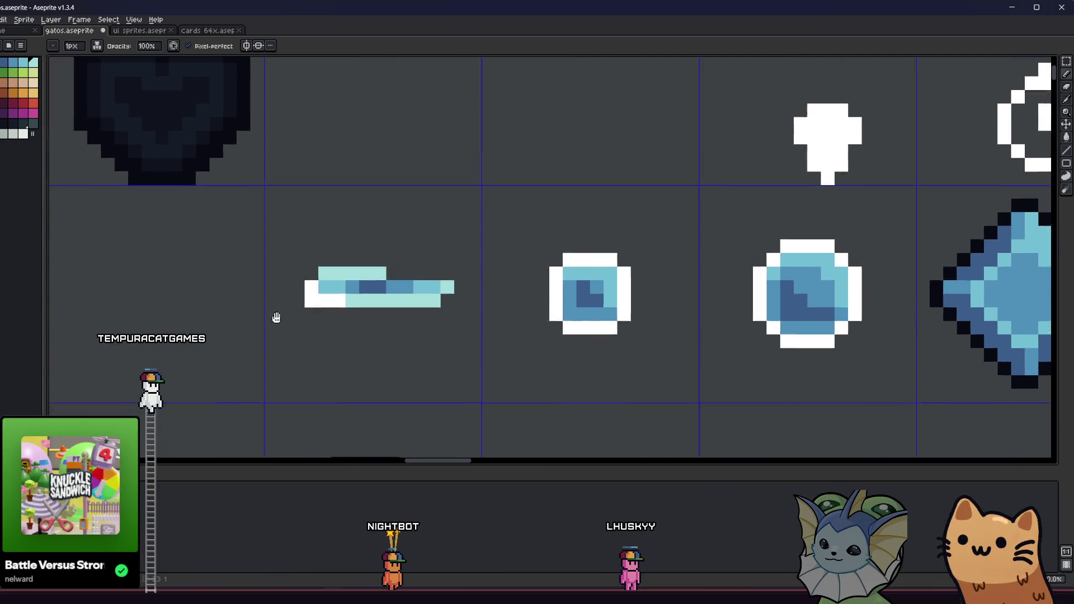
scroll(347, 317, down, 2)
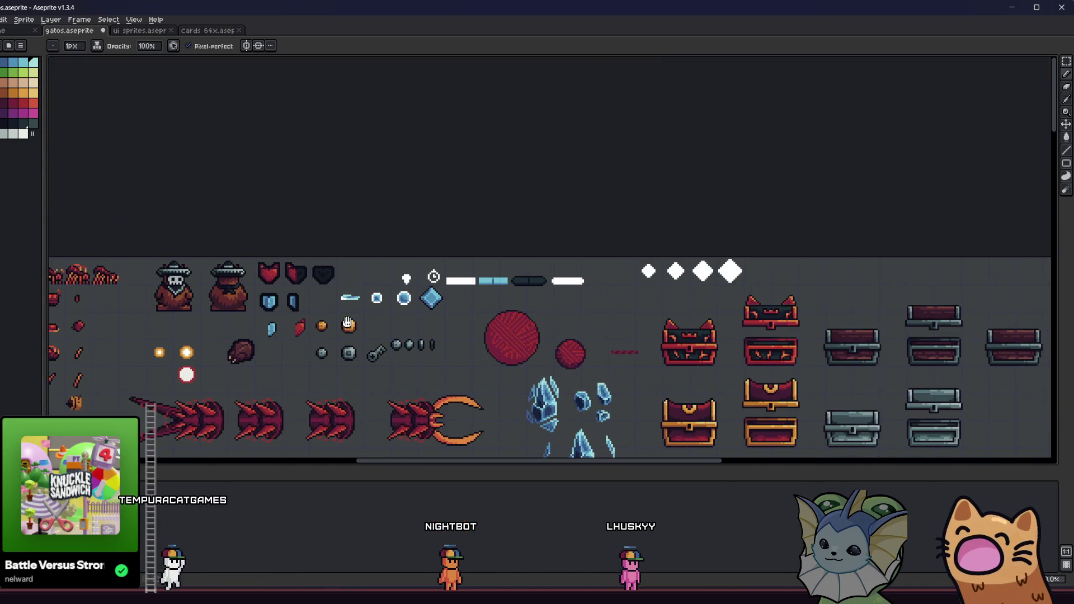
scroll(355, 275, up, 5)
Recolour the bar's inner cells with dark, medium and lighter blues picked from the sprite
click(354, 274)
key(alt)
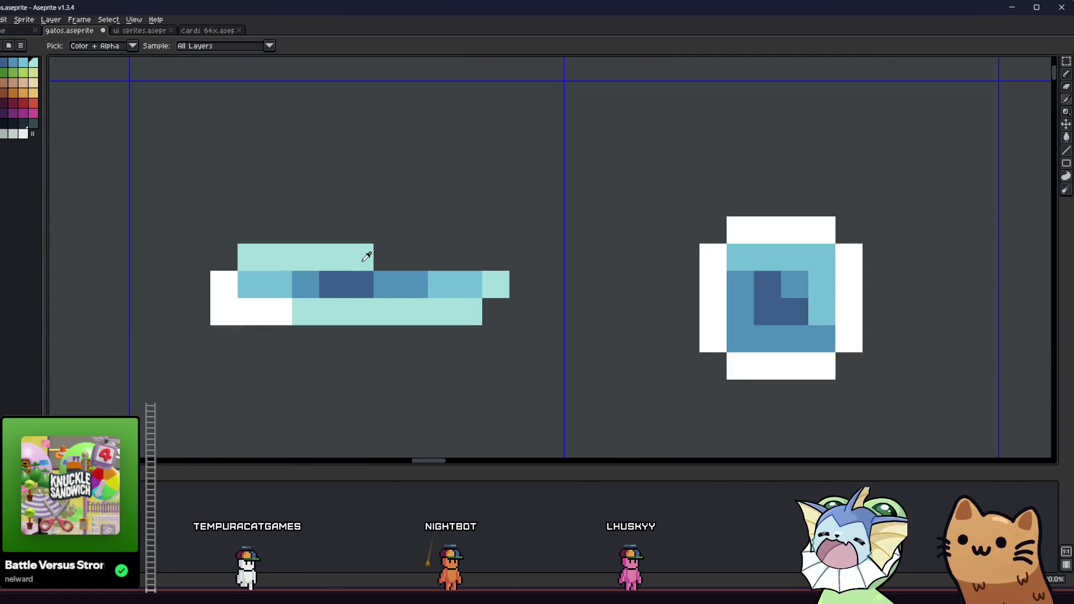
alt+click(481, 280)
drag(481, 279, 384, 280)
key(alt)
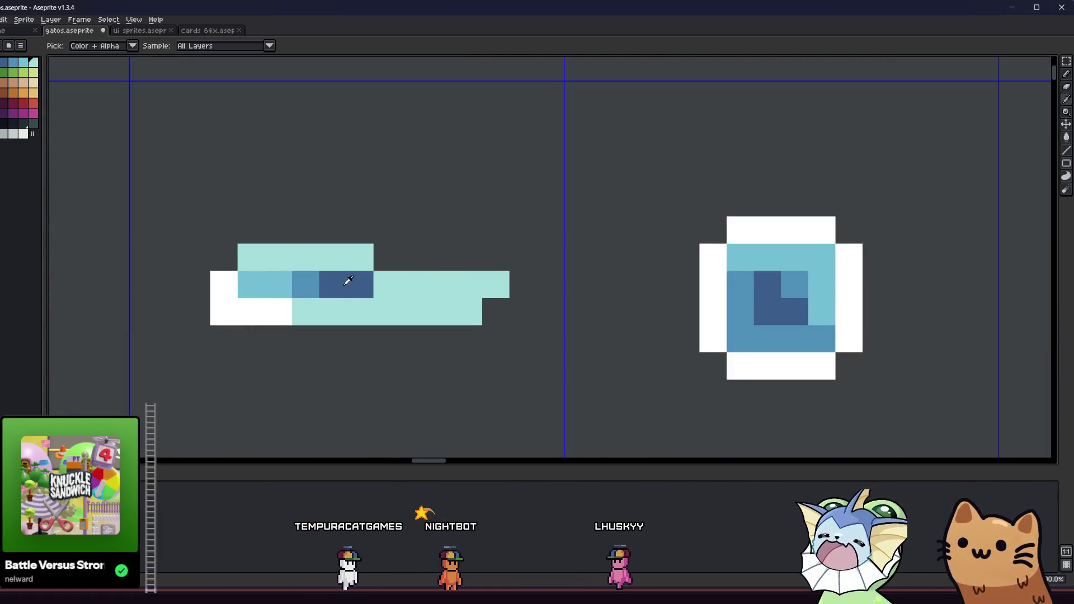
alt+click(309, 282)
click(345, 299)
alt+click(252, 284)
click(278, 284)
drag(380, 283, 431, 280)
key(alt)
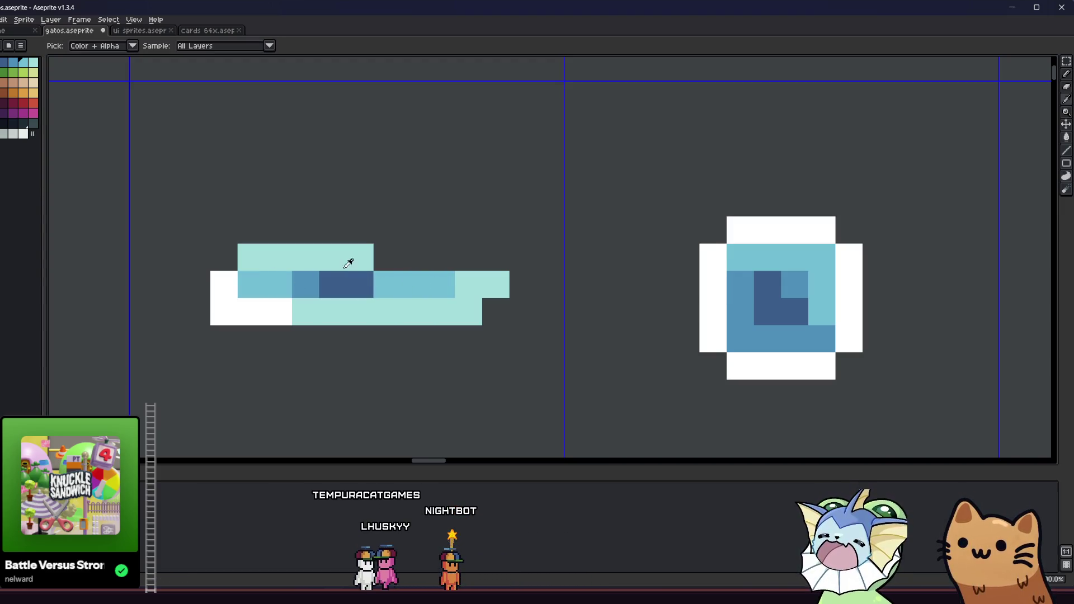
click(252, 284)
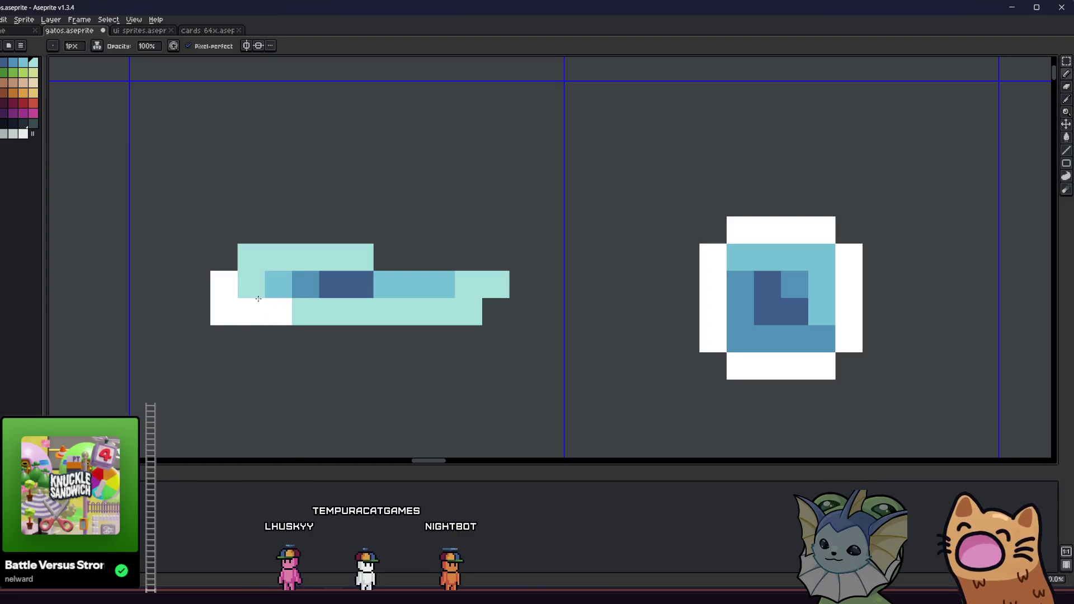
click(278, 257)
scroll(279, 276, down, 3)
scroll(279, 276, up, 4)
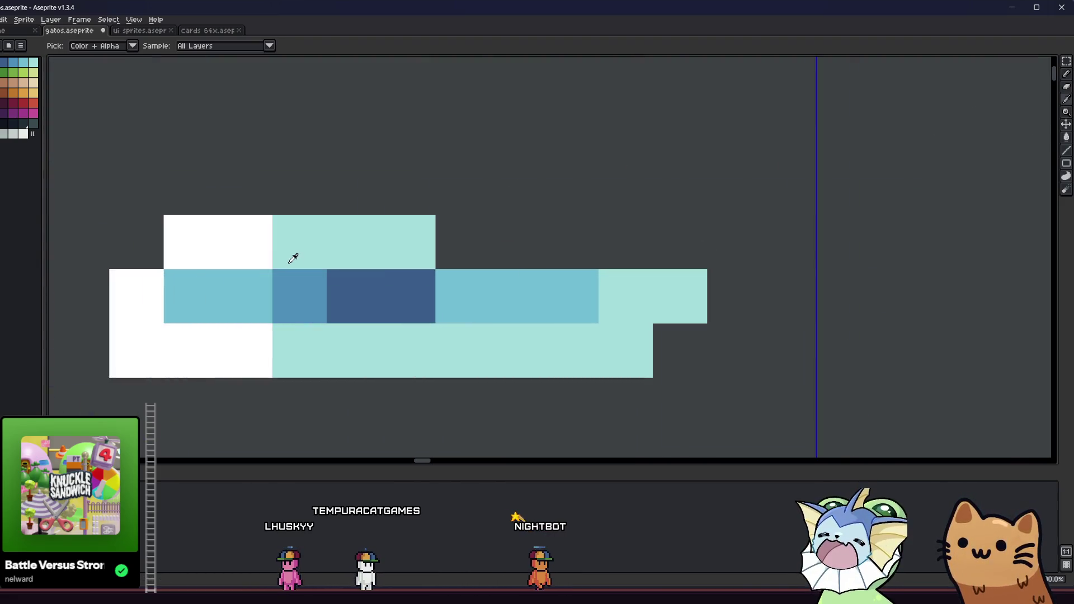
click(246, 349)
scroll(195, 335, down, 4)
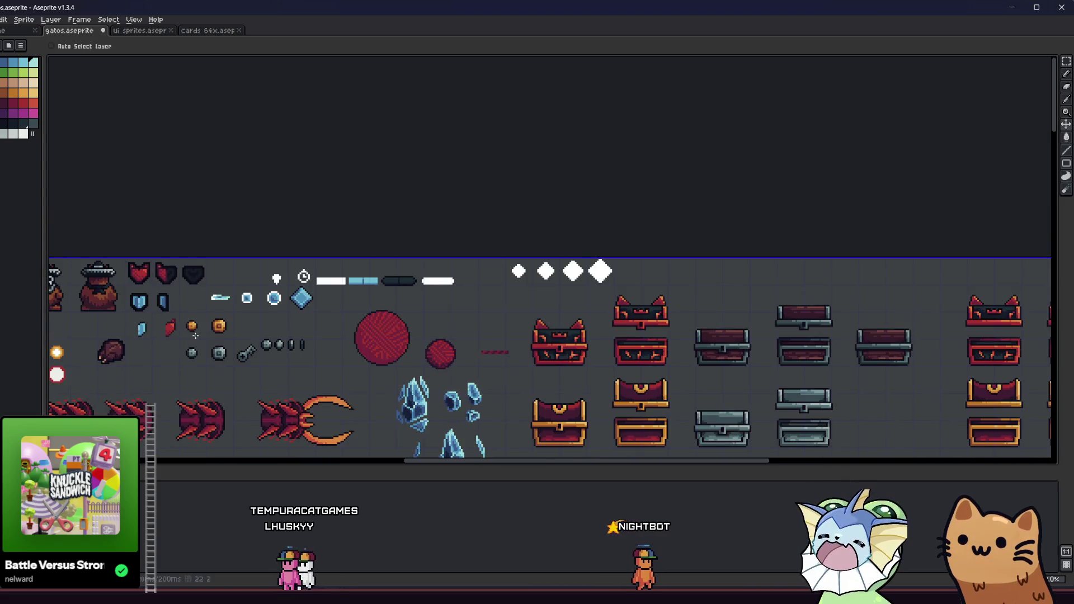
scroll(240, 303, up, 5)
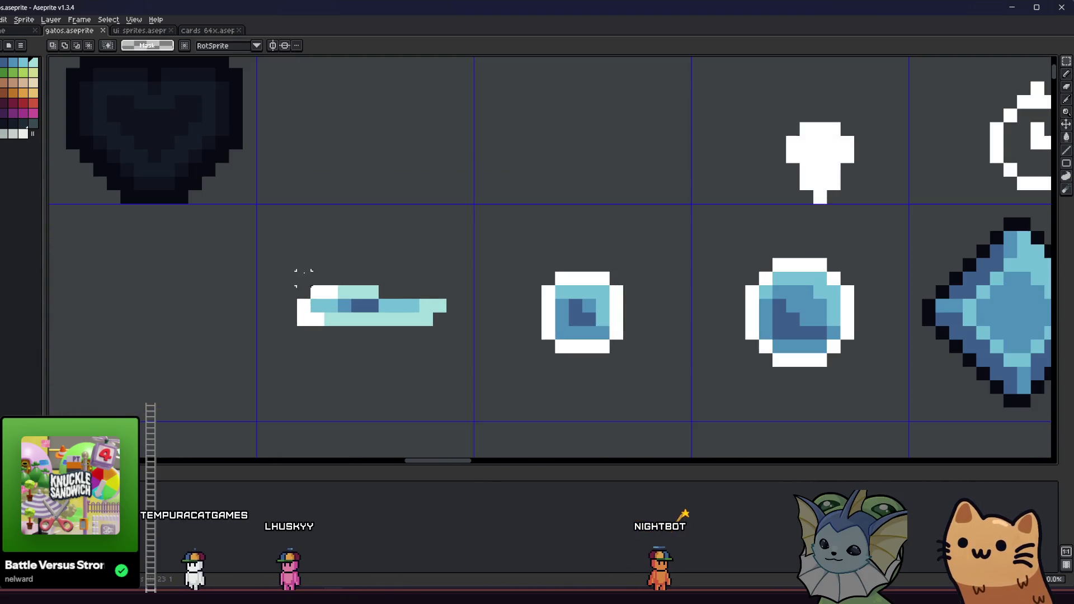
scroll(306, 319, up, 2)
Touch up the shard's right end and repaint its middle row light cyan
mouse_move(561, 304)
mouse_down()
mouse_move(466, 332)
mouse_move(520, 304)
mouse_up()
alt+click(445, 304)
scroll(521, 302, down, 3)
scroll(520, 302, down, 4)
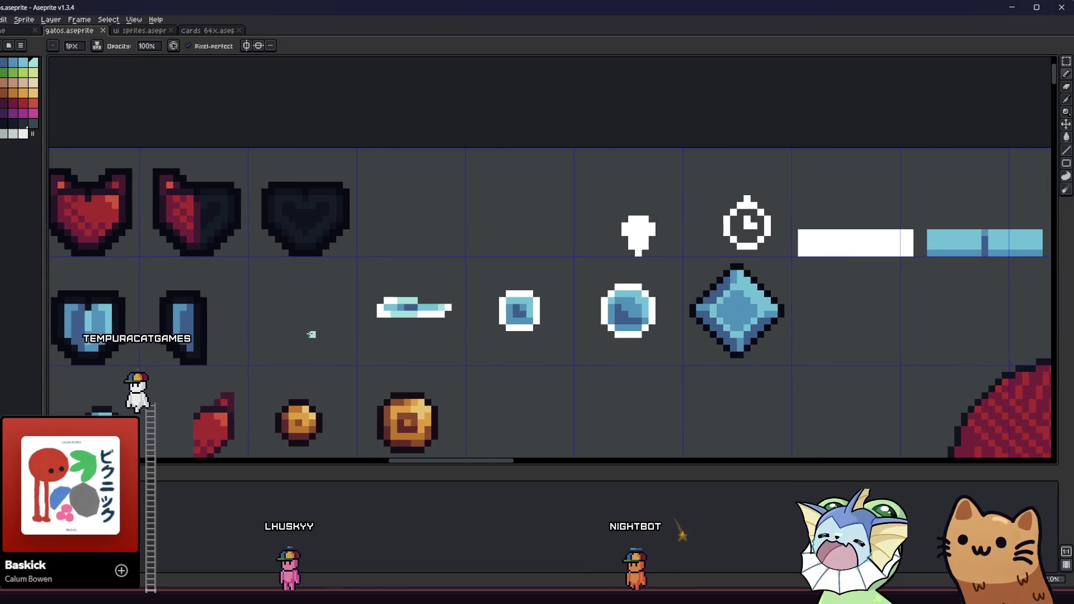
key(m)
scroll(327, 329, down, 3)
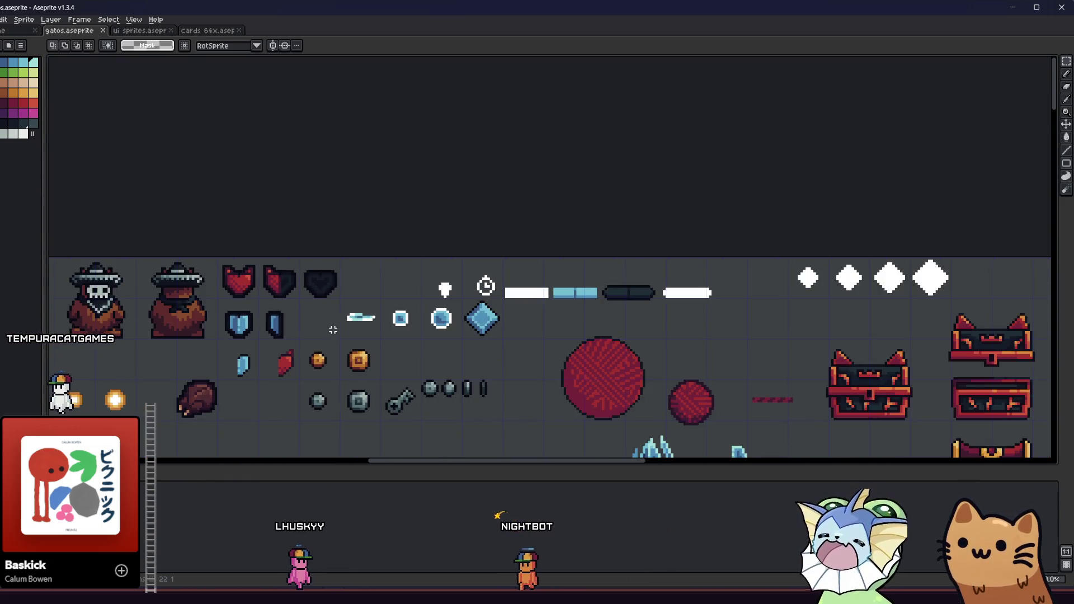
scroll(403, 275, up, 5)
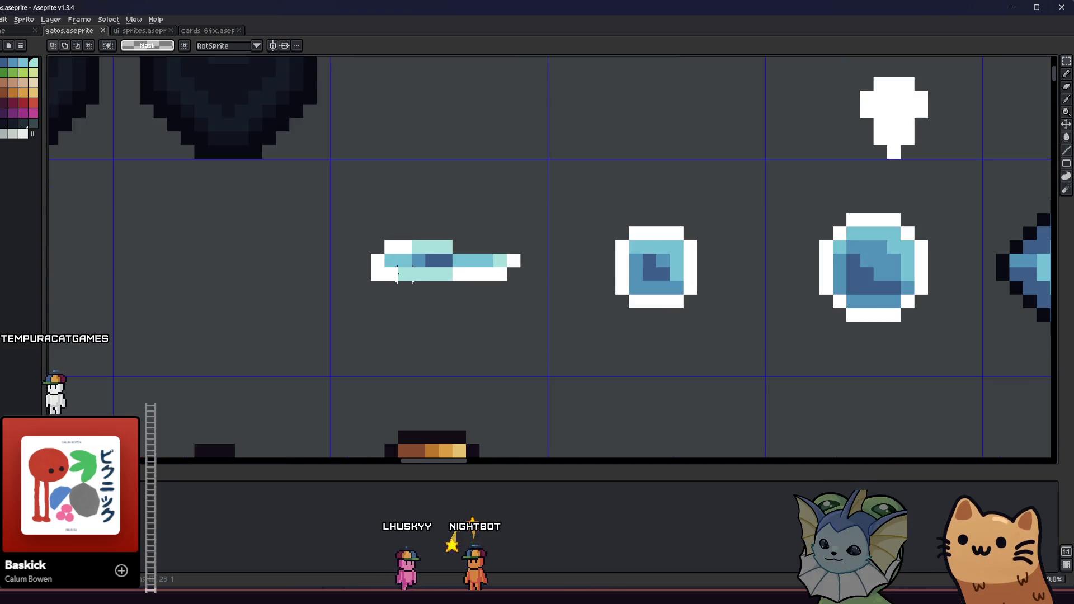
scroll(511, 275, up, 1)
drag(442, 257, 527, 316)
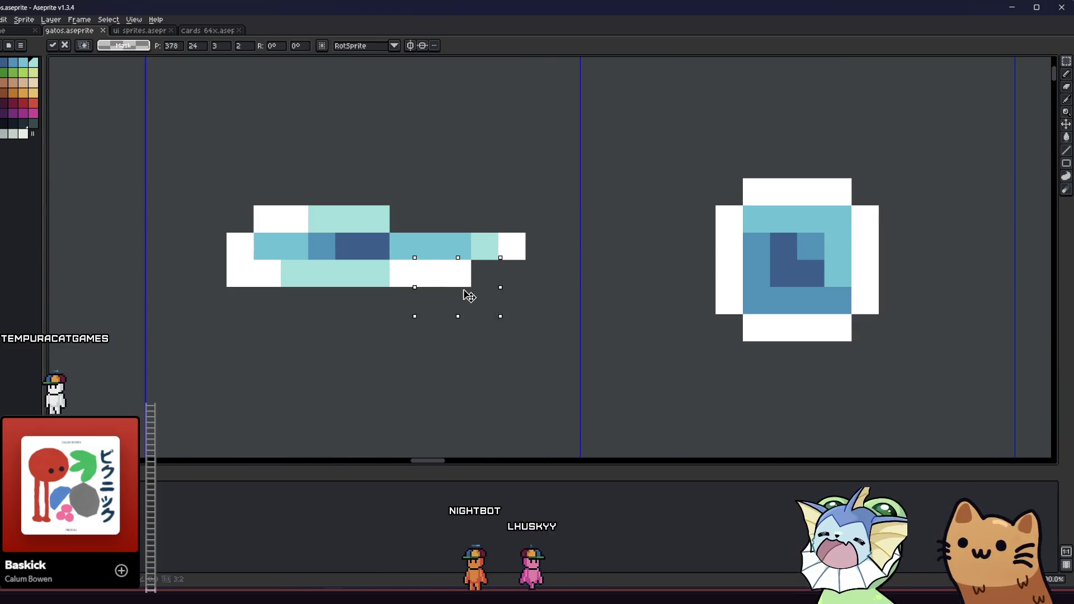
key(i)
click(474, 248)
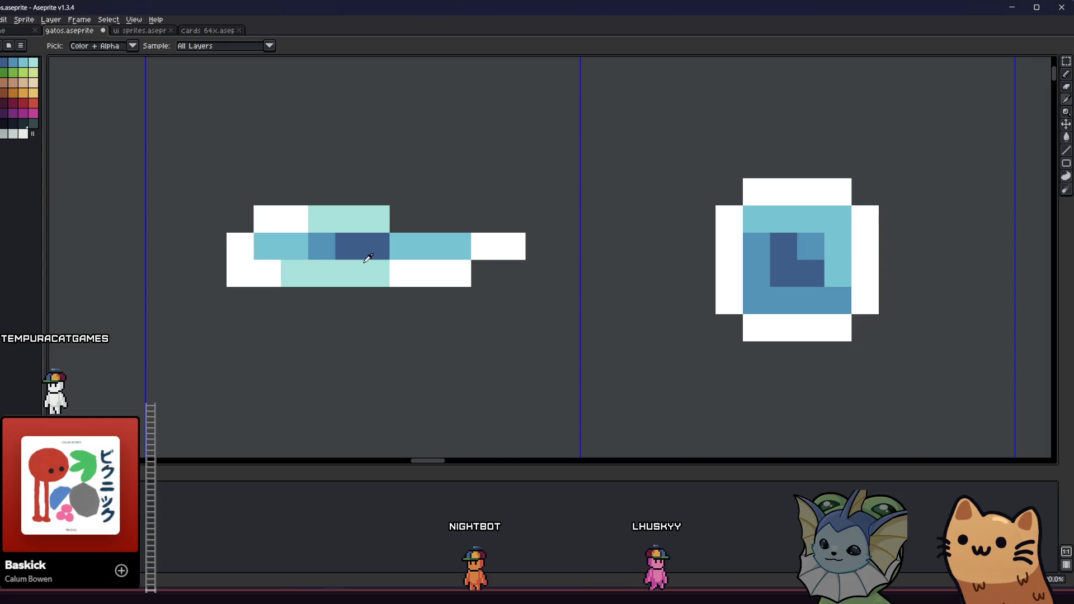
drag(456, 245, 441, 246)
alt+click(413, 240)
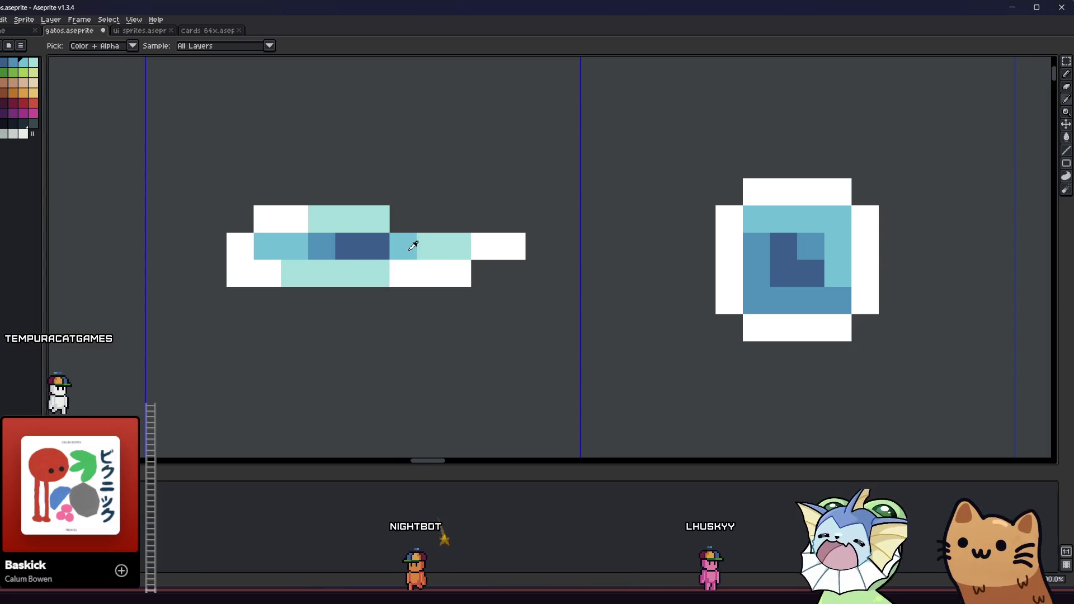
scroll(291, 316, down, 5)
scroll(292, 315, up, 3)
Select the finished shard and export it over soul_projectile.png
key(m)
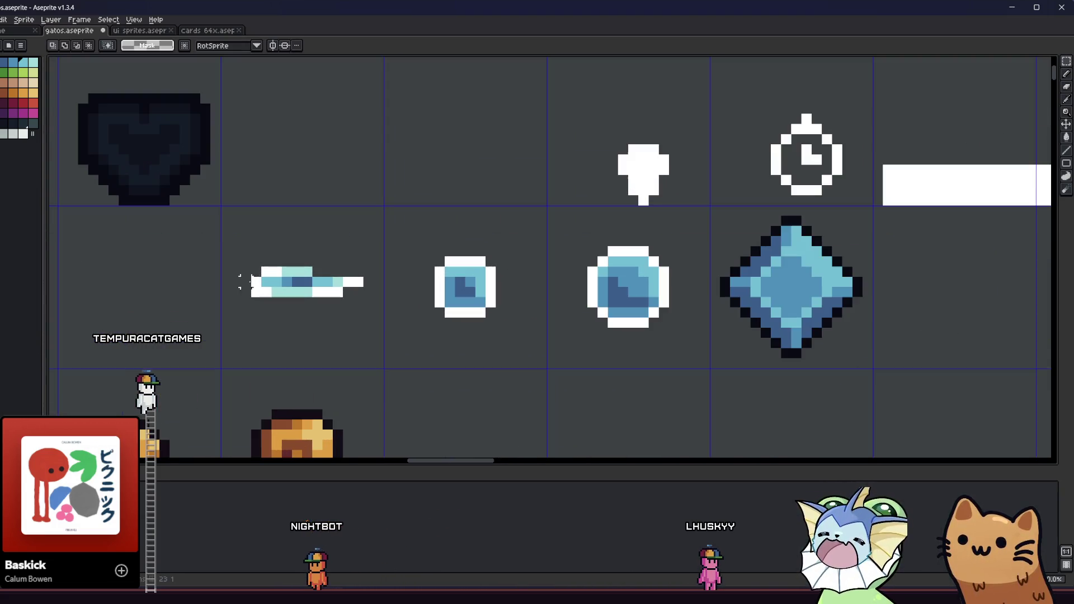
drag(250, 267, 366, 298)
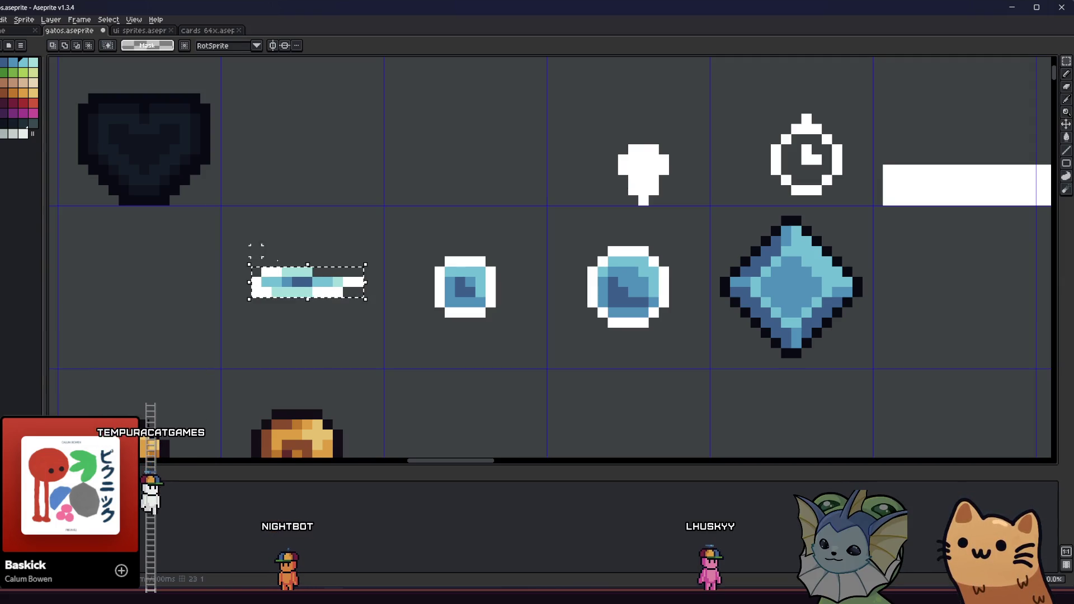
key(alt+f)
key(e)
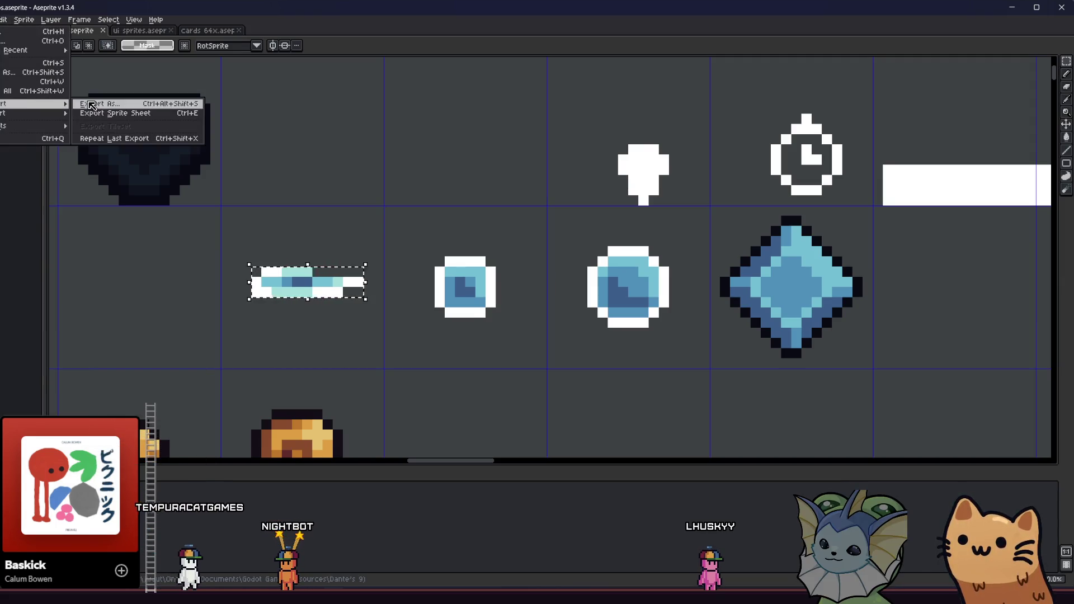
key(Return)
click(480, 327)
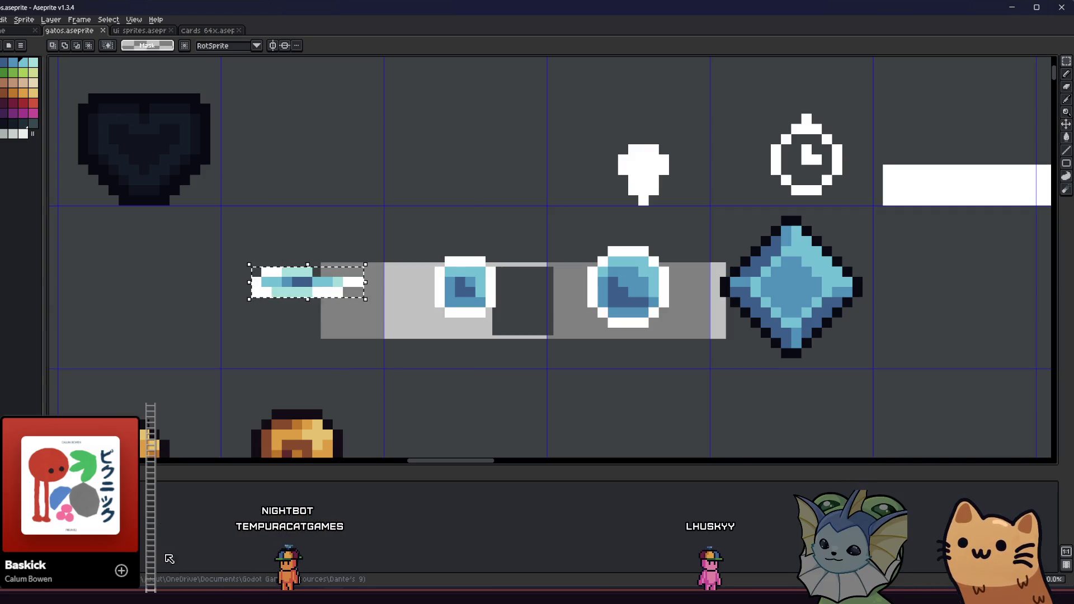
Back in Godot, run the game with F5 to test the new shard
key(alt+Tab)
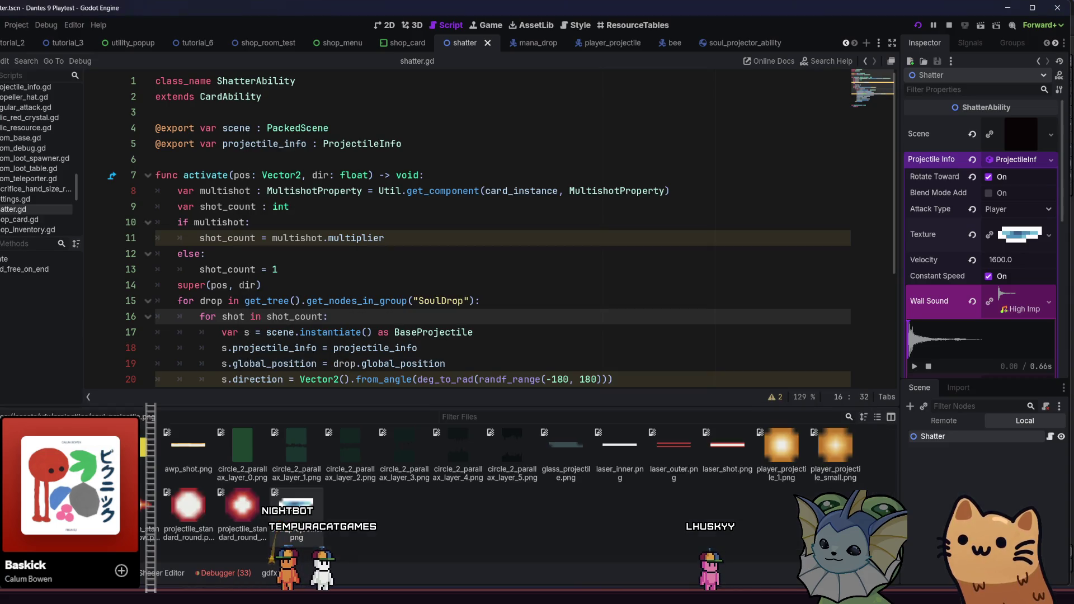
key(alt+Tab)
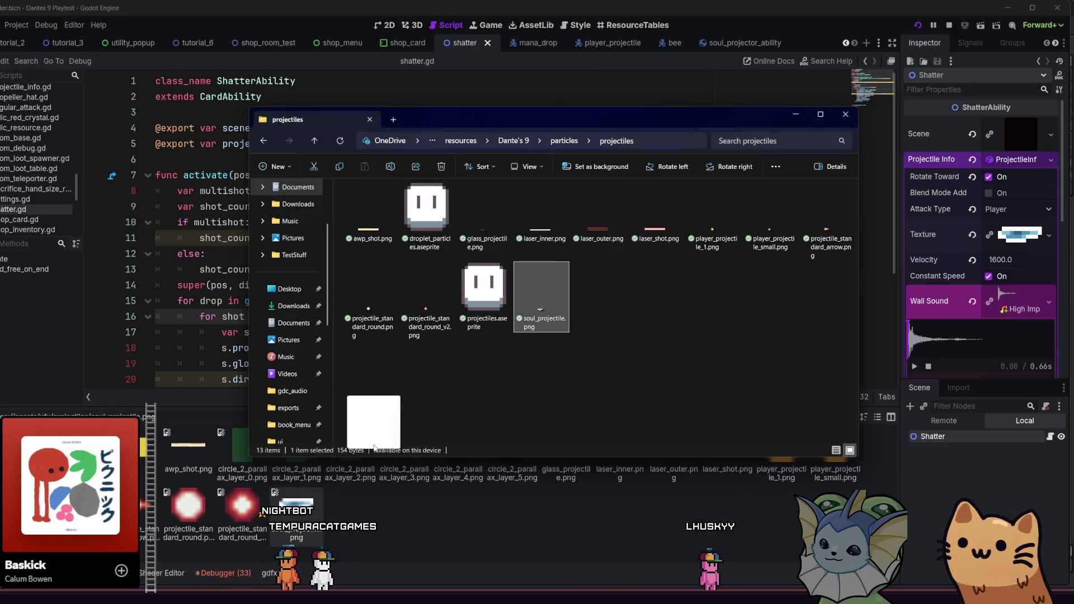
click(434, 505)
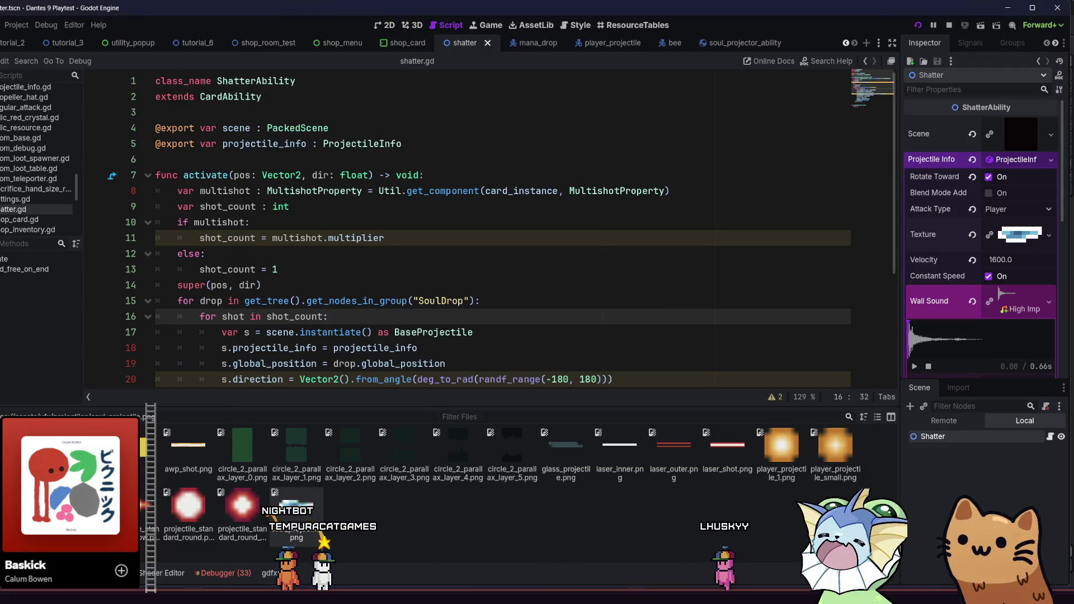
key(F5)
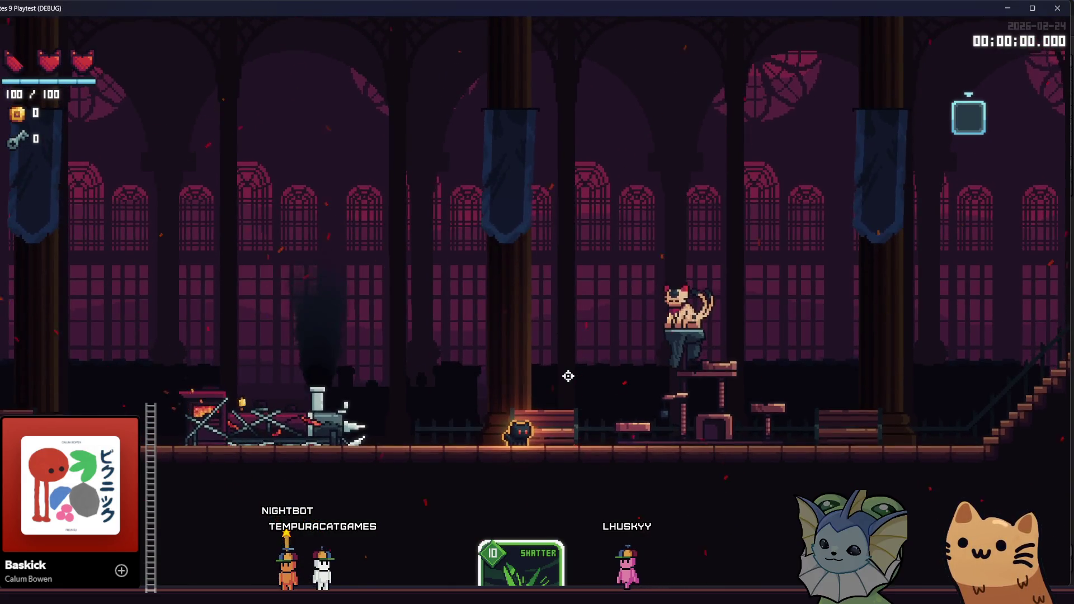
Fire five Shatter volleys in different directions to see the shards scatter, then return to Aseprite
click(748, 221)
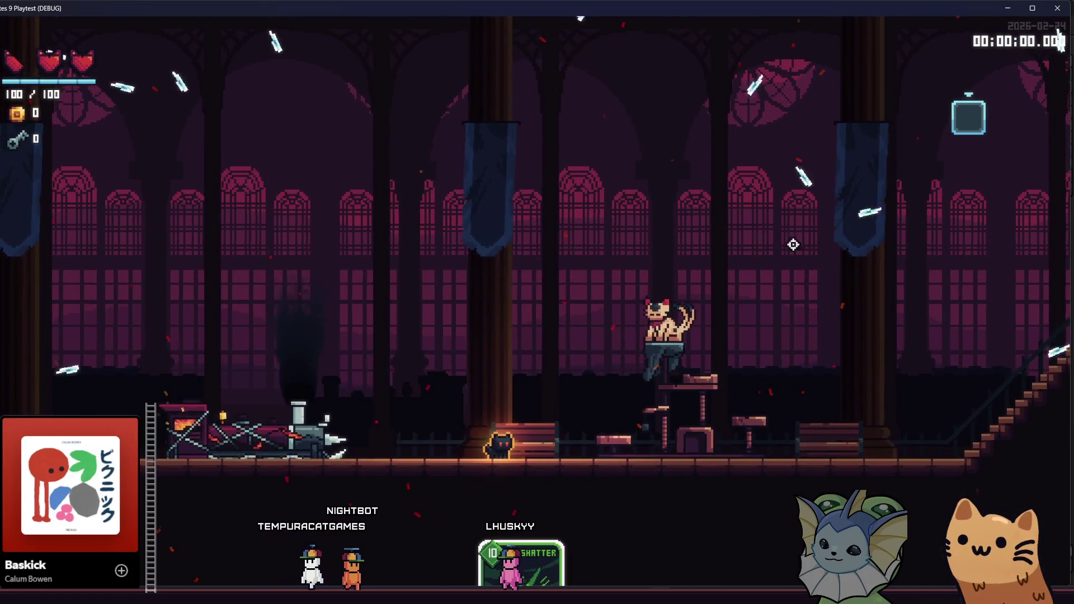
click(441, 227)
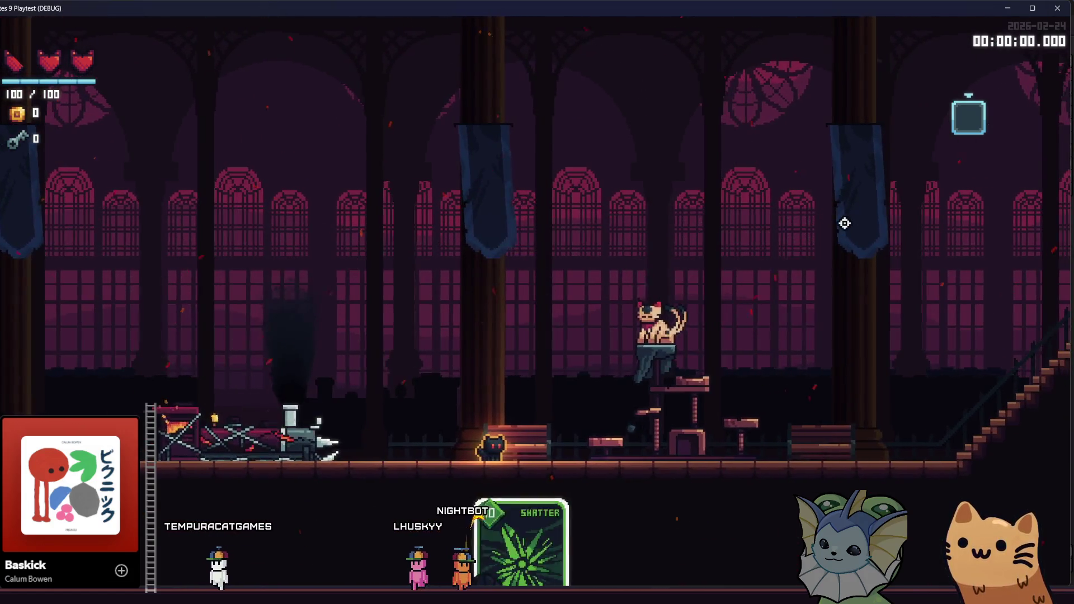
click(187, 168)
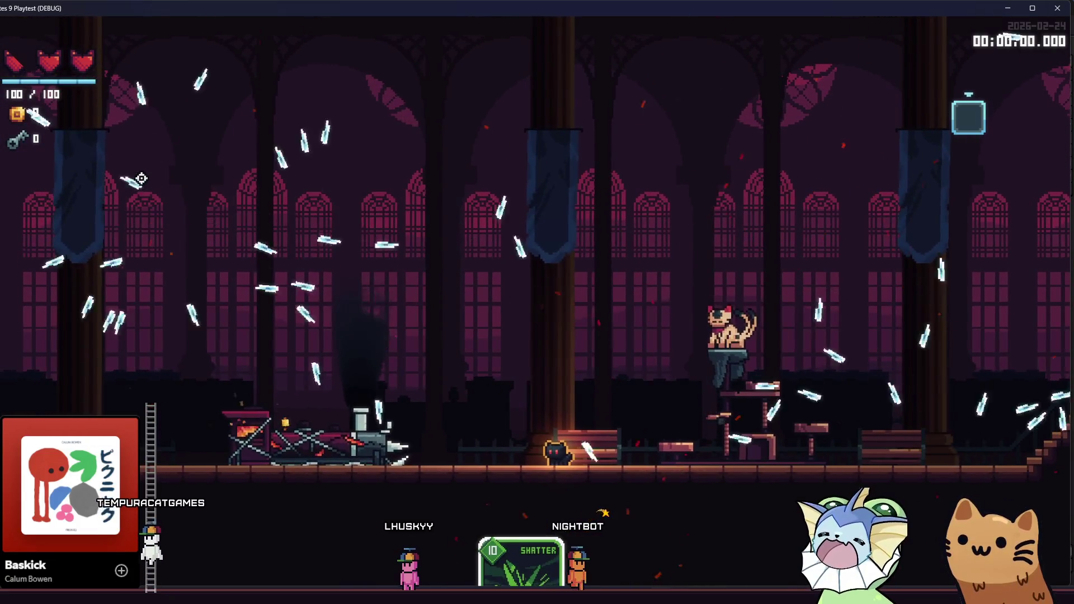
click(883, 184)
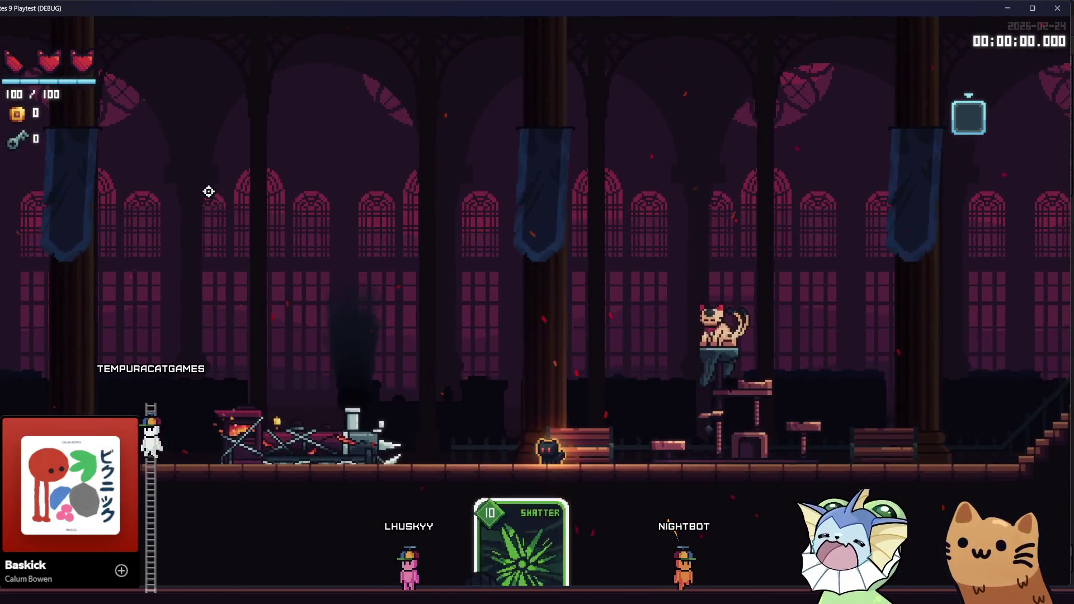
click(455, 233)
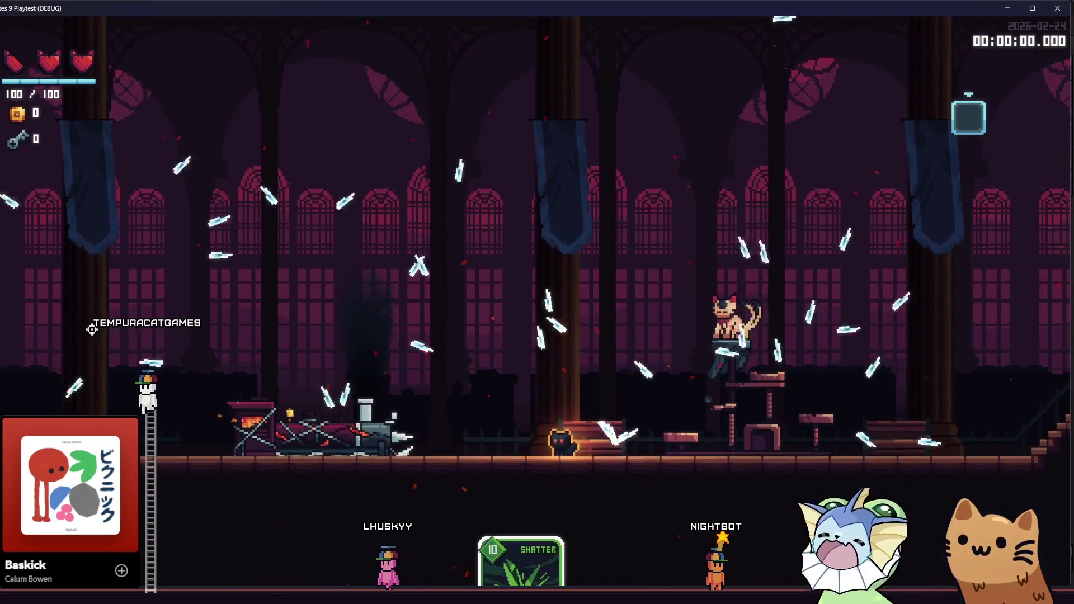
click(202, 523)
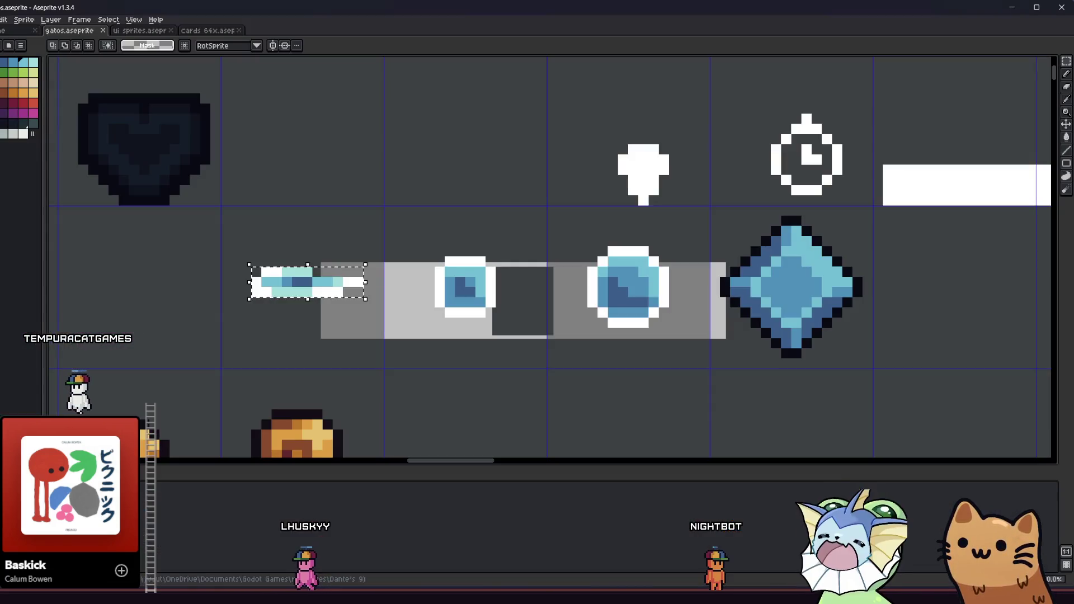
Deselect the shard and add one white pixel near its left end with the pencil
scroll(252, 299, up, 1)
key(ctrl+d)
key(b)
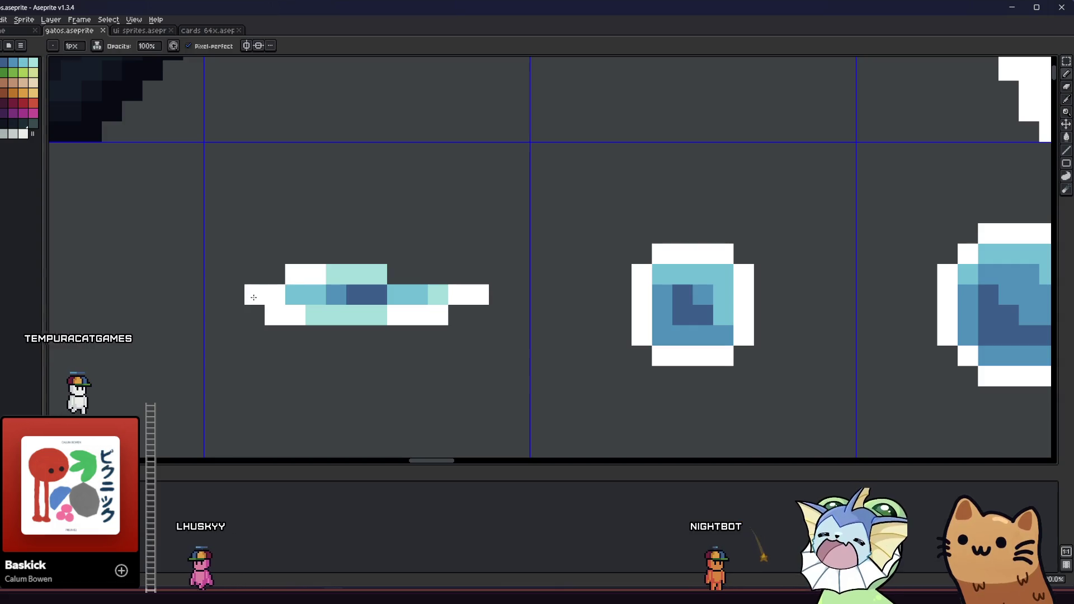
scroll(246, 308, left, 3)
click(227, 328)
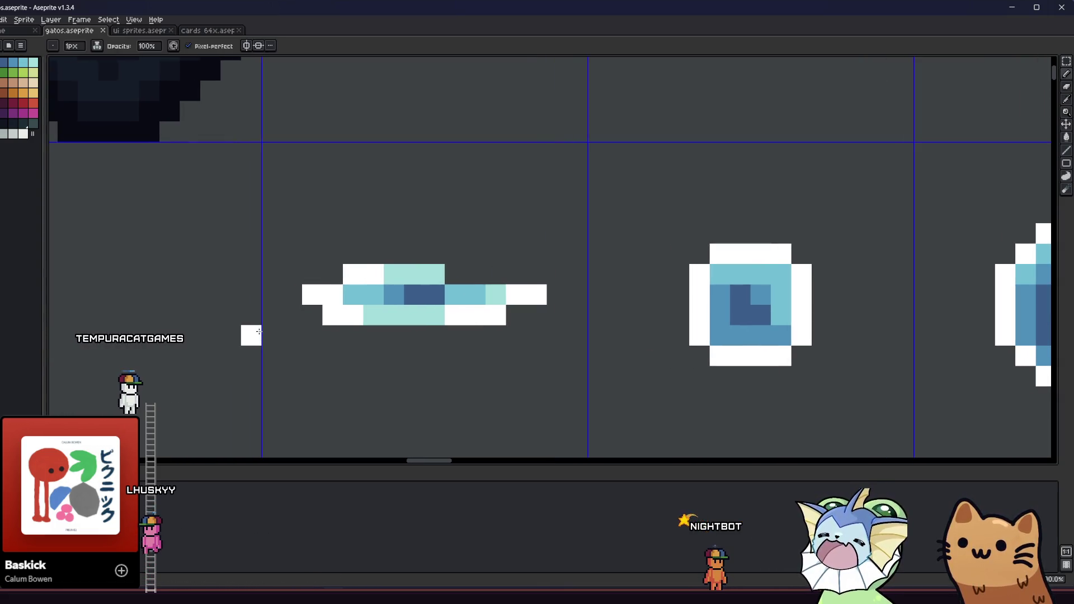
scroll(259, 332, down, 1)
scroll(184, 342, left, 1)
scroll(247, 340, down, 1)
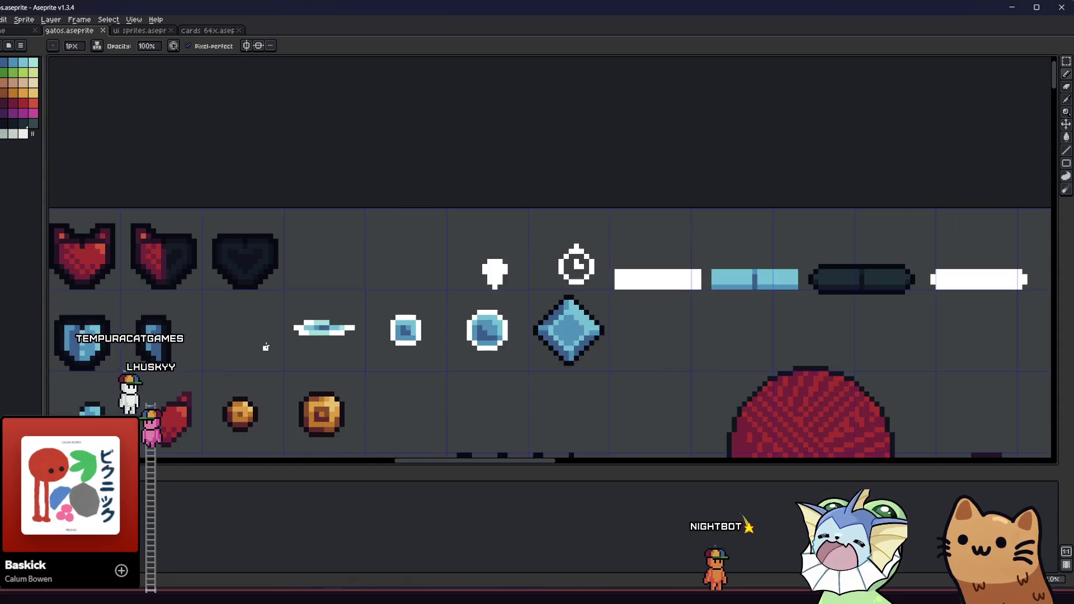
scroll(256, 338, up, 3)
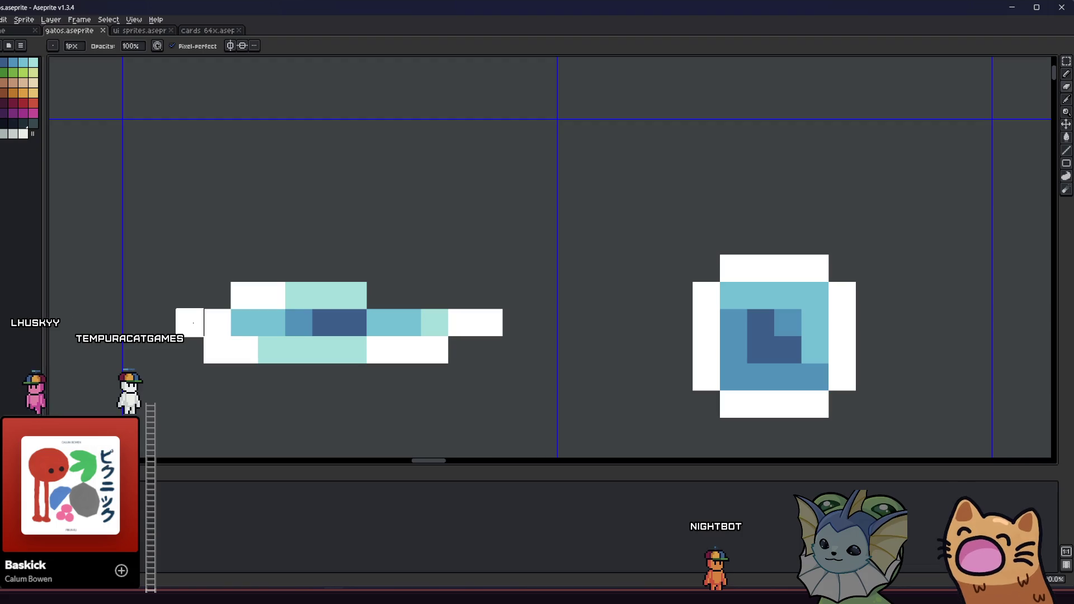
scroll(190, 320, down, 3)
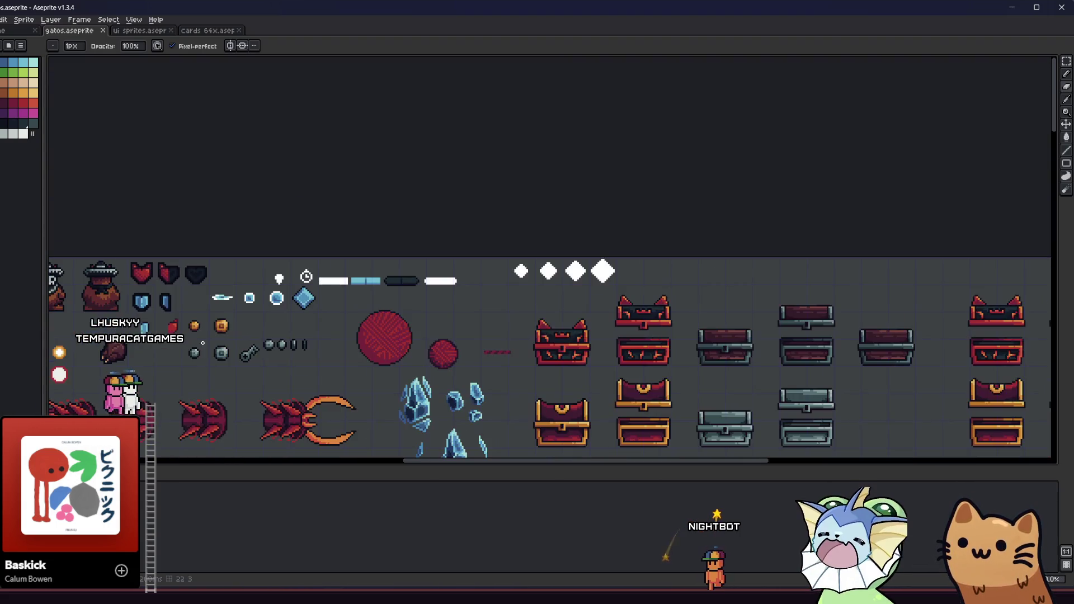
scroll(187, 316, up, 1)
scroll(216, 330, up, 1)
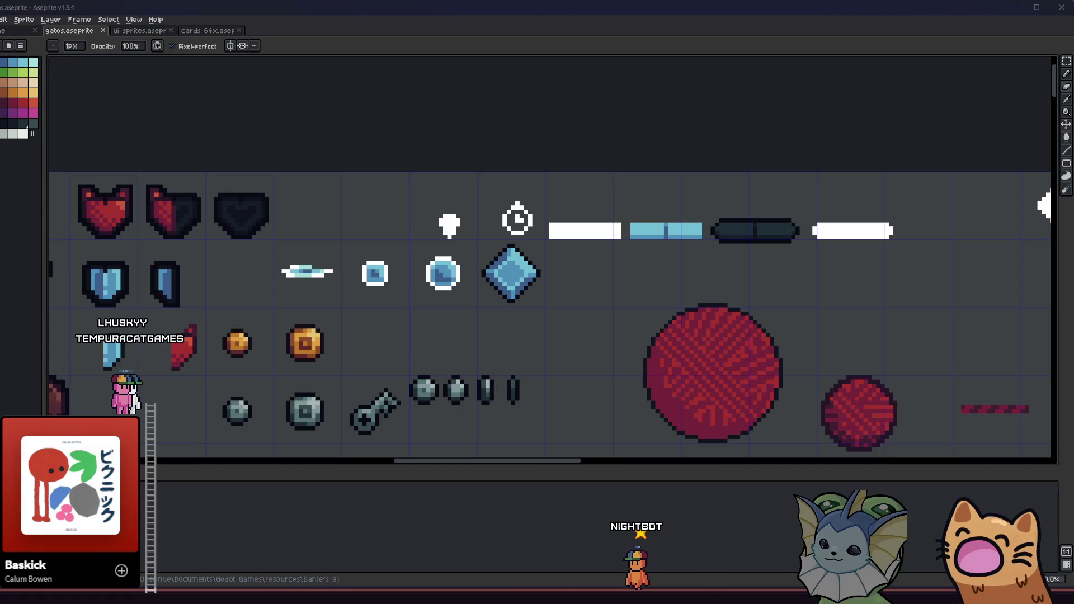
In the running game, move the cat left, jumping down floors and across the cat tree while Shatter fires
key(alt+Tab)
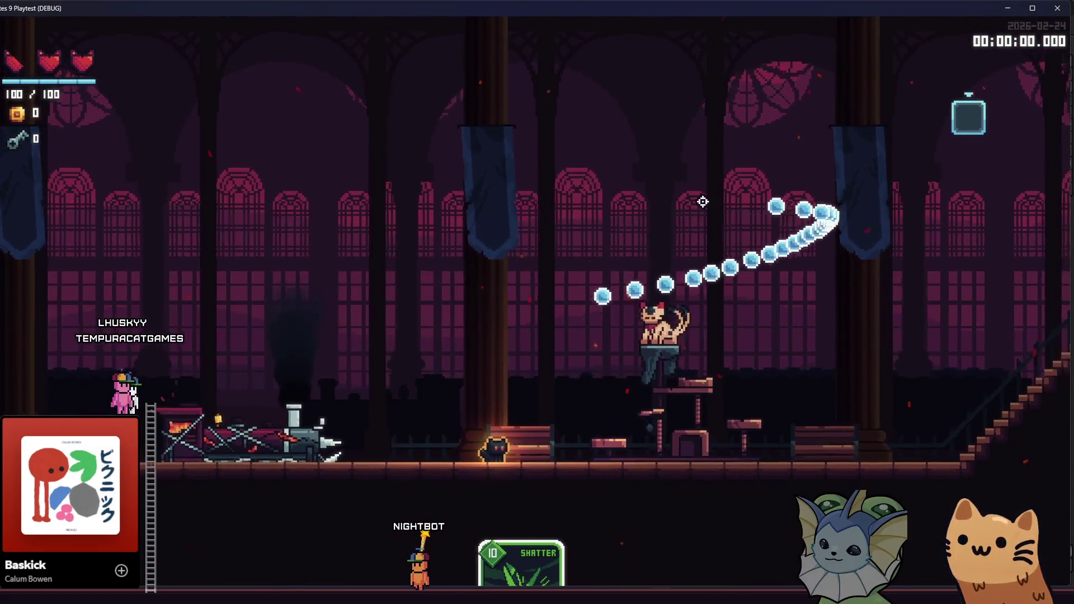
key(d)
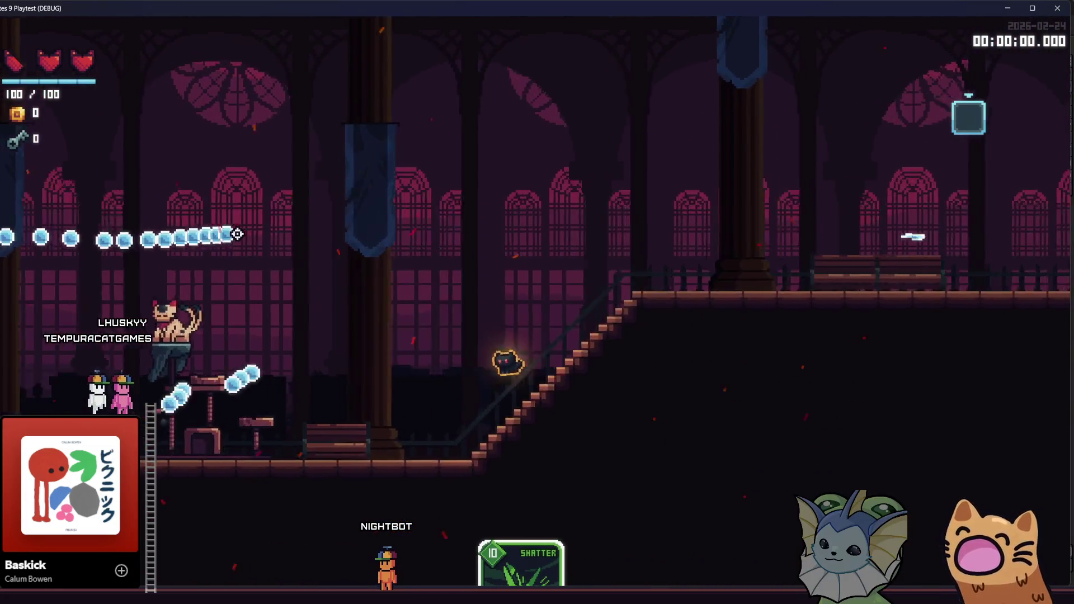
key(a)
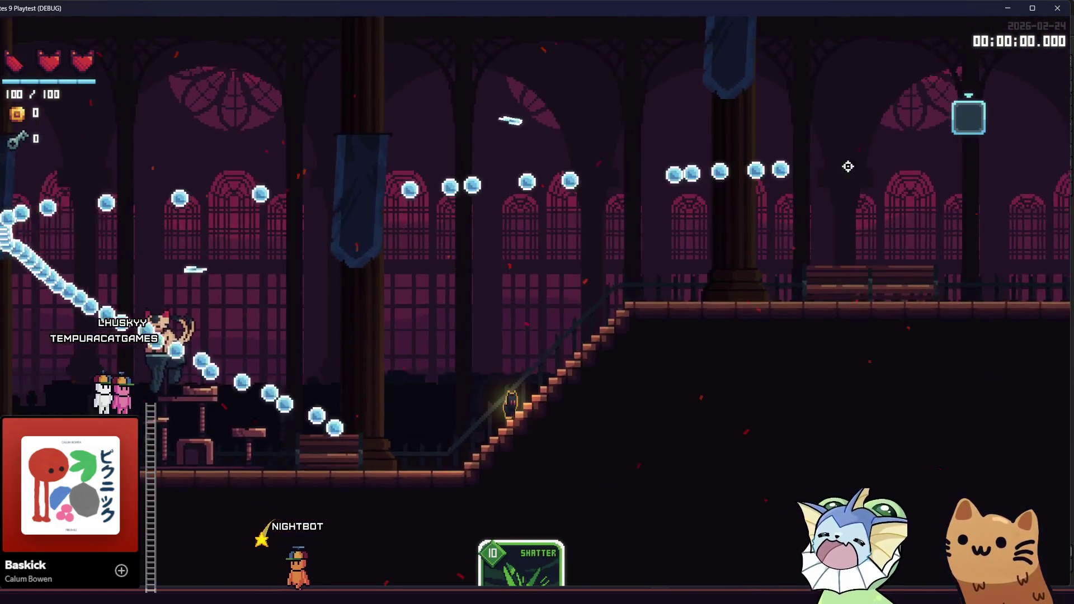
key(a)
key(space)
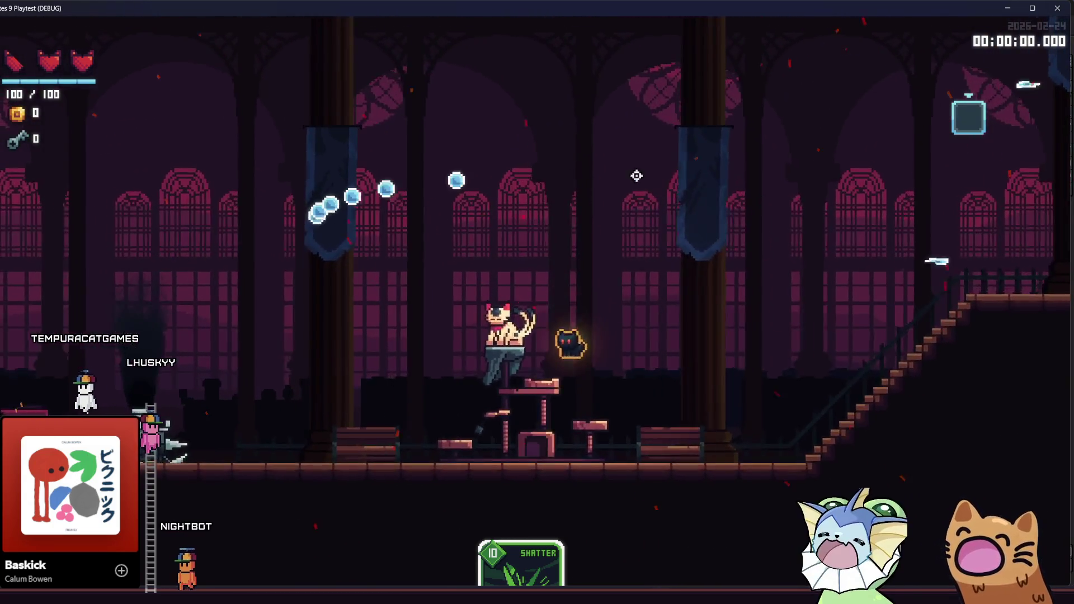
key(a)
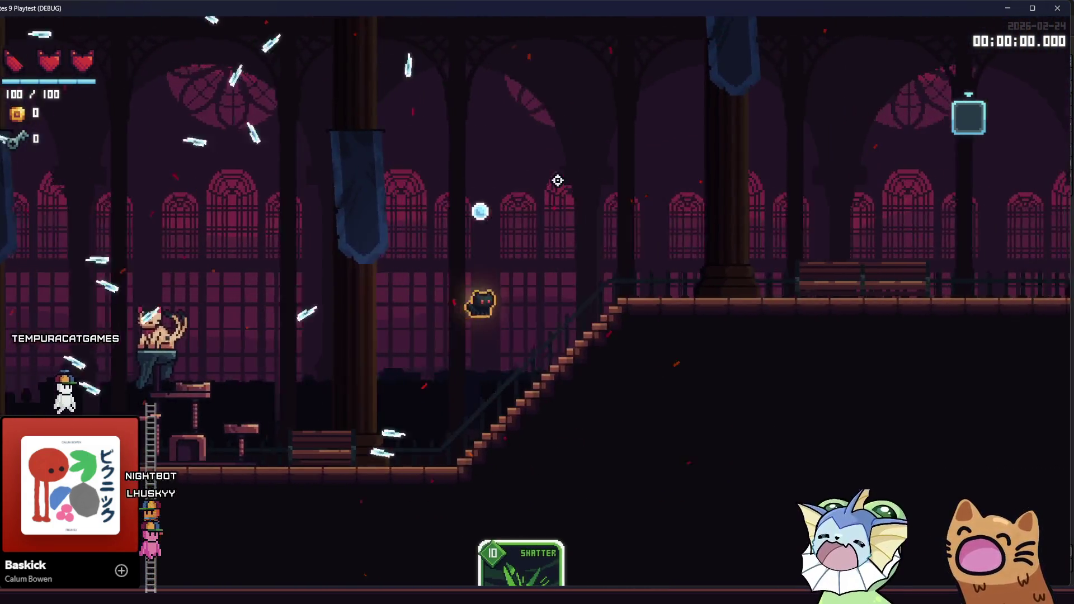
key(a)
key(space)
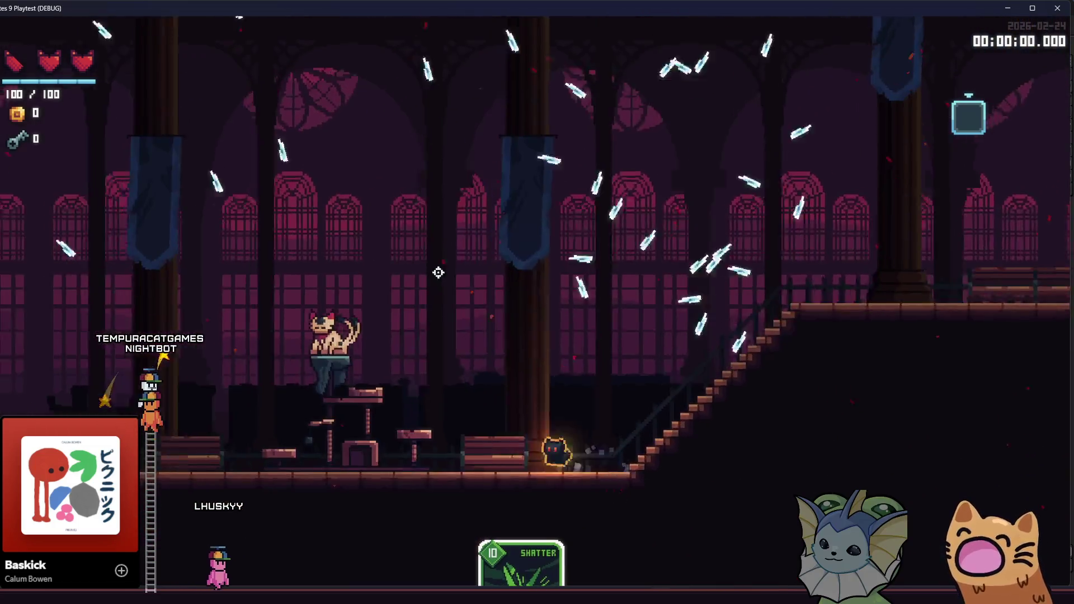
key(a)
key(space)
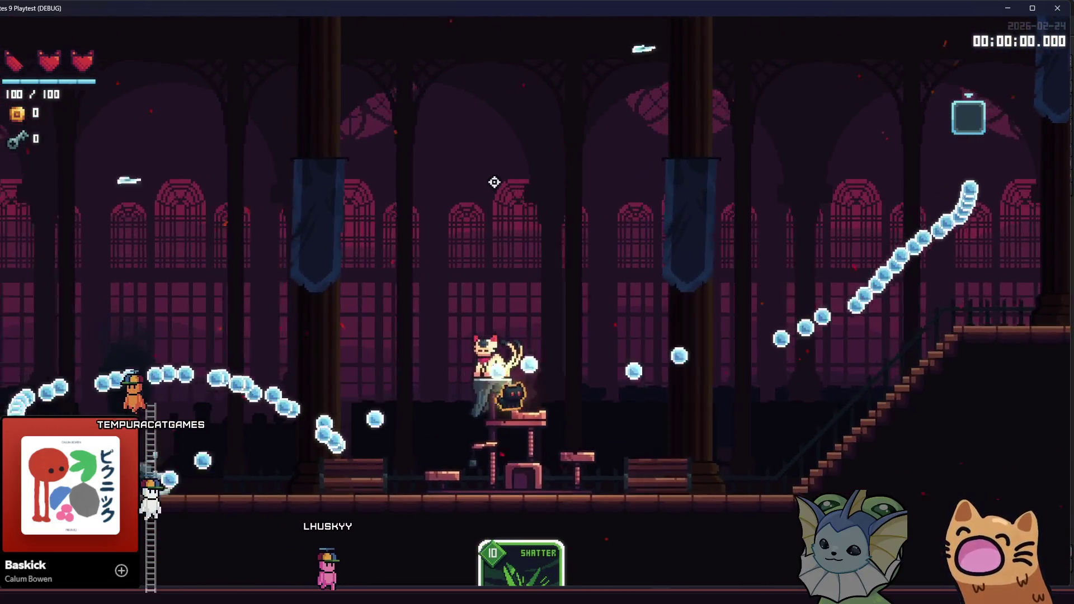
key(a)
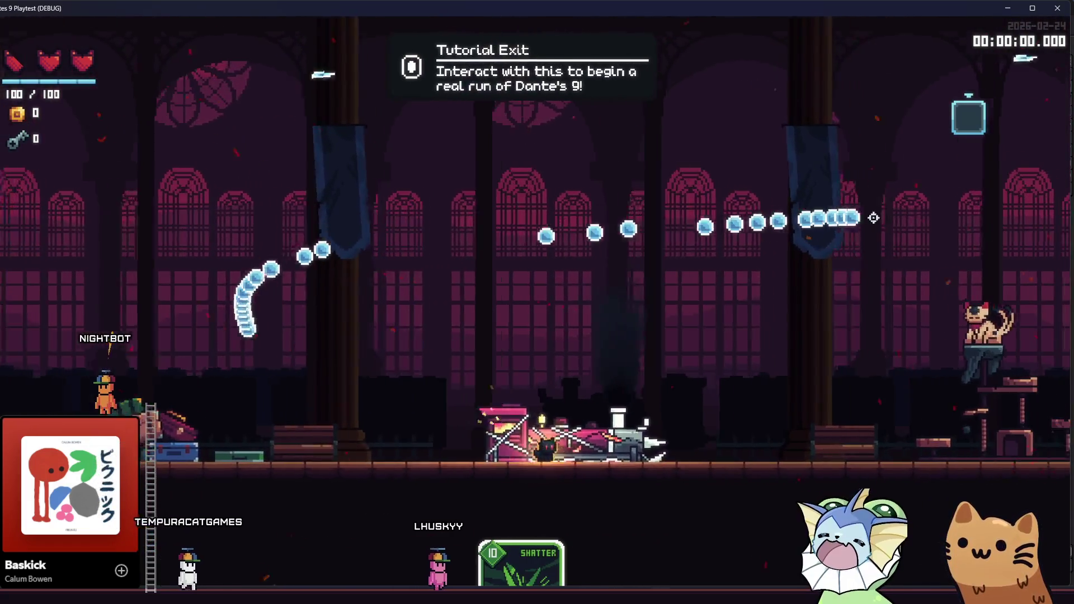
Run back right and show the debug menu's Enemy options
key(d)
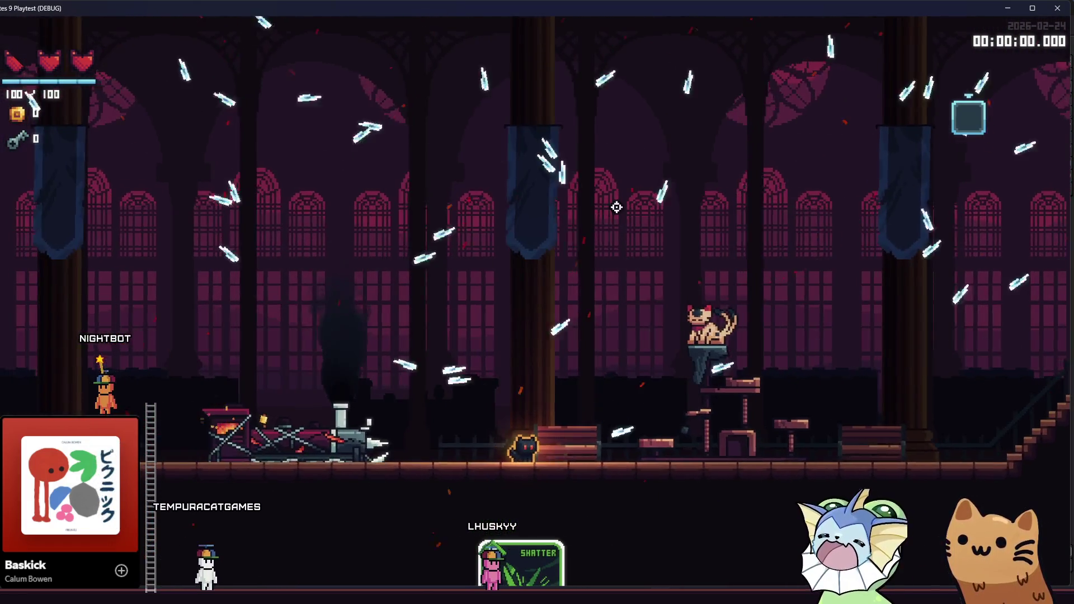
key(grave)
click(67, 245)
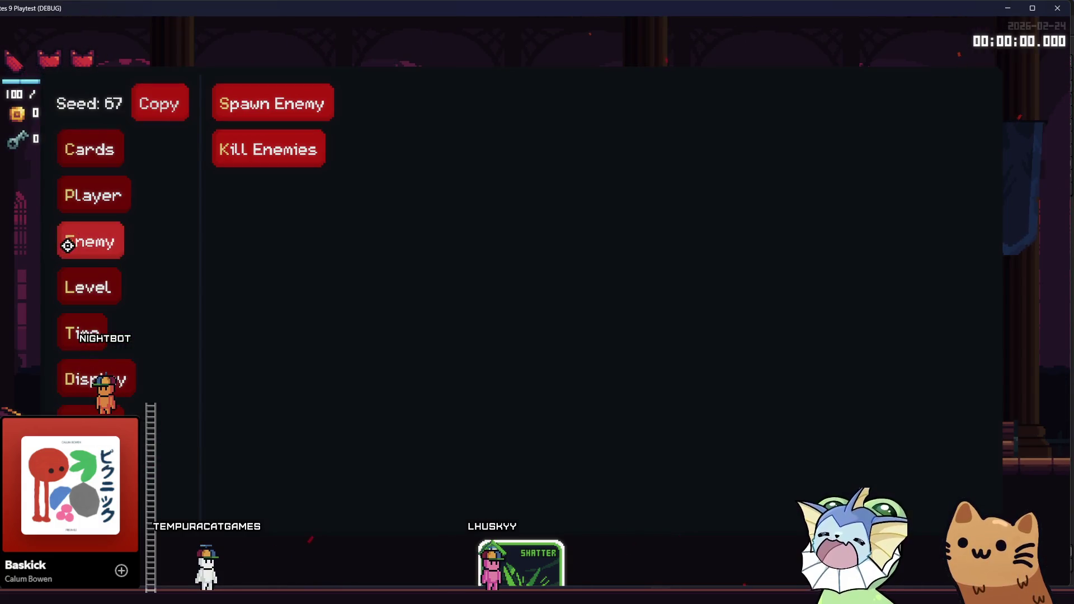
Teleport to a room via the debug menu's Level > TP To Room, then stop the session after the error
click(92, 282)
click(240, 103)
click(437, 104)
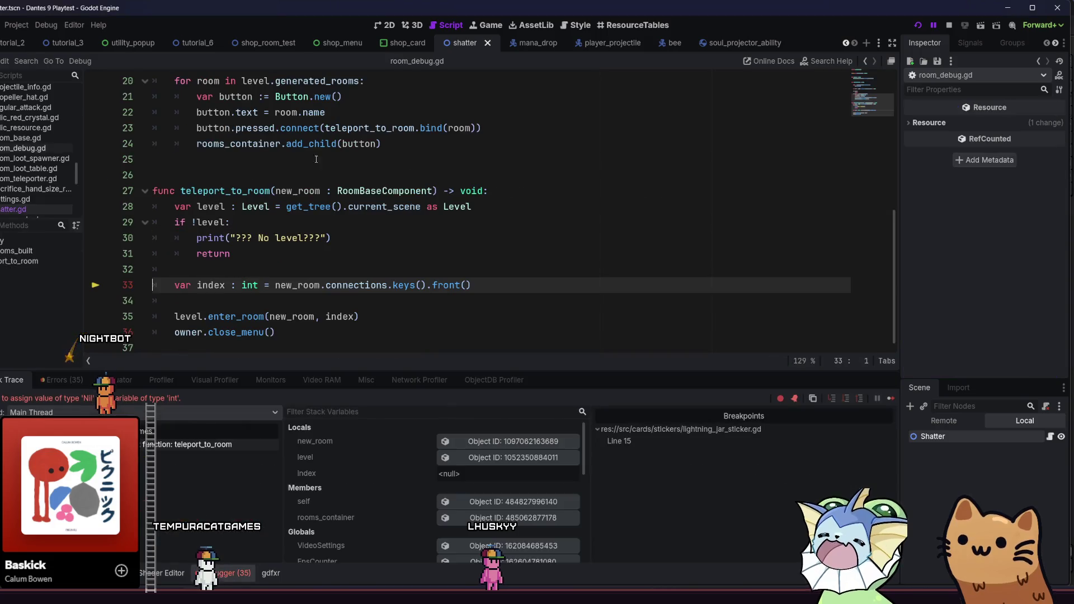
click(948, 25)
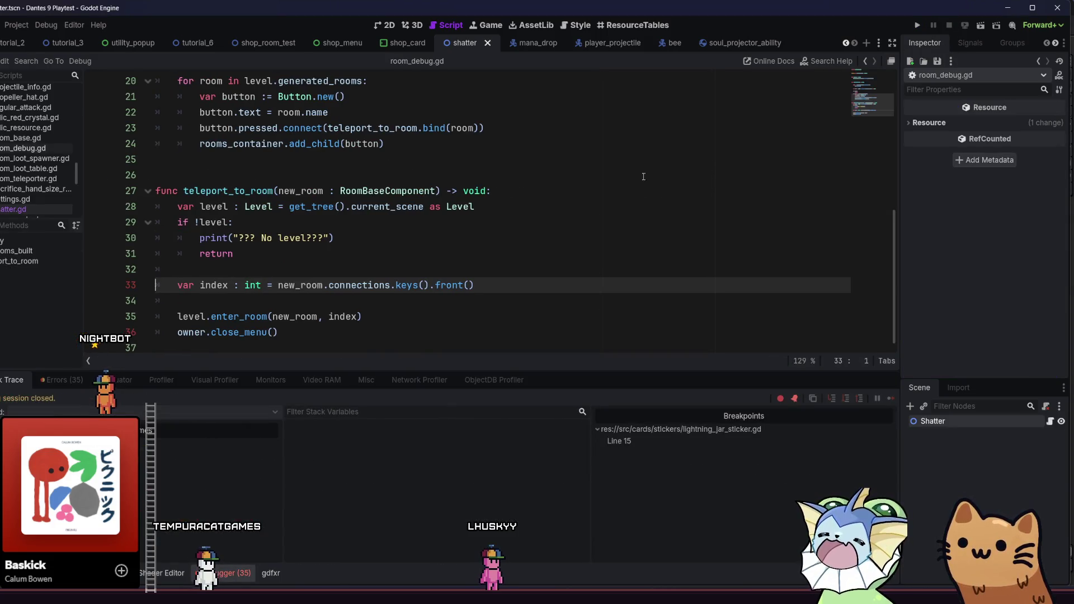